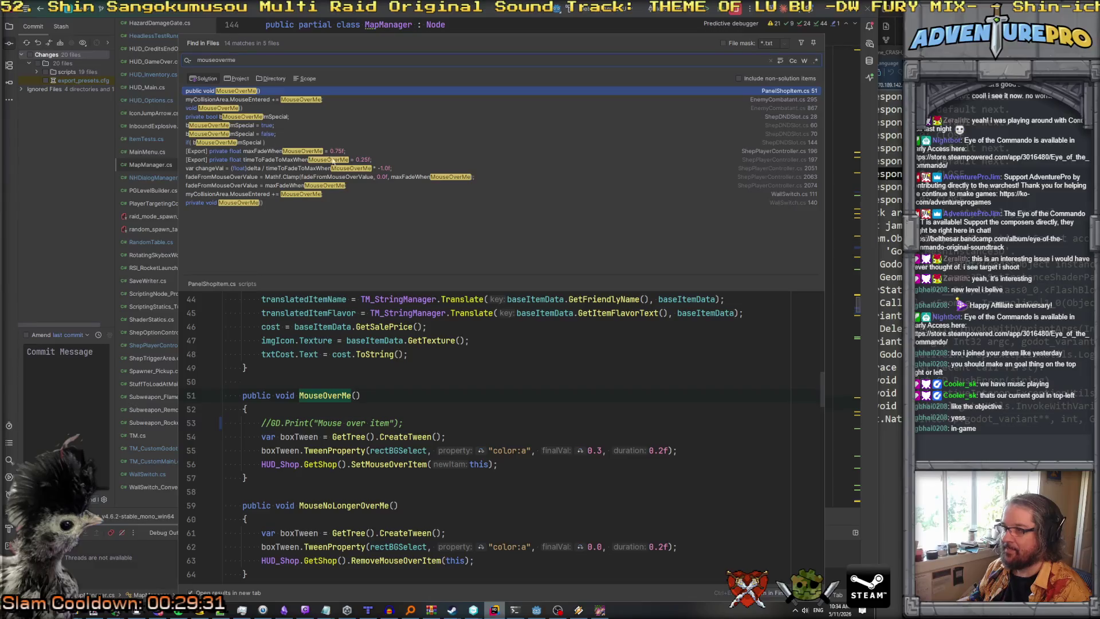
# Open WallSwitch.cs from its line 111 search result and set a breakpoint on line 110.
pyautogui.click(274, 193)
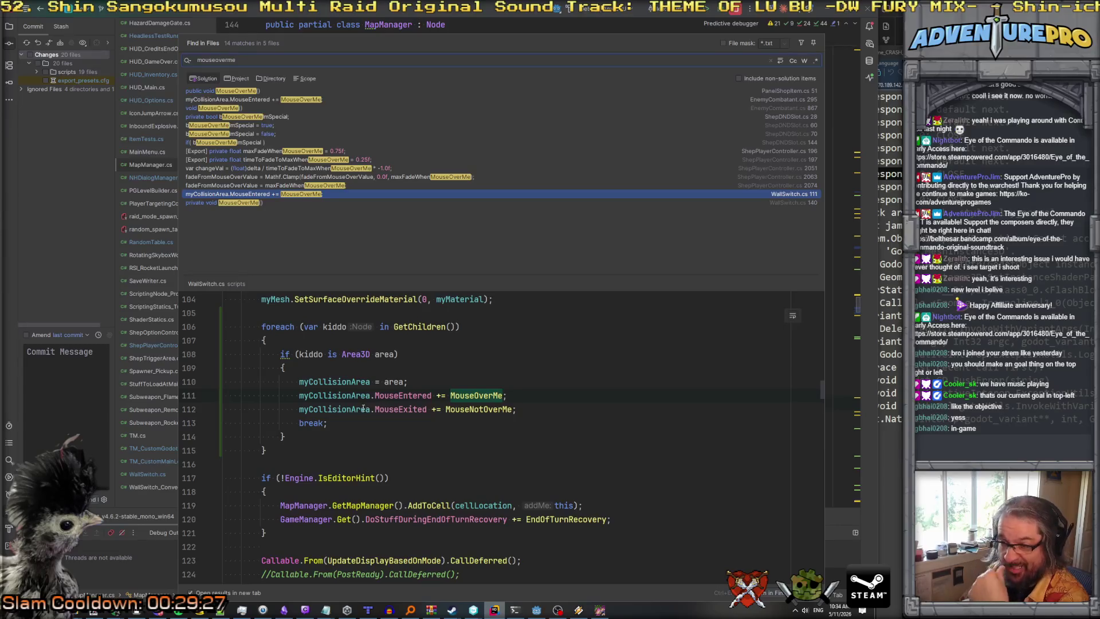
pyautogui.click(345, 382)
pyautogui.scroll(3, 377, 370)
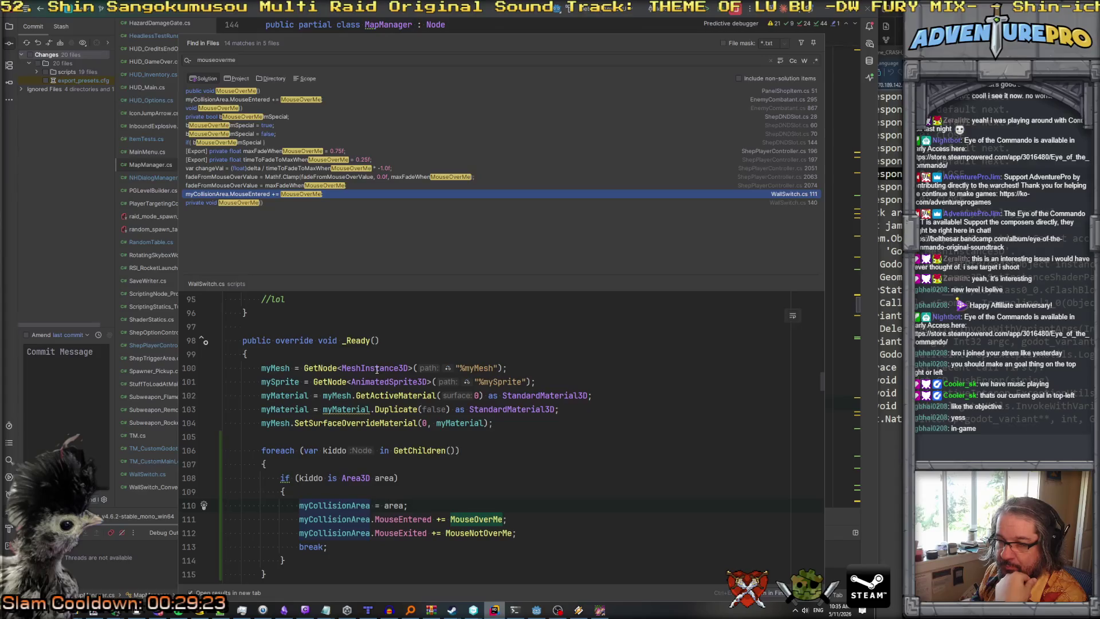
pyautogui.scroll(-3, 376, 370)
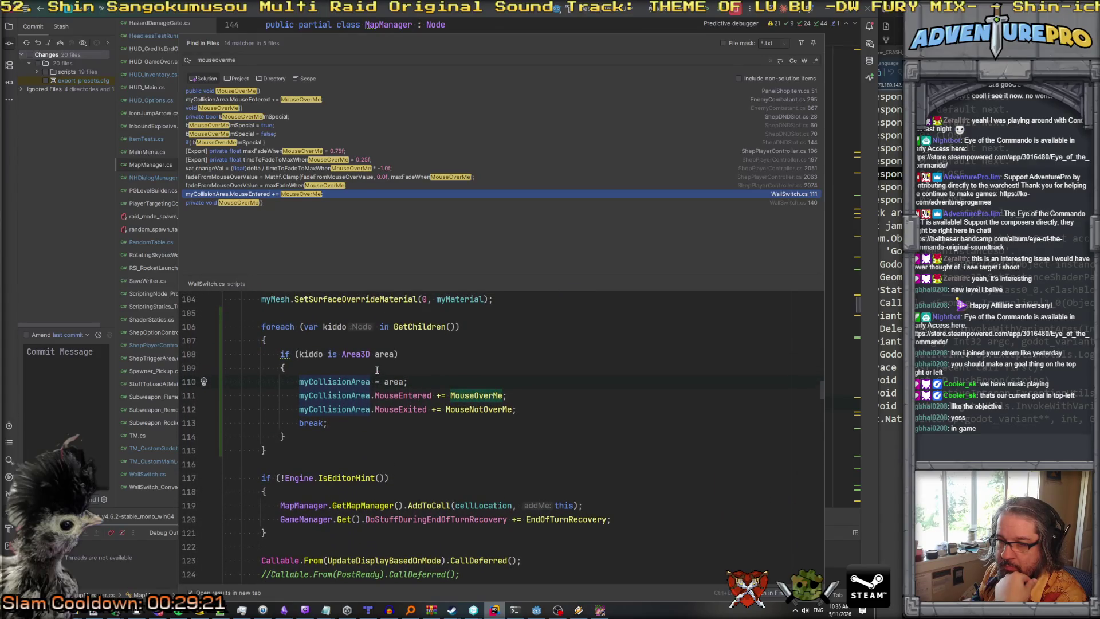
pyautogui.press('F9')
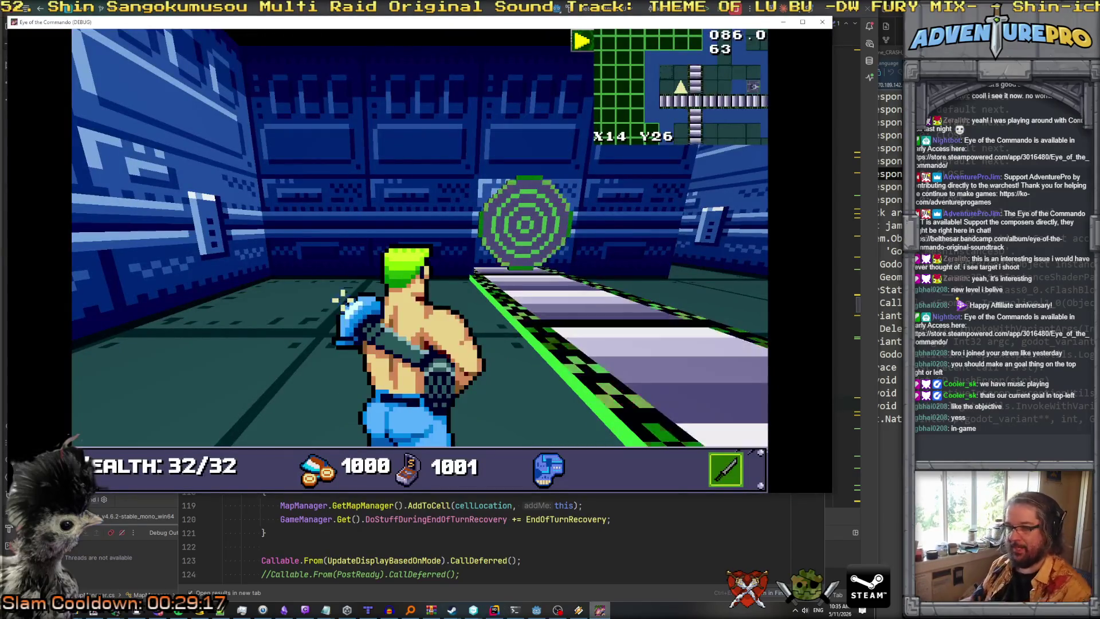
# Load level 5 with the 'll 5' console command and expand the area value when the breakpoint hits.
pyautogui.write('ll 5')
pyautogui.press('Return')
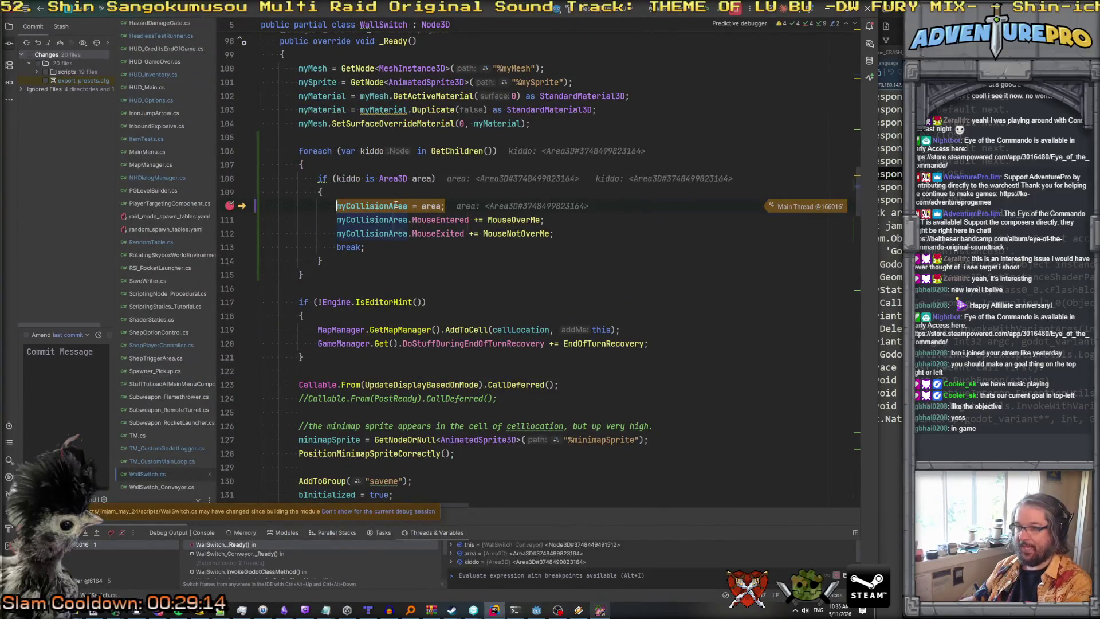
pyautogui.moveTo(399, 216)
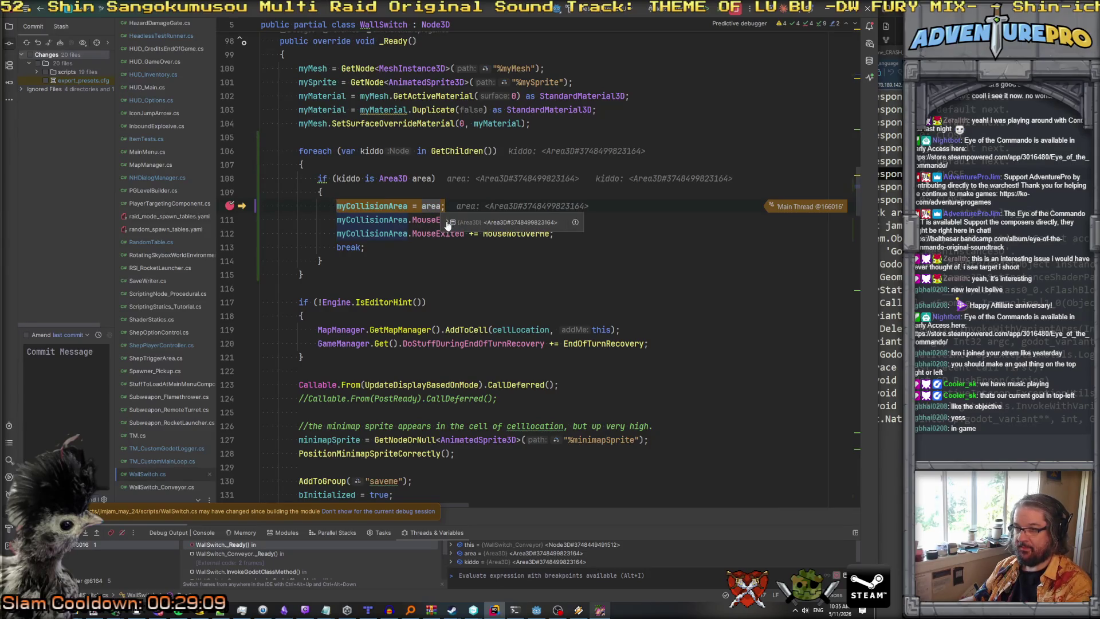
pyautogui.click(446, 221)
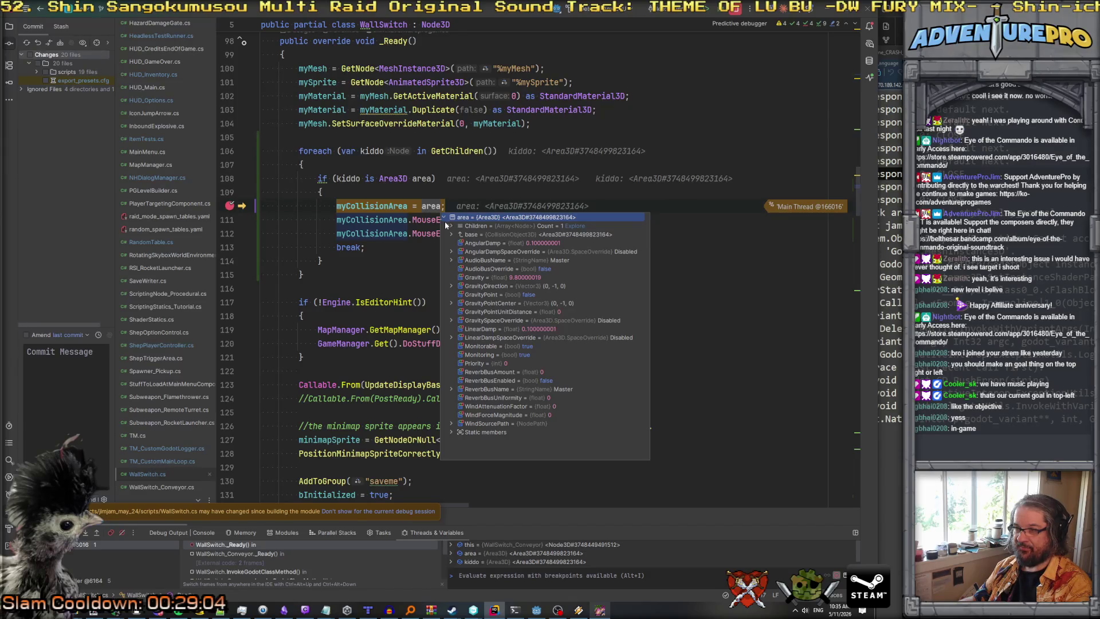
# Step twice past the mouse event hookups, then resume the game.
pyautogui.moveTo(383, 212)
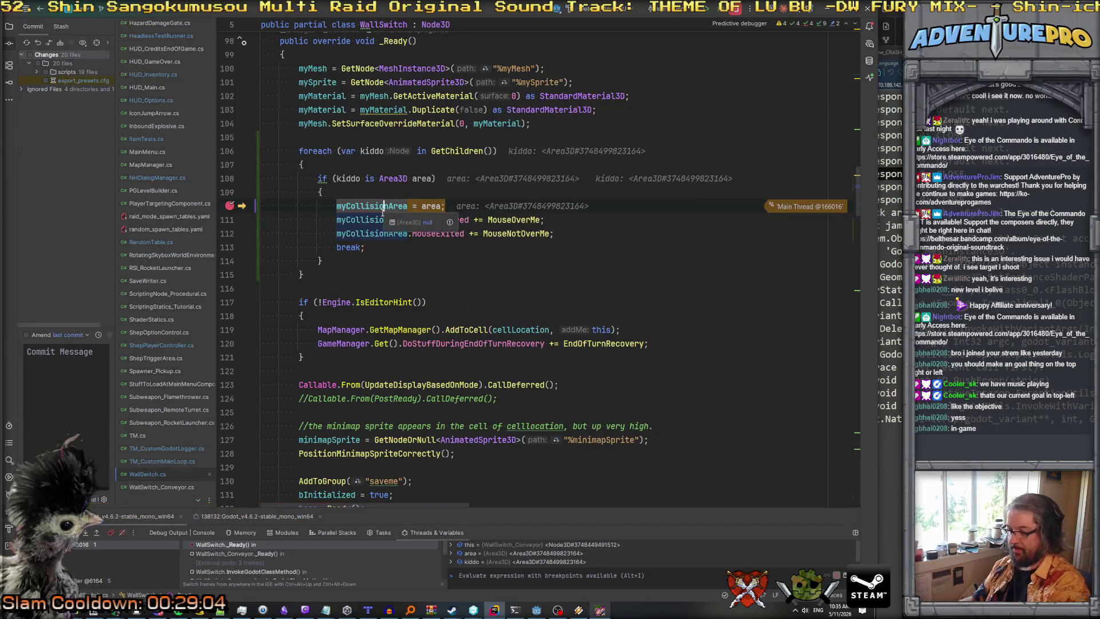
pyautogui.press('F8')
pyautogui.press('F8')
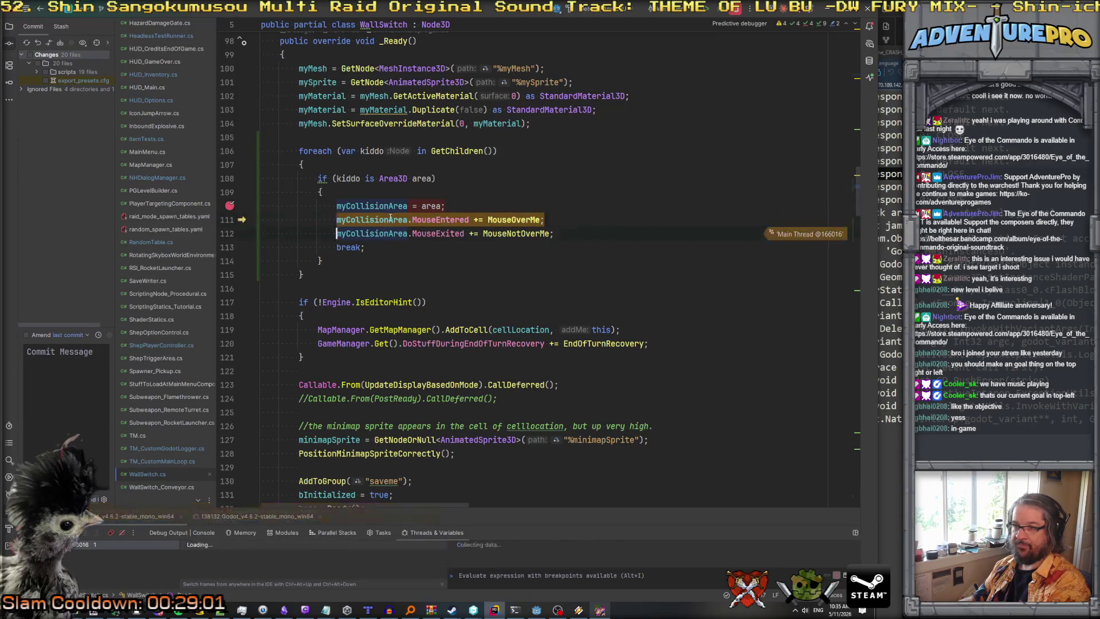
pyautogui.press('F8')
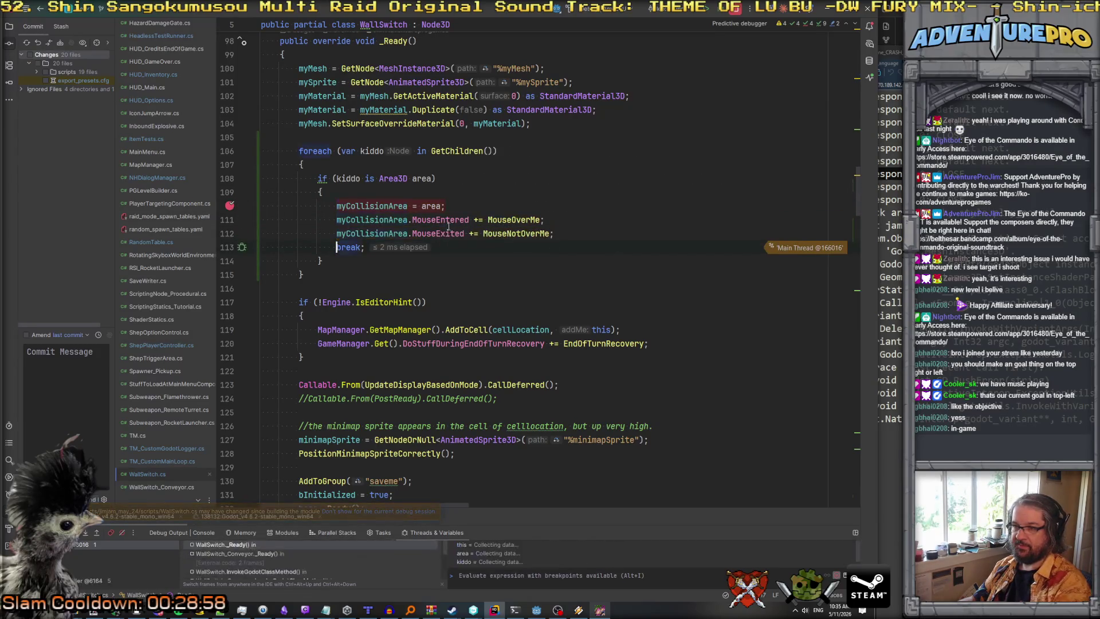
pyautogui.moveTo(445, 221)
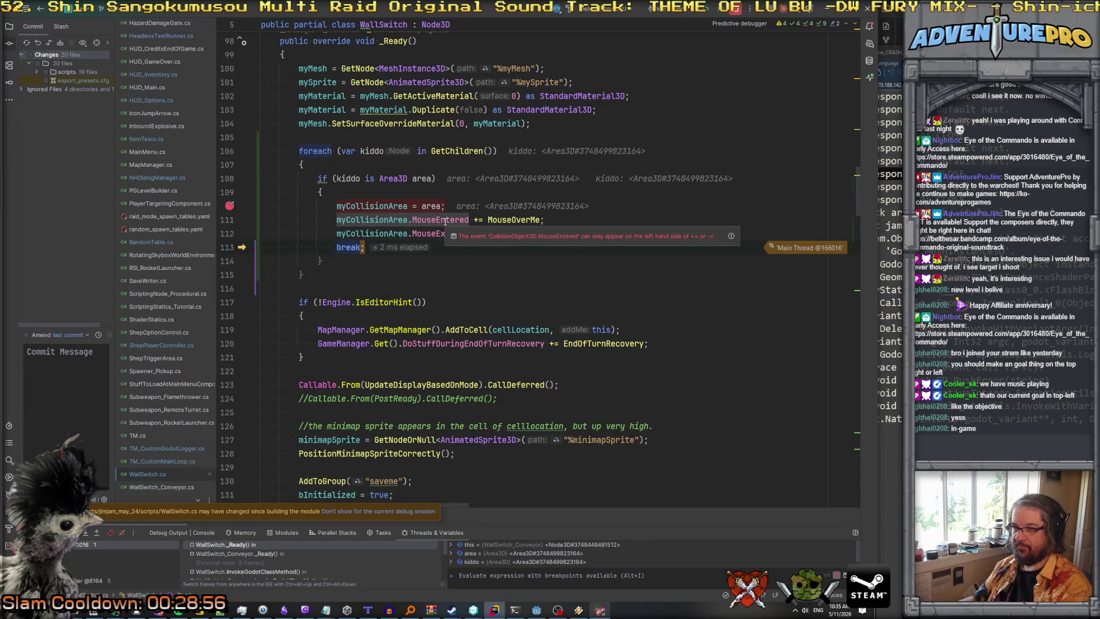
pyautogui.press('F9')
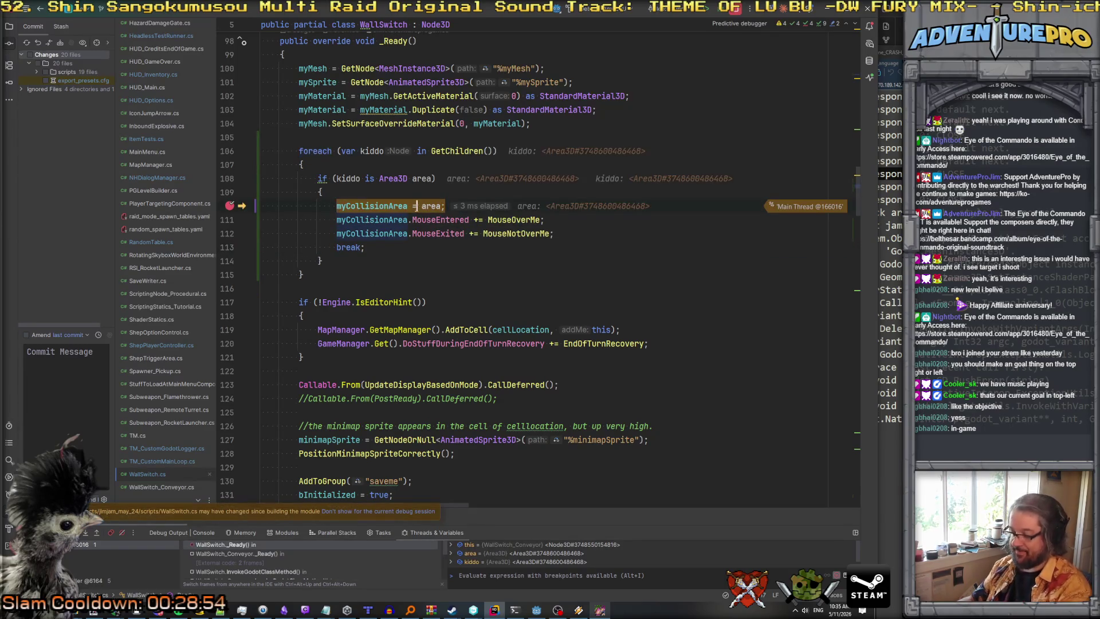
pyautogui.press('F9')
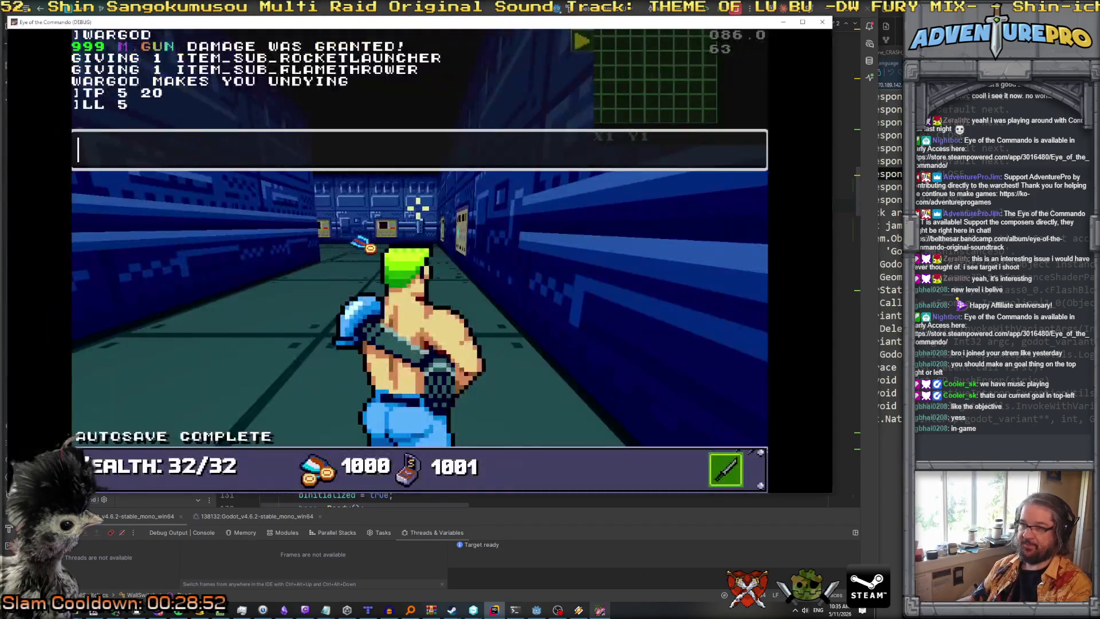
# Walk the commando forward through the passages, collecting the coins and heading down the corridor.
pyautogui.press('Right')
pyautogui.press('Up')
pyautogui.press('Up')
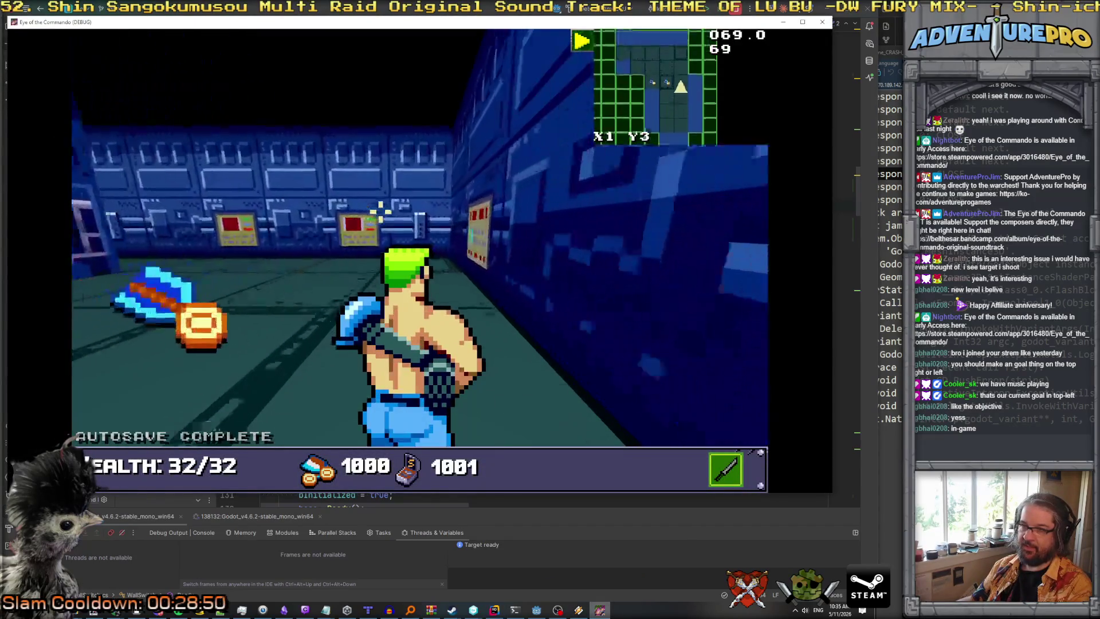
pyautogui.press('Right')
pyautogui.press('Up')
pyautogui.press('Up')
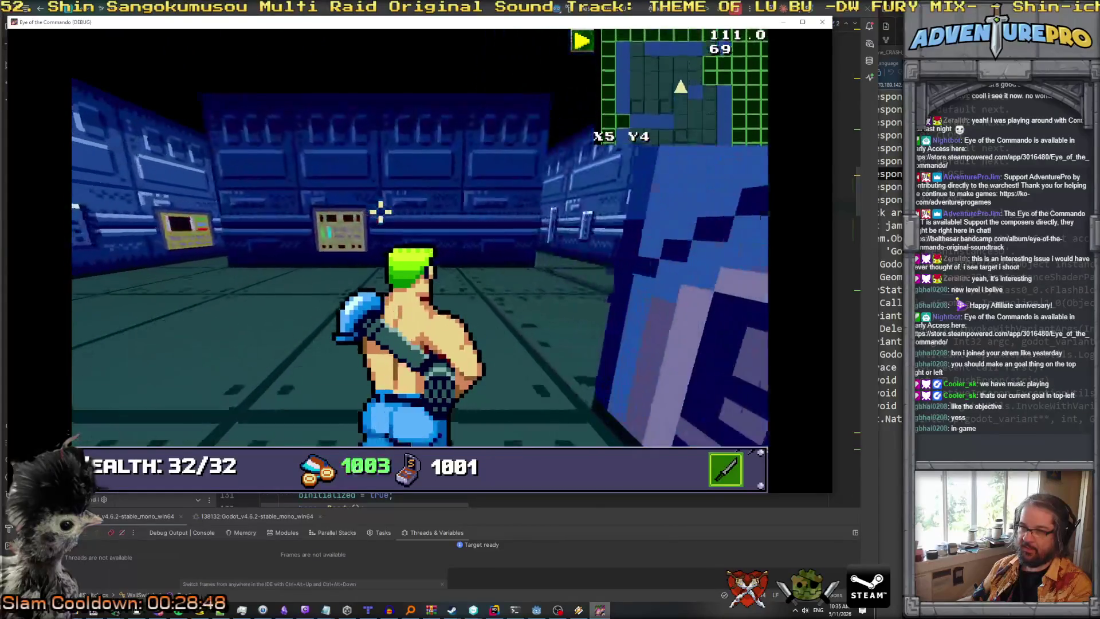
# Follow the striped walkway to the wall switch at X11 Y4, then close the game.
pyautogui.press('Up')
pyautogui.press('Right')
pyautogui.press('Up')
pyautogui.press('Up')
pyautogui.press('Up')
pyautogui.press('Up')
pyautogui.press('Up')
pyautogui.press('Right')
pyautogui.press('Up')
pyautogui.press('Up')
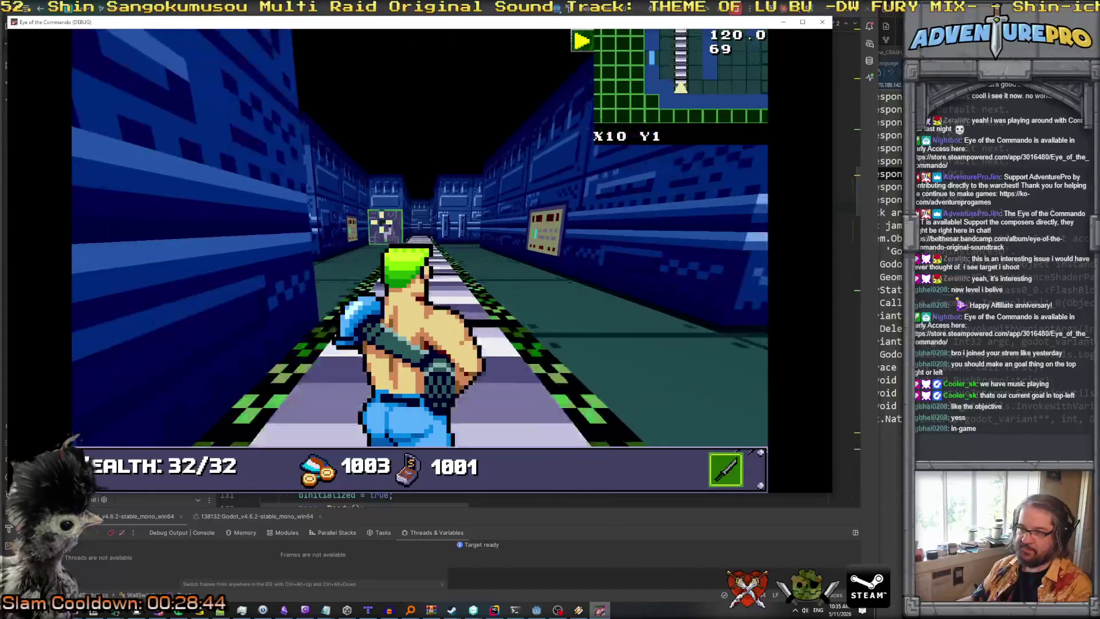
pyautogui.press('Right')
pyautogui.press('Up')
pyautogui.press('Left')
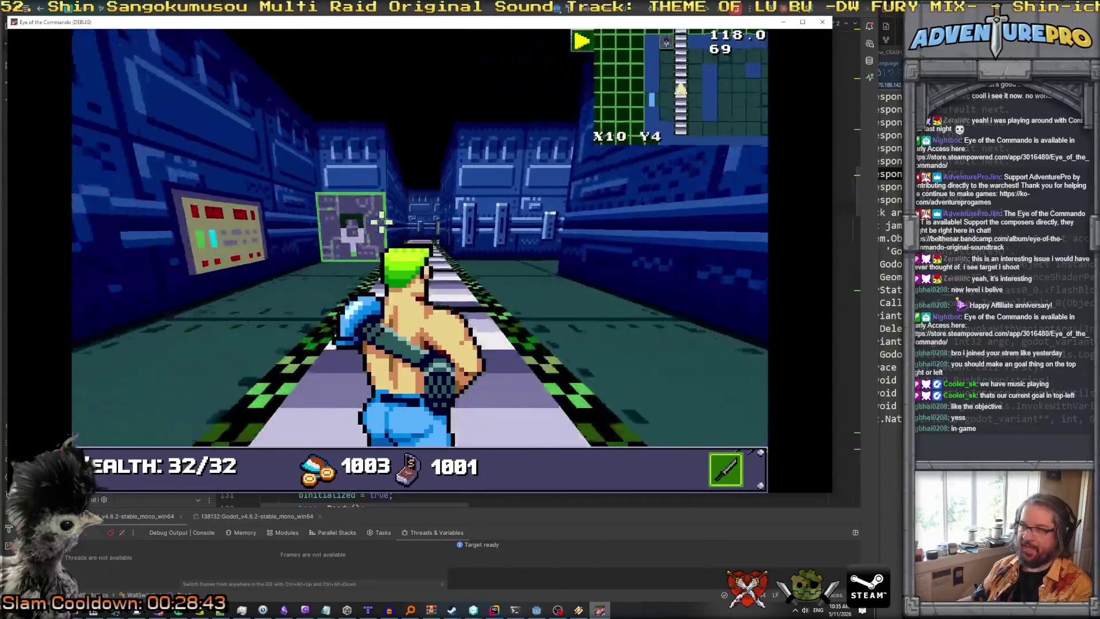
pyautogui.press('Left')
pyautogui.press('Up')
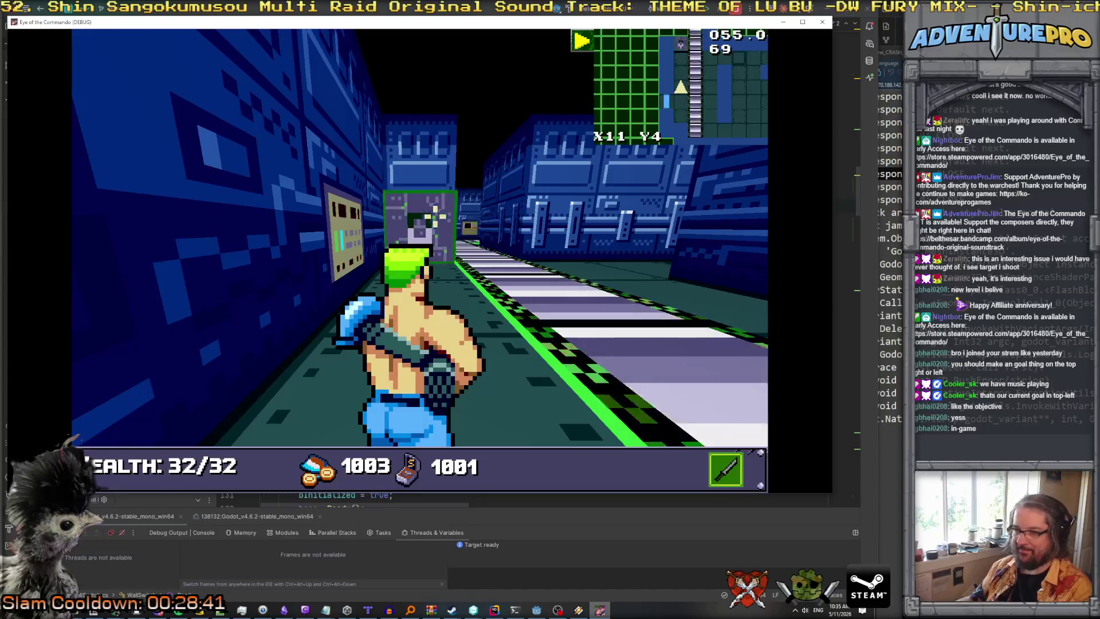
pyautogui.press('F8')
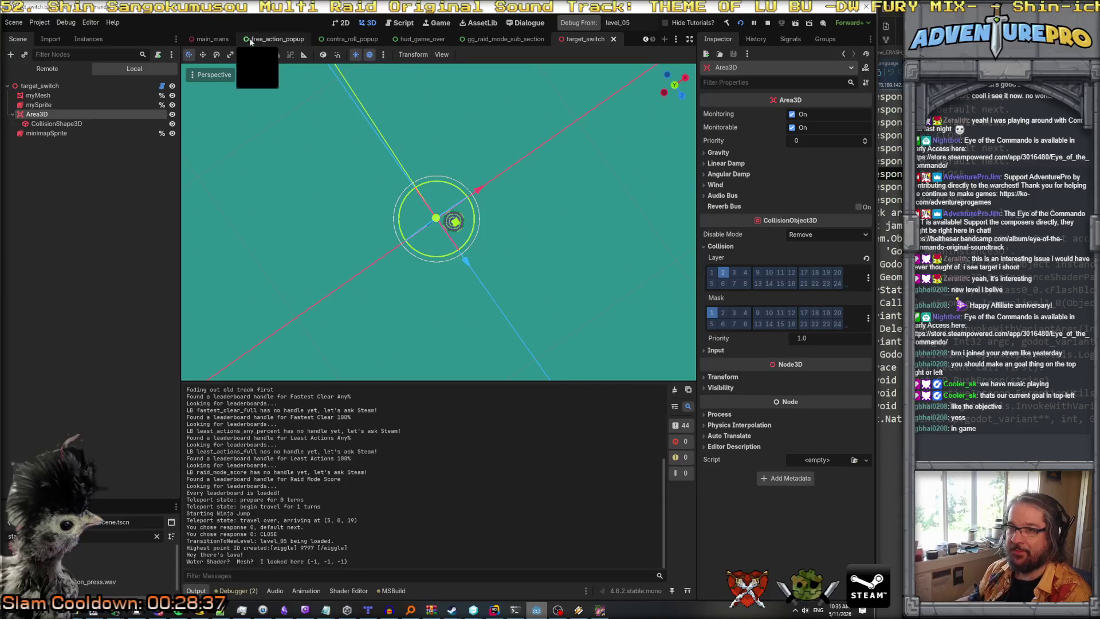
# Open the enemy_mook_ninja_1 scene, select its Area3D and expand the Collision settings.
pyautogui.click(646, 39)
pyautogui.click(646, 39)
pyautogui.click(646, 39)
pyautogui.click(646, 39)
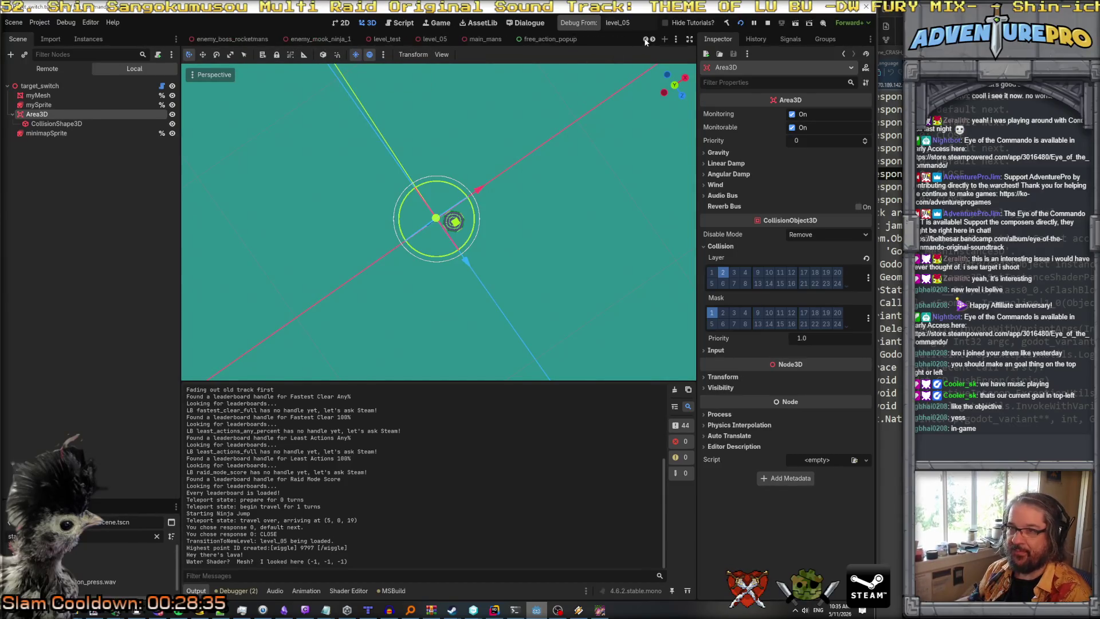
pyautogui.click(322, 39)
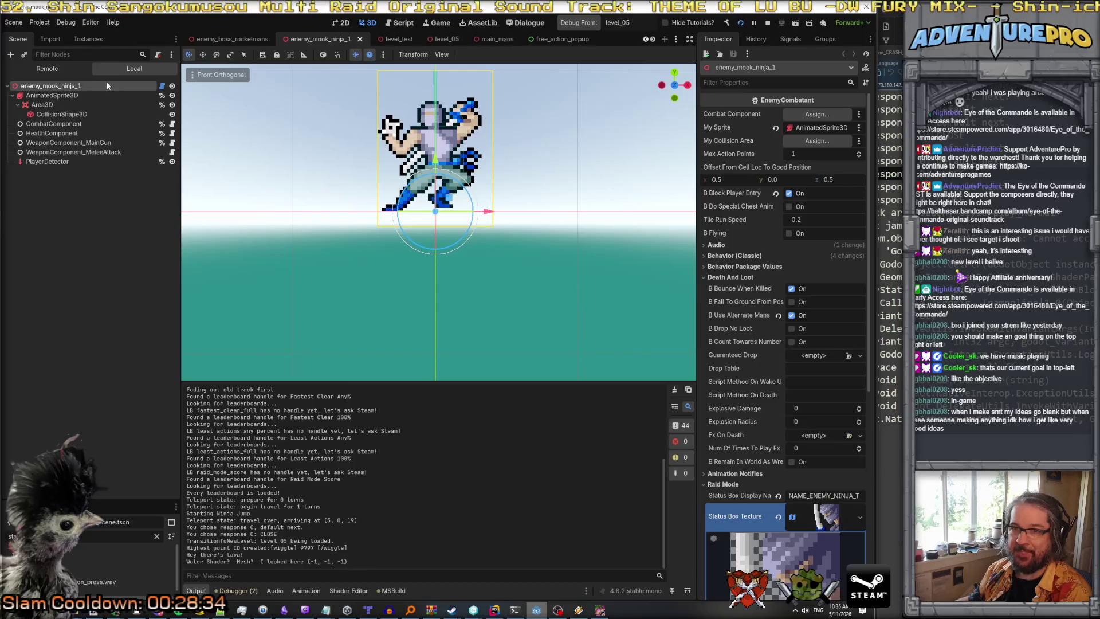
pyautogui.click(41, 105)
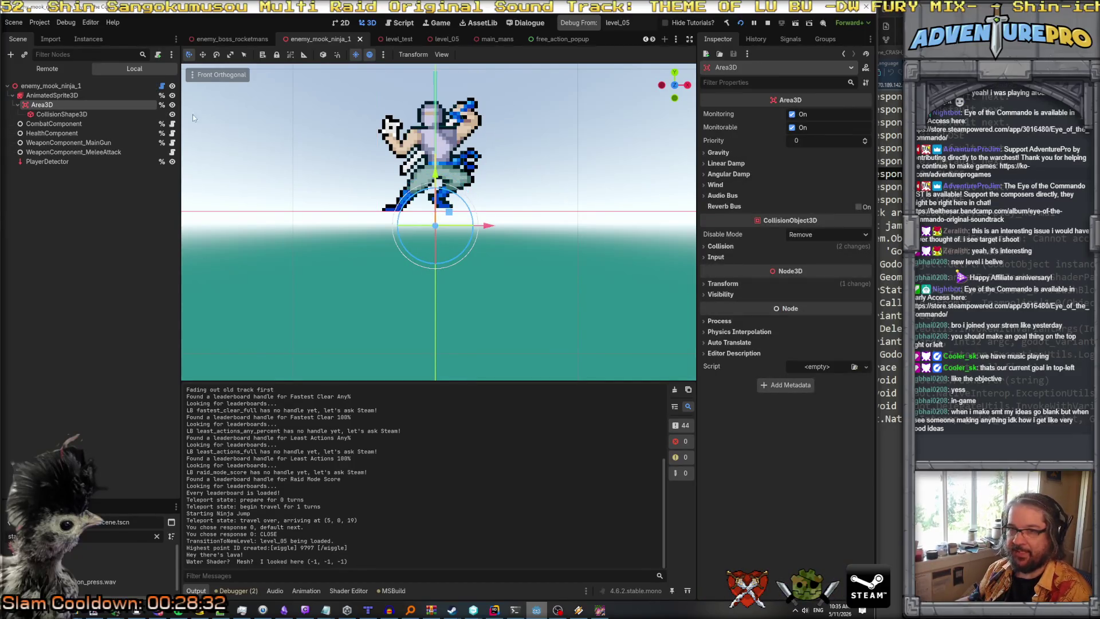
pyautogui.click(724, 247)
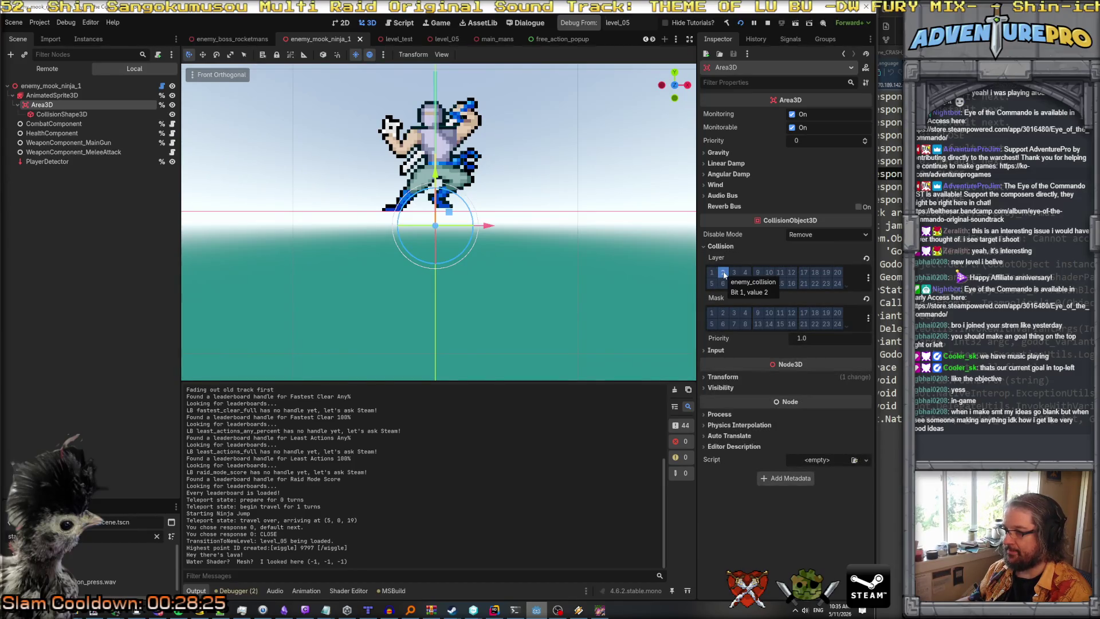
# Filter the Area3D properties for 'pointer', review its Signals and the undo History, then return to the Inspector.
pyautogui.click(731, 82)
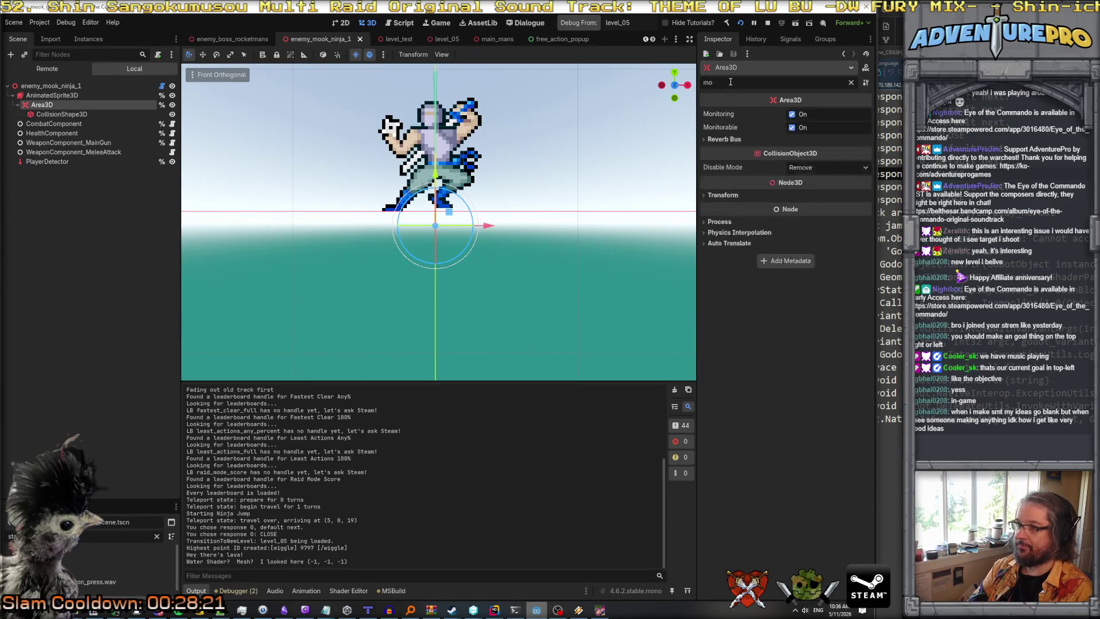
pyautogui.write('pointer')
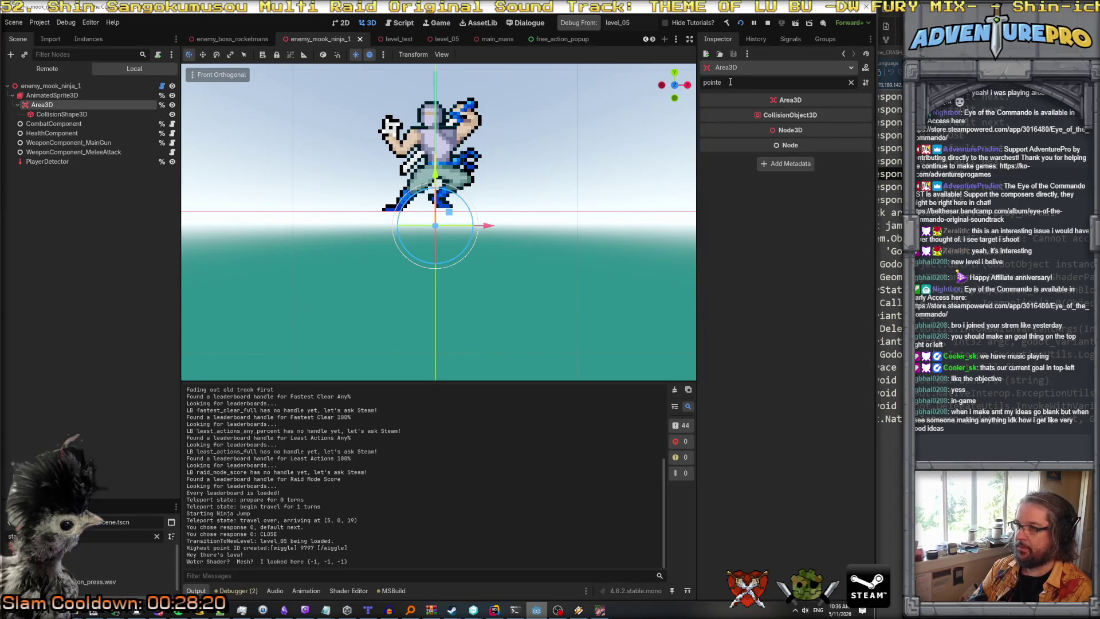
pyautogui.click(790, 39)
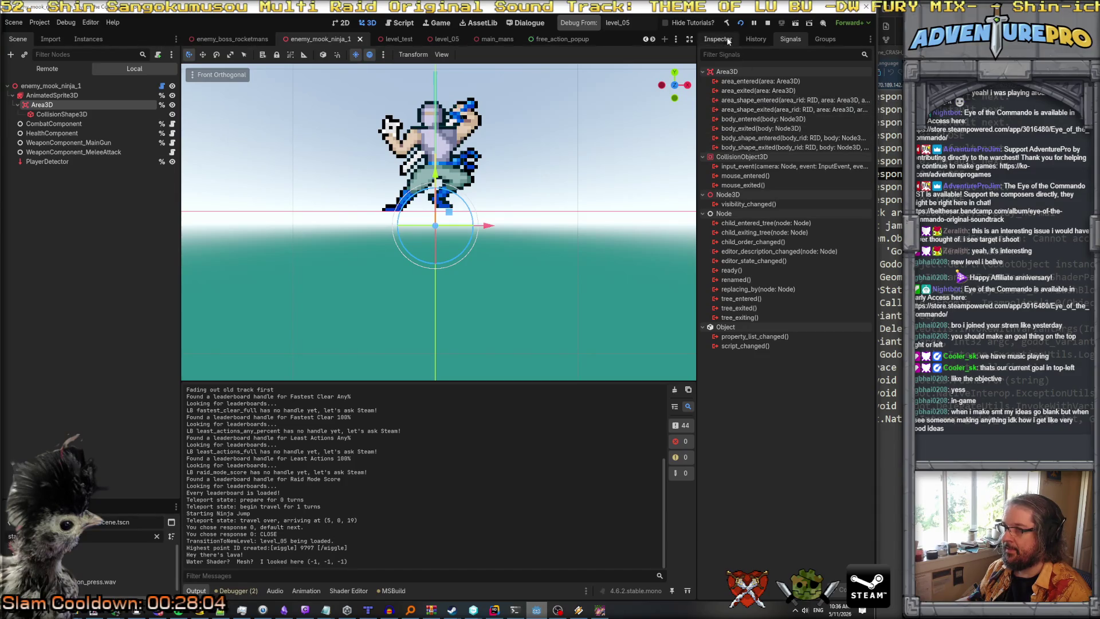
pyautogui.click(751, 40)
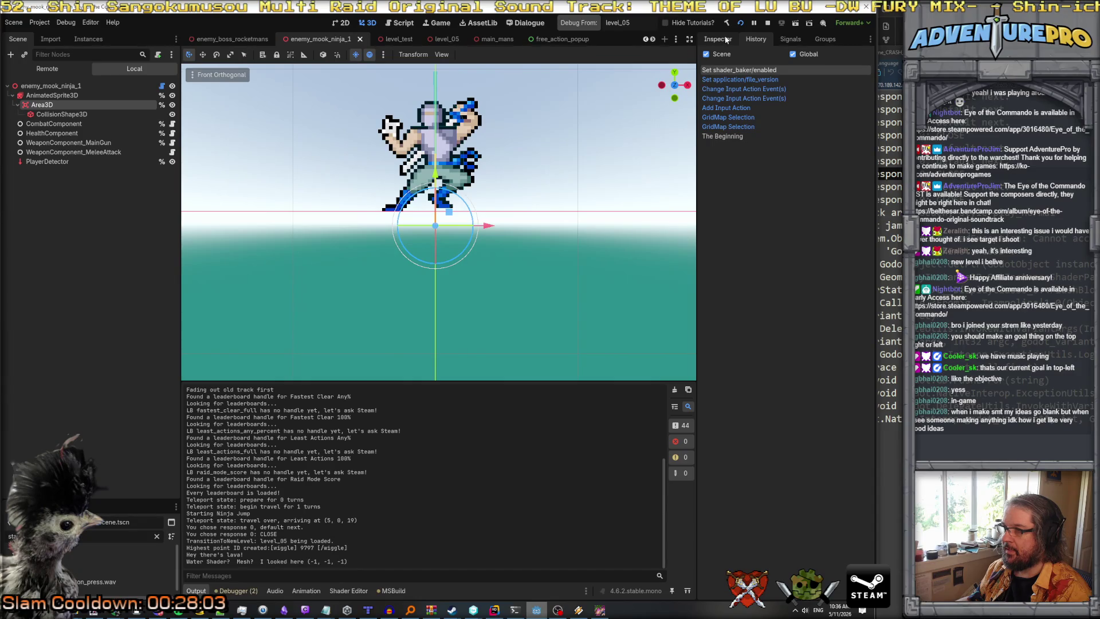
pyautogui.click(718, 39)
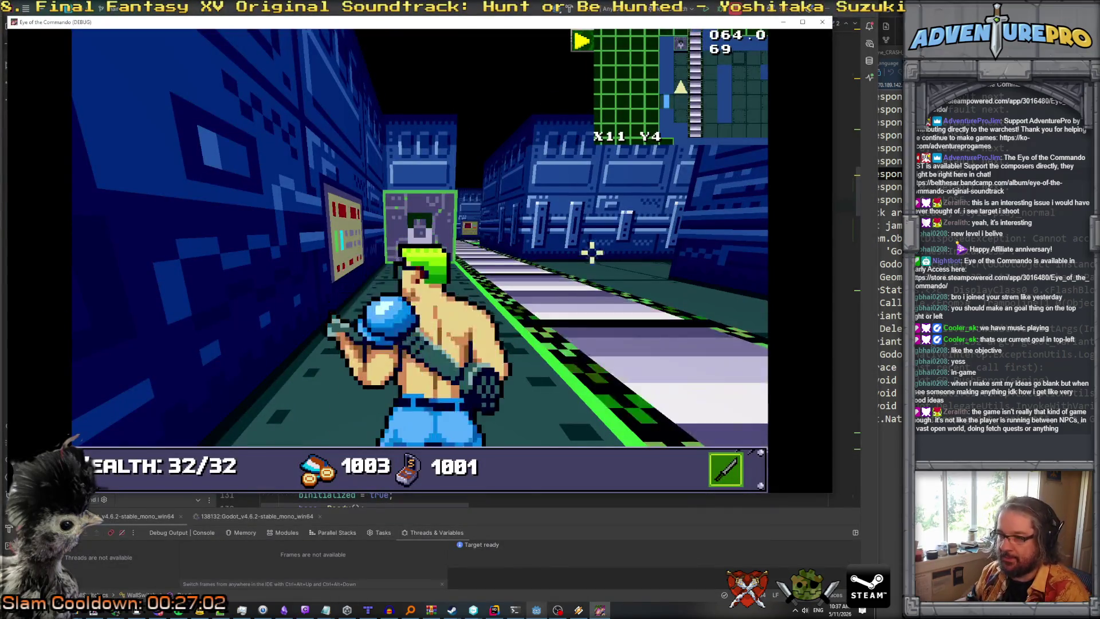
# Bring JetBrains Rider to the front from the taskbar.
pyautogui.click(504, 594)
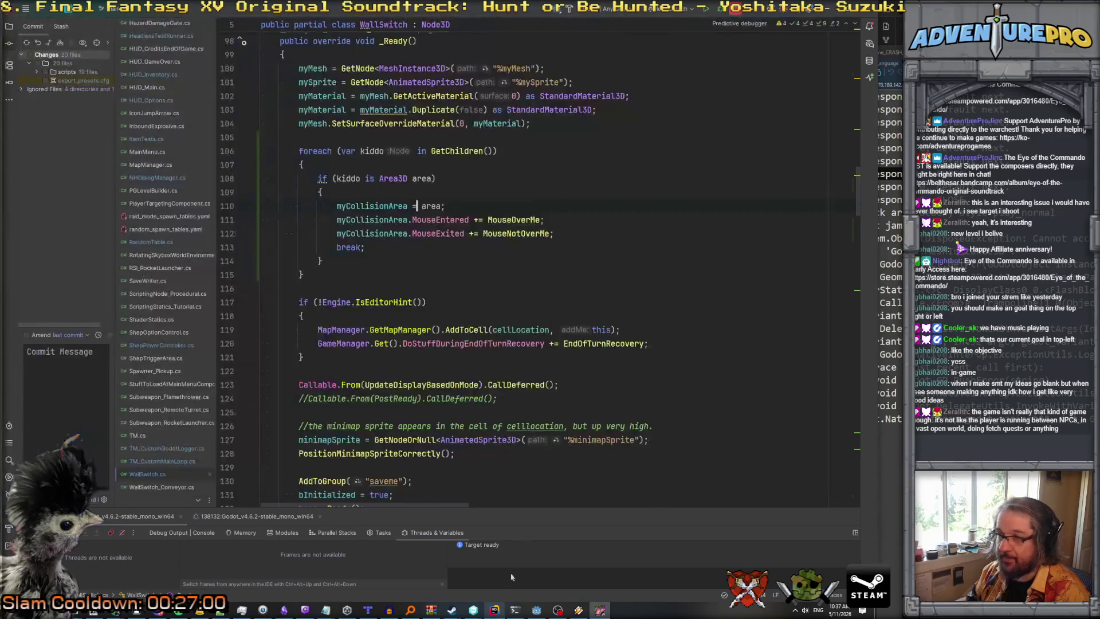
# Read the MouseEntered quick documentation on line 111, then bring the game window back.
pyautogui.moveTo(444, 221)
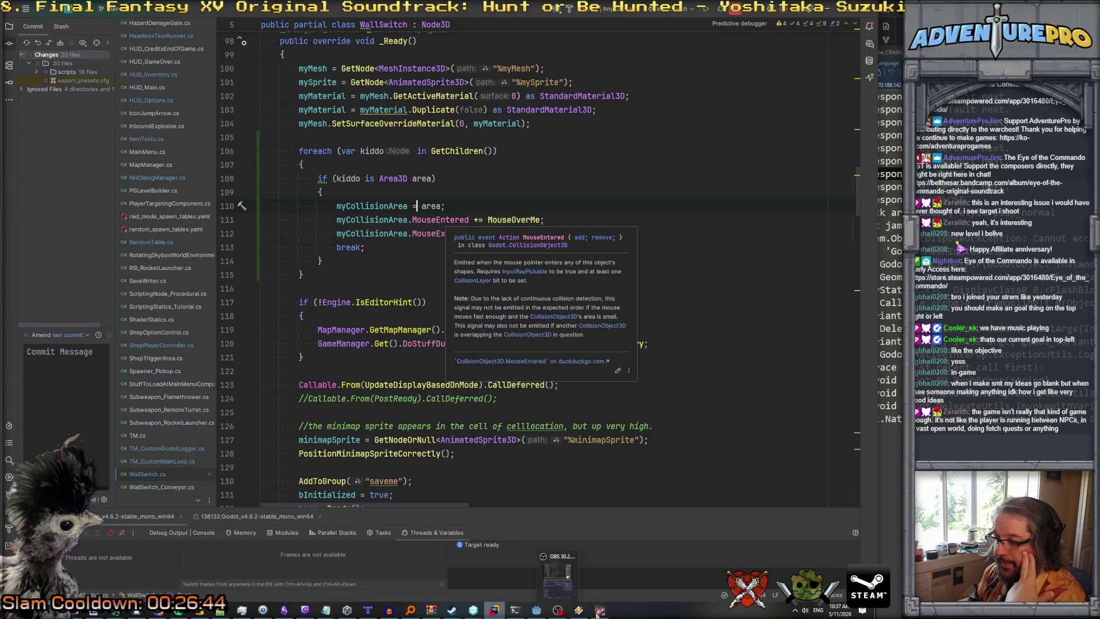
pyautogui.click(556, 610)
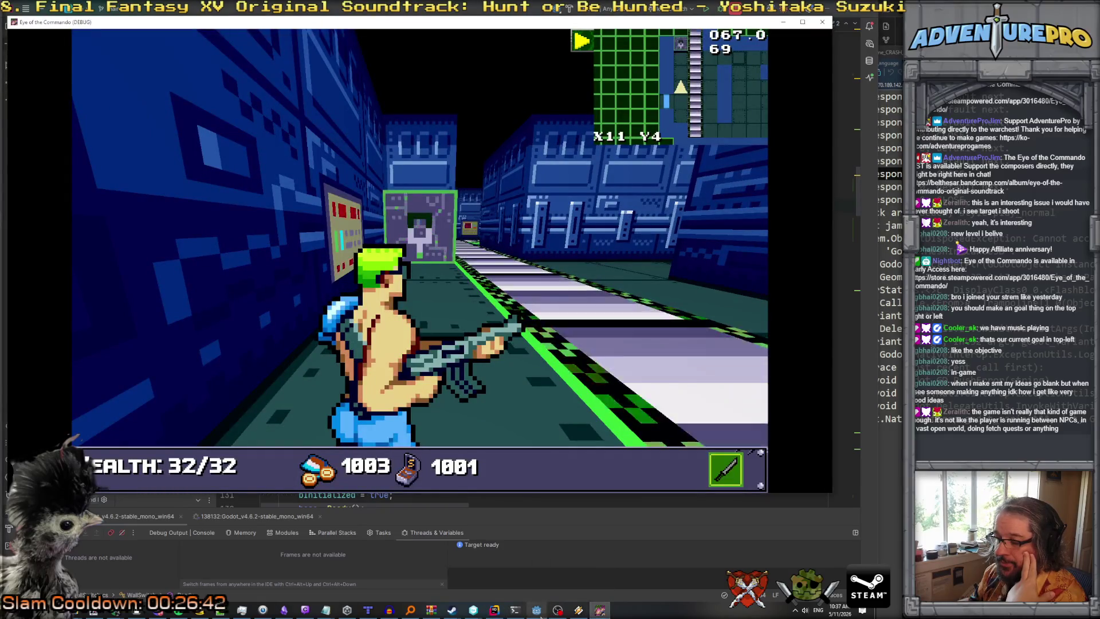
# Bring the Godot editor in front of the running game from the taskbar.
pyautogui.moveTo(539, 612)
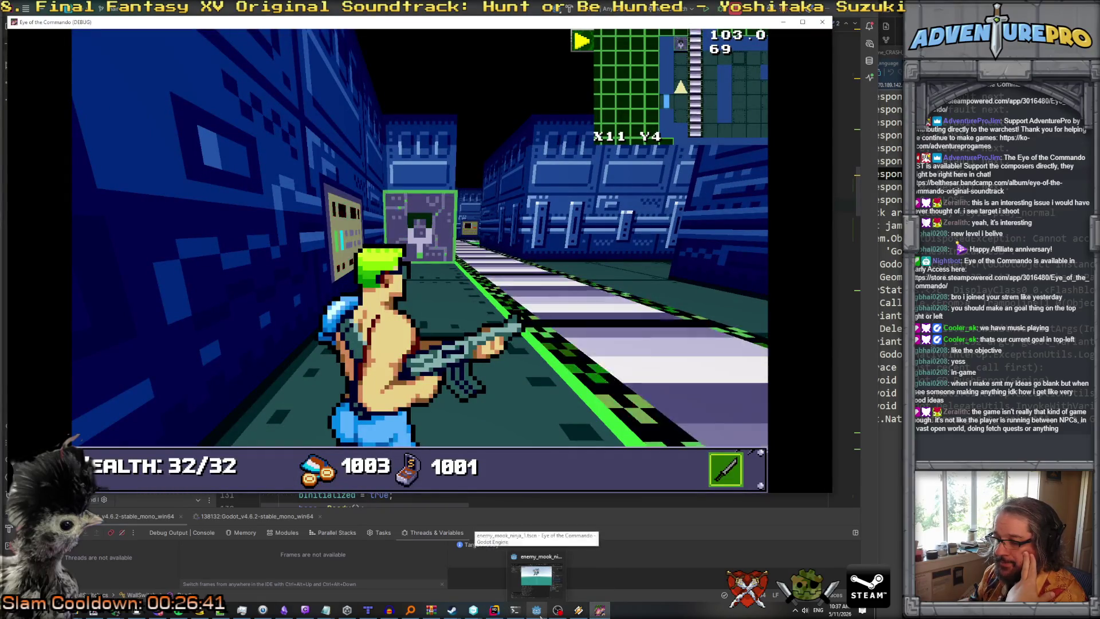
pyautogui.moveTo(536, 575)
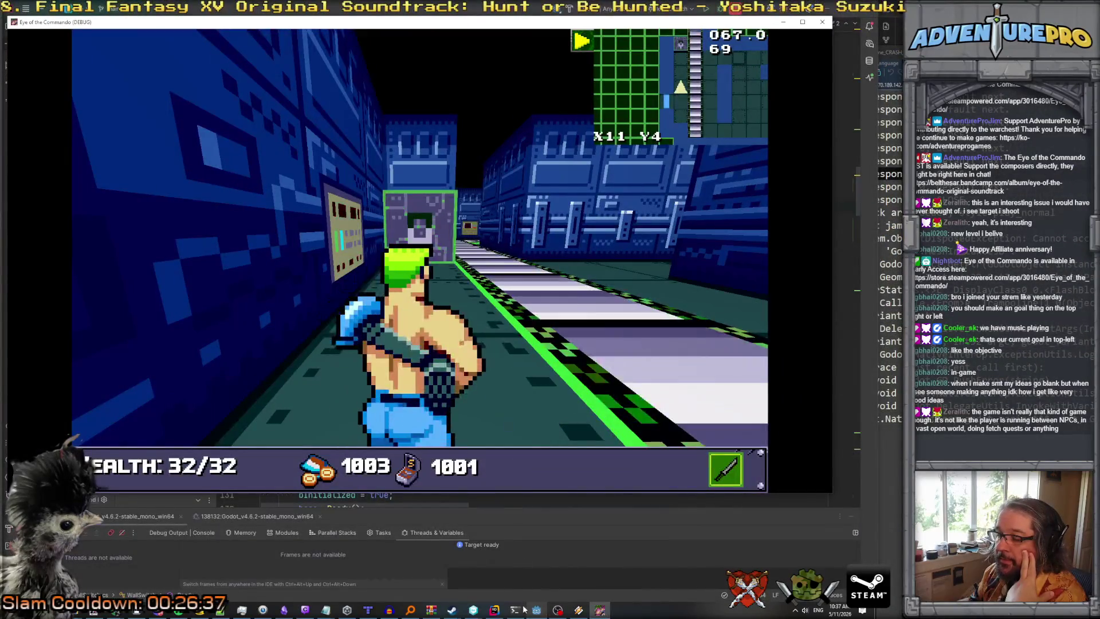
pyautogui.click(537, 611)
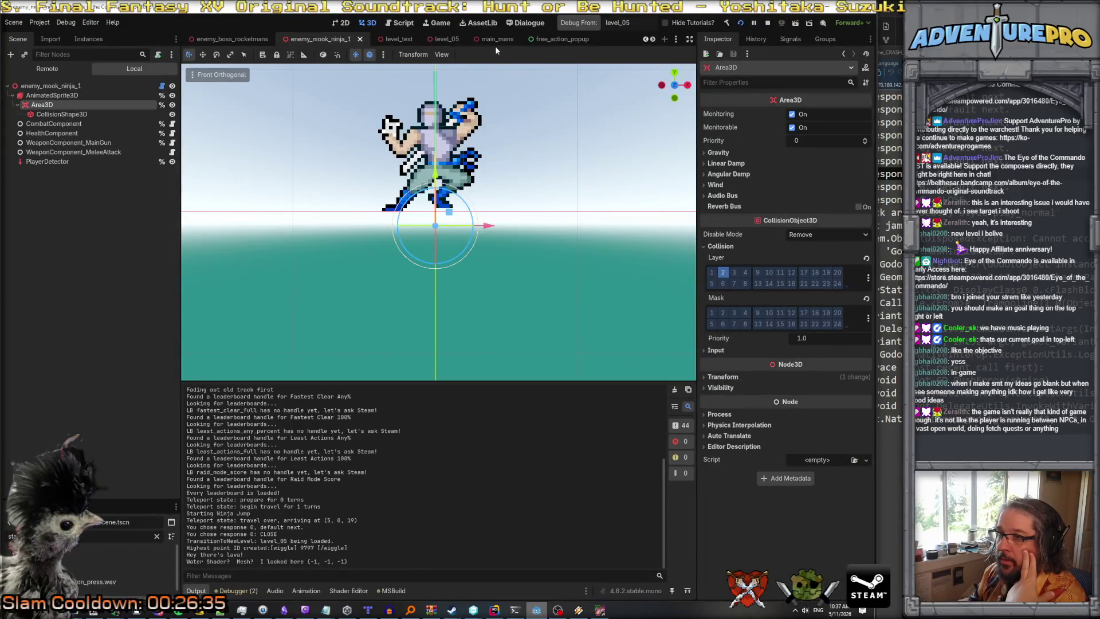
# Open target_switch from level_05 in the editor and frame its mesh and box collision shape face-on.
pyautogui.click(441, 39)
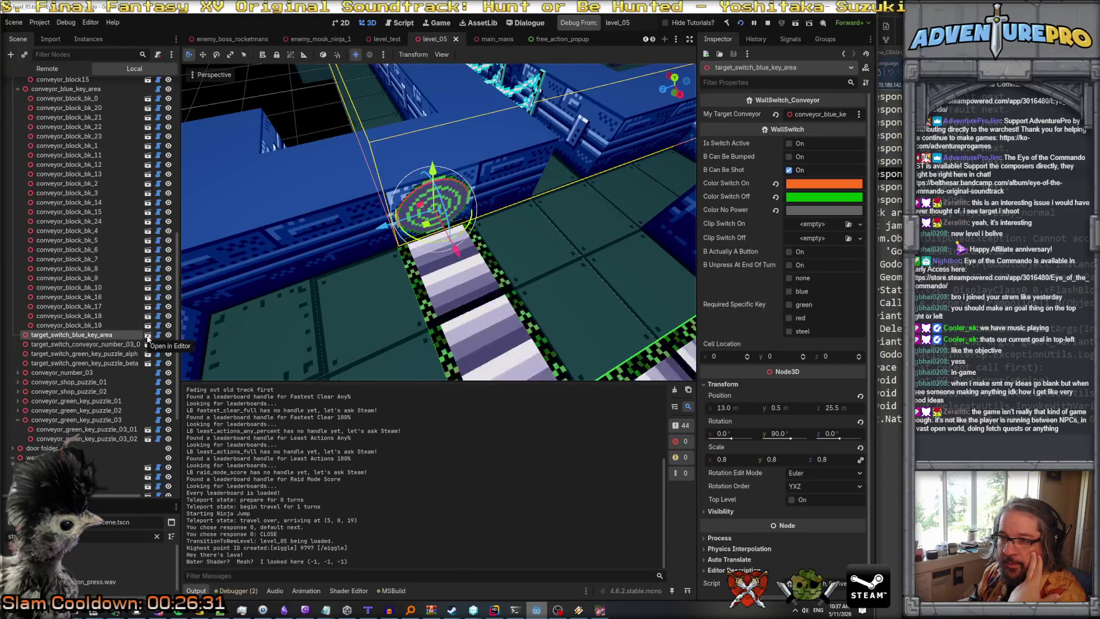
pyautogui.click(147, 336)
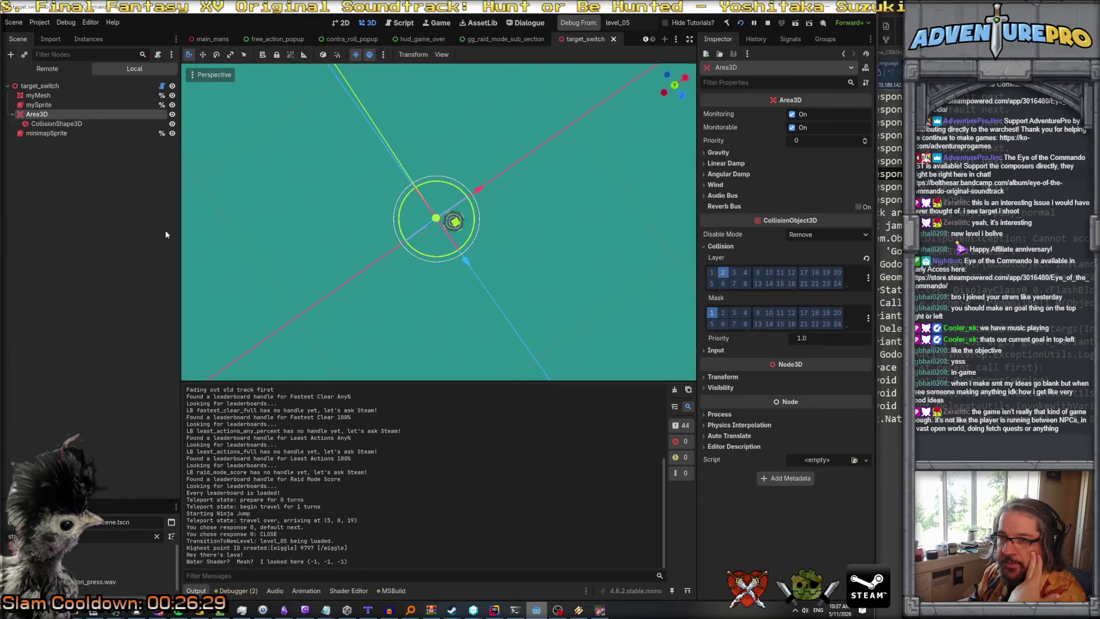
pyautogui.click(69, 123)
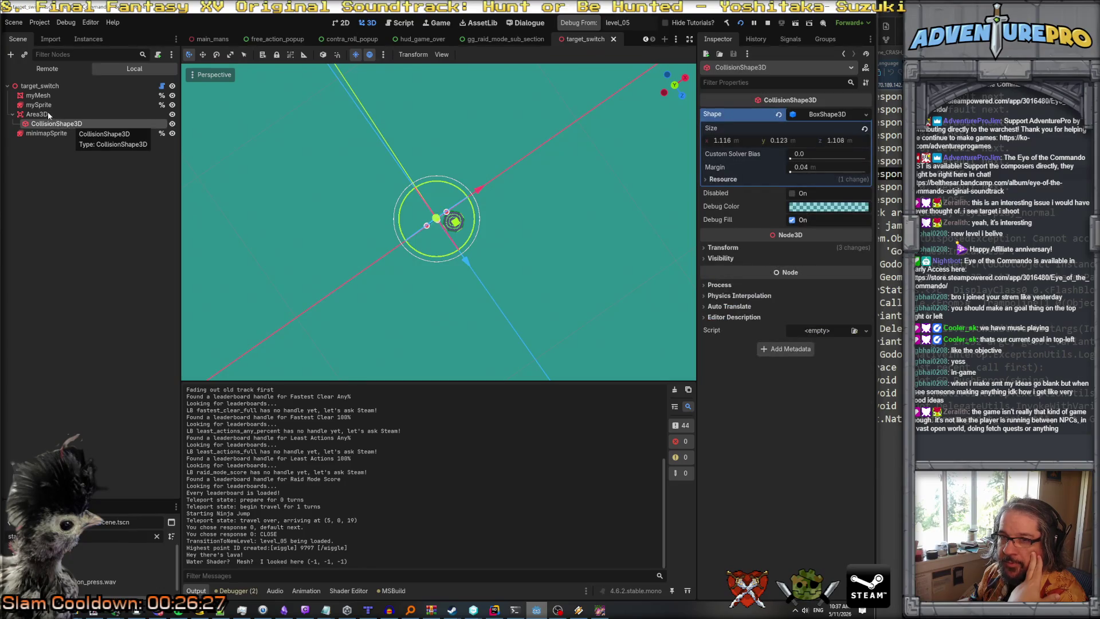
pyautogui.click(49, 115)
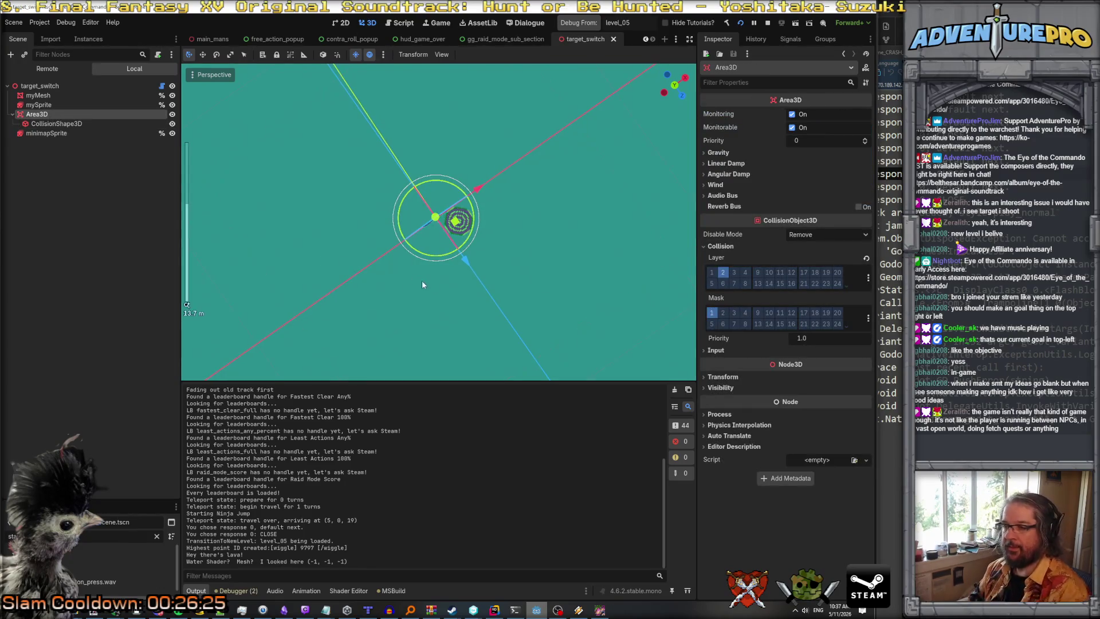
pyautogui.scroll(6, 417, 282)
pyautogui.moveTo(416, 283)
pyautogui.mouseDown()
pyautogui.moveTo(470, 206)
pyautogui.moveTo(413, 215)
pyautogui.moveTo(453, 203)
pyautogui.mouseUp()
pyautogui.press('f')
pyautogui.click(56, 124)
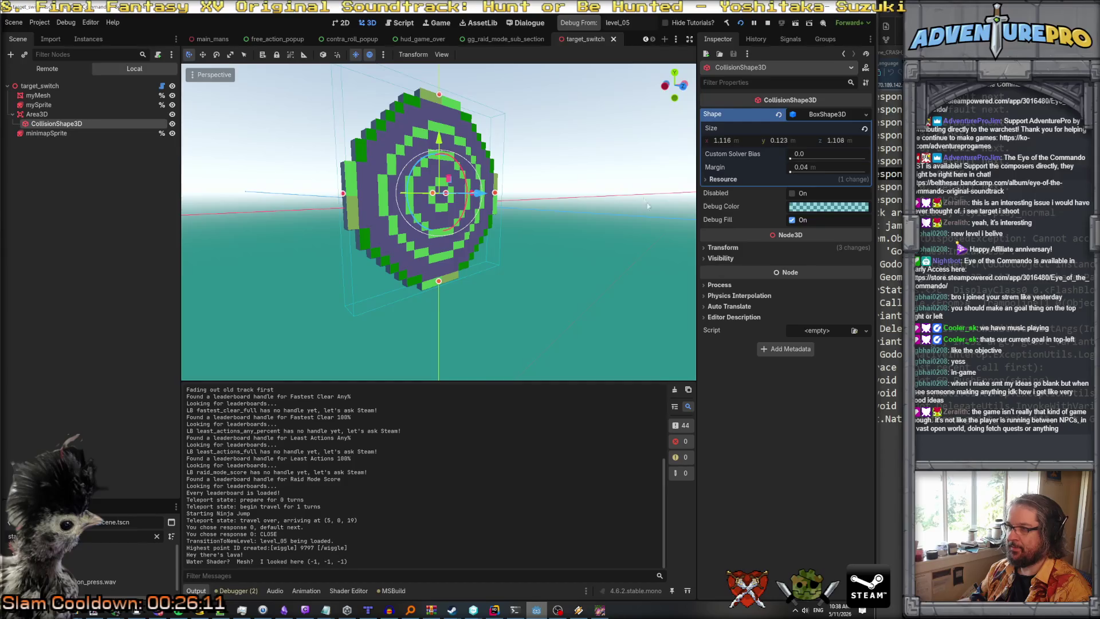
# Select the target_switch Area3D, expand its Input section showing Ray Pickable on, and orbit the view.
pyautogui.click(38, 114)
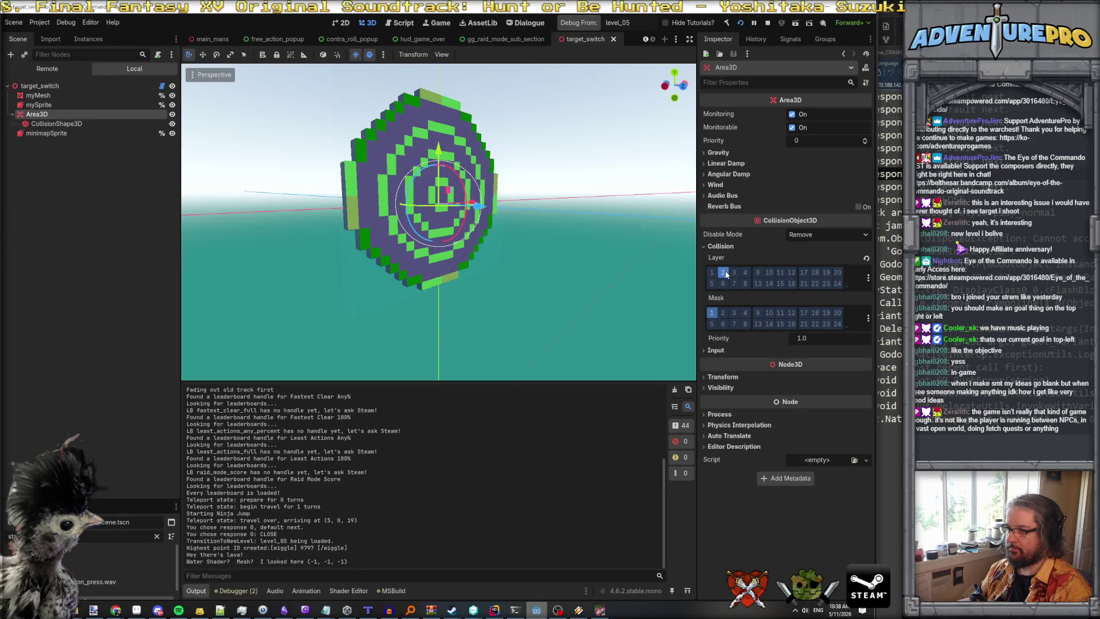
pyautogui.click(714, 351)
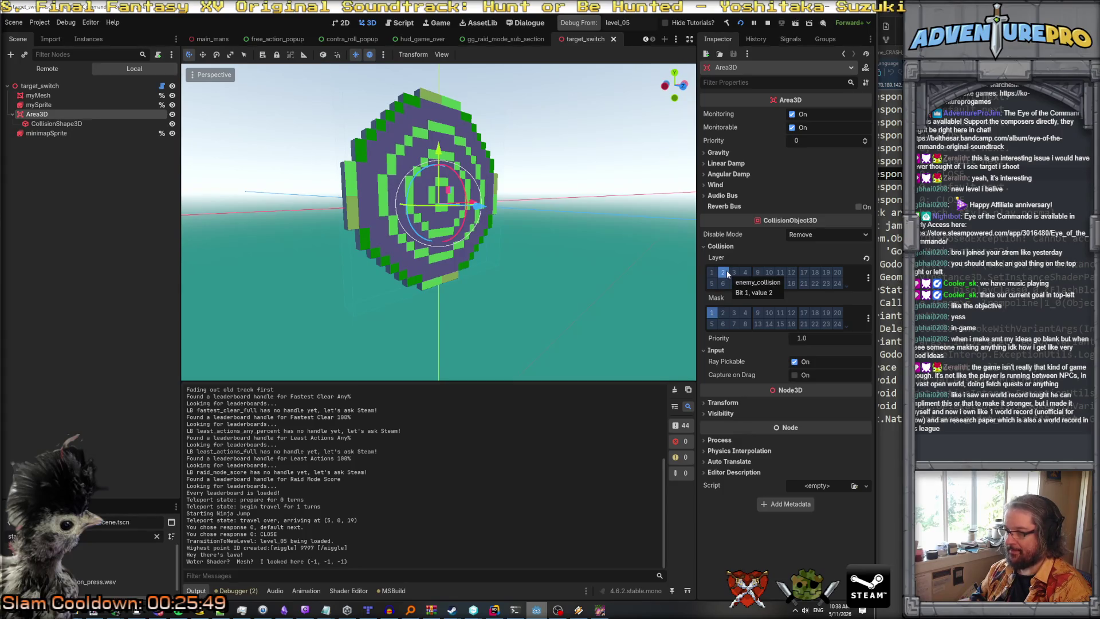
pyautogui.moveTo(420, 185)
pyautogui.mouseDown()
pyautogui.moveTo(232, 194)
pyautogui.moveTo(218, 184)
pyautogui.moveTo(387, 298)
pyautogui.mouseUp()
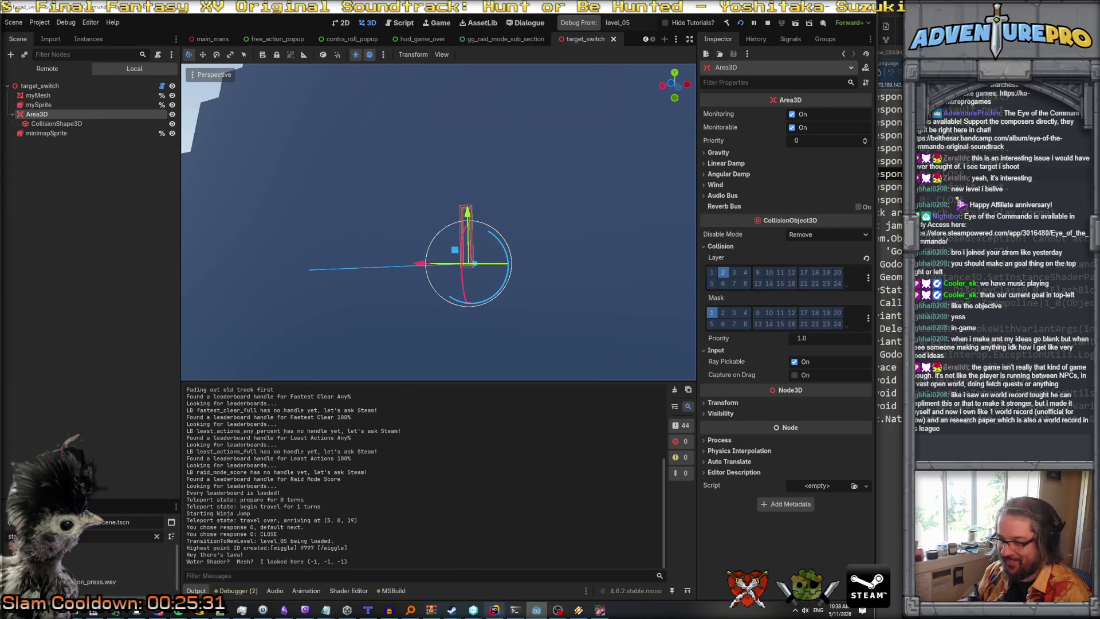
# Return to the debug game, walk the commando from the wall panel through the corridors, and close it.
pyautogui.click(599, 610)
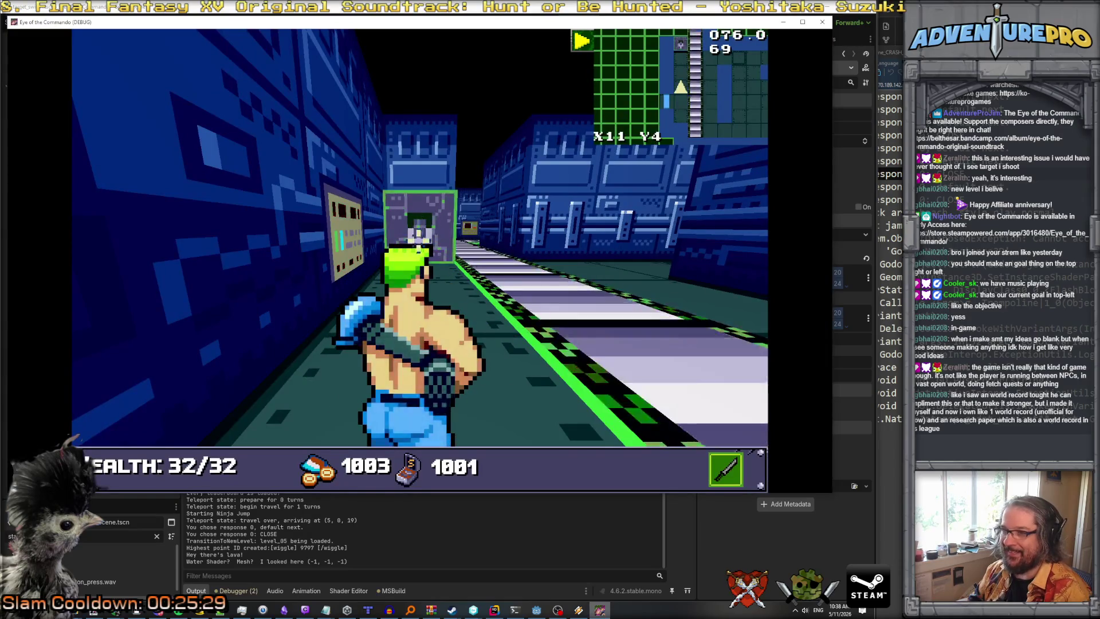
pyautogui.press('w')
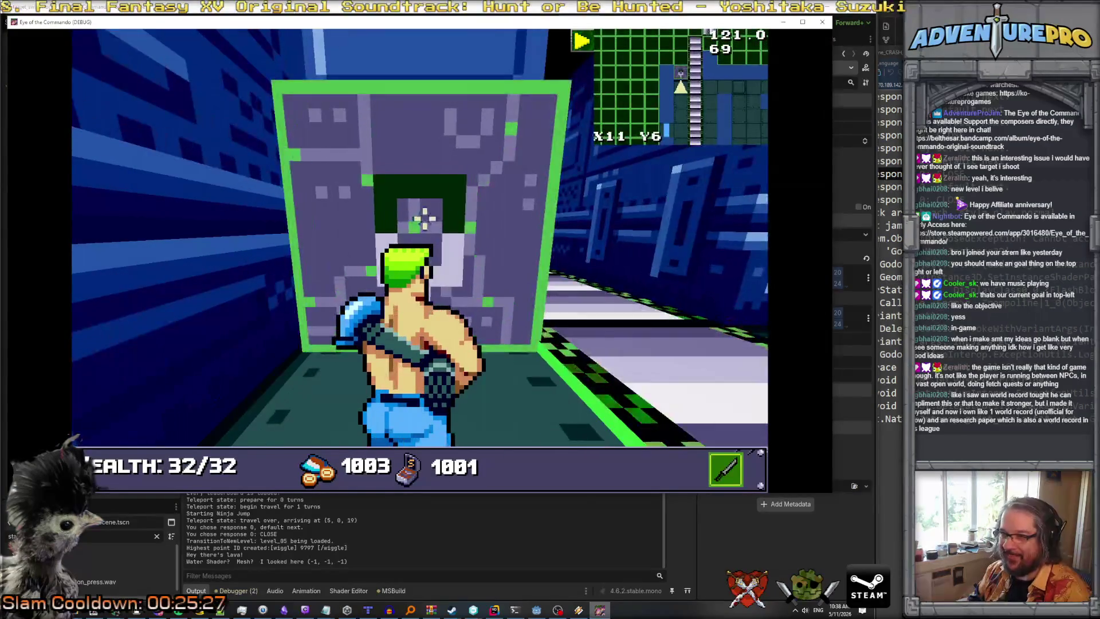
pyautogui.press('d')
pyautogui.press('w')
pyautogui.press('w')
pyautogui.press('w')
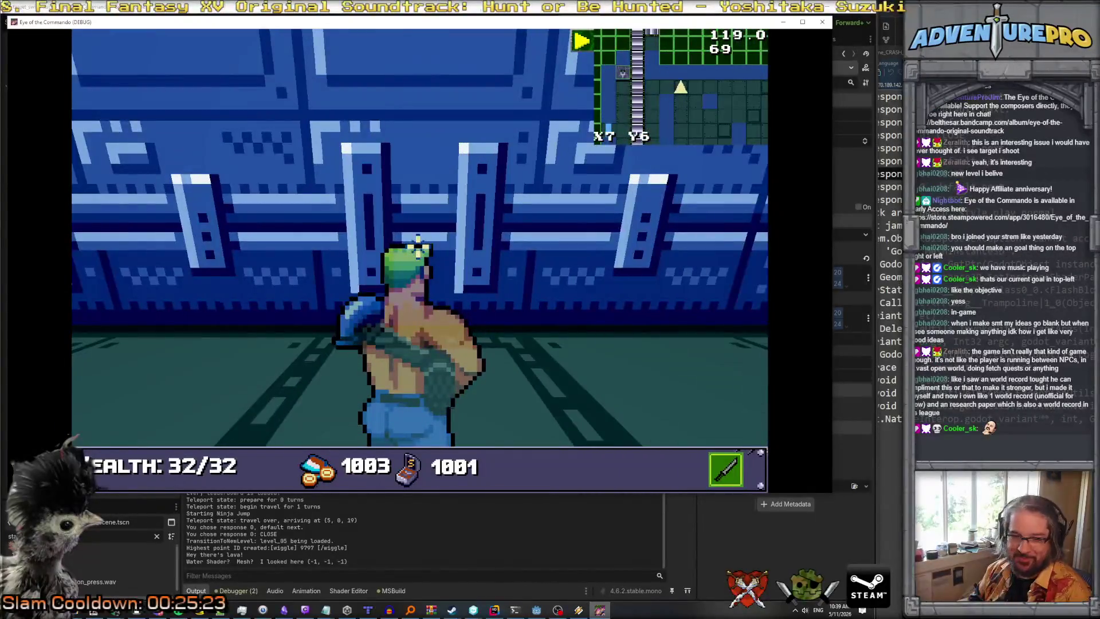
pyautogui.press('d')
pyautogui.press('a')
pyautogui.press('d')
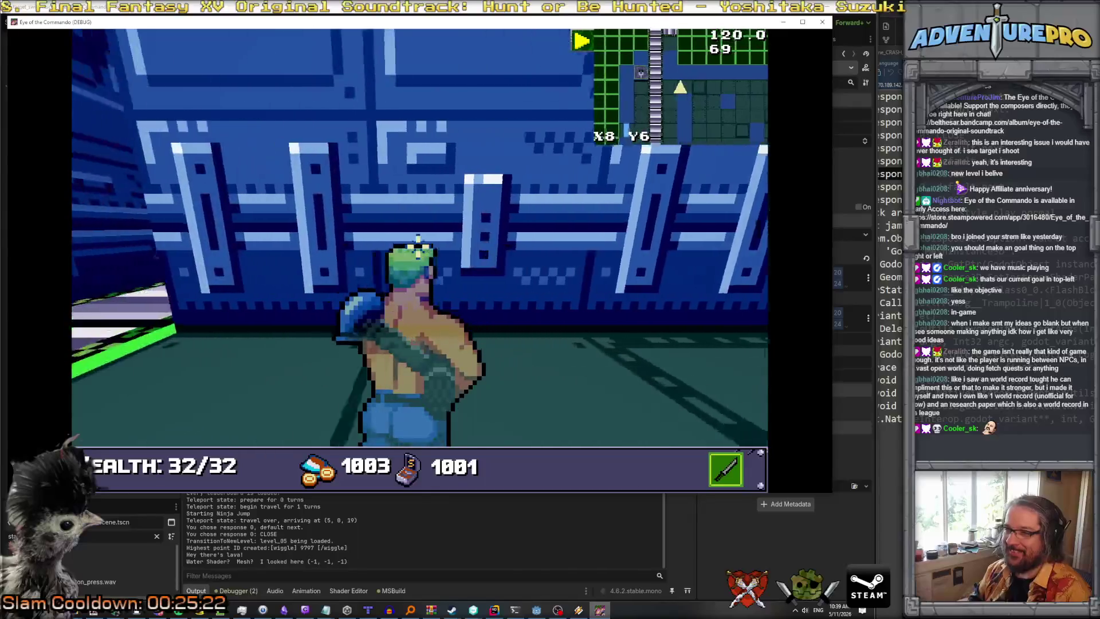
pyautogui.press('w')
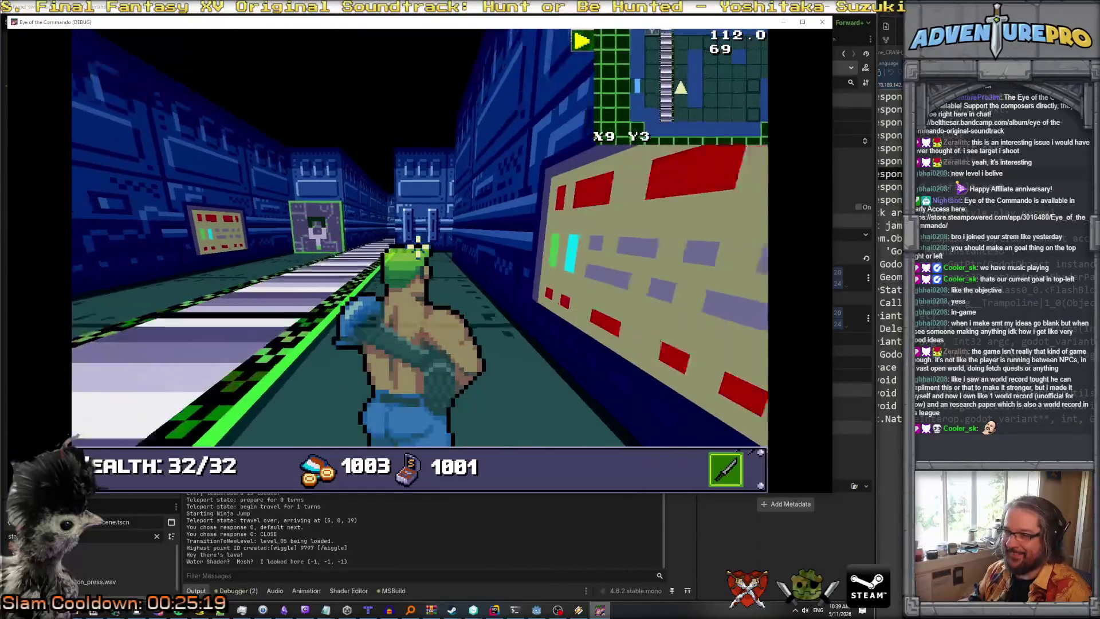
pyautogui.press('w')
pyautogui.press('w')
pyautogui.press('w')
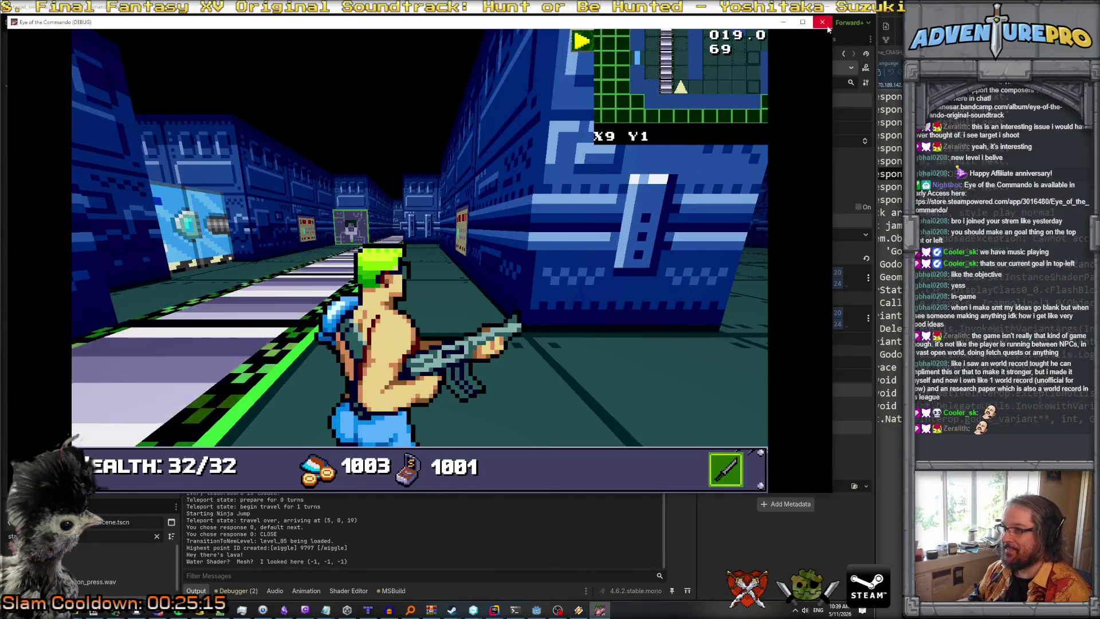
pyautogui.click(821, 22)
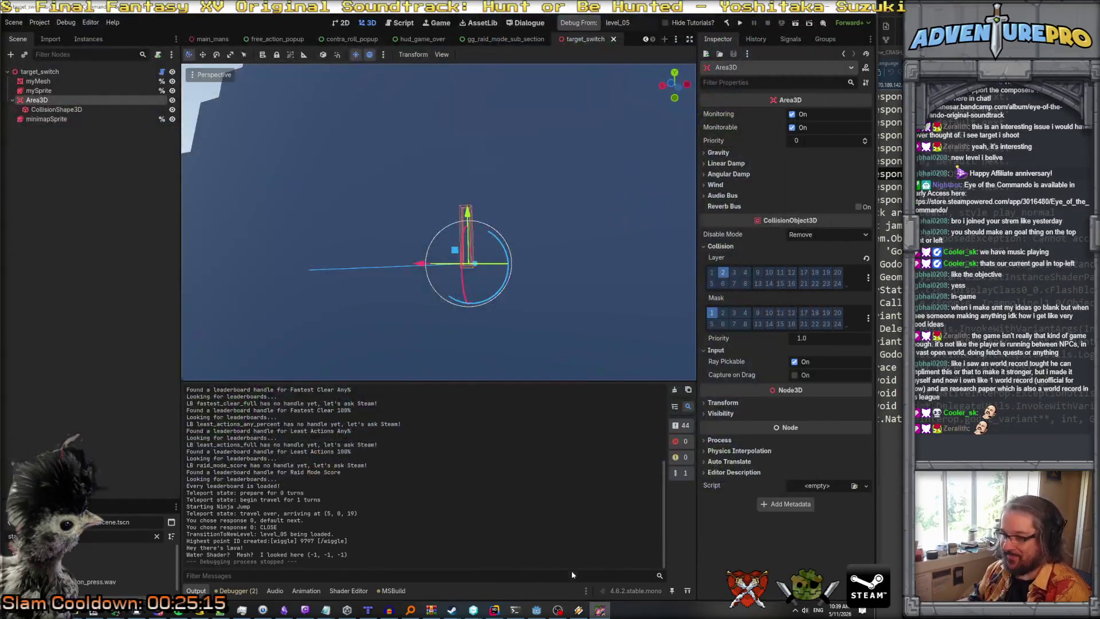
# Select the Area3D and expand its Process, Physics Interpolation, Auto Translate and Editor Description sections.
pyautogui.click(38, 108)
pyautogui.click(37, 102)
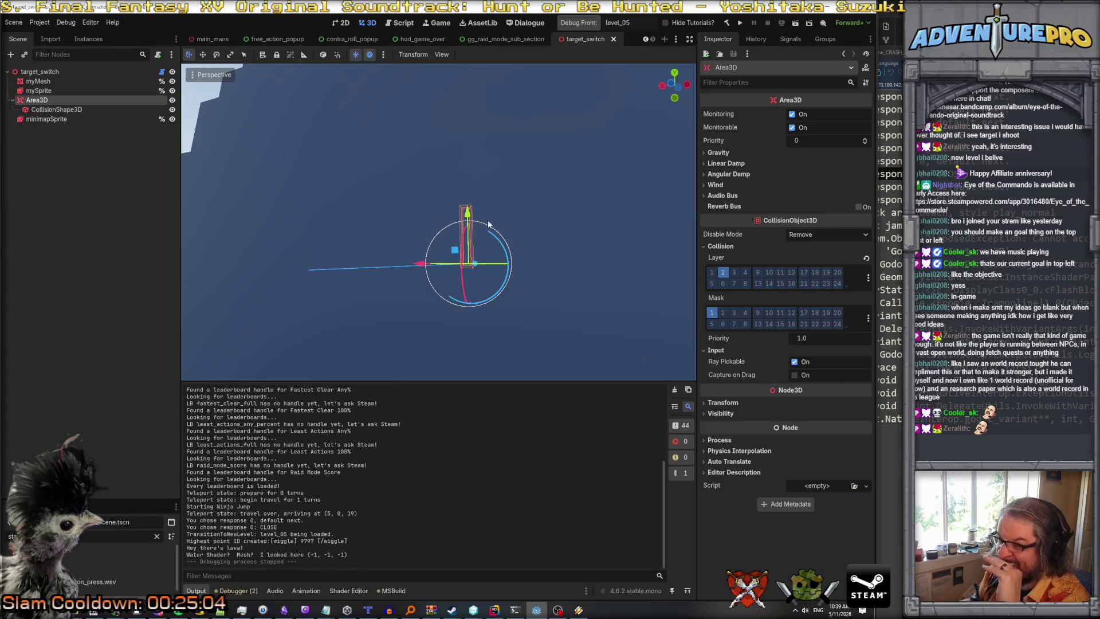
pyautogui.press('a')
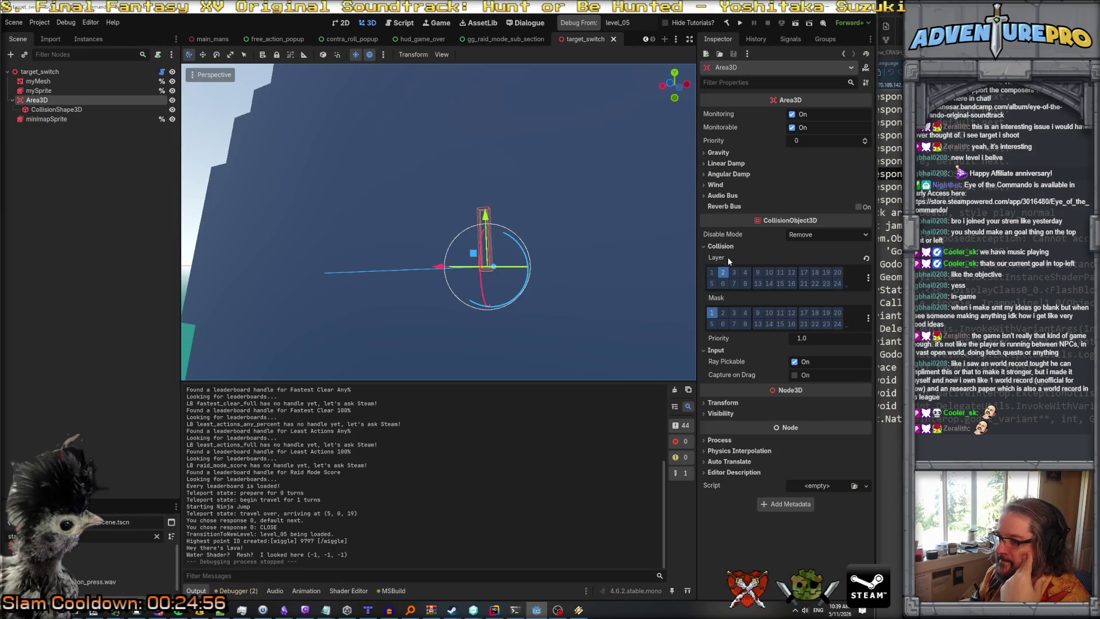
pyautogui.click(721, 472)
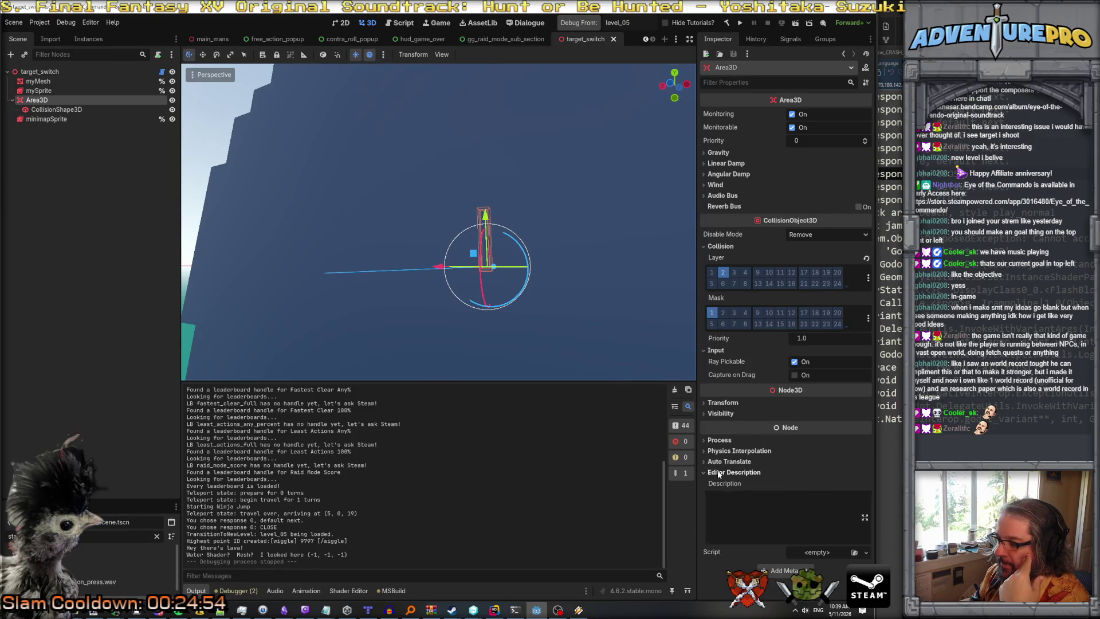
pyautogui.click(720, 462)
pyautogui.click(719, 451)
pyautogui.click(719, 440)
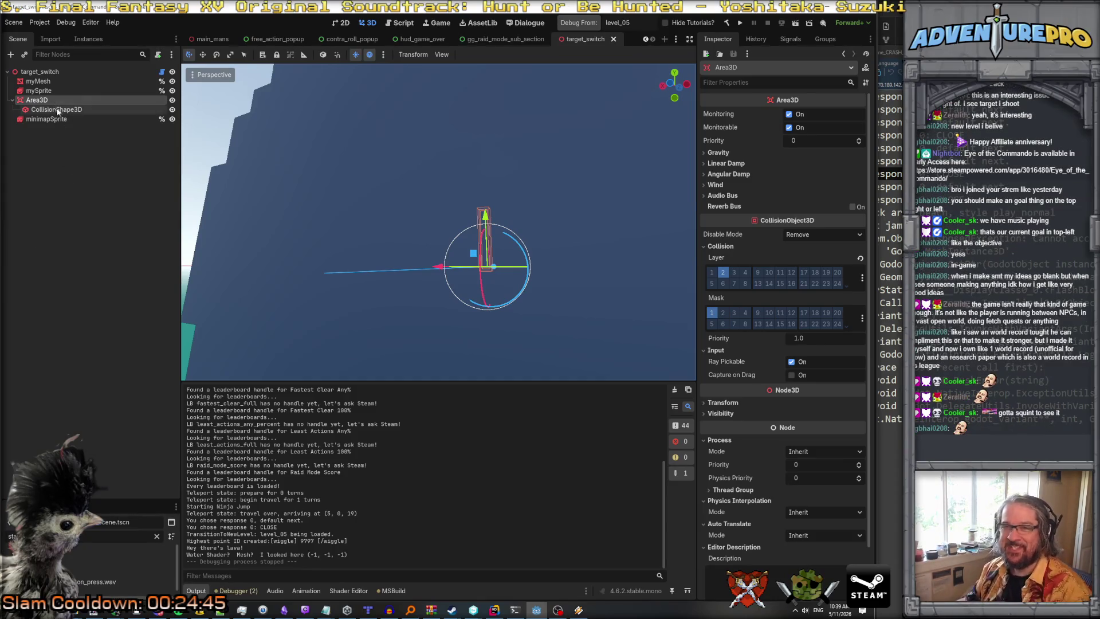
pyautogui.press('f')
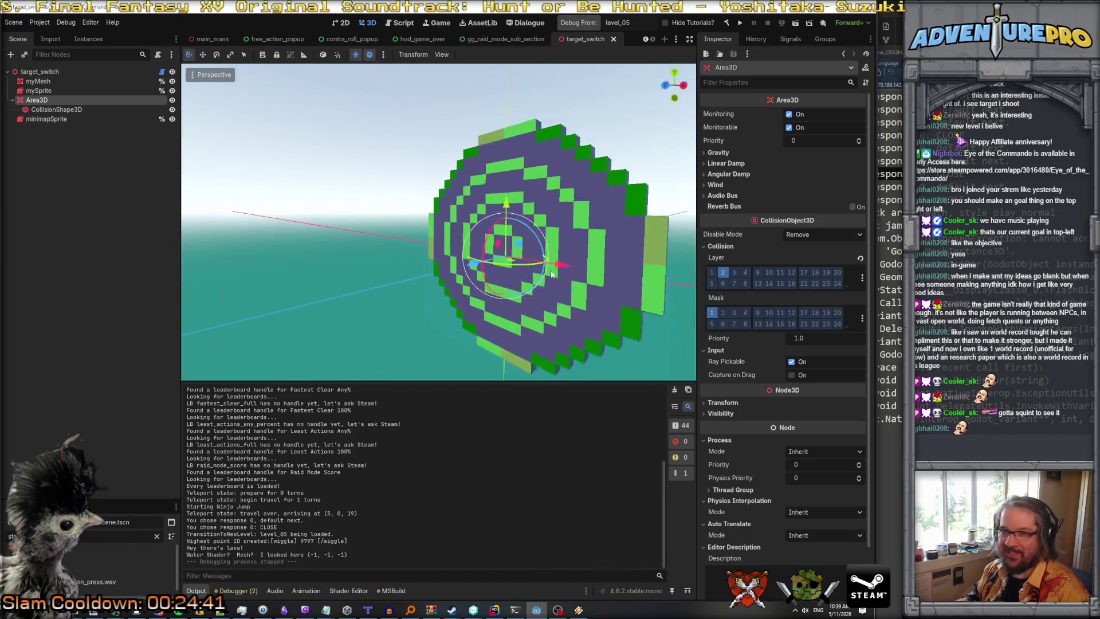
# View the CollisionShape3D edge-on, review its Transform values, then show the free_action_popup scene.
pyautogui.click(62, 110)
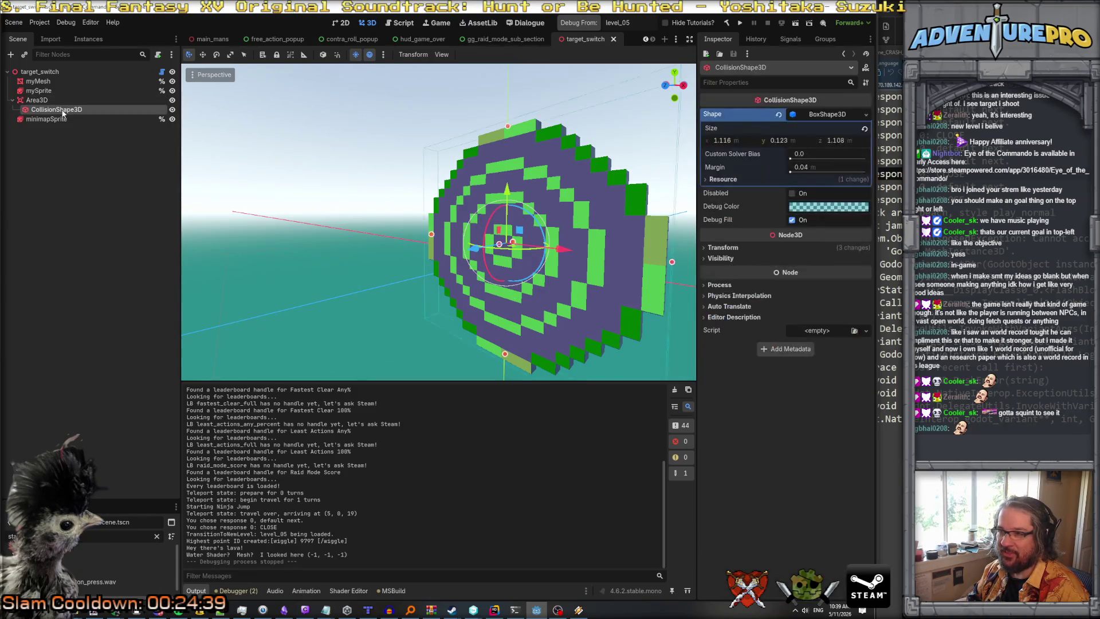
pyautogui.moveTo(677, 213); pyautogui.dragTo(470, 218)
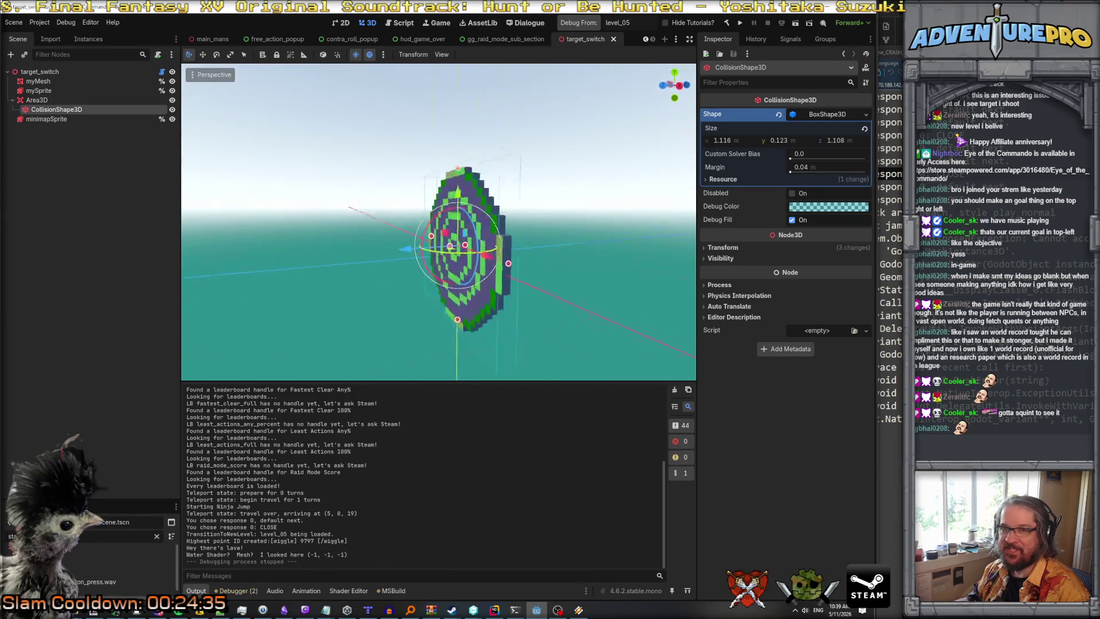
pyautogui.press('f')
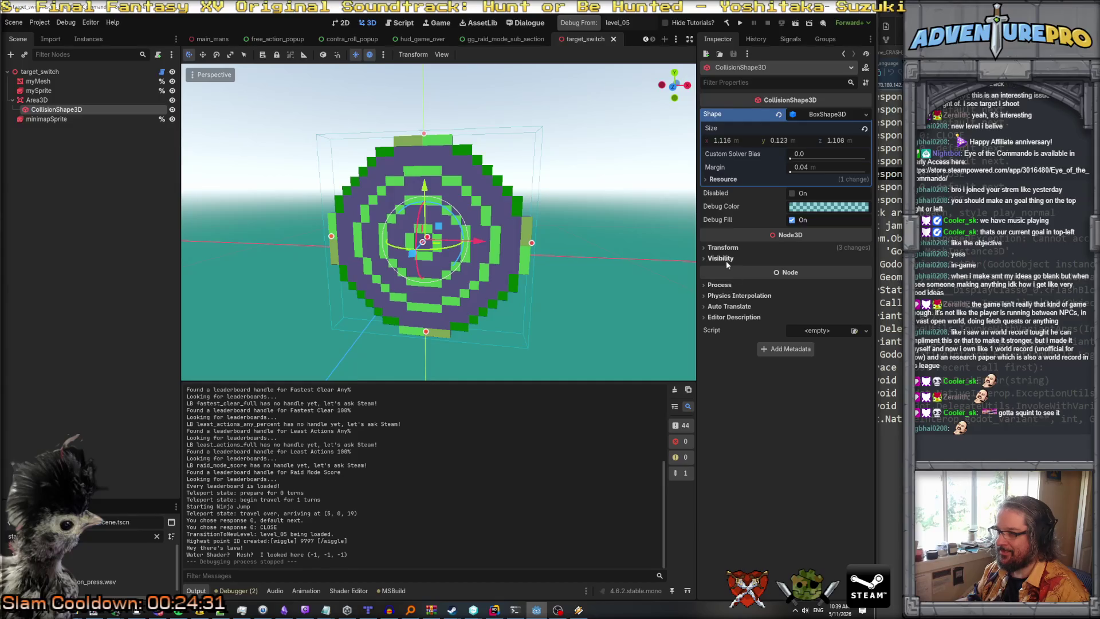
pyautogui.click(724, 248)
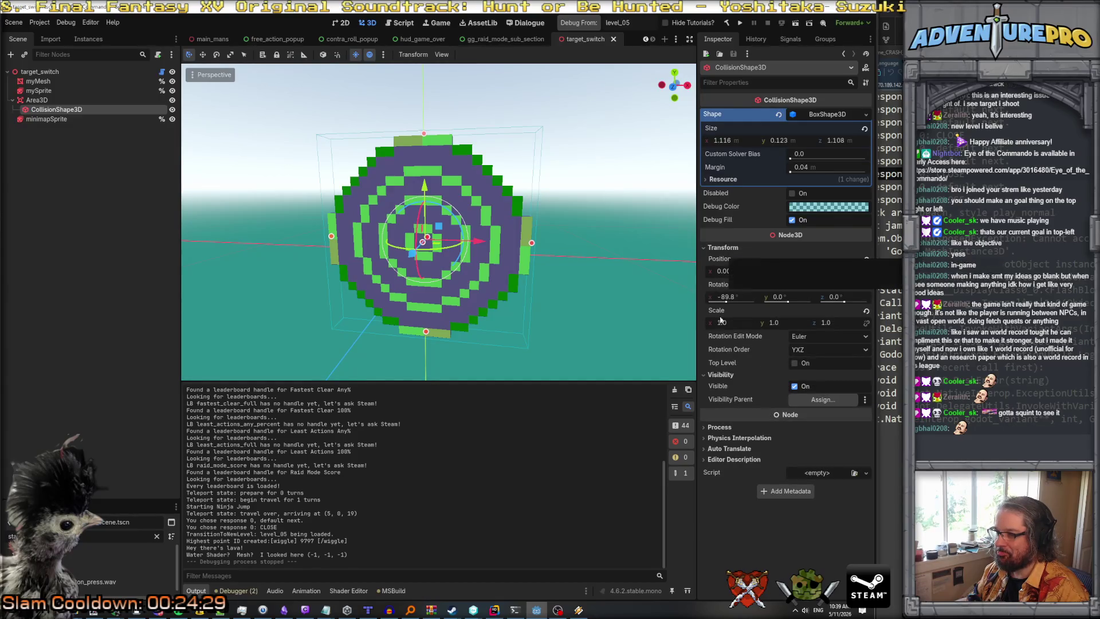
pyautogui.click(245, 43)
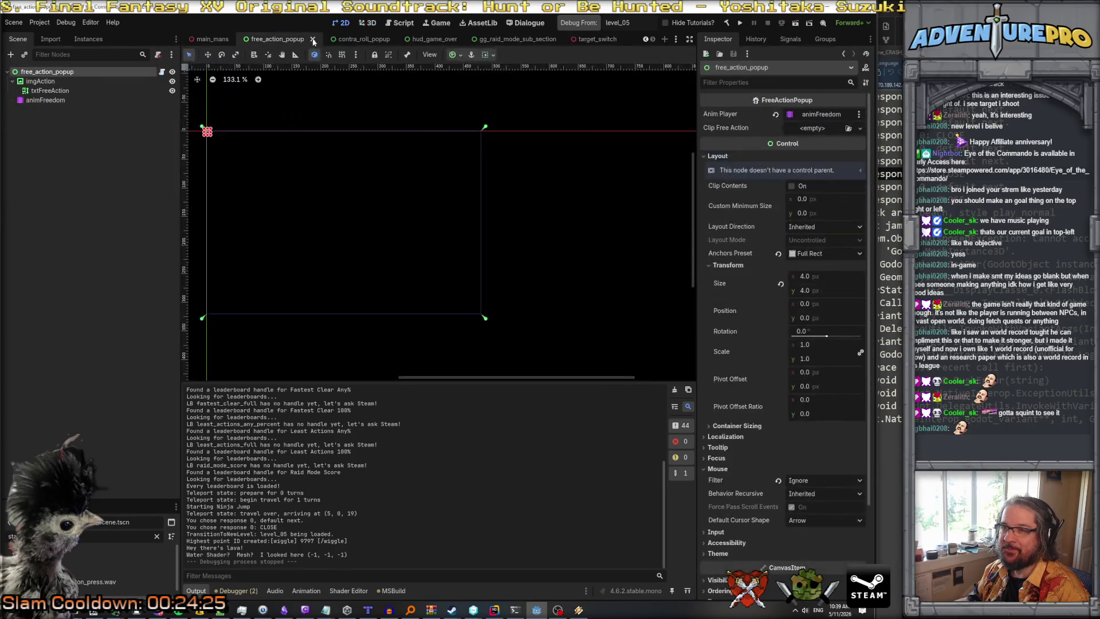
# Close the free_action_popup, contra_roll_popup, hud_game_over and gg_raid_mode_sub_section tabs, bringing up enemy_mook_ninja_1.
pyautogui.click(312, 41)
pyautogui.click(359, 38)
pyautogui.click(359, 39)
pyautogui.click(392, 39)
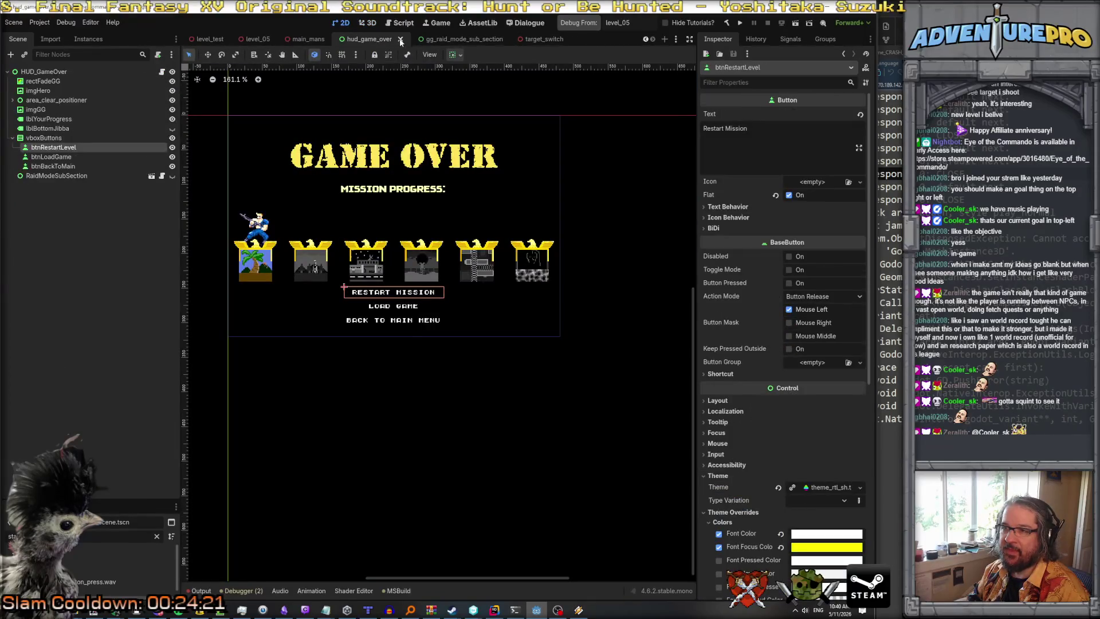
pyautogui.click(412, 39)
pyautogui.click(483, 39)
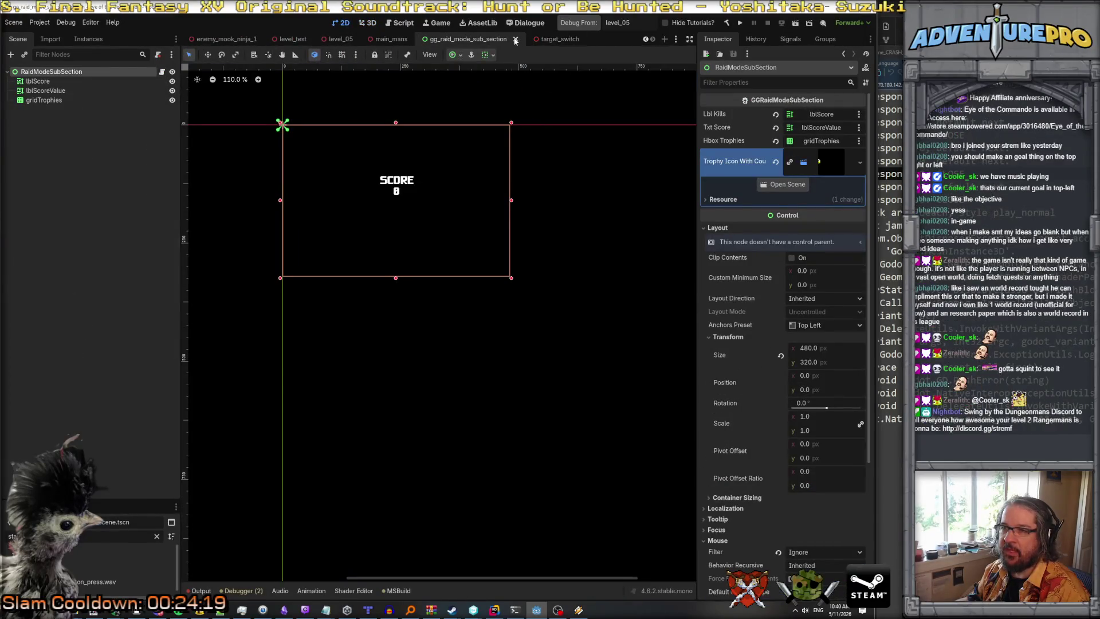
pyautogui.click(527, 39)
pyautogui.click(350, 39)
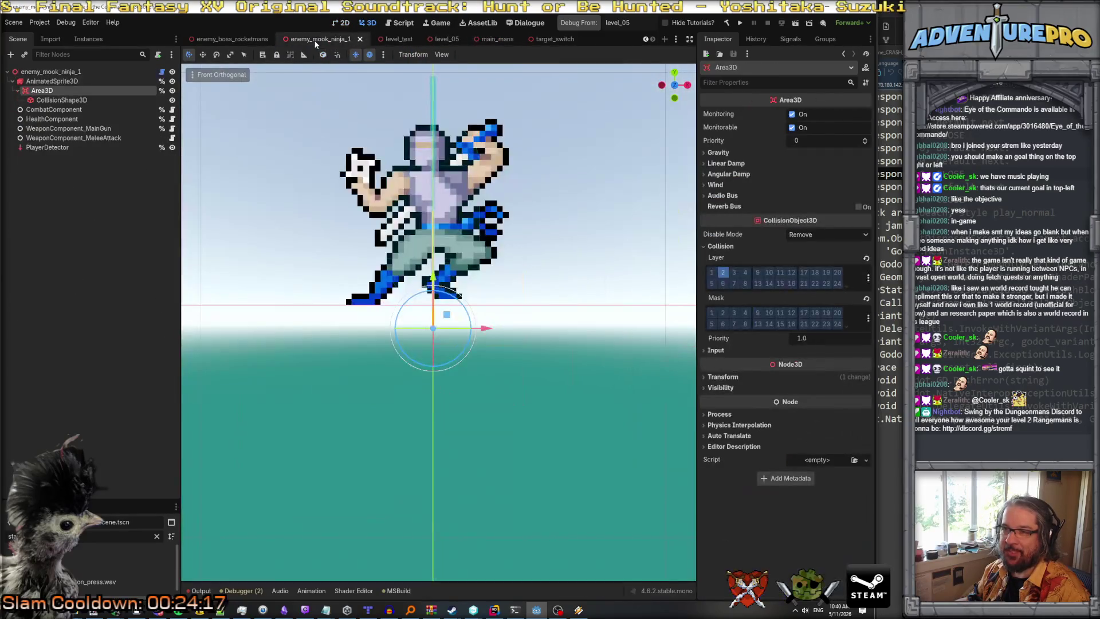
# Confirm the ninja's Area3D has Ray Pickable on under Input, then return to target_switch.
pyautogui.click(64, 102)
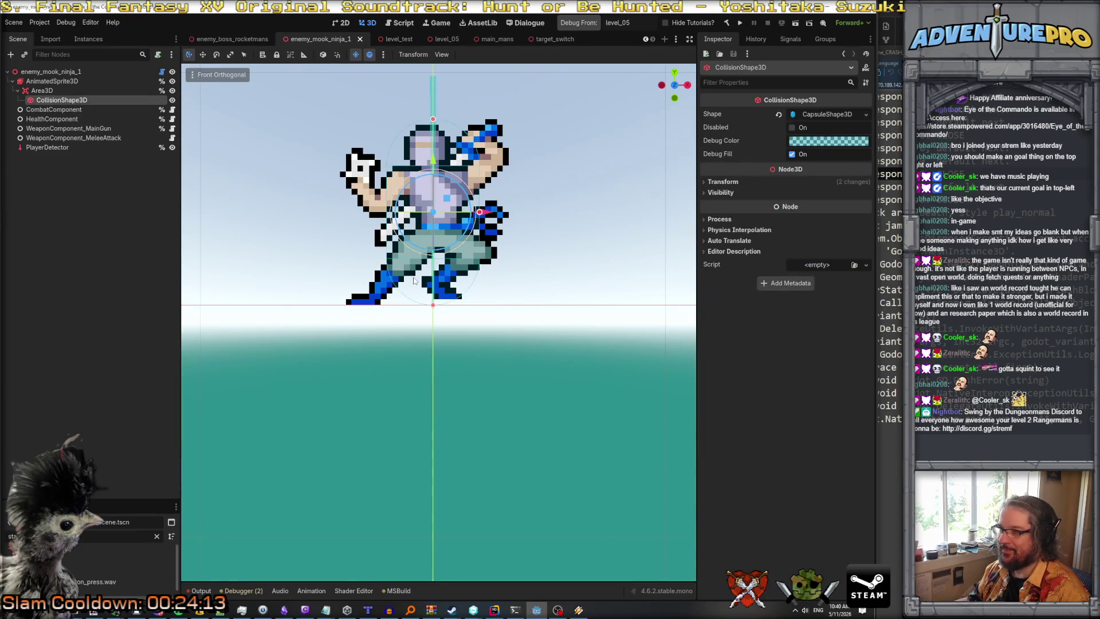
pyautogui.click(139, 91)
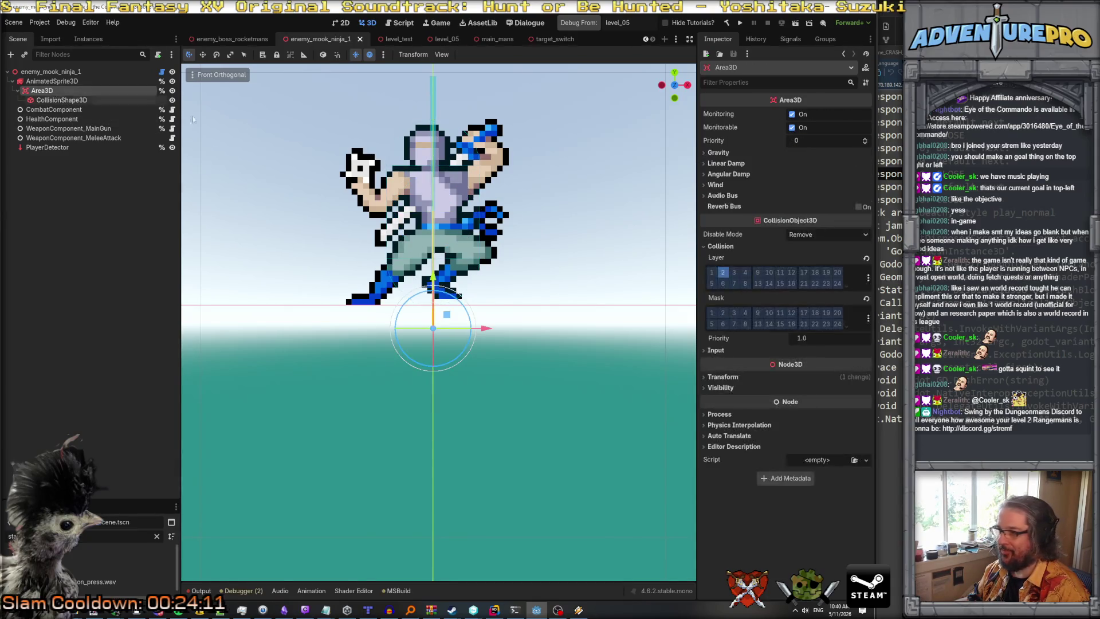
pyautogui.click(721, 351)
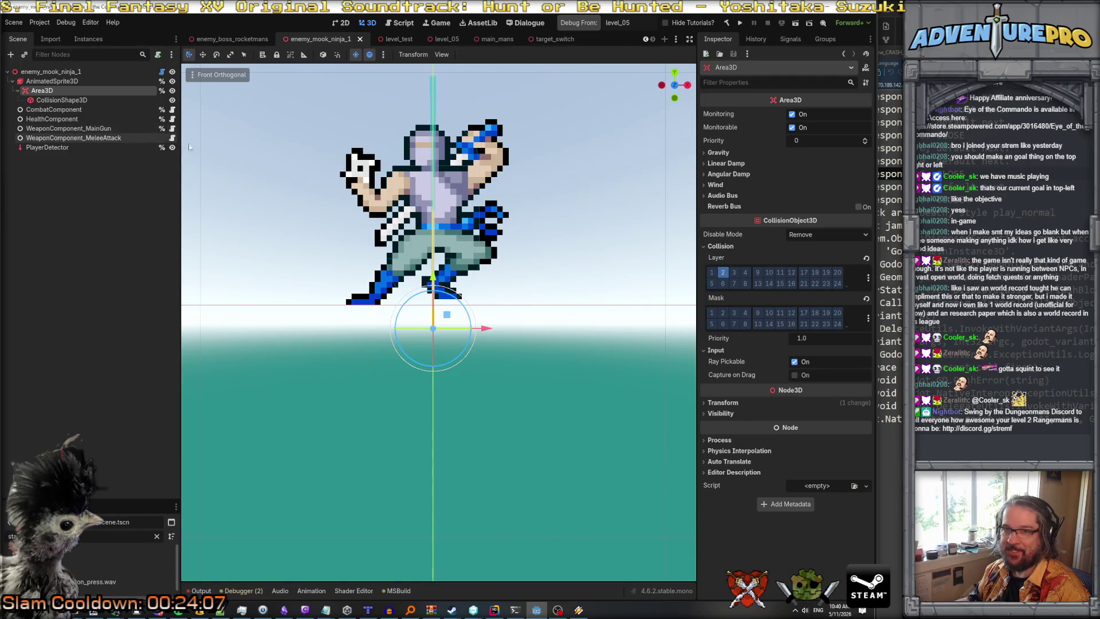
pyautogui.click(47, 90)
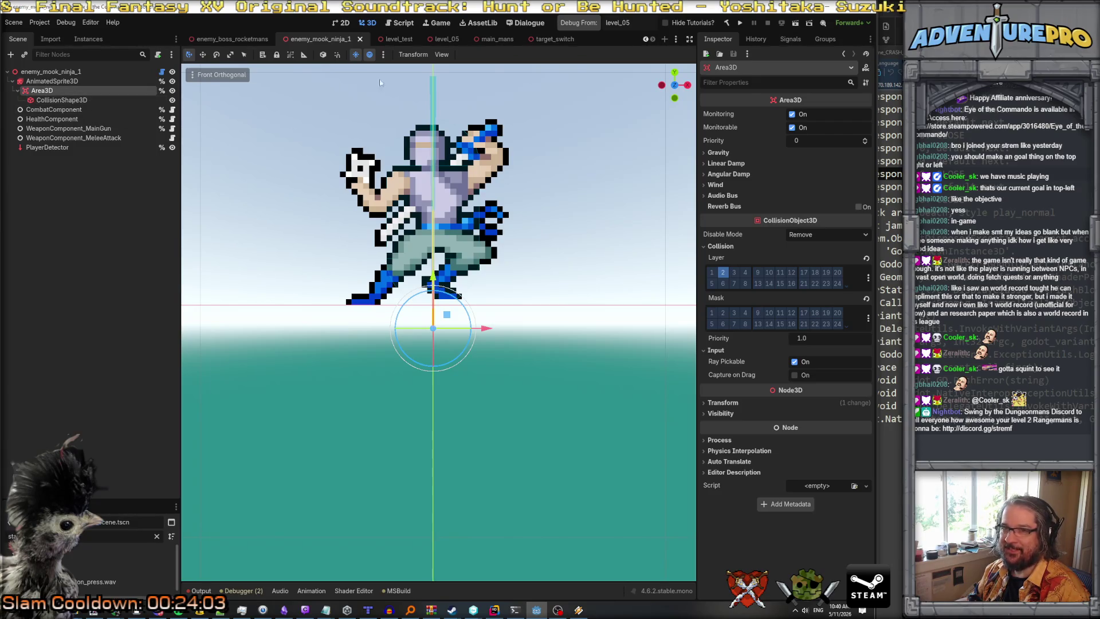
pyautogui.click(547, 39)
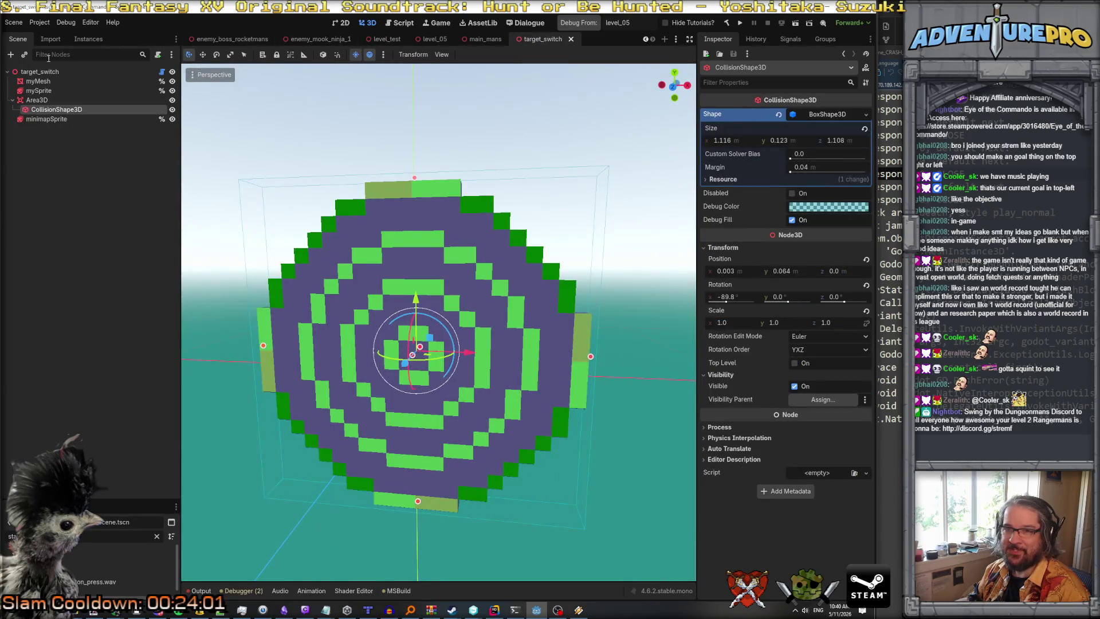
pyautogui.click(41, 81)
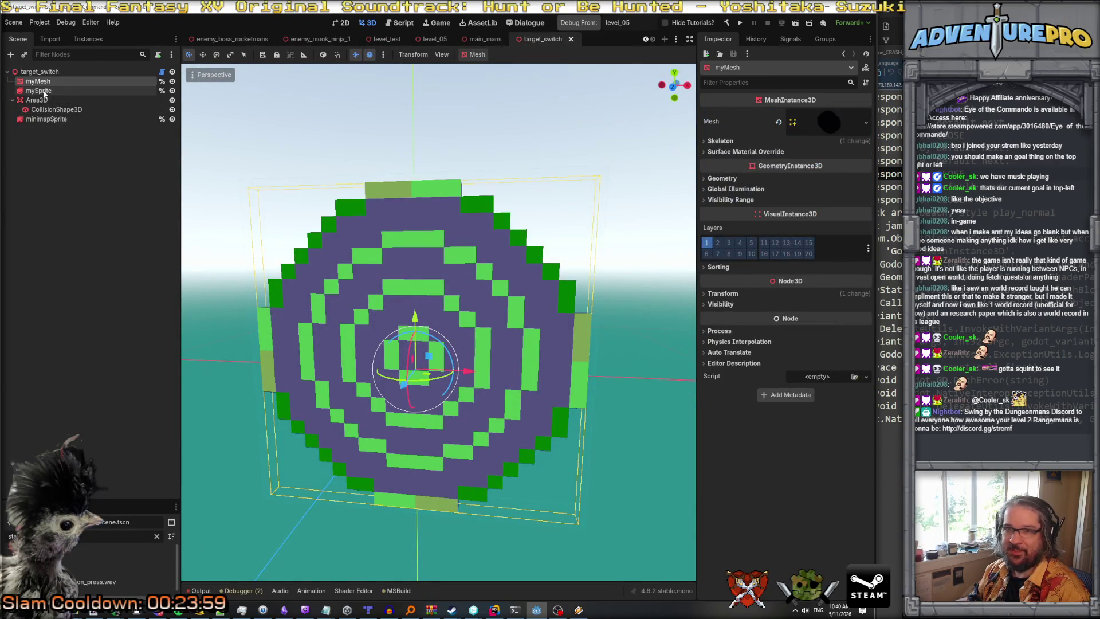
pyautogui.click(40, 91)
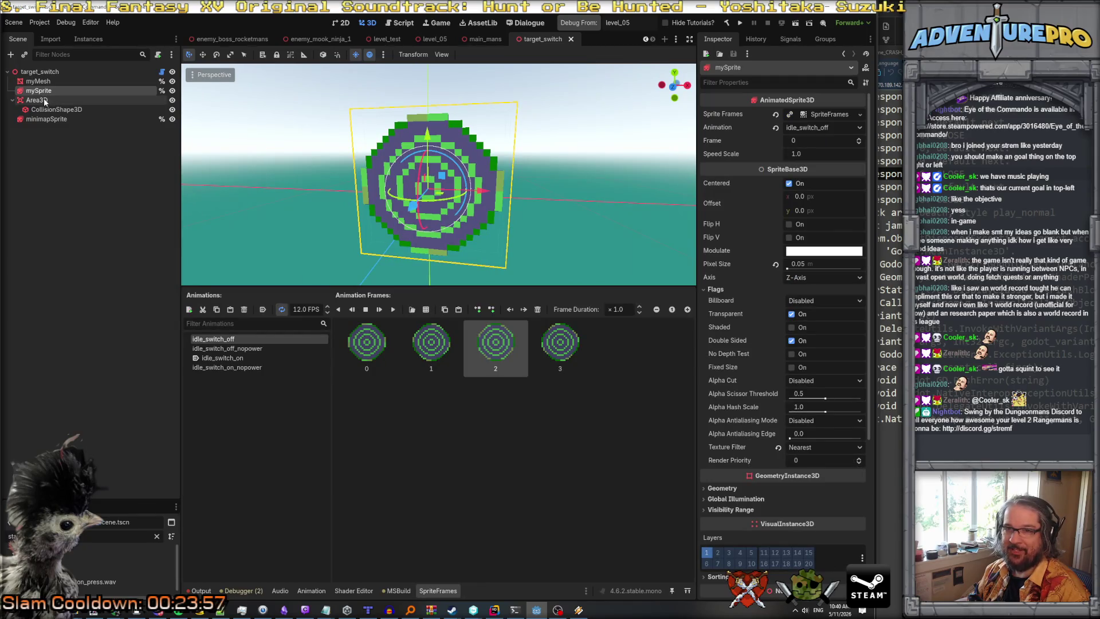
pyautogui.click(44, 101)
pyautogui.click(49, 111)
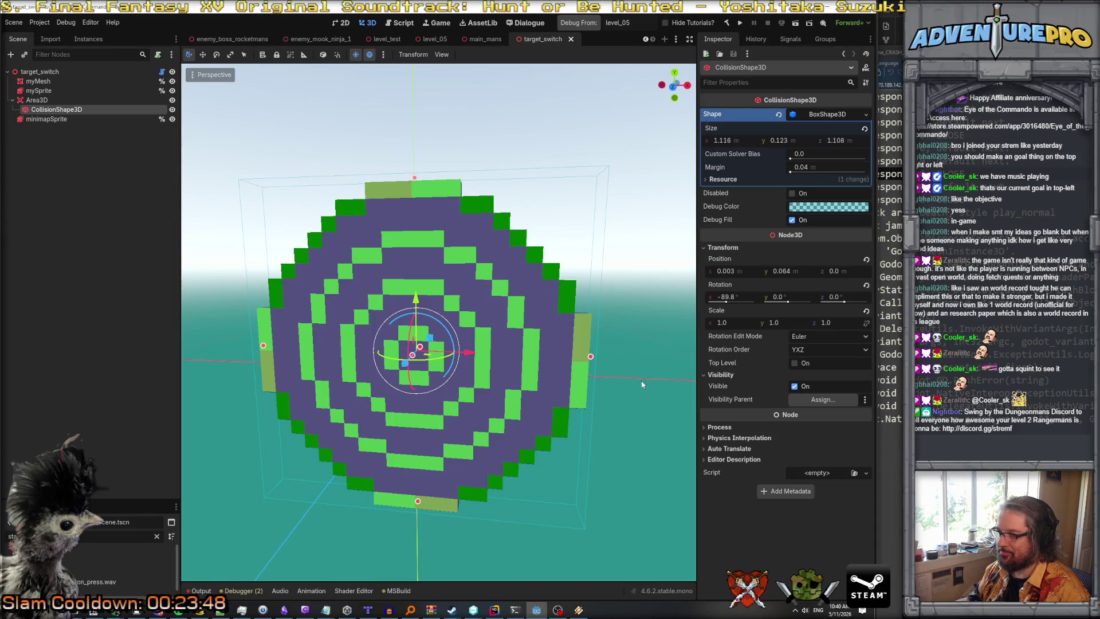
pyautogui.moveTo(641, 388)
pyautogui.mouseDown()
pyautogui.moveTo(510, 373)
pyautogui.moveTo(619, 372)
pyautogui.moveTo(636, 378)
pyautogui.moveTo(633, 401)
pyautogui.moveTo(627, 384)
pyautogui.mouseUp()
pyautogui.scroll(-5, 627, 383)
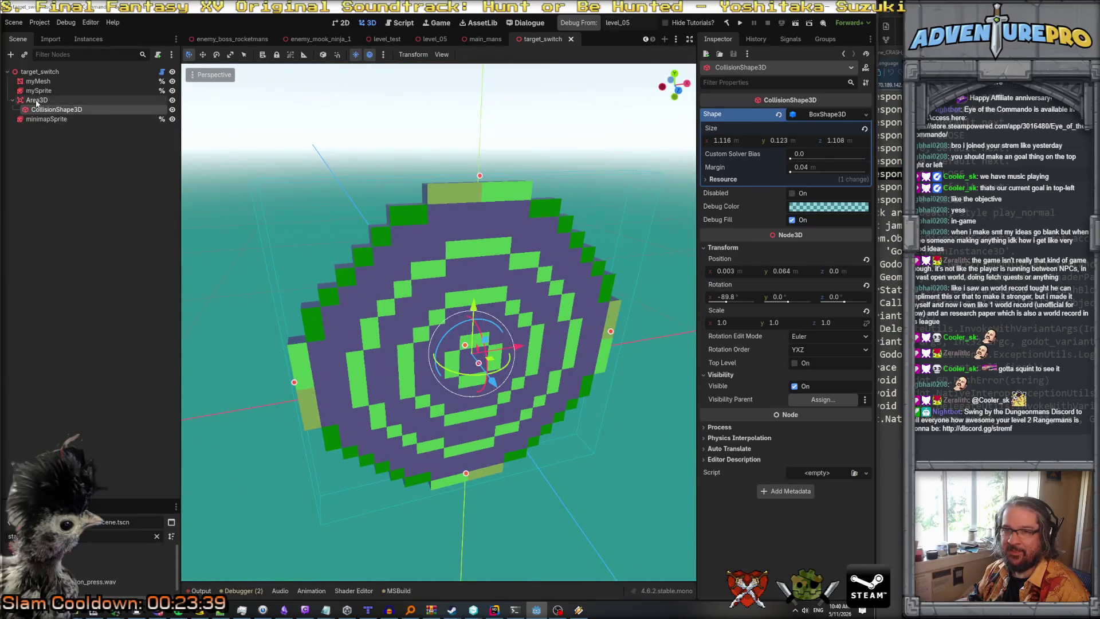
pyautogui.click(37, 101)
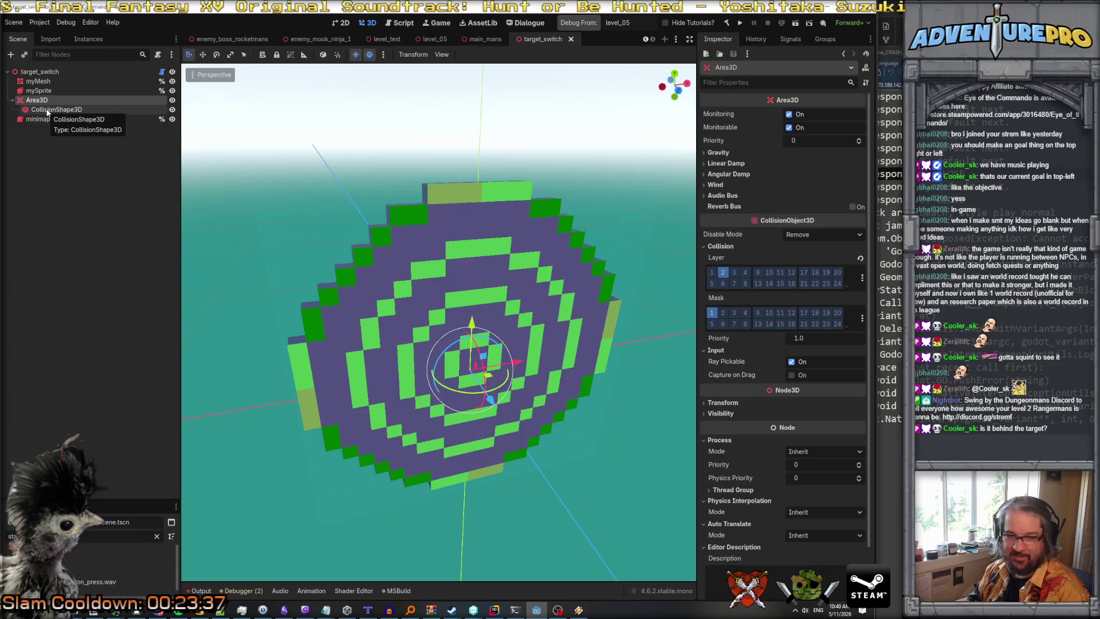
pyautogui.click(56, 114)
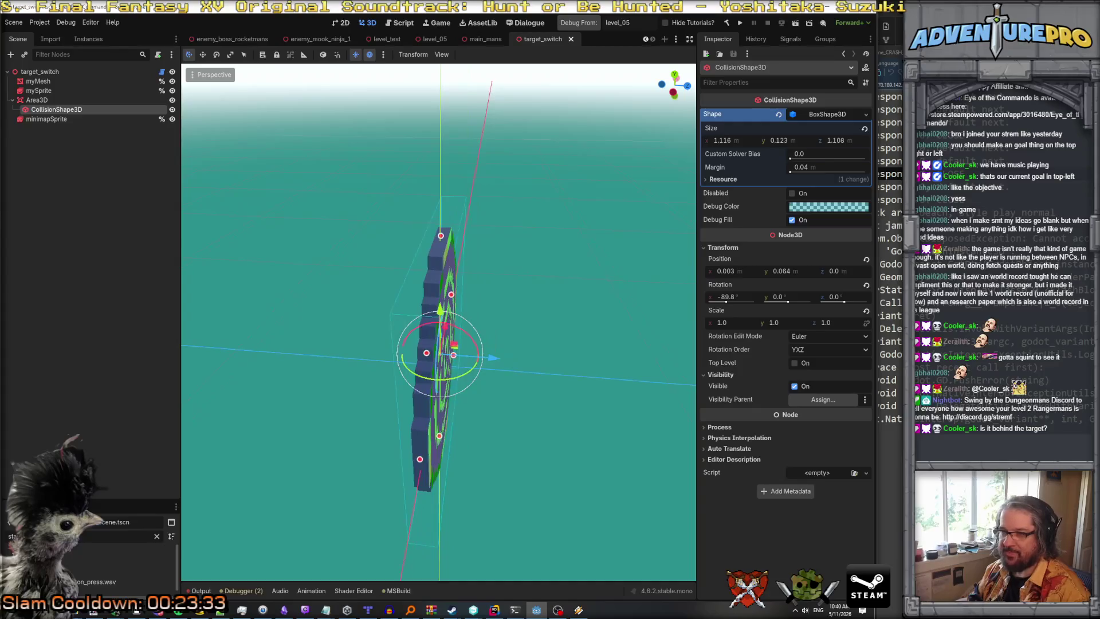
pyautogui.click(808, 211)
# Lower the collision shape's Debug Color alpha to about 146 (hex 0099b292).
pyautogui.moveTo(817, 426); pyautogui.dragTo(885, 426)
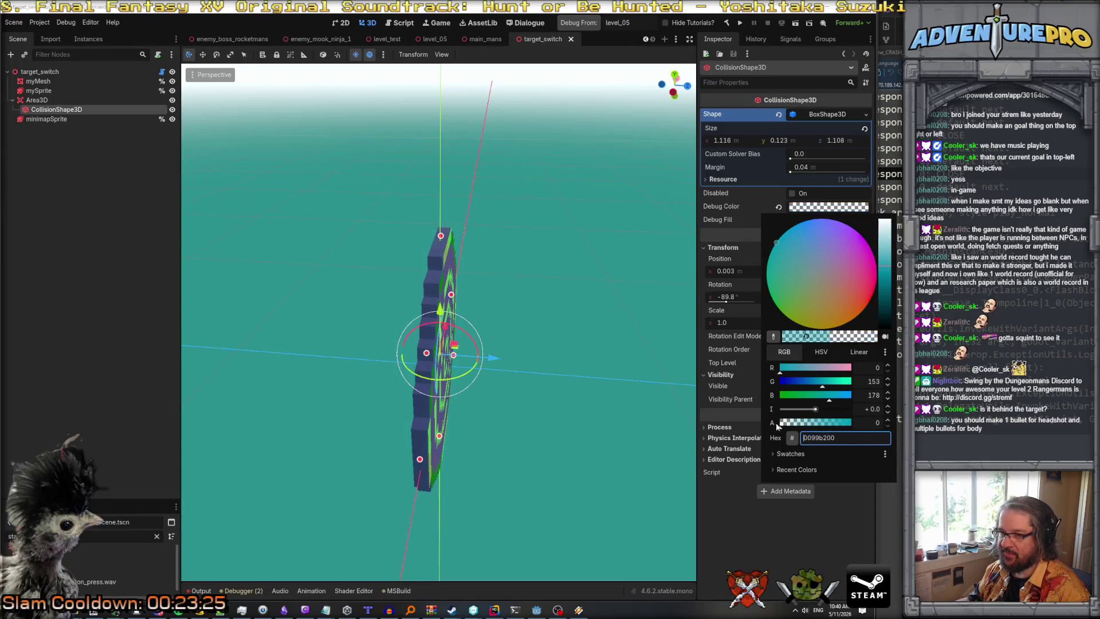
pyautogui.moveTo(847, 432); pyautogui.dragTo(827, 429)
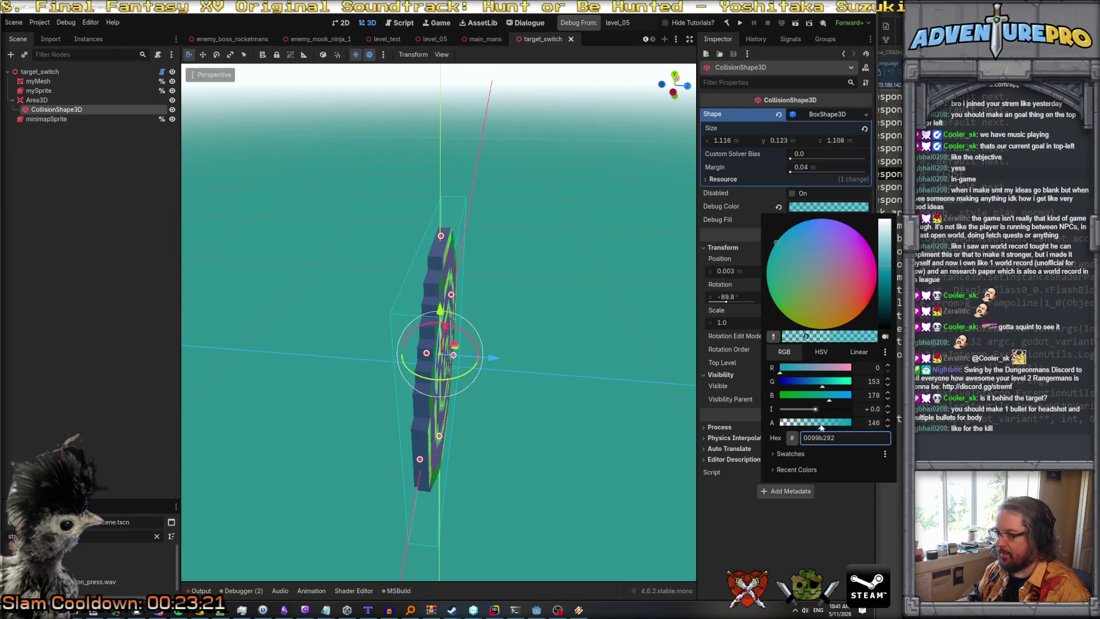
pyautogui.click(560, 344)
pyautogui.moveTo(555, 344); pyautogui.dragTo(693, 332)
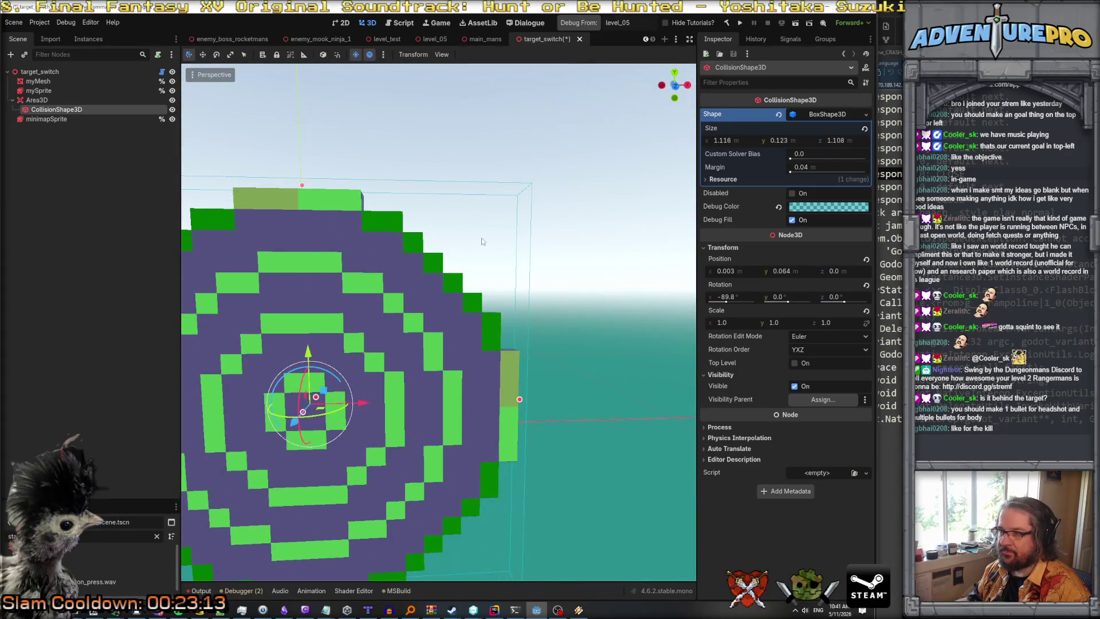
pyautogui.press('f')
pyautogui.scroll(-5, 526, 265)
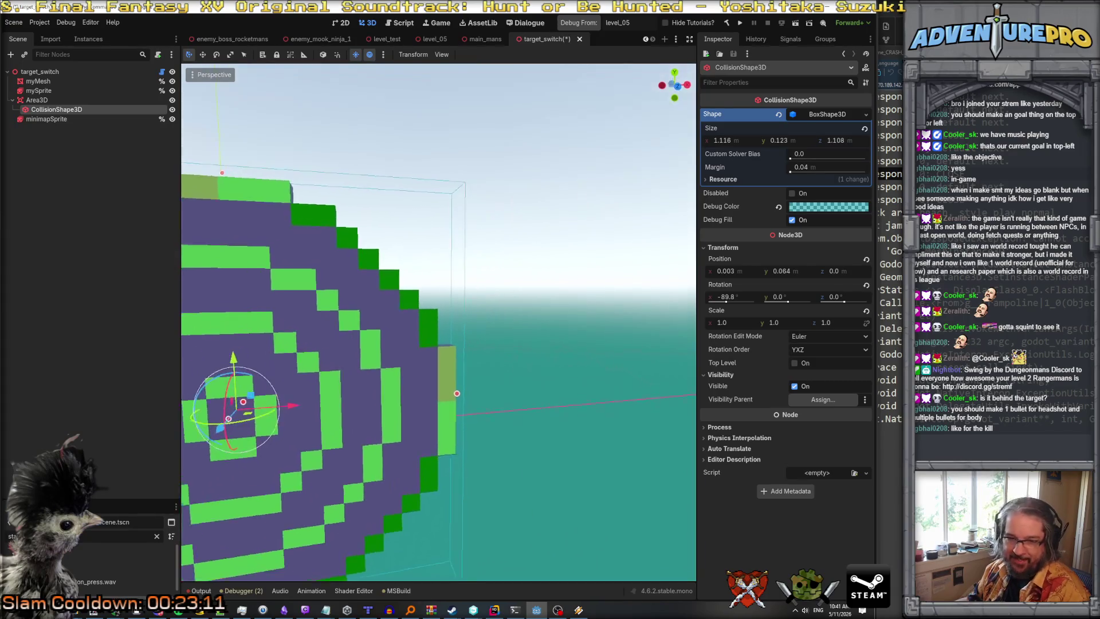
pyautogui.scroll(3, 464, 407)
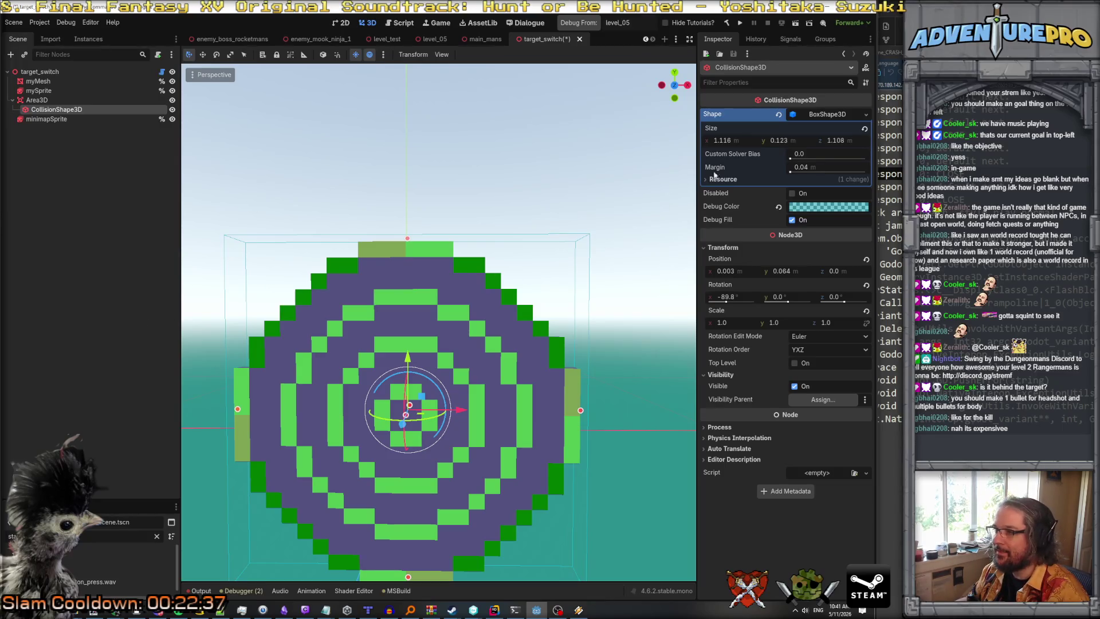
pyautogui.click(832, 117)
pyautogui.click(830, 117)
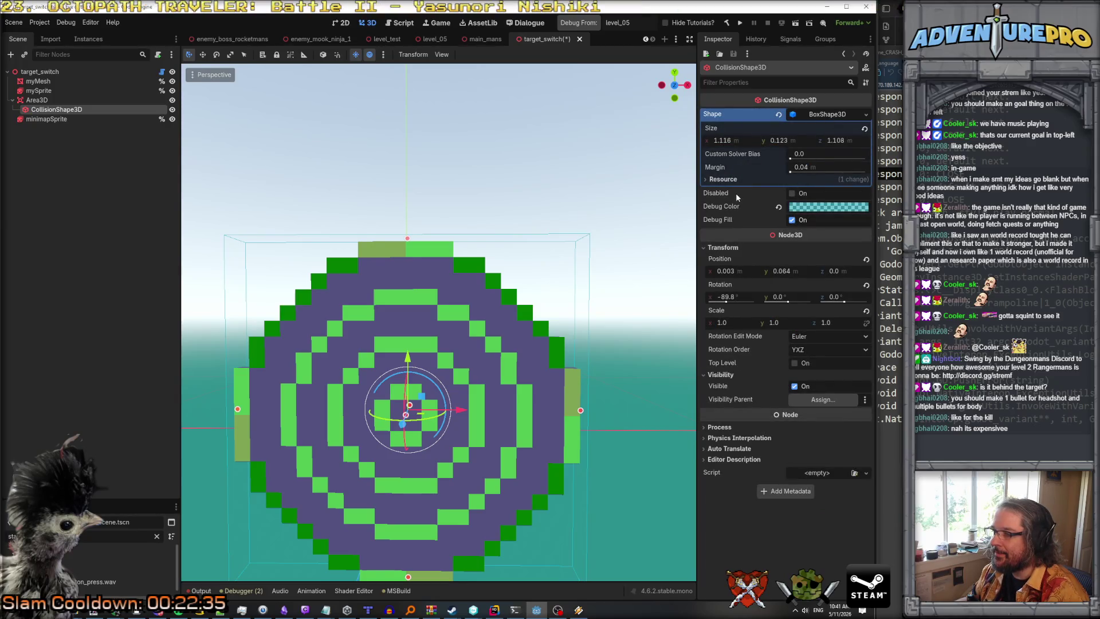
pyautogui.click(723, 179)
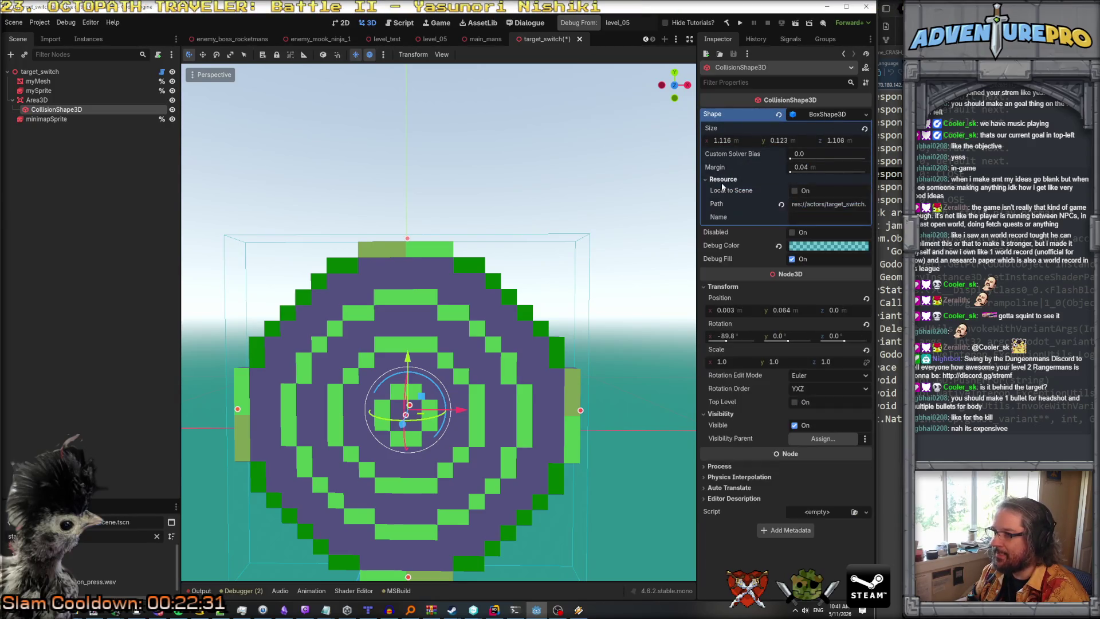
pyautogui.click(723, 182)
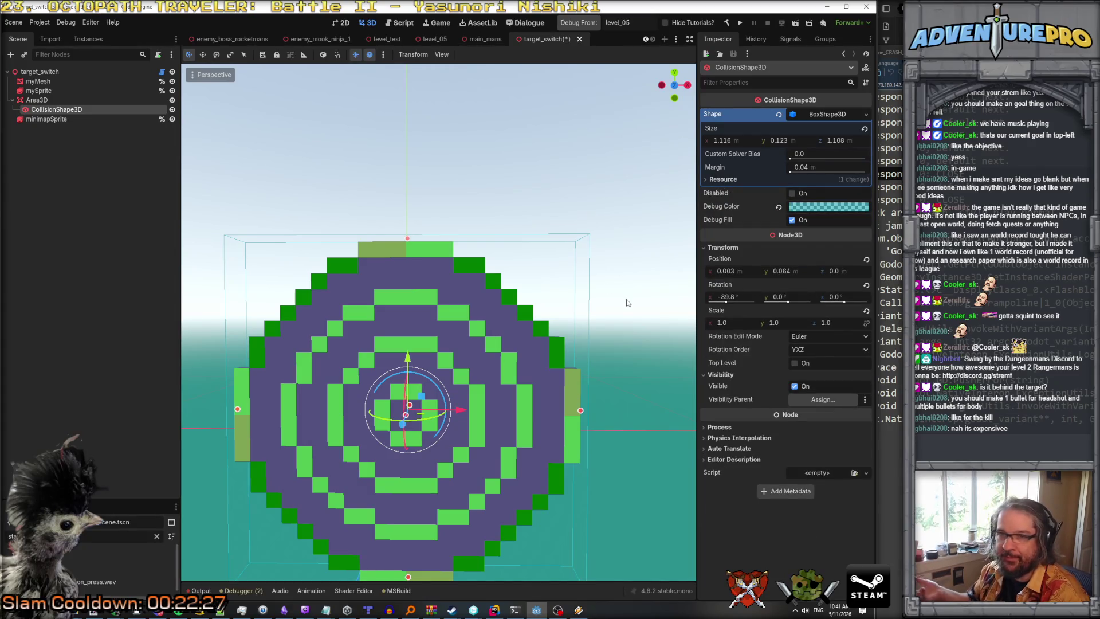
pyautogui.click(63, 102)
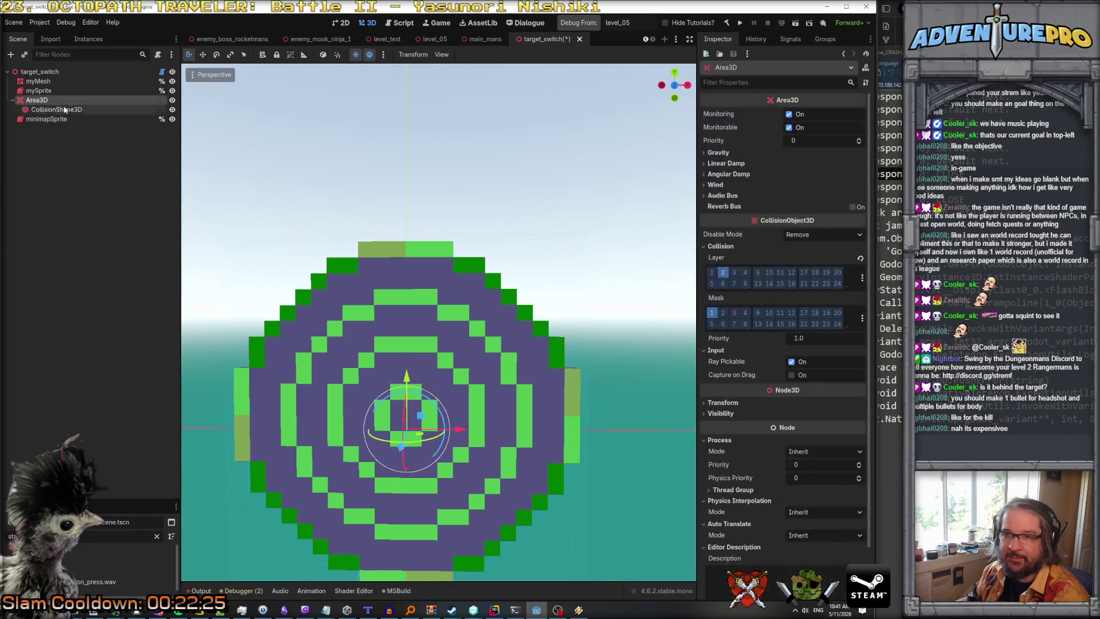
pyautogui.click(68, 111)
pyautogui.click(44, 102)
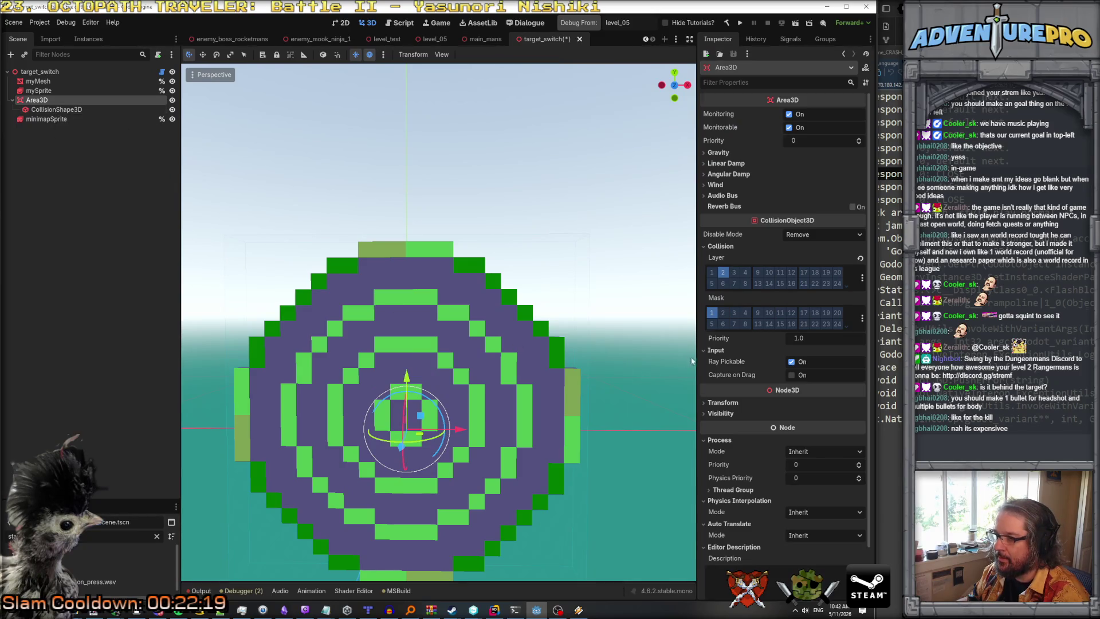
pyautogui.click(46, 111)
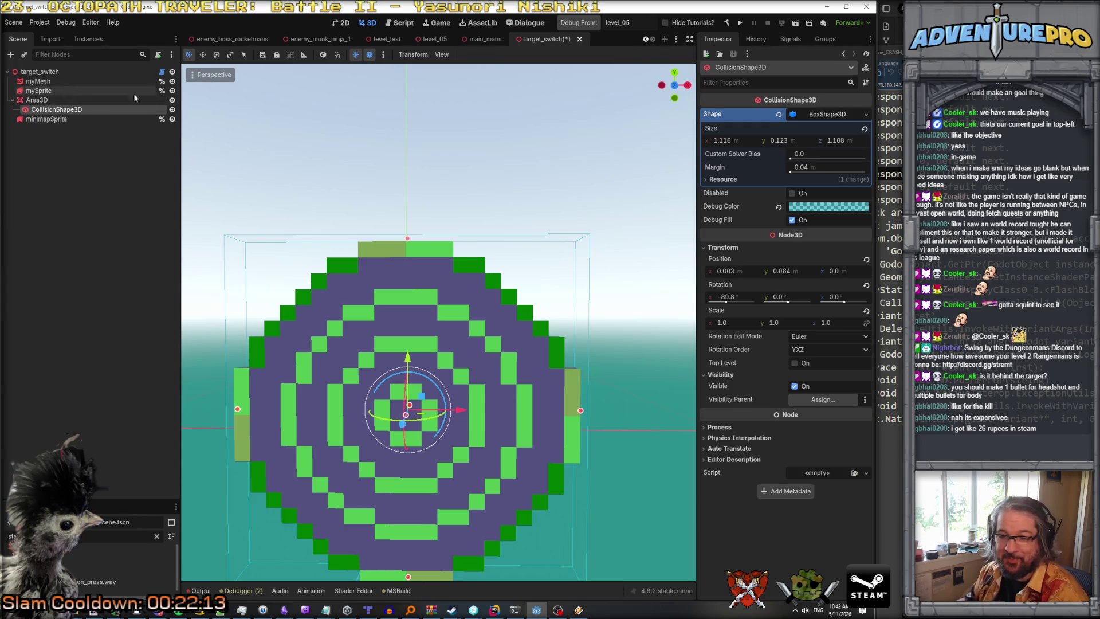
# Set the target's BoxShape3D Size y to 0.75 m, save target_switch, and return to level_05.
pyautogui.moveTo(349, 168)
pyautogui.mouseDown()
pyautogui.moveTo(459, 177)
pyautogui.moveTo(436, 166)
pyautogui.moveTo(409, 183)
pyautogui.moveTo(427, 206)
pyautogui.moveTo(401, 217)
pyautogui.moveTo(441, 238)
pyautogui.mouseUp()
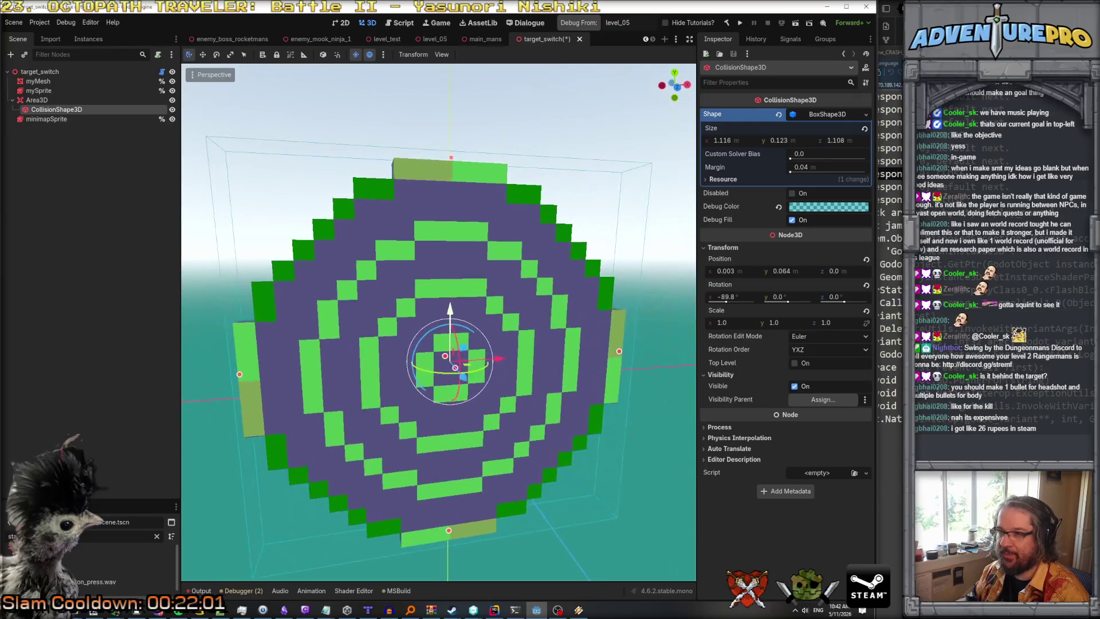
pyautogui.click(41, 101)
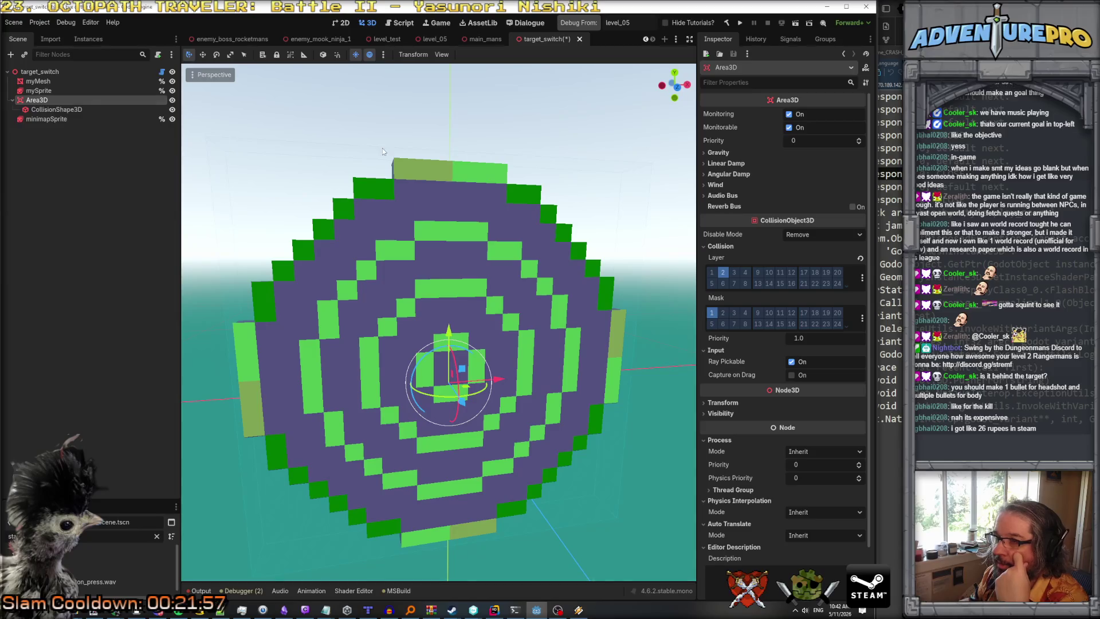
pyautogui.hotkey('ctrl', 's')
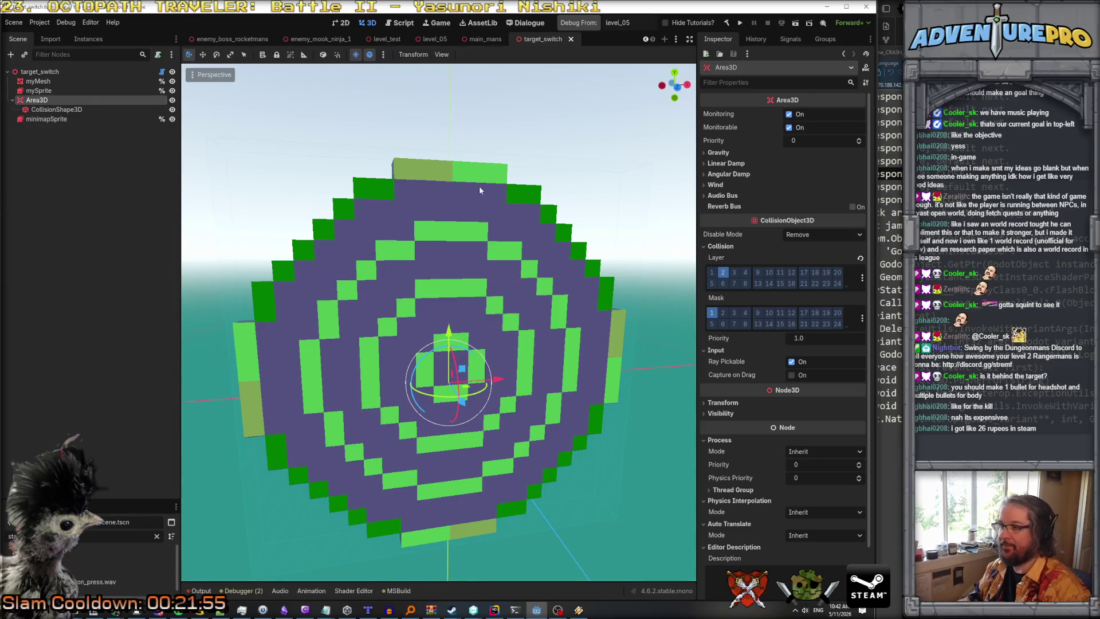
pyautogui.click(58, 109)
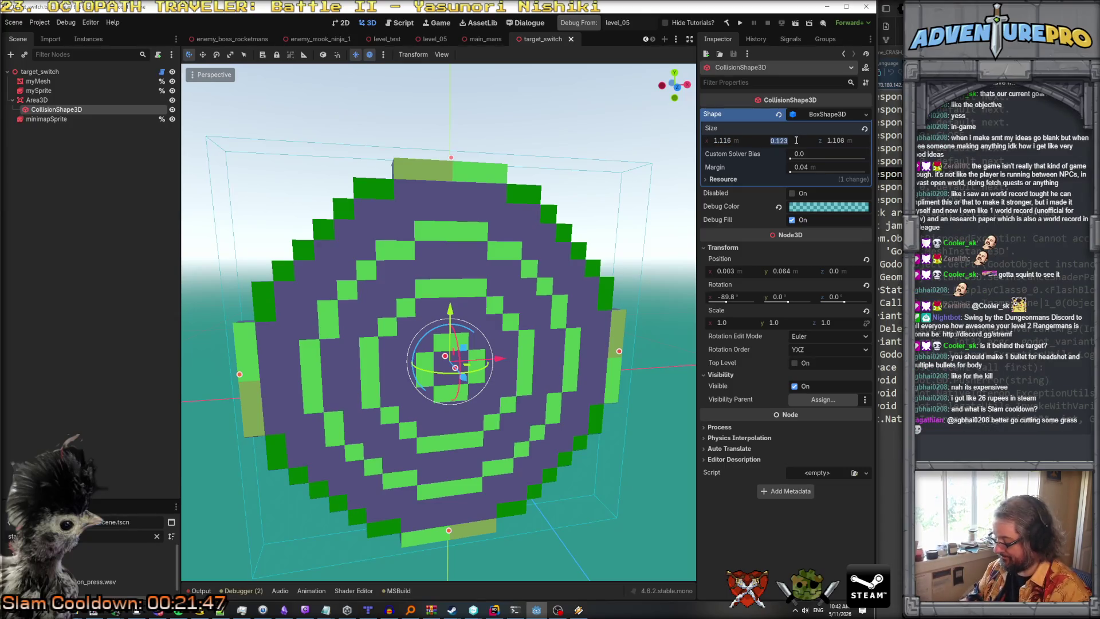
pyautogui.press('Return')
pyautogui.moveTo(513, 239); pyautogui.dragTo(390, 246)
pyautogui.hotkey('ctrl', 's')
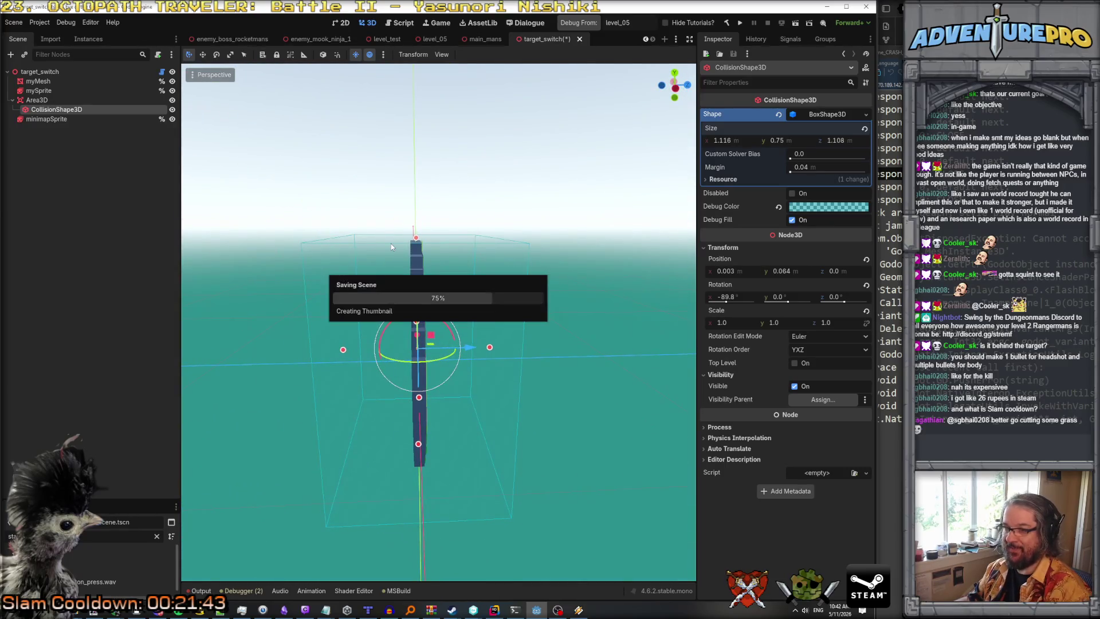
pyautogui.moveTo(556, 333); pyautogui.dragTo(578, 335)
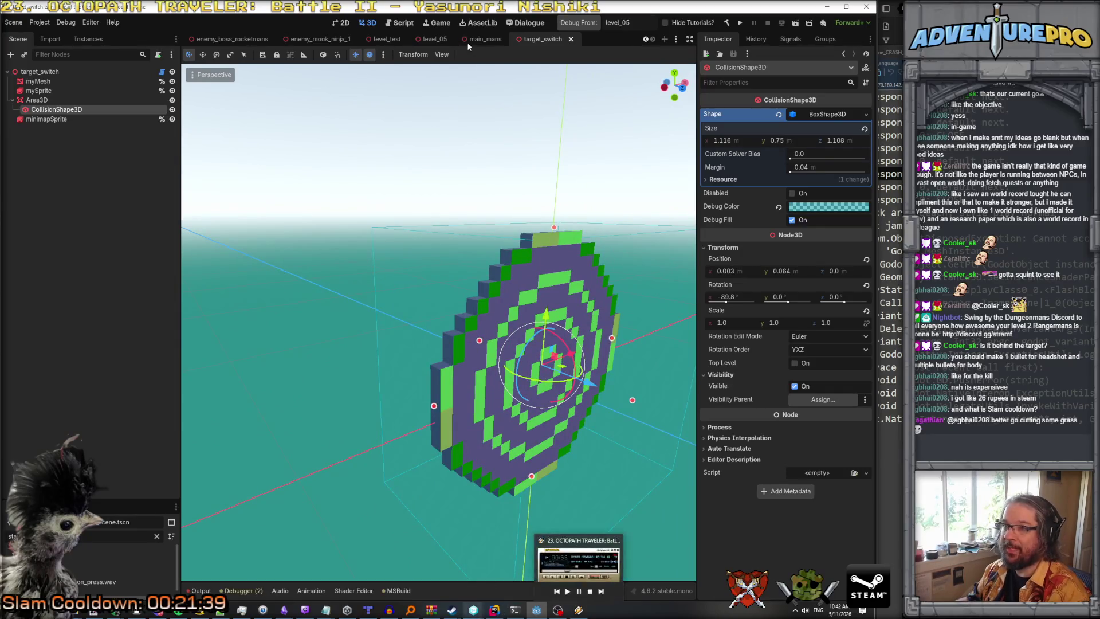
pyautogui.click(416, 38)
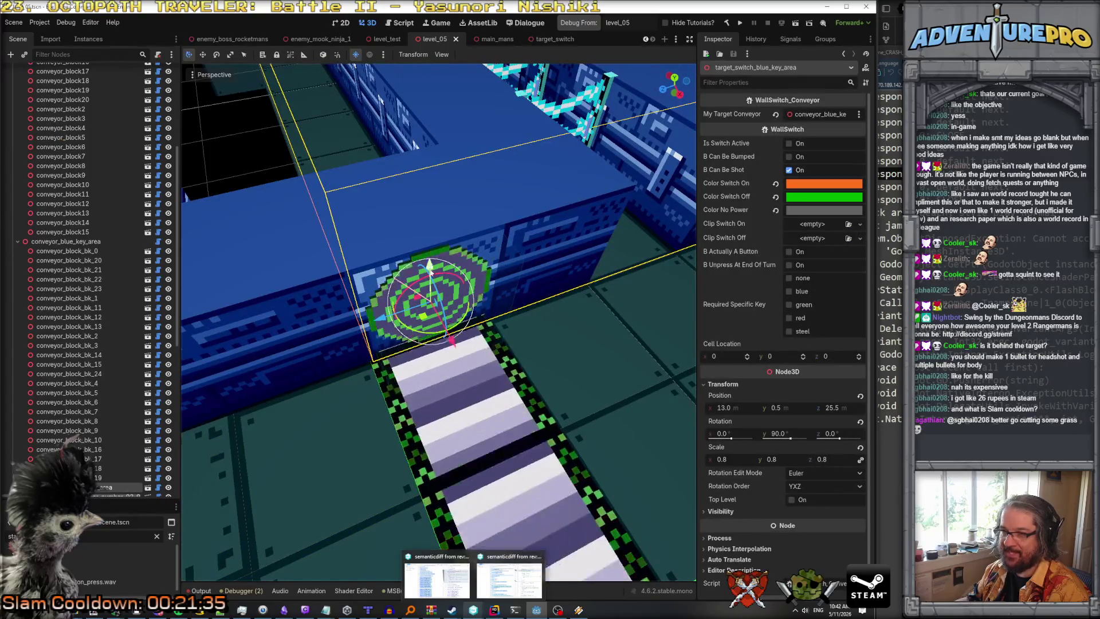
# Inspect the blue key area, conveyor 03 and green key puzzle alpha switches, then Debug From level_05.
pyautogui.scroll(-3, 80, 401)
pyautogui.click(81, 443)
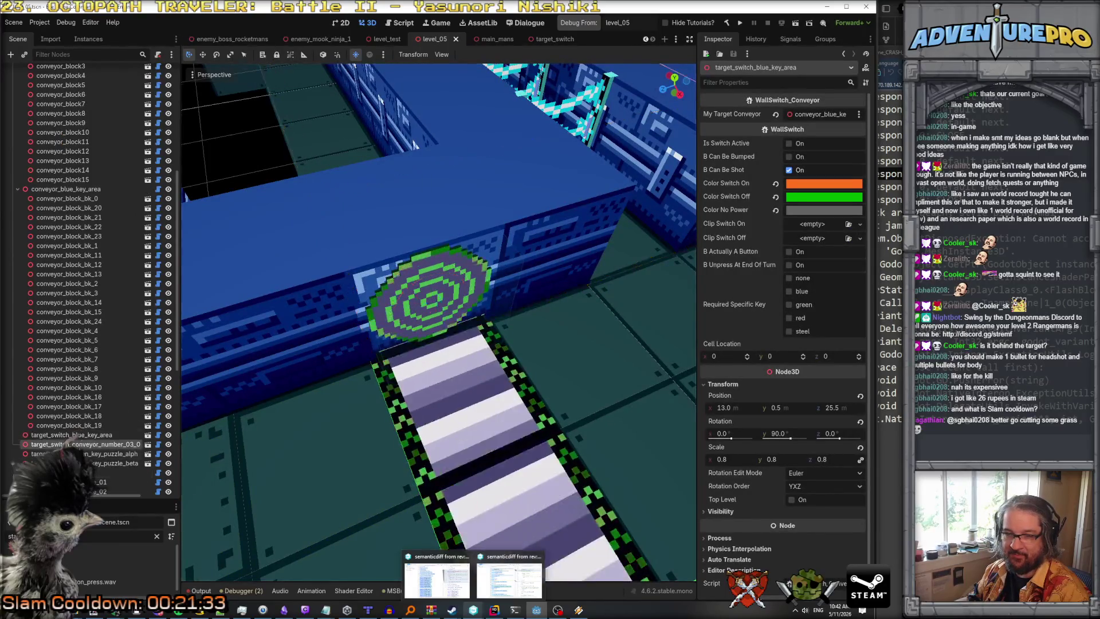
pyautogui.doubleClick(80, 437)
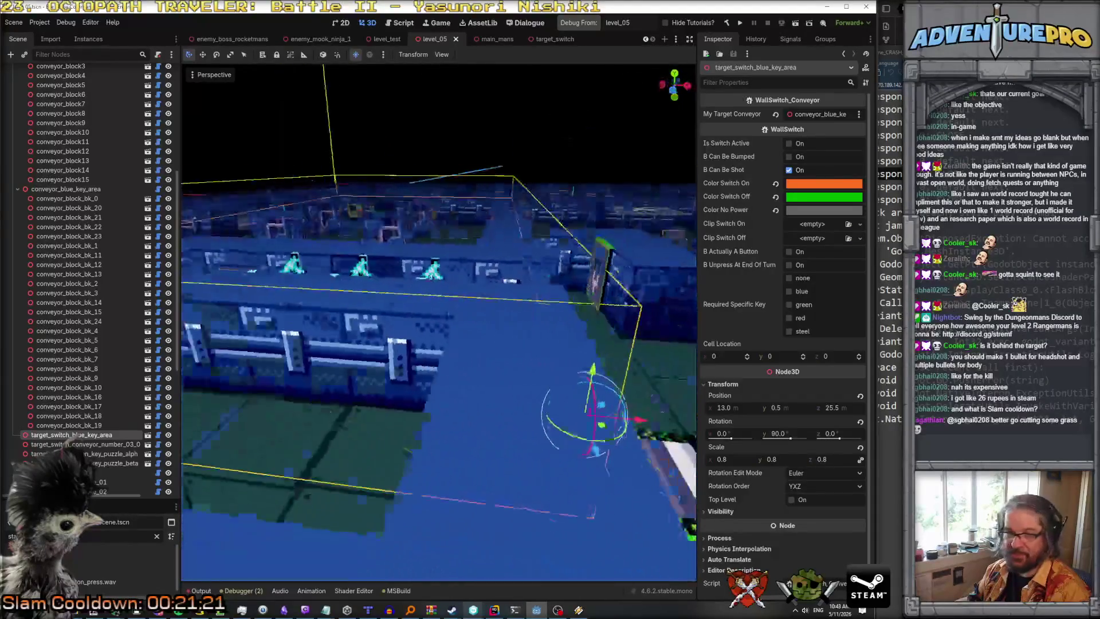
pyautogui.click(98, 444)
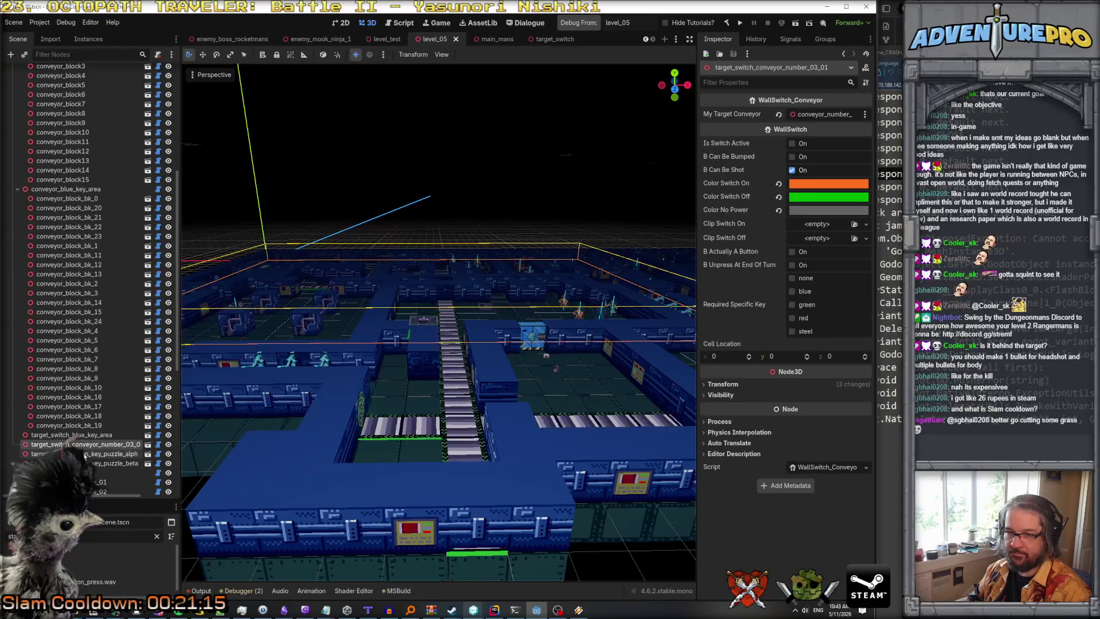
pyautogui.click(84, 453)
pyautogui.click(86, 444)
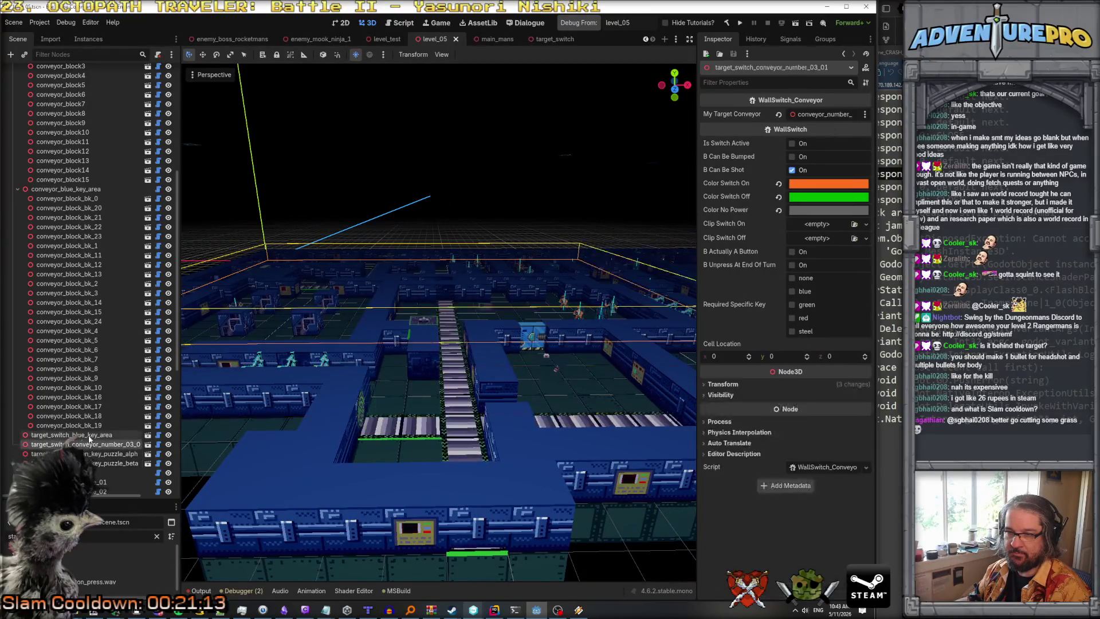
pyautogui.click(72, 435)
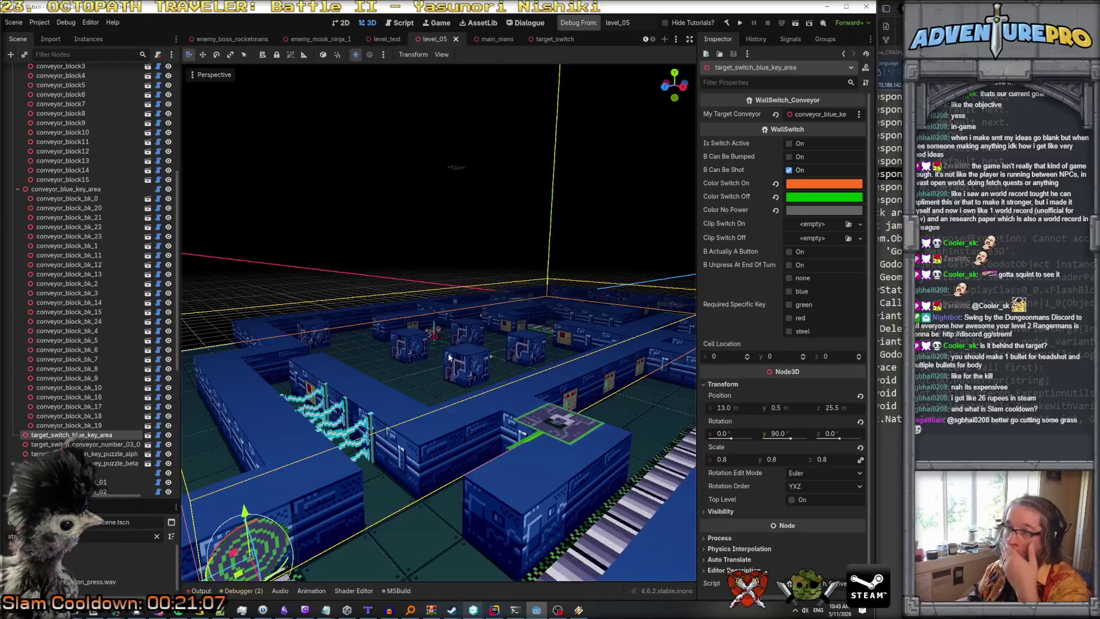
pyautogui.click(573, 24)
pyautogui.write('TP 5')
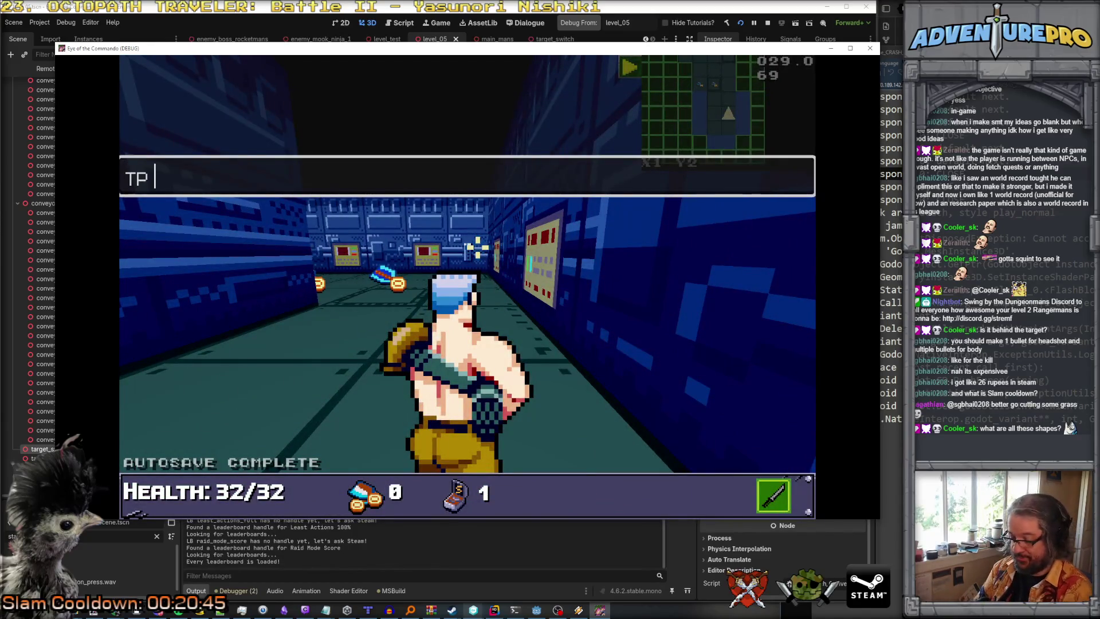
# Teleport the commando via the console to X5 Y30, then X5 Y25, then X5 Y20.
pyautogui.write('30')
pyautogui.press('Return')
pyautogui.press('Escape')
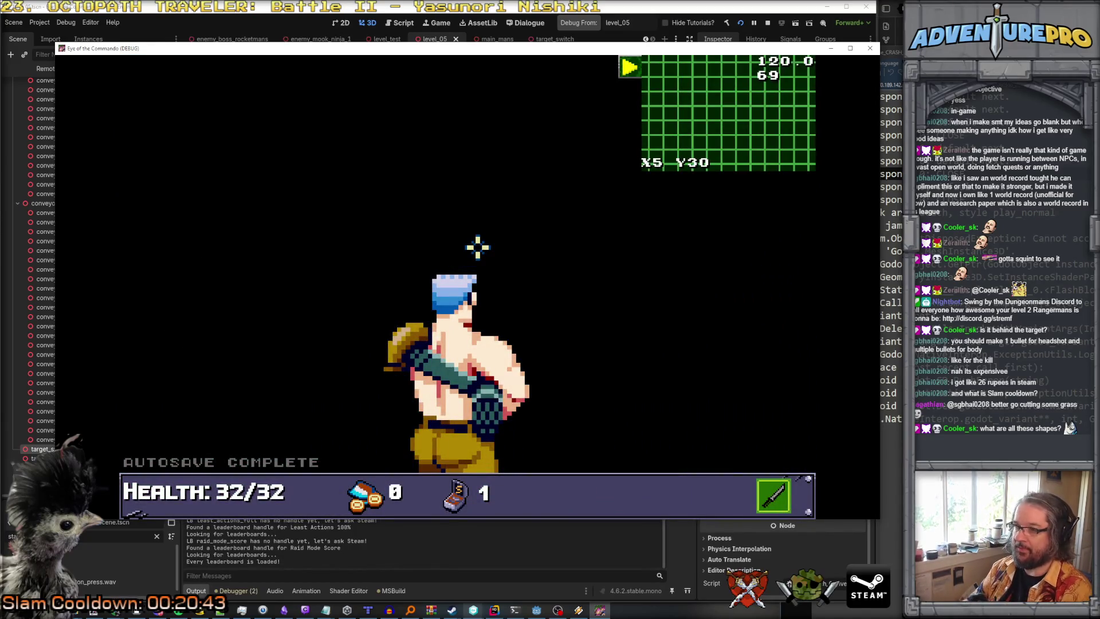
pyautogui.press('`')
pyautogui.press('Up')
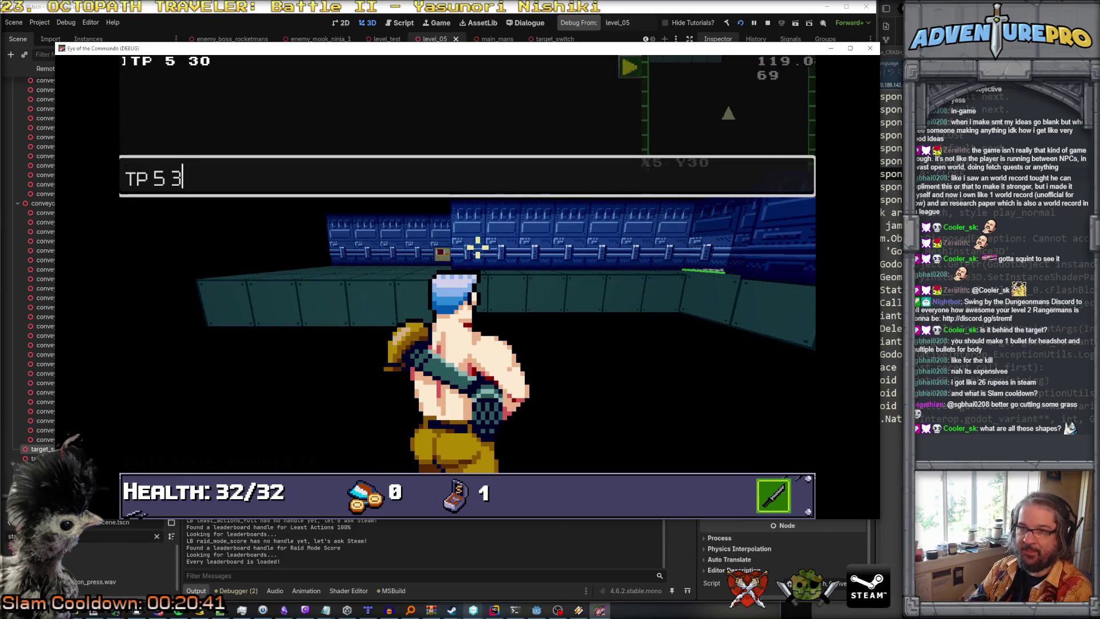
pyautogui.press('Return')
pyautogui.press('Escape')
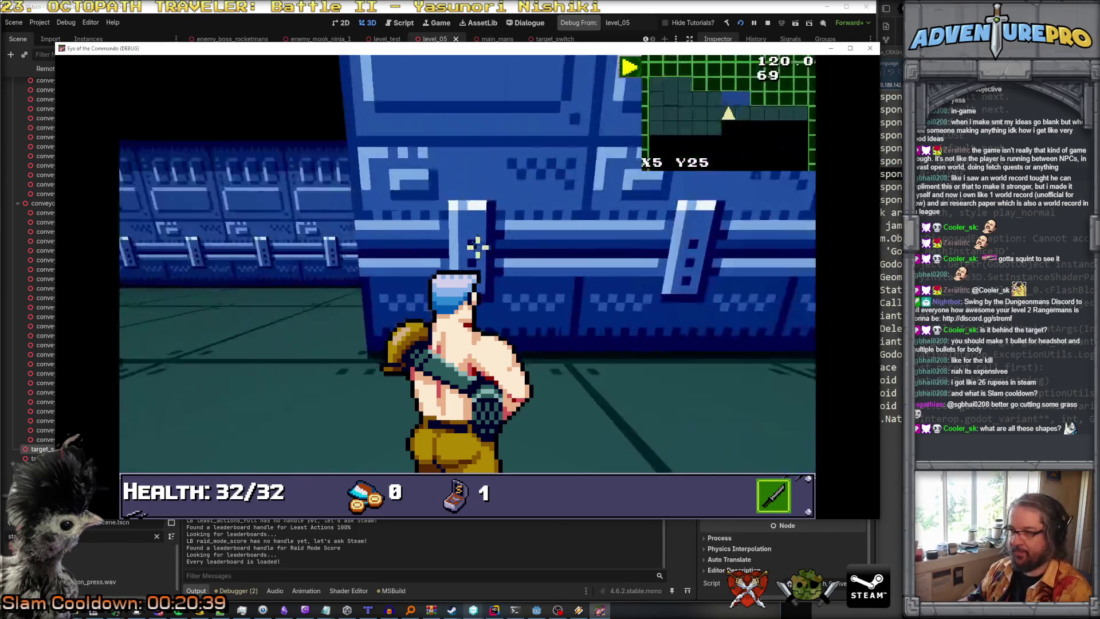
pyautogui.press('`')
pyautogui.press('Up')
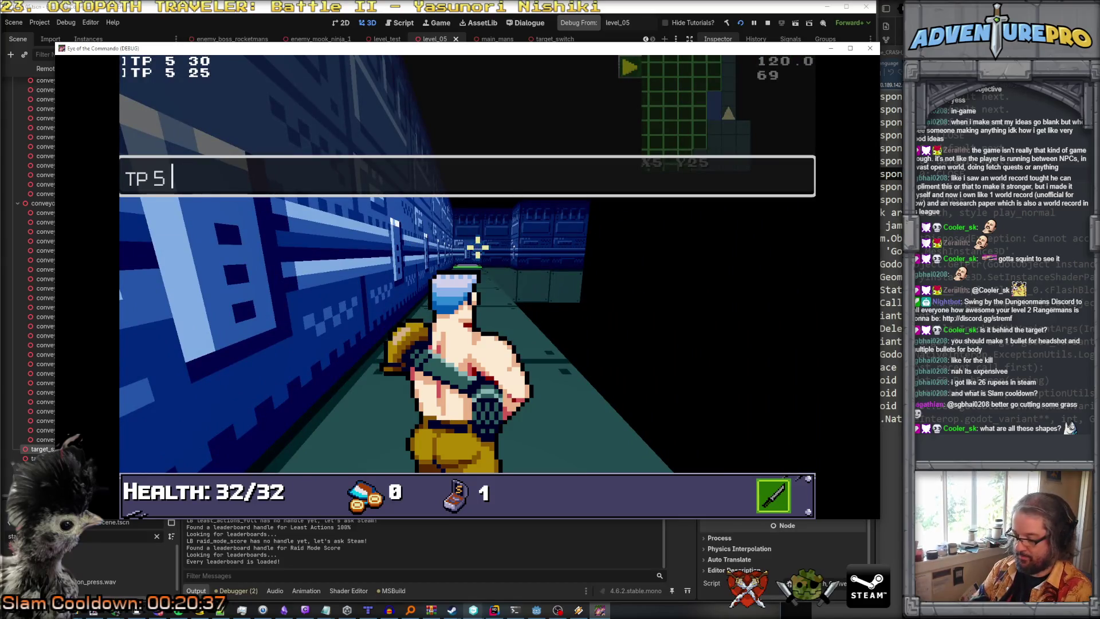
pyautogui.write('20')
pyautogui.press('Return')
pyautogui.press('Escape')
# Collect the Freedom Medal and run the WARGOD cheat for weapons and ammo.
pyautogui.press('w')
pyautogui.press('w')
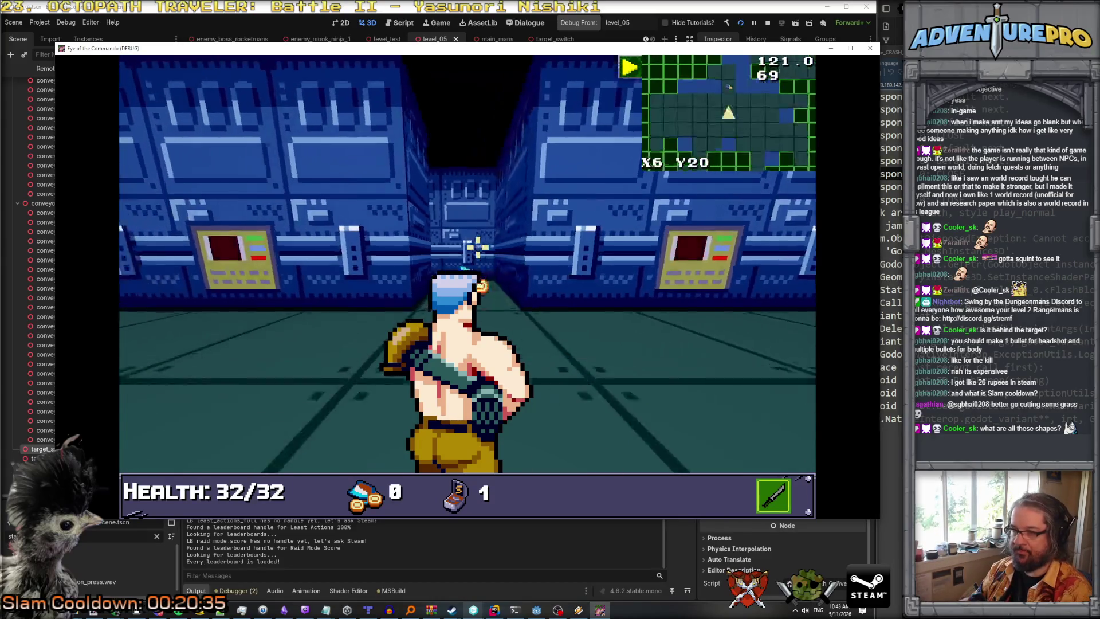
pyautogui.click(326, 228)
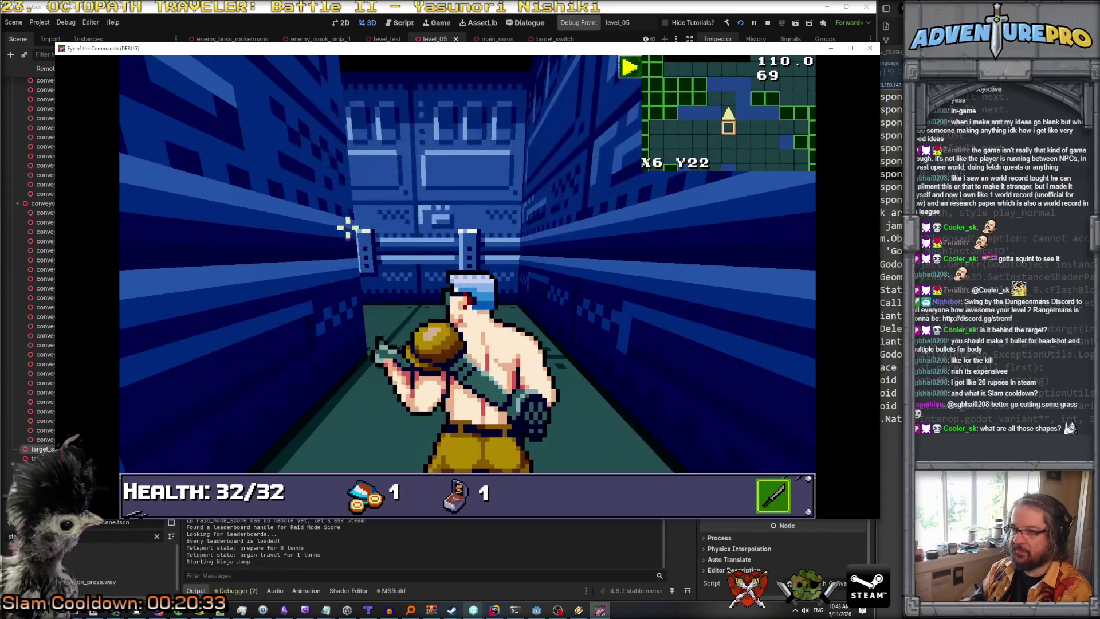
pyautogui.press('w')
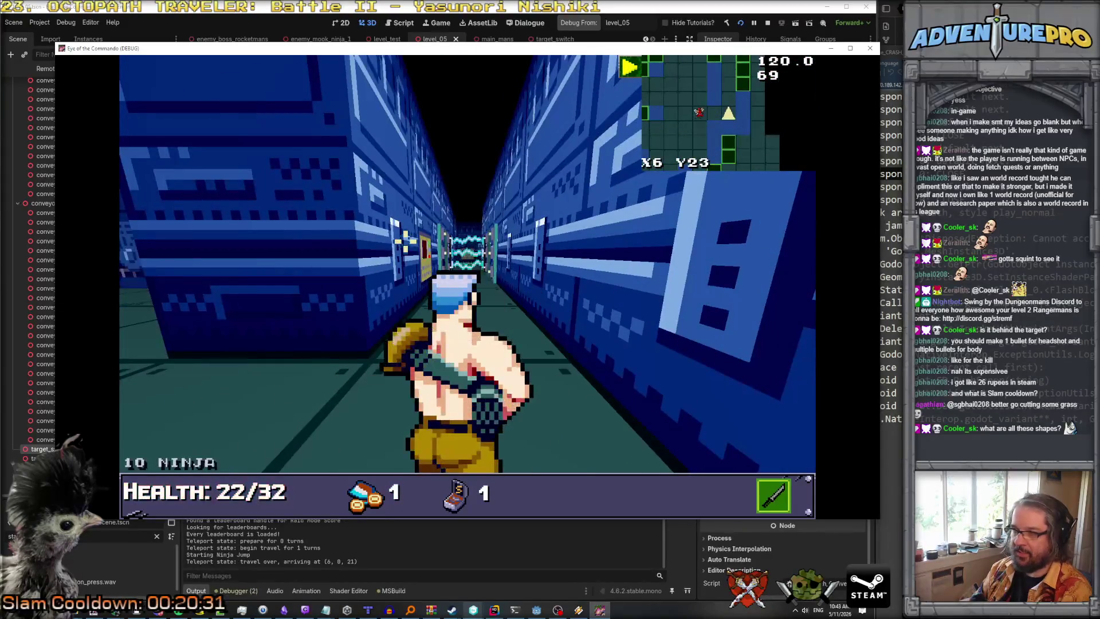
pyautogui.press('`')
pyautogui.press('Return')
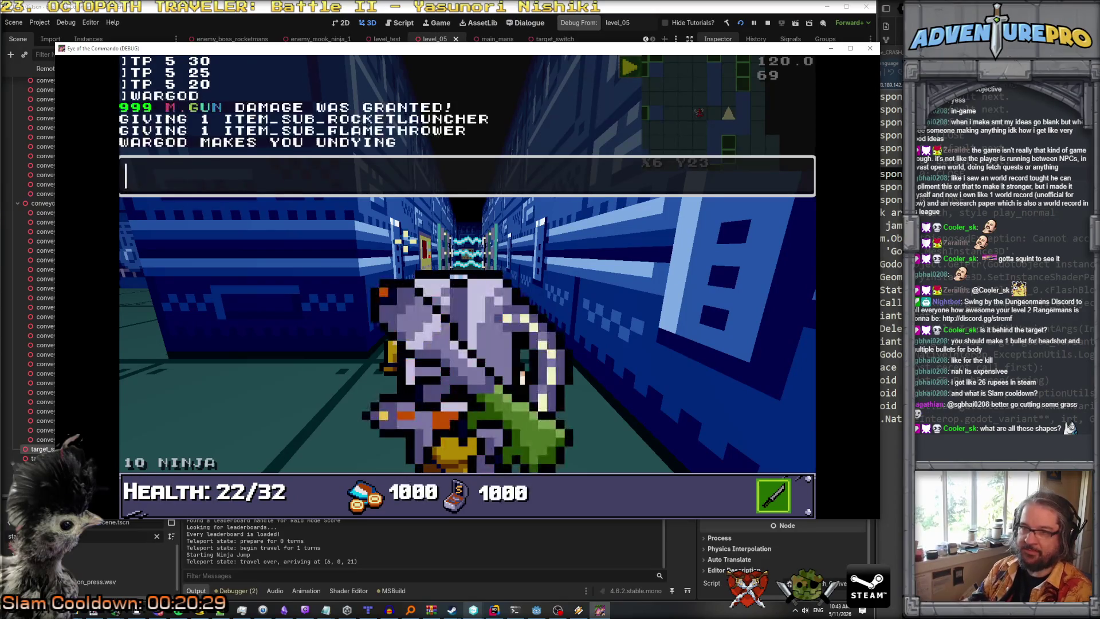
pyautogui.press('`')
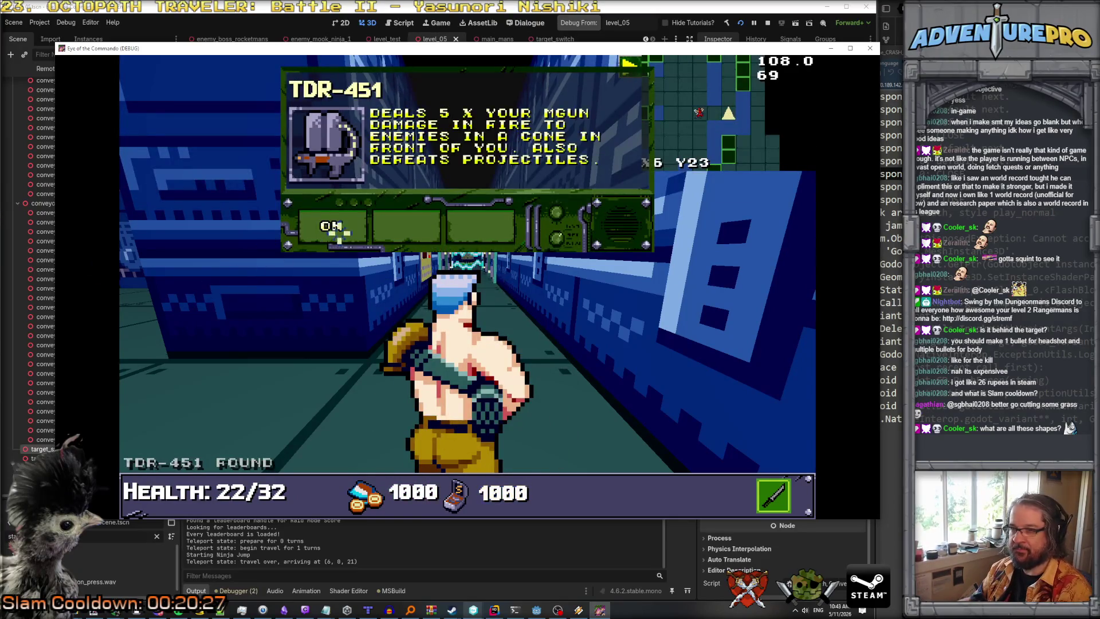
pyautogui.click(337, 228)
# Walk to the green wall target at X14 Y24, shoot it twice, and return to Godot.
pyautogui.press('w')
pyautogui.press('w')
pyautogui.press('w')
pyautogui.press('w')
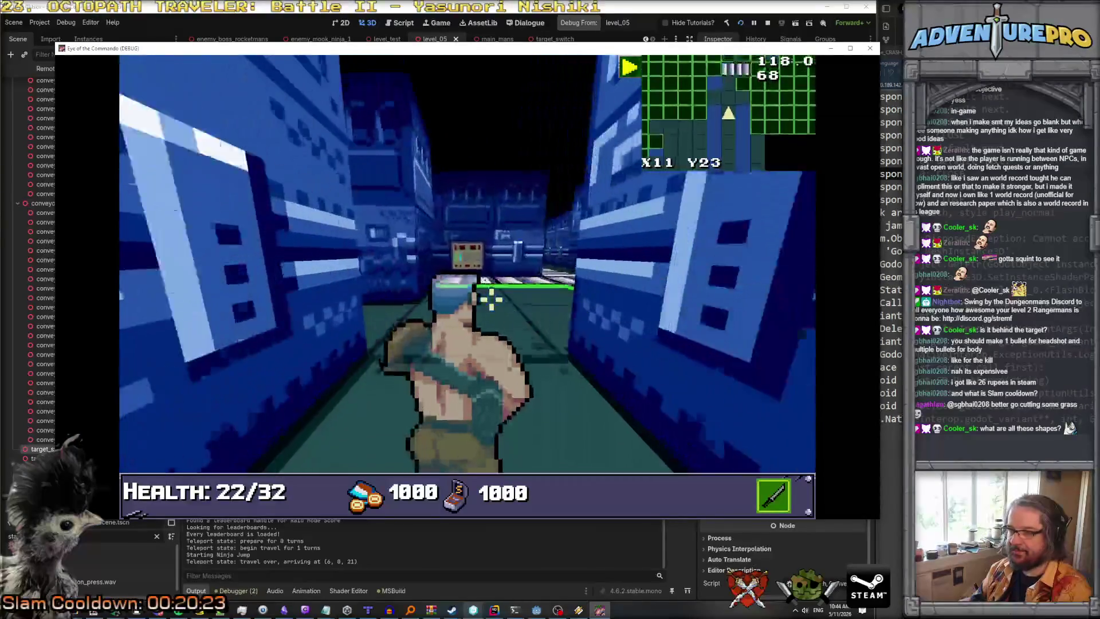
pyautogui.press('w')
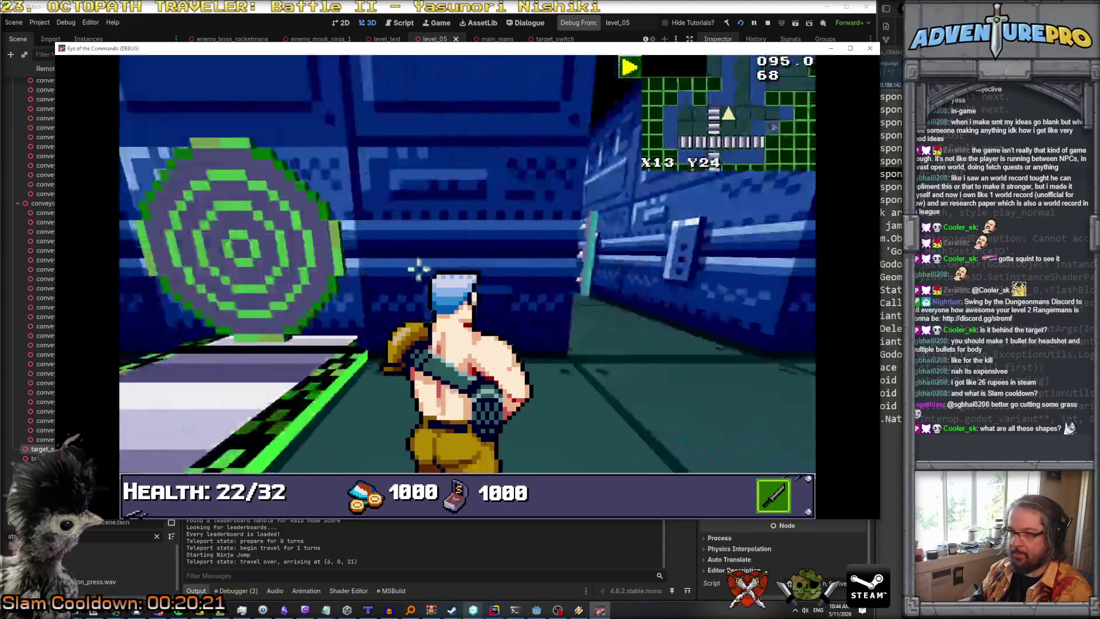
pyautogui.press('a')
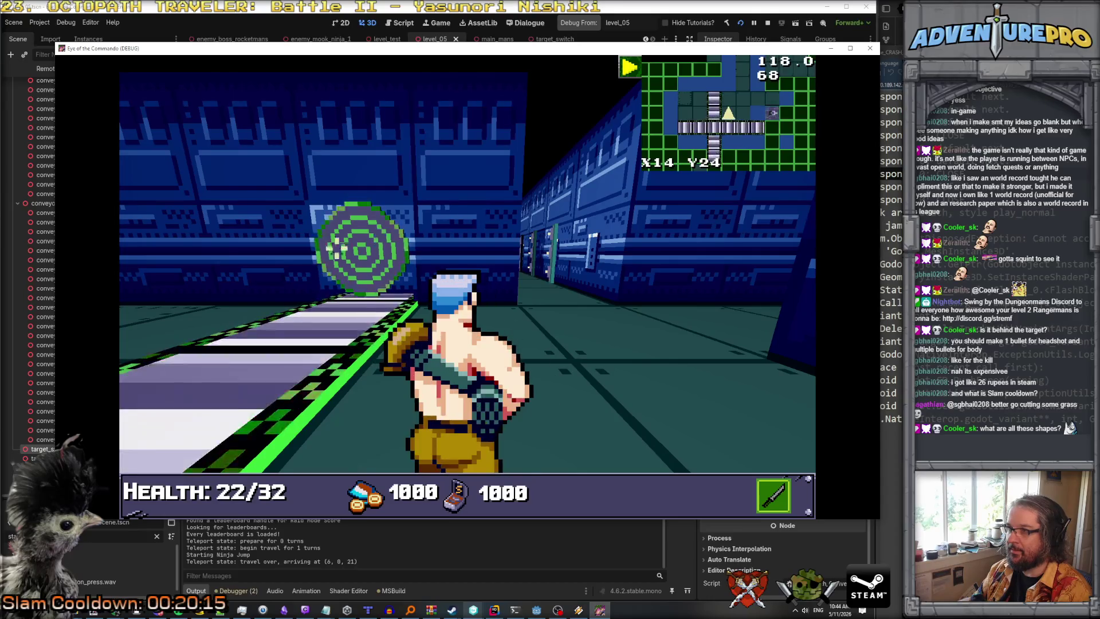
pyautogui.click(357, 216)
pyautogui.click(359, 246)
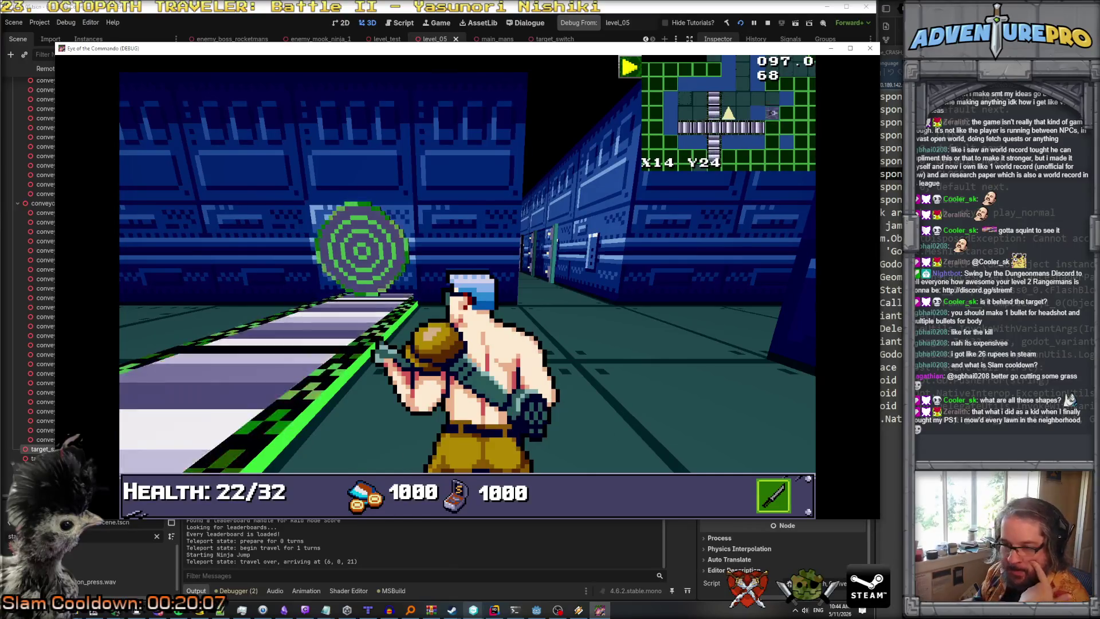
pyautogui.click(35, 451)
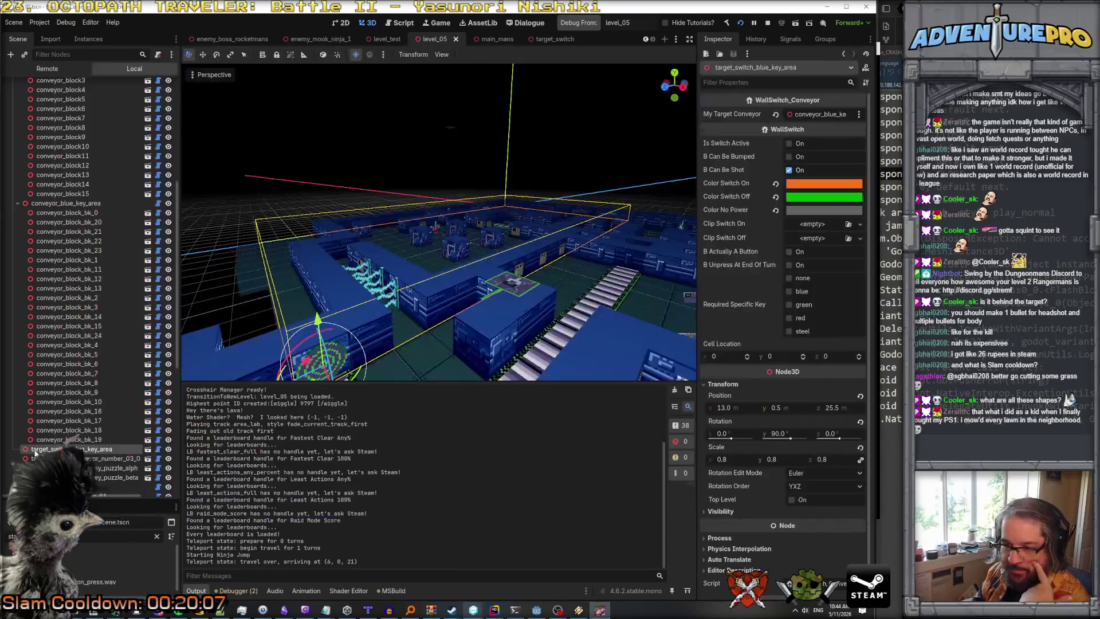
# Toggle the blue key area switch's visibility off and on, and fly the viewport to the wall target.
pyautogui.click(168, 451)
pyautogui.click(168, 451)
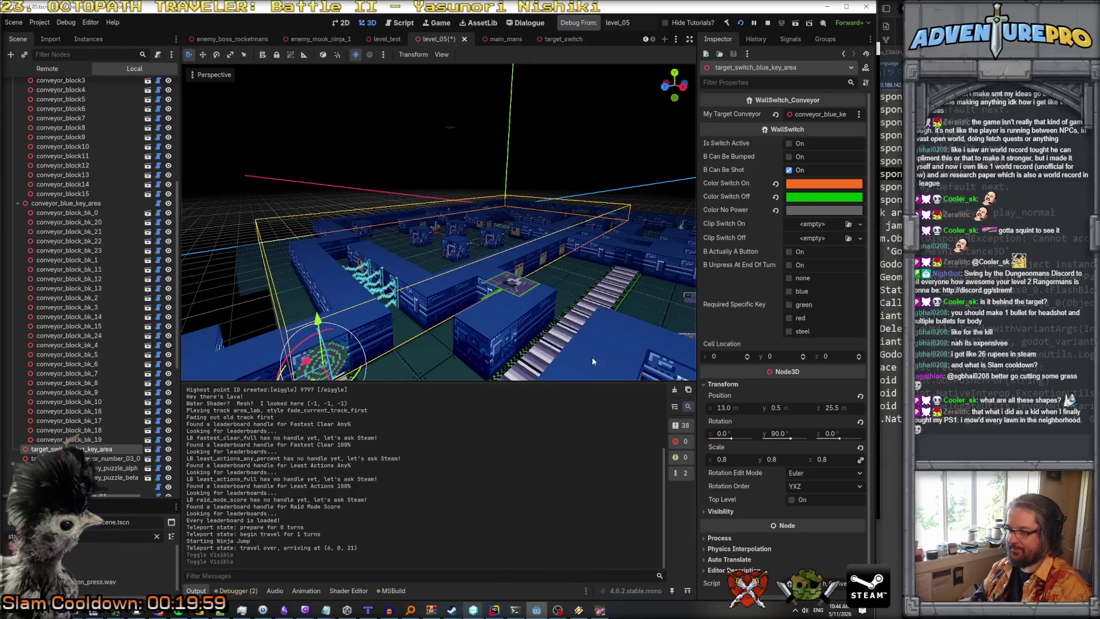
pyautogui.moveTo(436, 258); pyautogui.dragTo(452, 206)
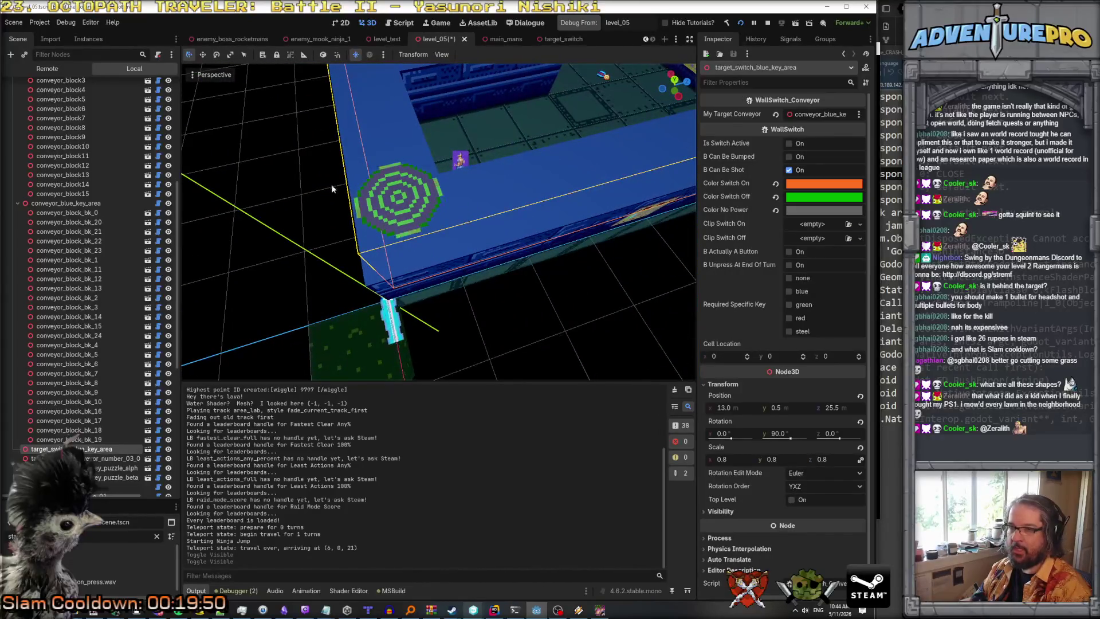
pyautogui.moveTo(431, 238)
pyautogui.mouseDown()
pyautogui.moveTo(447, 222)
pyautogui.moveTo(548, 458)
pyautogui.mouseUp()
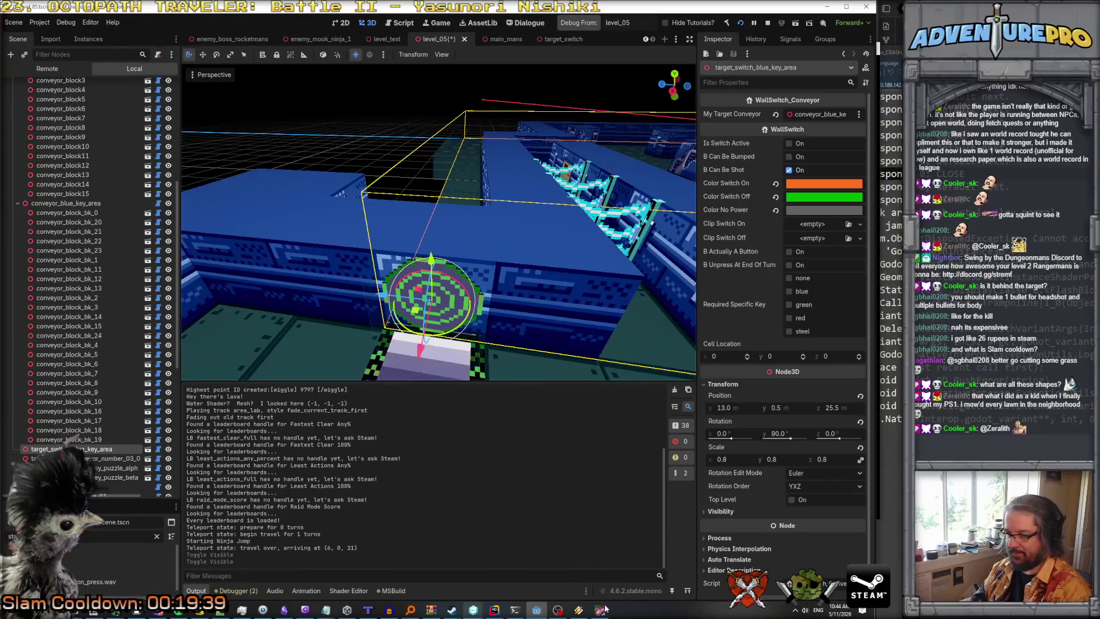
# Back in the running game, shoot the wall-switch target so it turns orange.
pyautogui.click(605, 609)
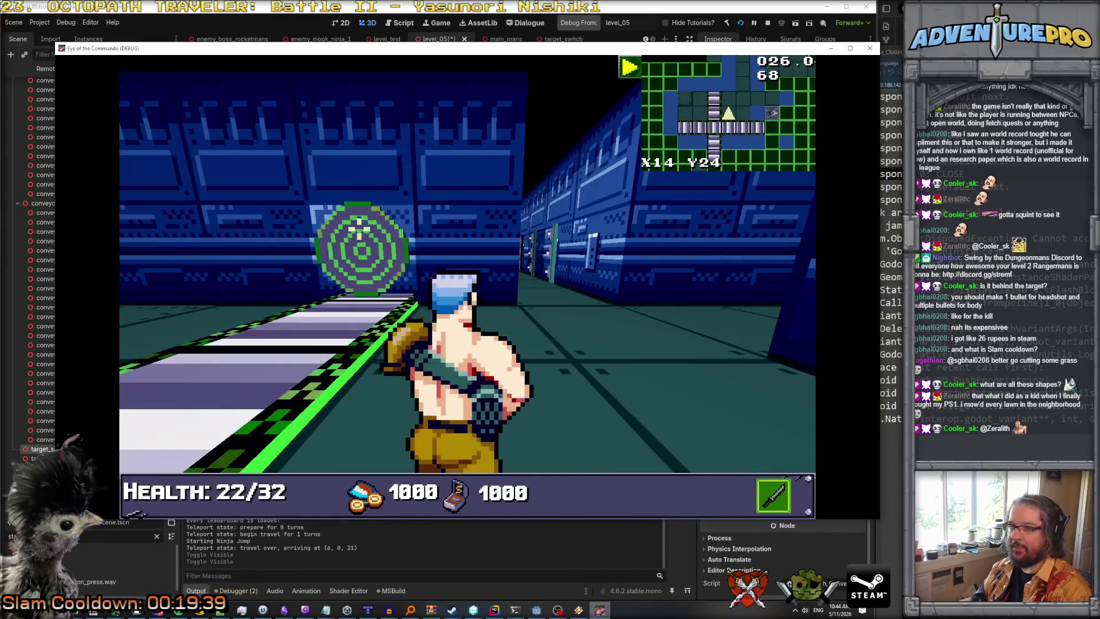
pyautogui.press('space')
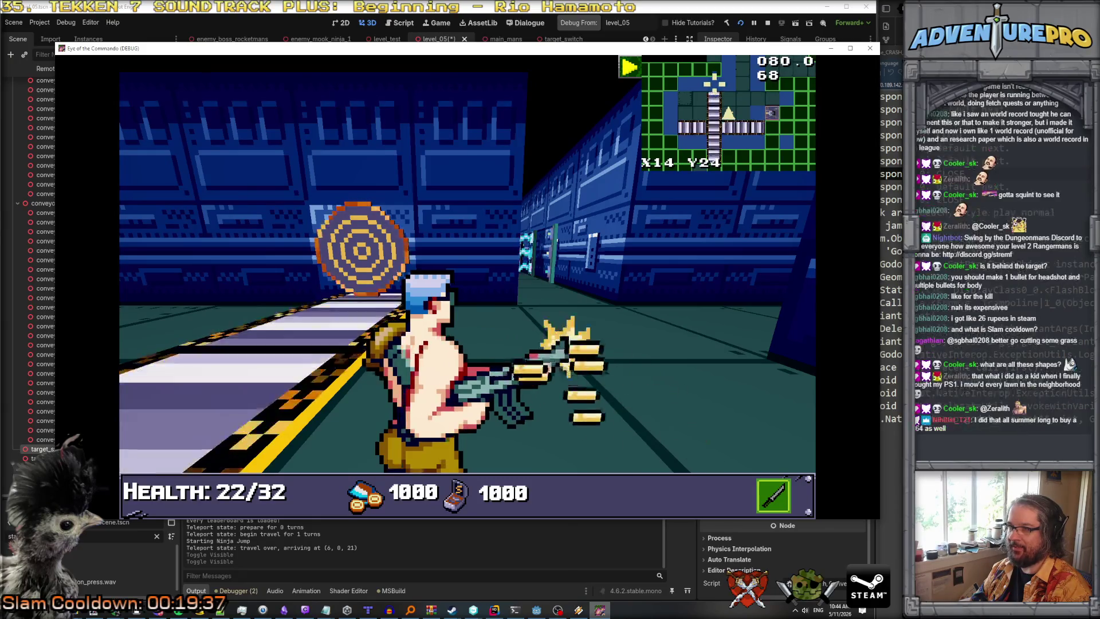
pyautogui.moveTo(537, 612)
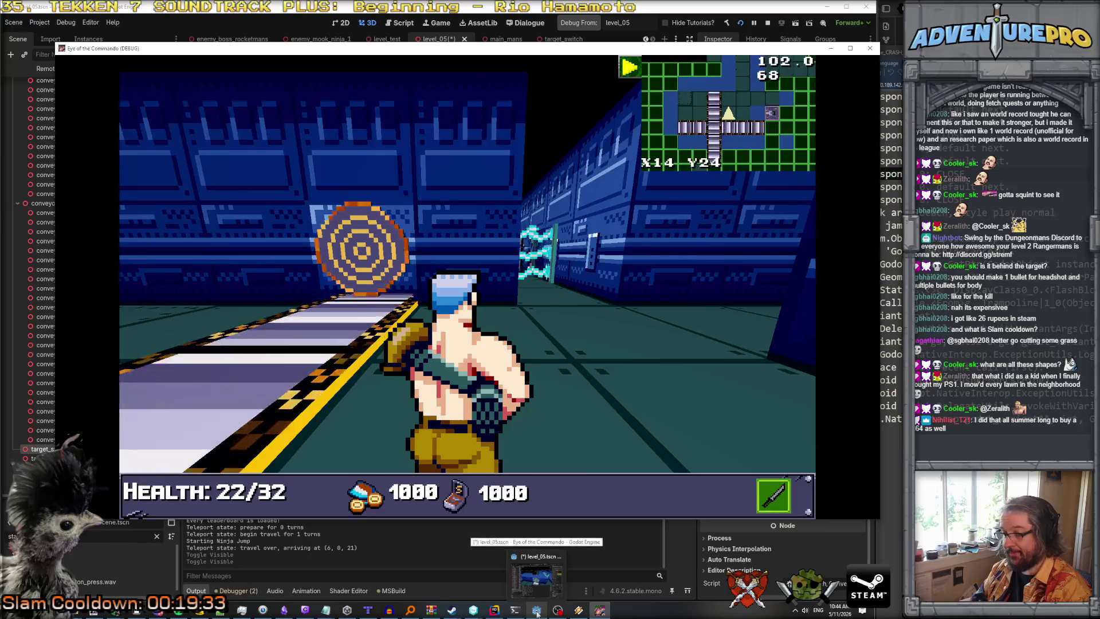
pyautogui.click(495, 609)
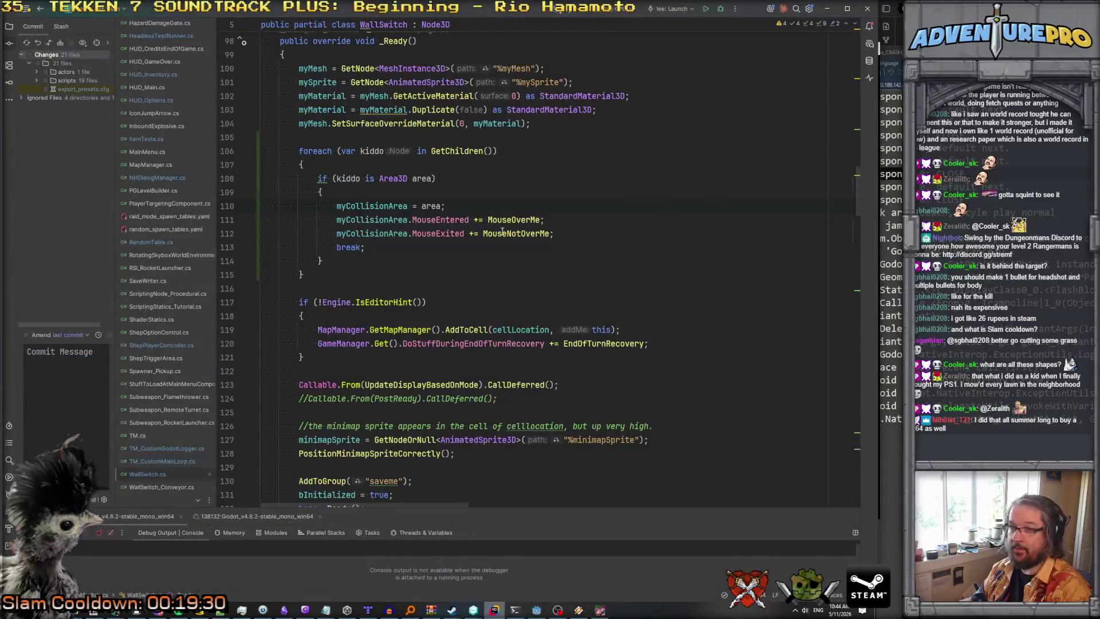
pyautogui.scroll(-4, 502, 231)
pyautogui.scroll(-3, 502, 231)
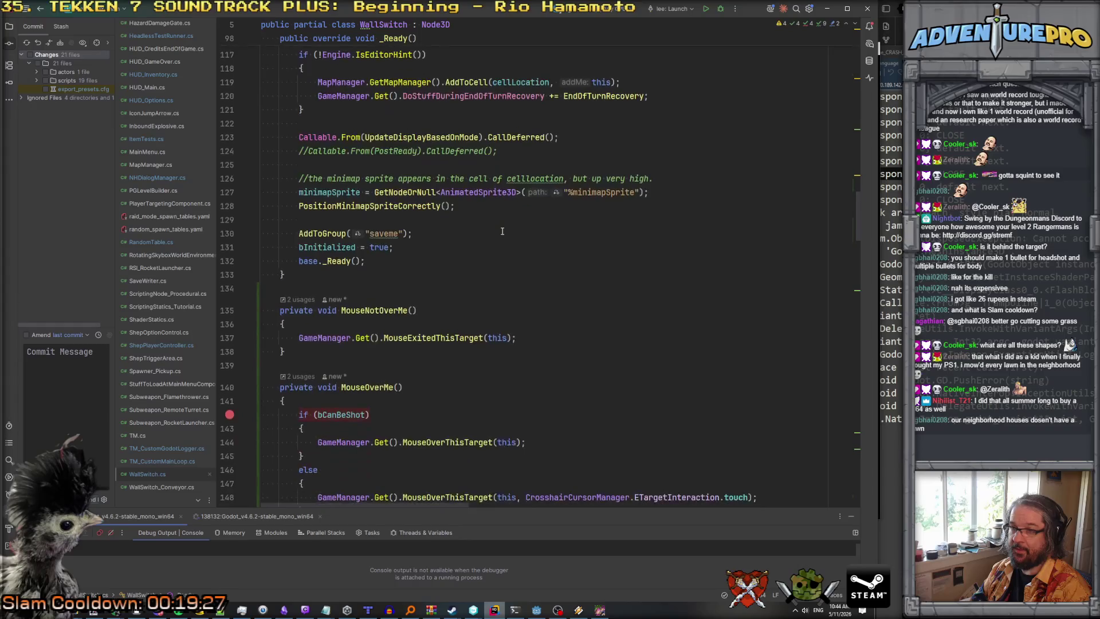
pyautogui.click(378, 206)
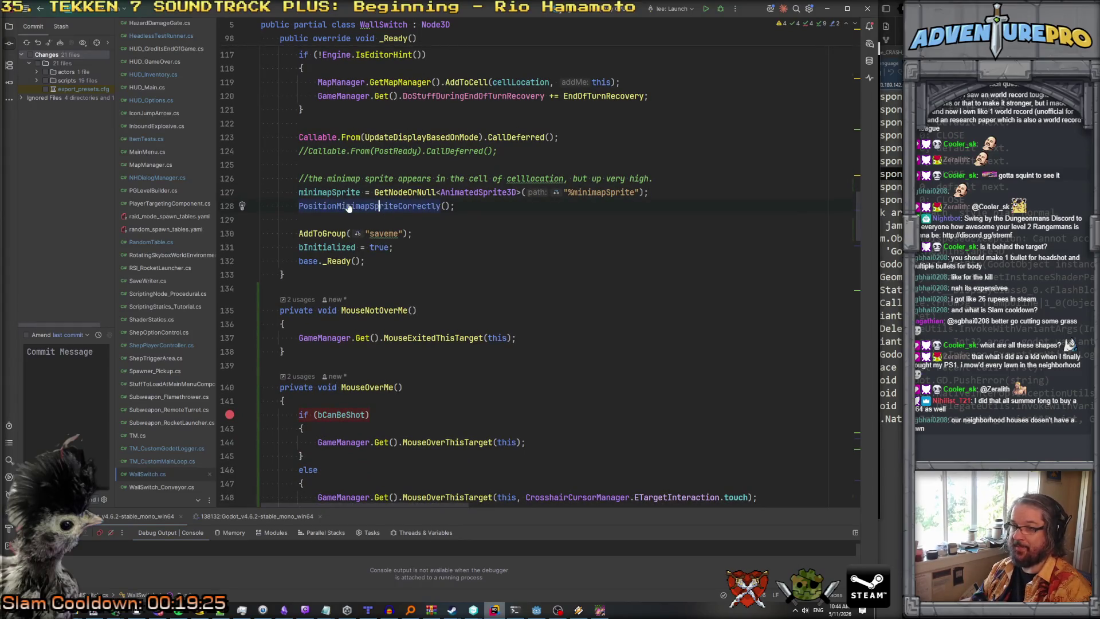
pyautogui.keyDown('ctrl'); pyautogui.click(348, 205); pyautogui.keyUp('ctrl')
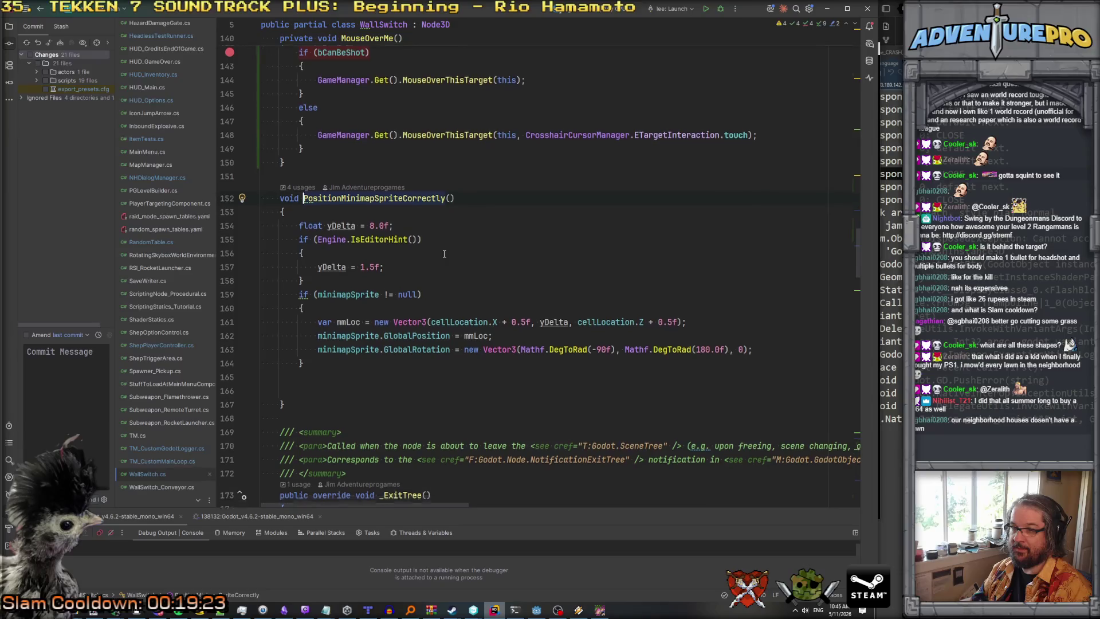
pyautogui.scroll(-1, 453, 244)
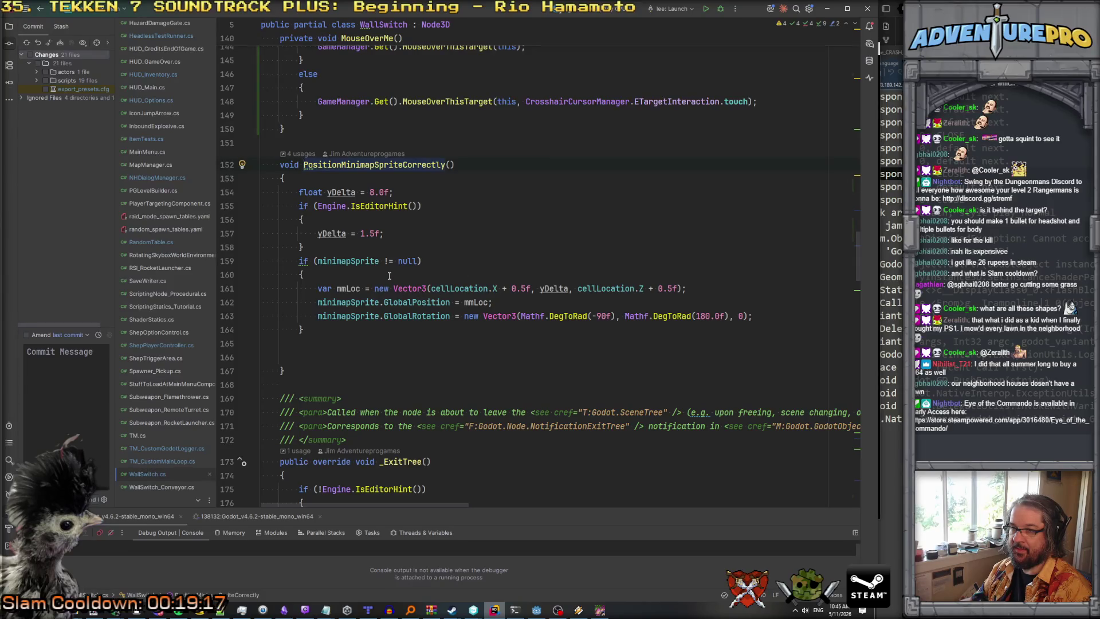
pyautogui.scroll(20, 370, 285)
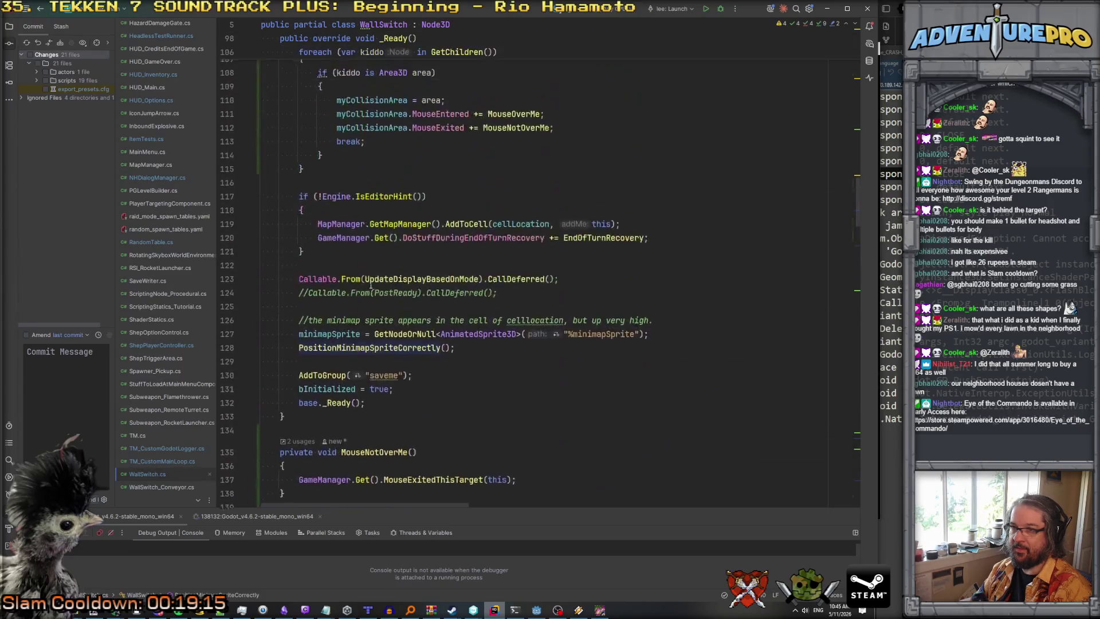
pyautogui.scroll(-19, 371, 285)
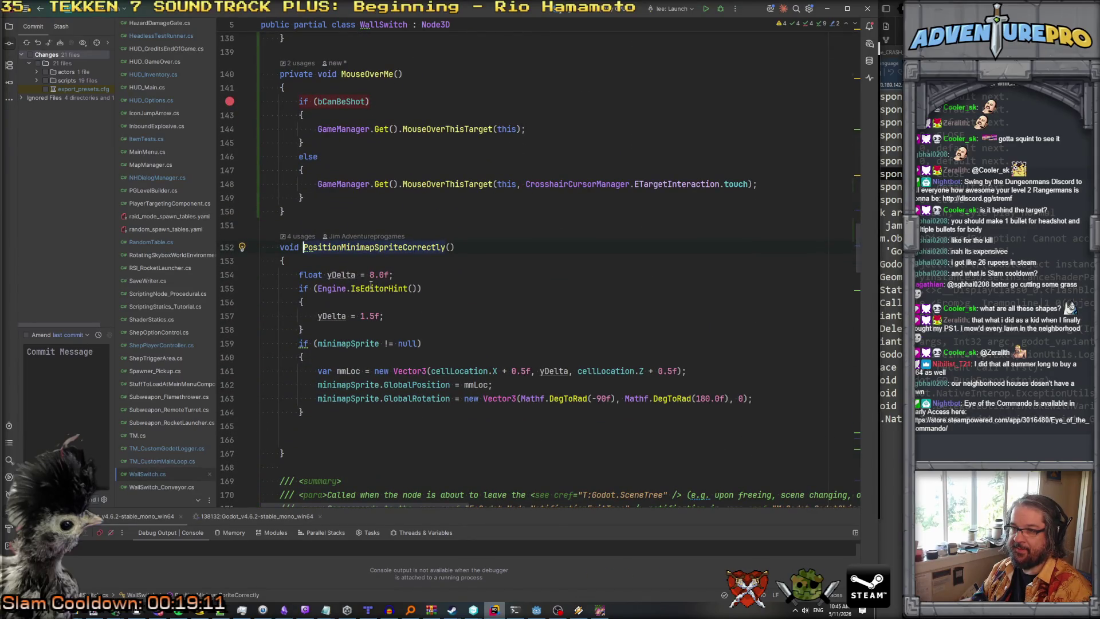
pyautogui.scroll(-3, 371, 285)
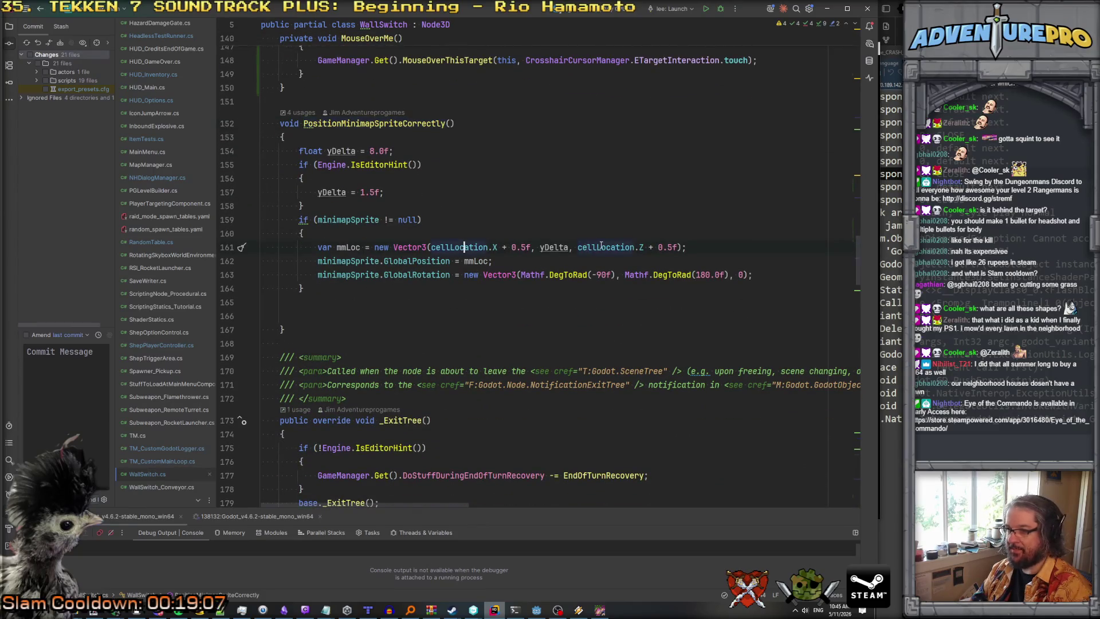
pyautogui.scroll(14, 601, 246)
pyautogui.scroll(5, 602, 245)
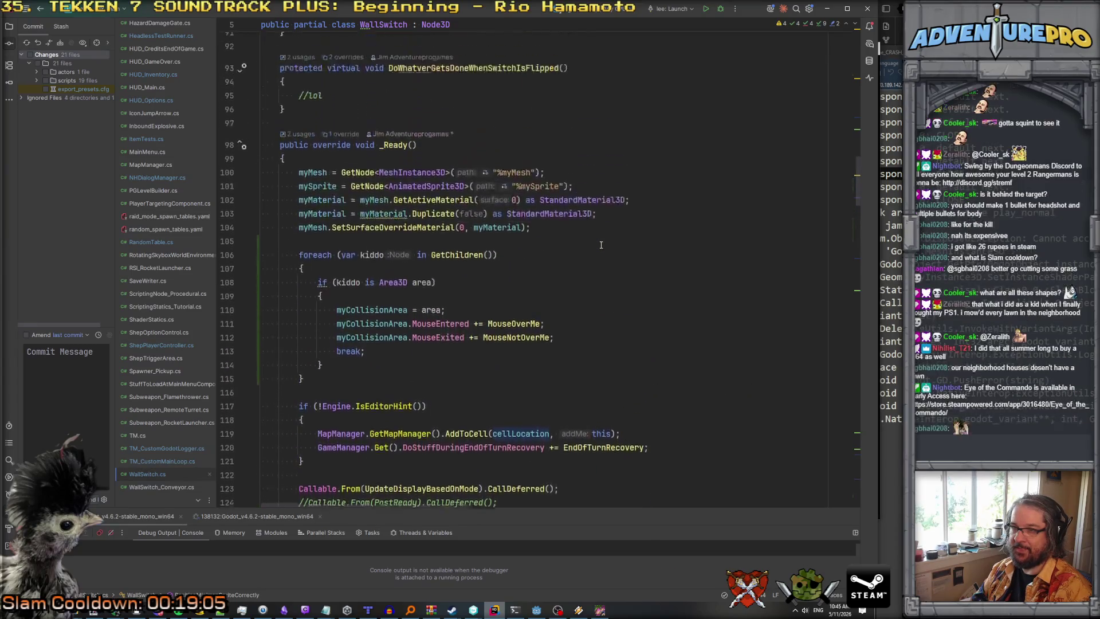
pyautogui.scroll(-5, 601, 246)
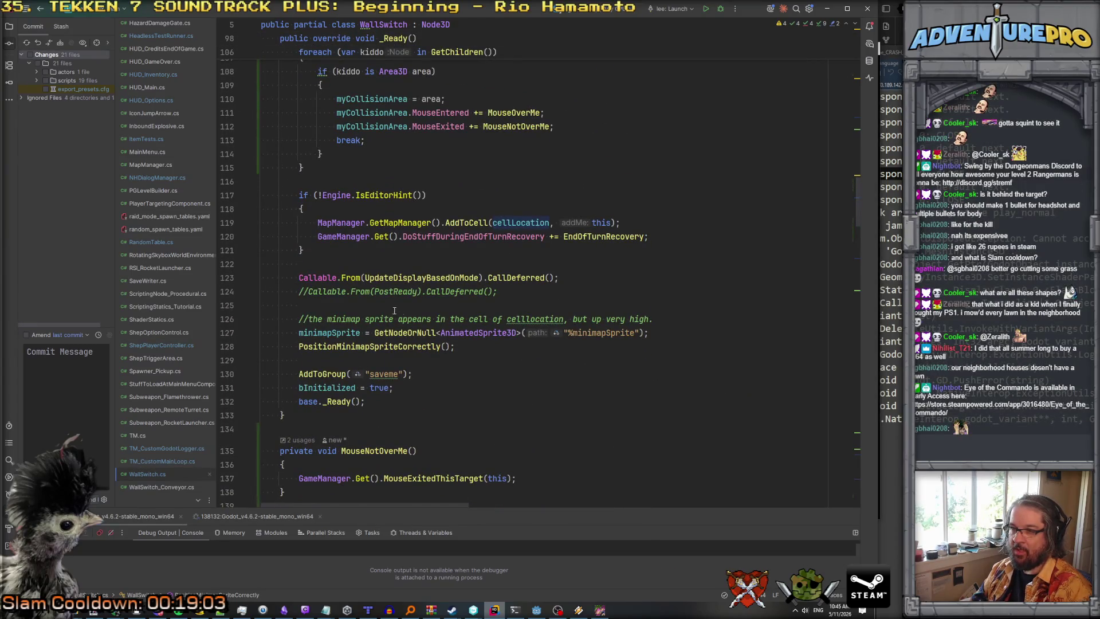
pyautogui.scroll(4, 344, 332)
pyautogui.scroll(-6, 339, 336)
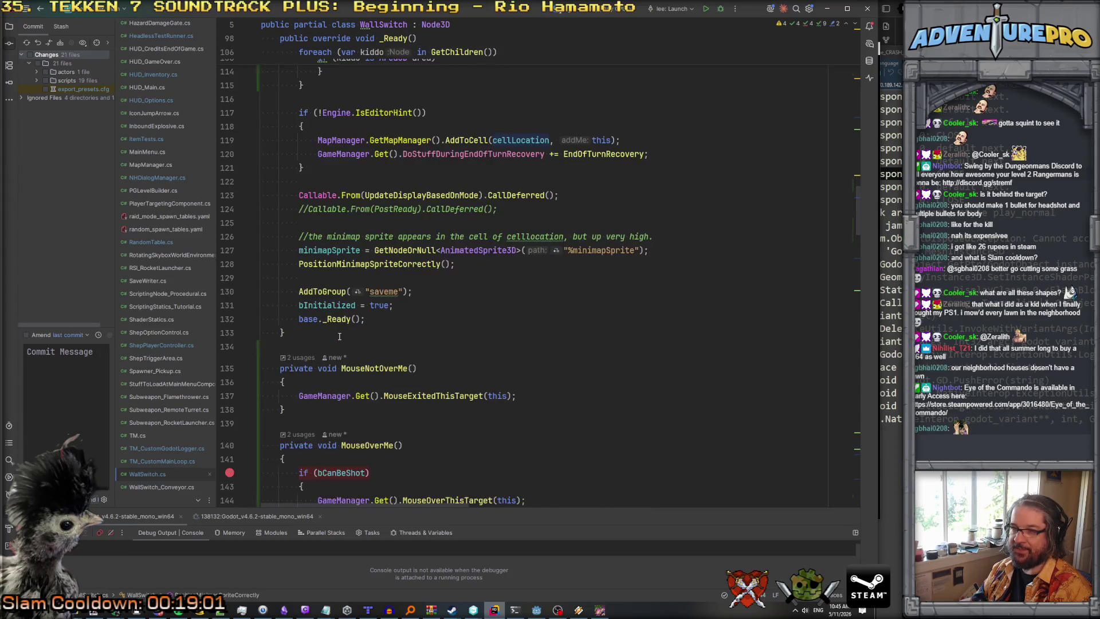
pyautogui.scroll(17, 341, 332)
pyautogui.scroll(15, 341, 332)
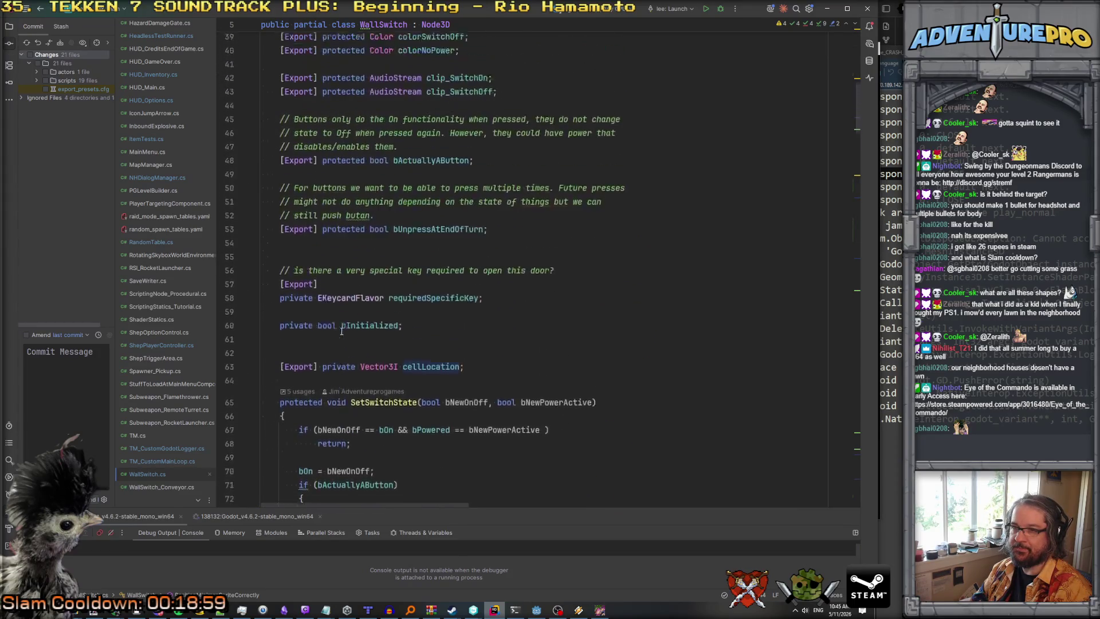
pyautogui.scroll(-14, 342, 332)
pyautogui.scroll(-20, 342, 331)
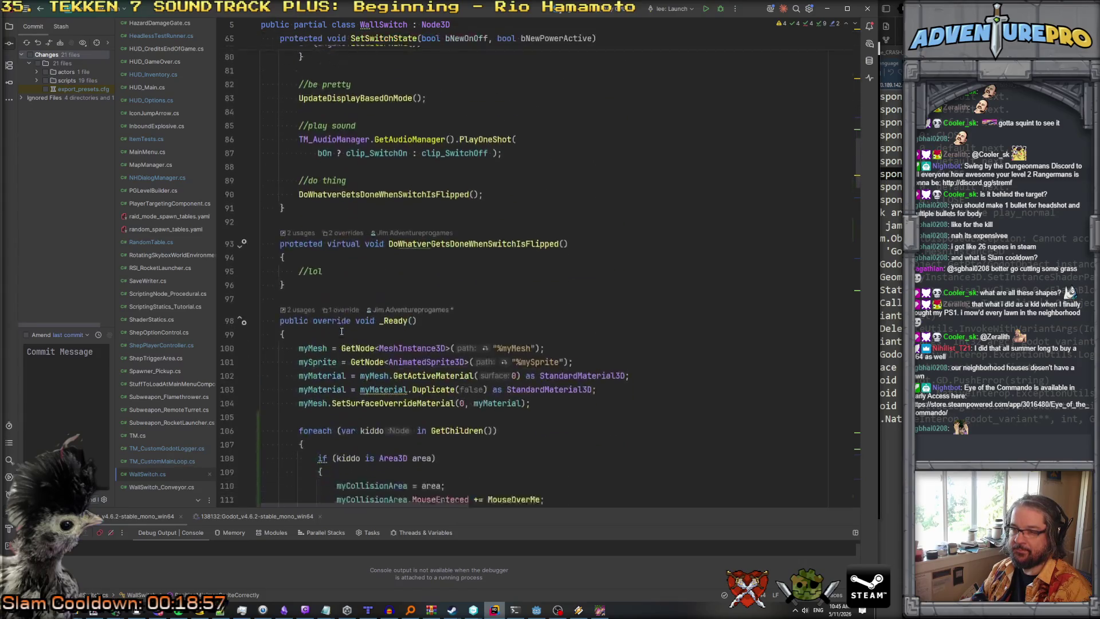
pyautogui.scroll(-10, 341, 331)
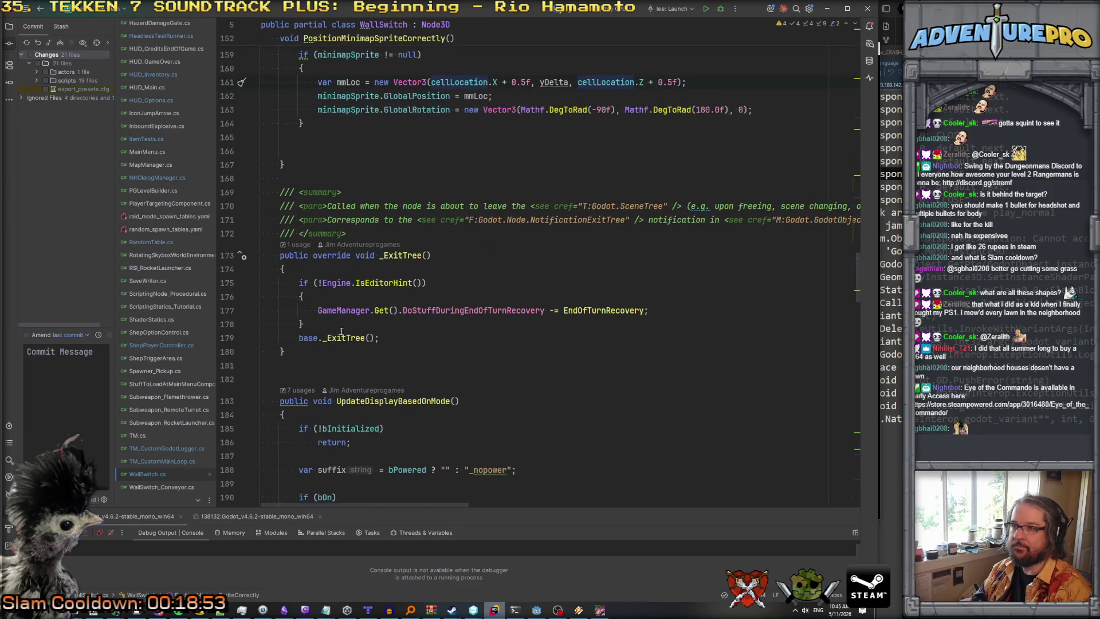
pyautogui.scroll(-12, 341, 331)
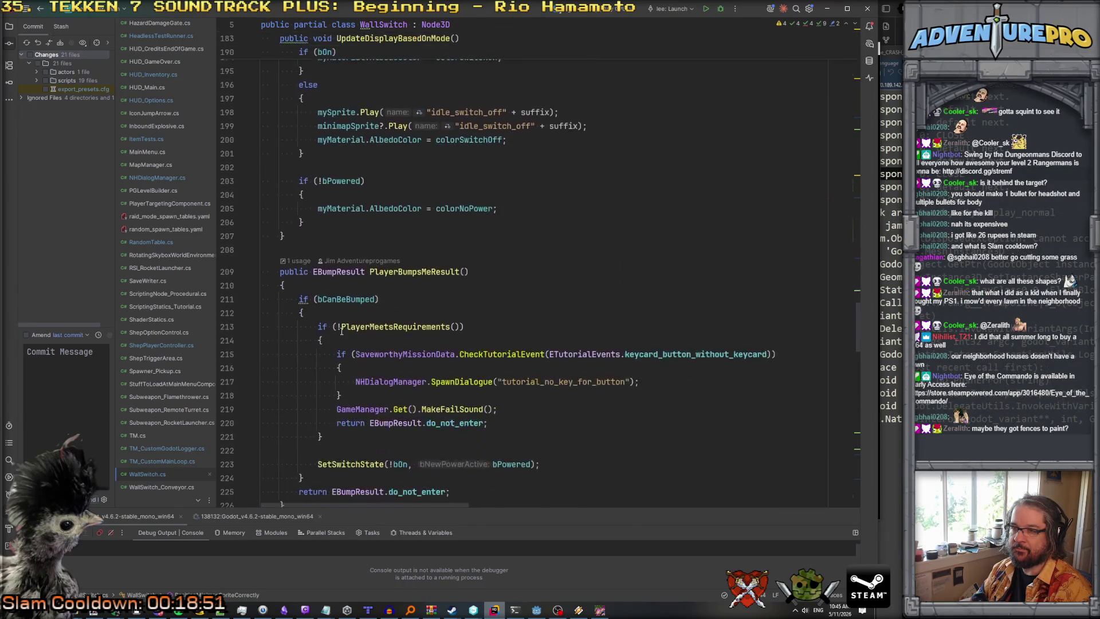
pyautogui.scroll(-8, 341, 331)
pyautogui.scroll(20, 341, 332)
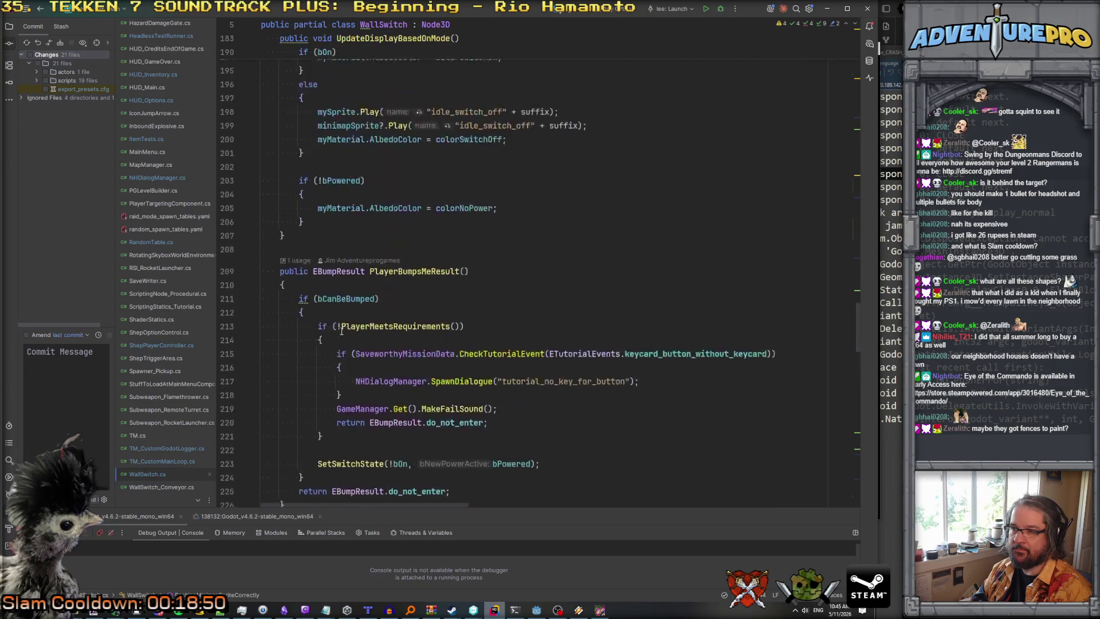
pyautogui.scroll(-7, 342, 331)
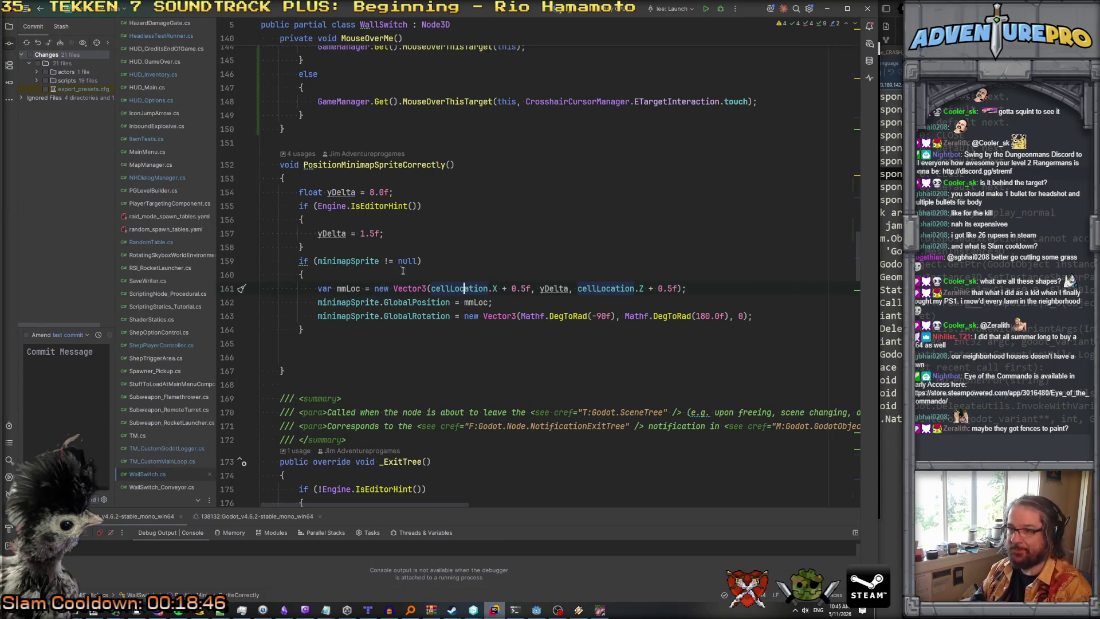
pyautogui.scroll(12, 407, 277)
pyautogui.scroll(-1, 395, 260)
pyautogui.click(395, 260)
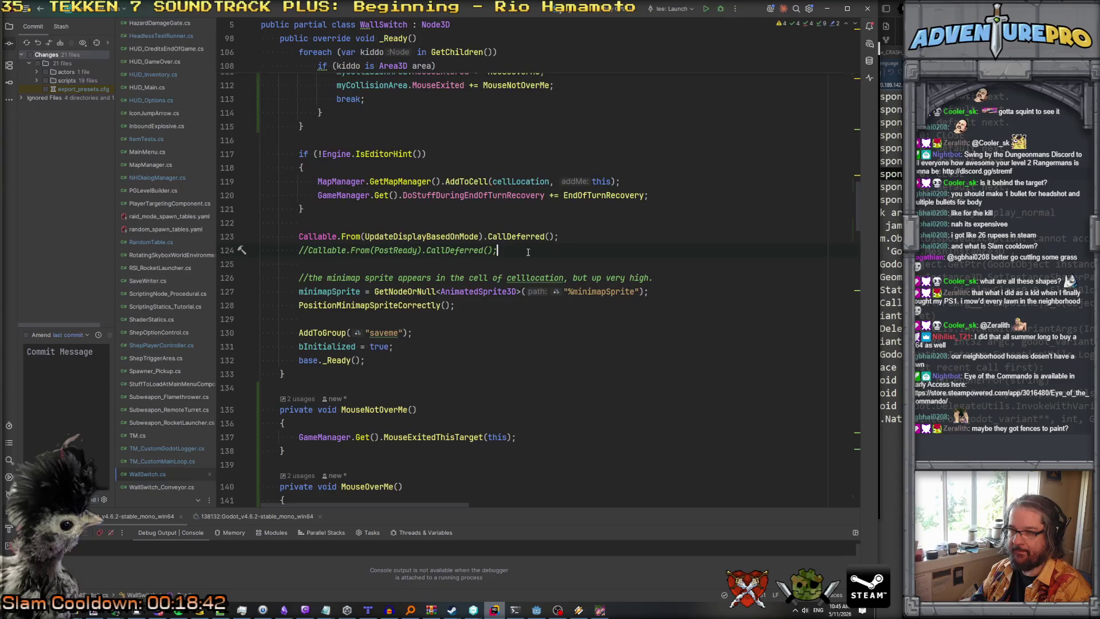
# Add 'cellLocation = MapManager.ConvertGlobalPositionToCellPosition(GlobalPosition);' after the CallDeferred lines in _Ready.
pyautogui.press('Return')
pyautogui.press('Return')
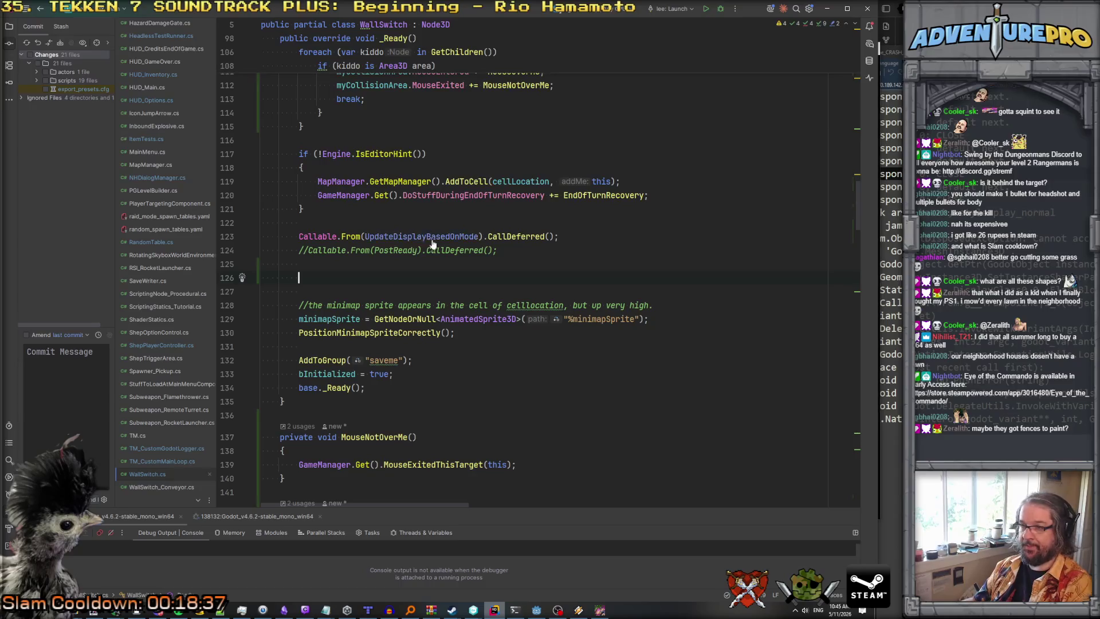
pyautogui.write('SetCe')
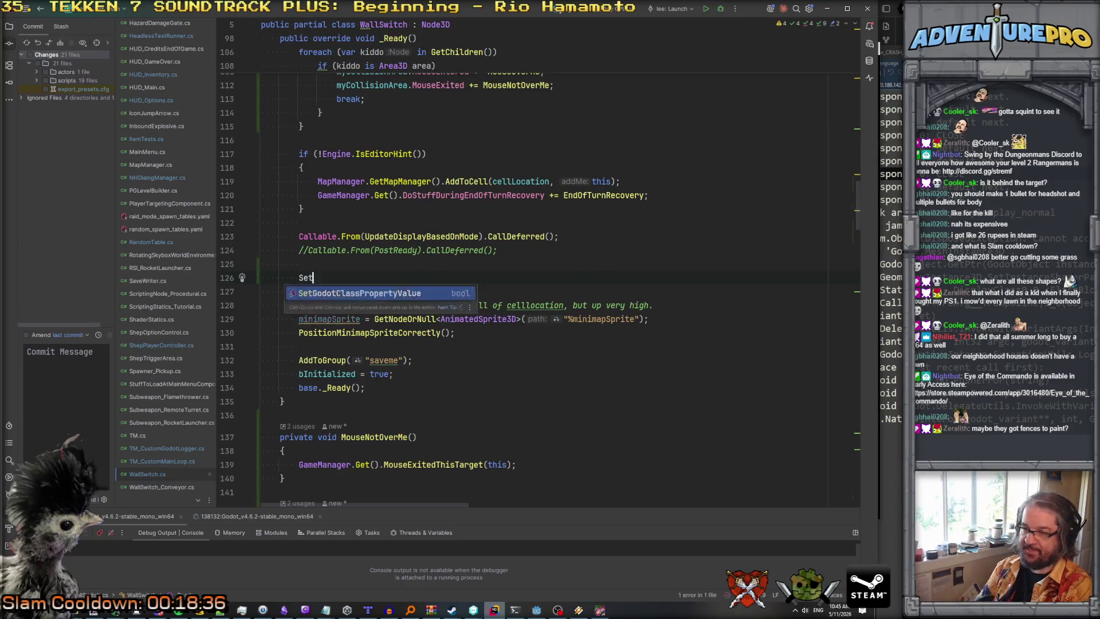
pyautogui.write('Cel')
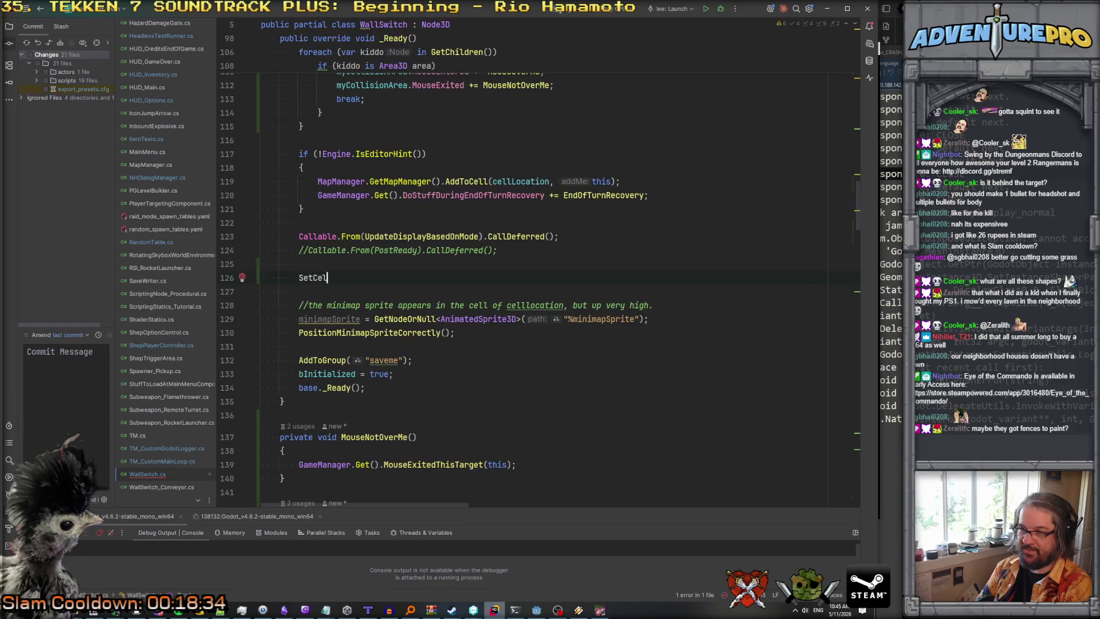
pyautogui.press('BackSpace')
pyautogui.press('BackSpace')
pyautogui.write('cell')
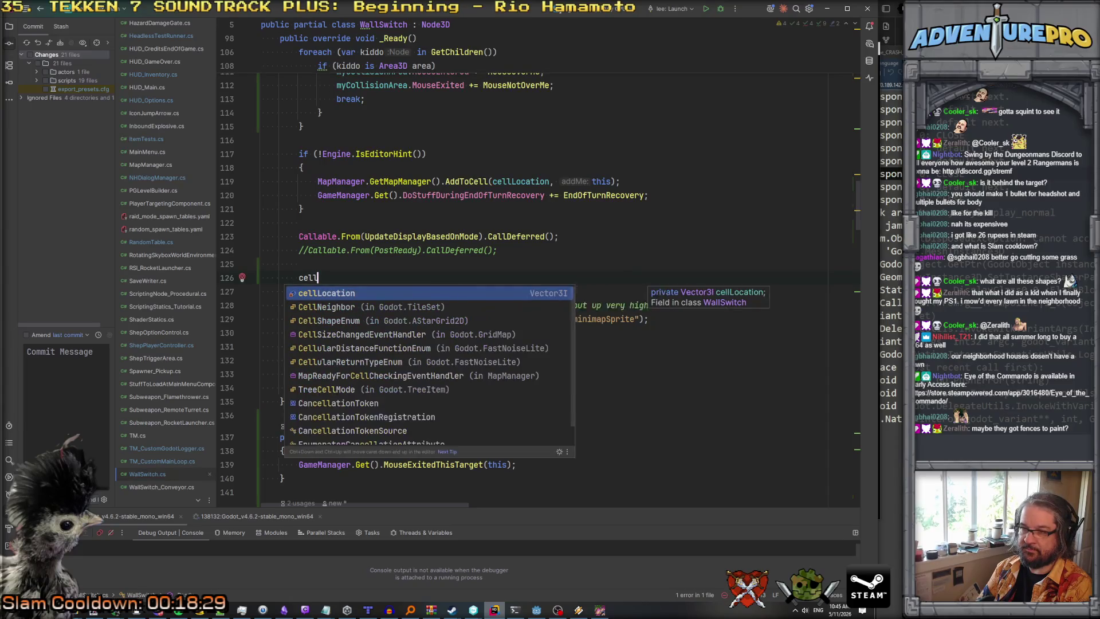
pyautogui.press('Return')
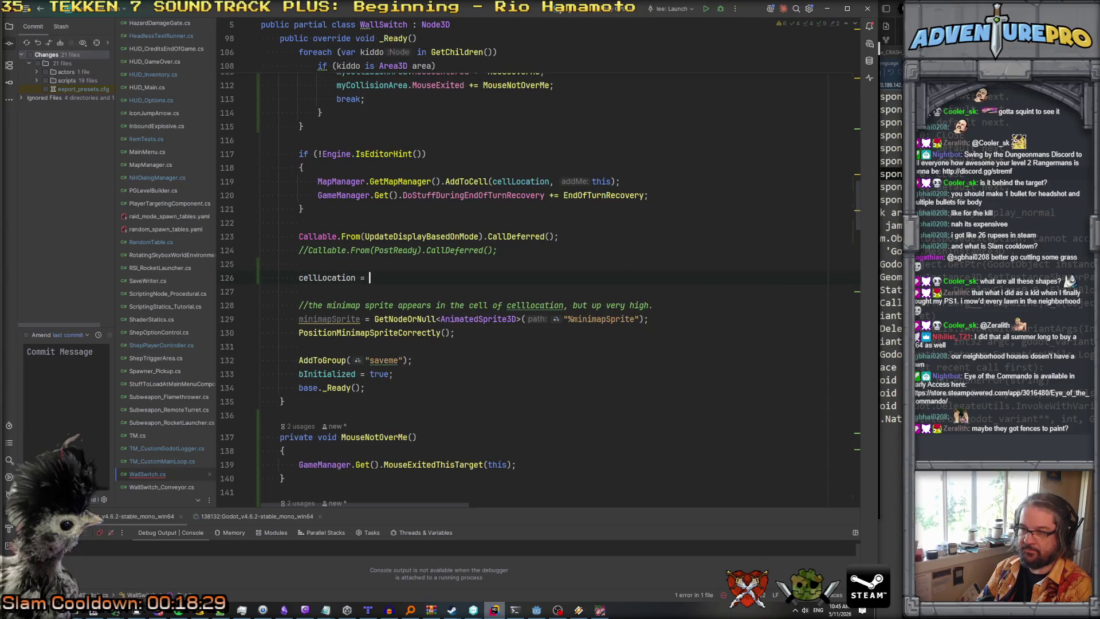
pyautogui.write('MapM')
pyautogui.press('Return')
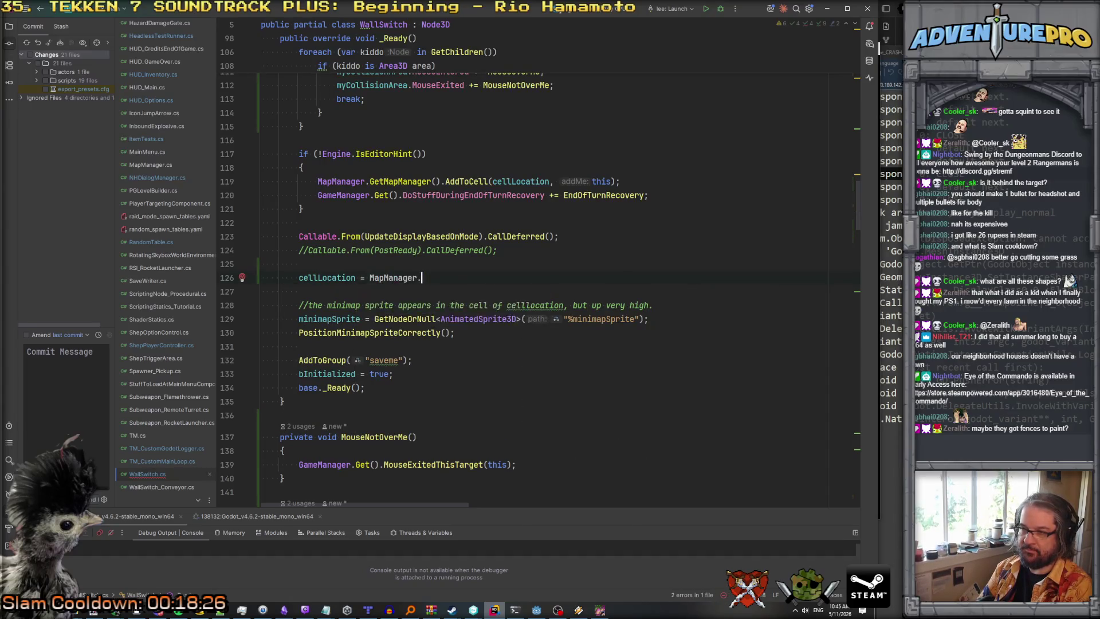
pyautogui.write('.Cell')
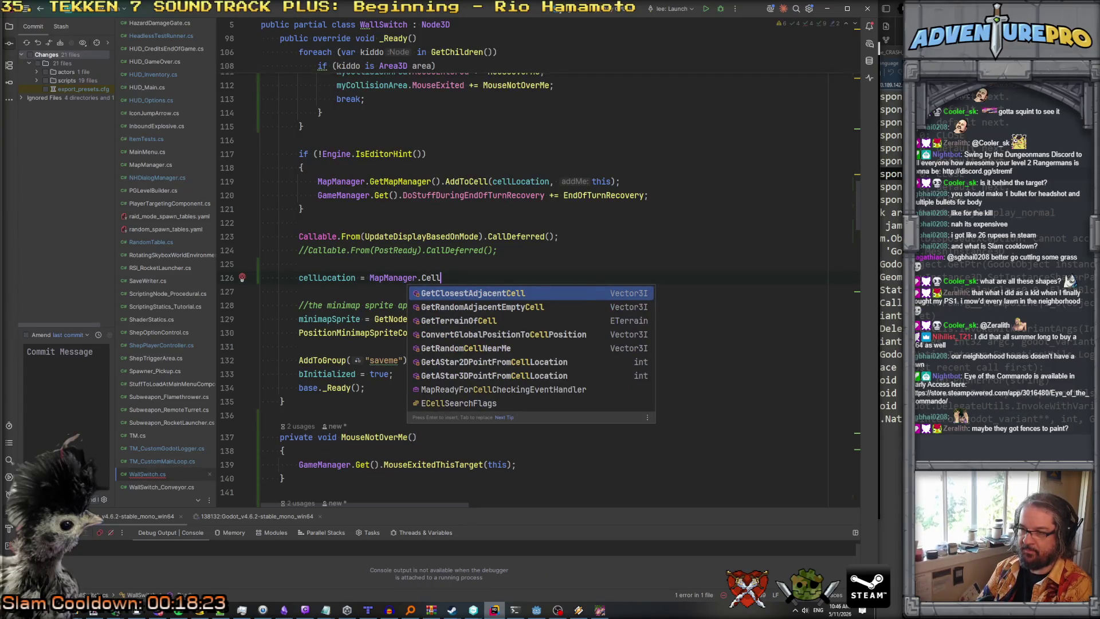
pyautogui.press('Return')
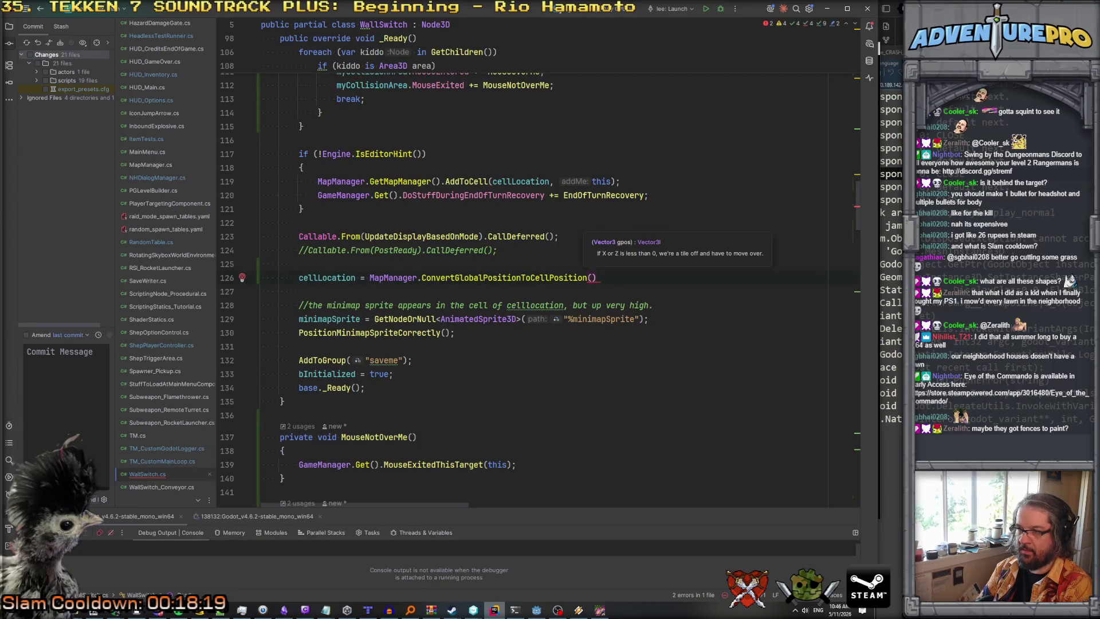
pyautogui.write('globalPo')
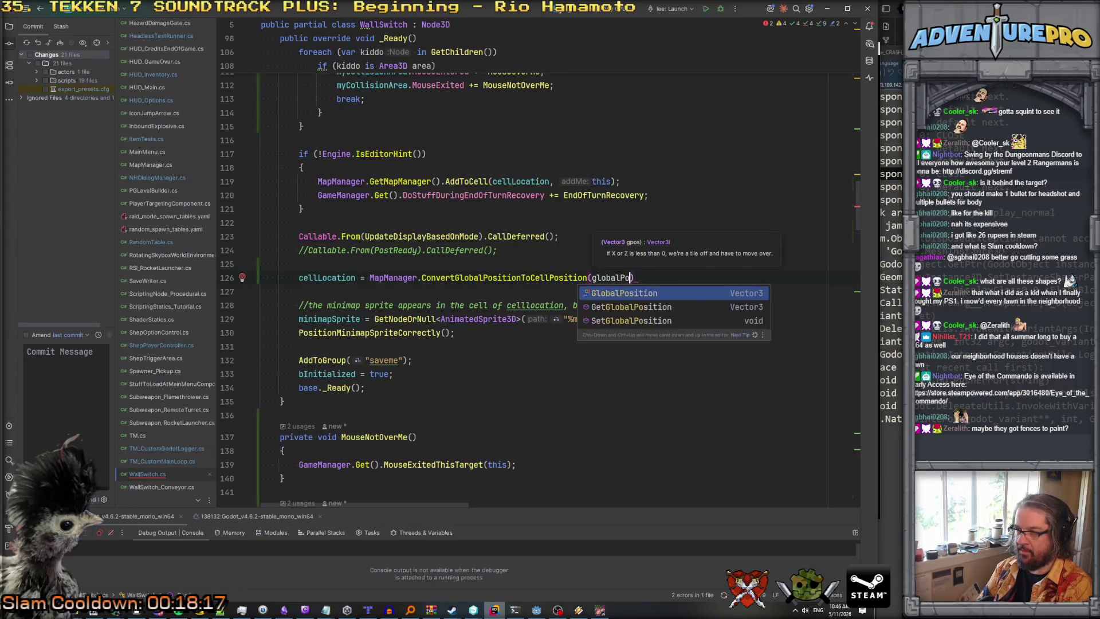
pyautogui.press('Return')
pyautogui.write(';')
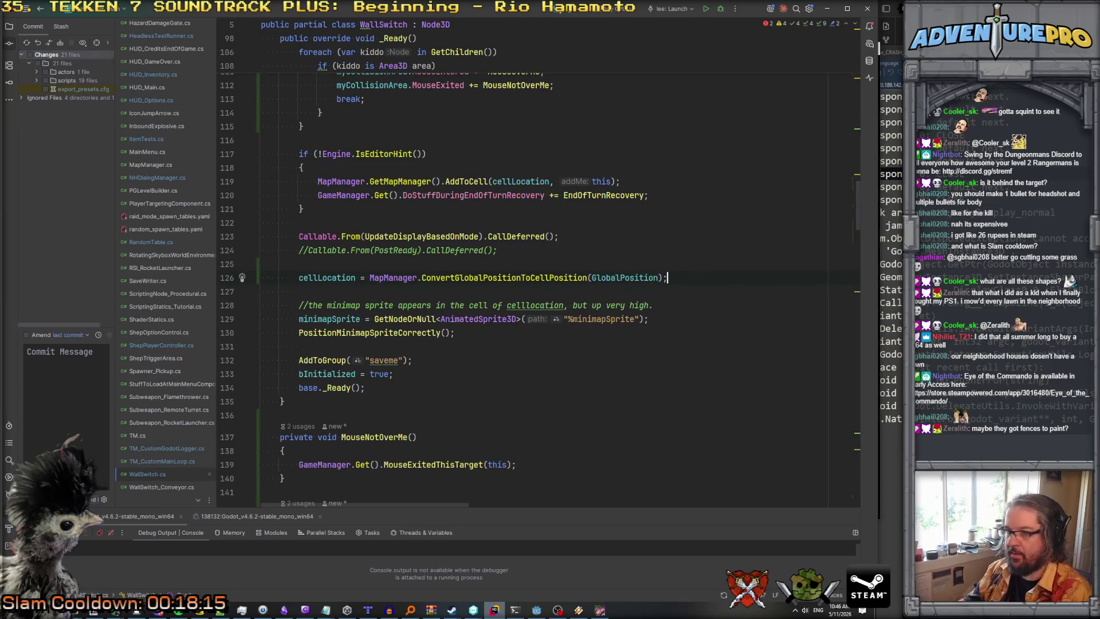
pyautogui.click(371, 292)
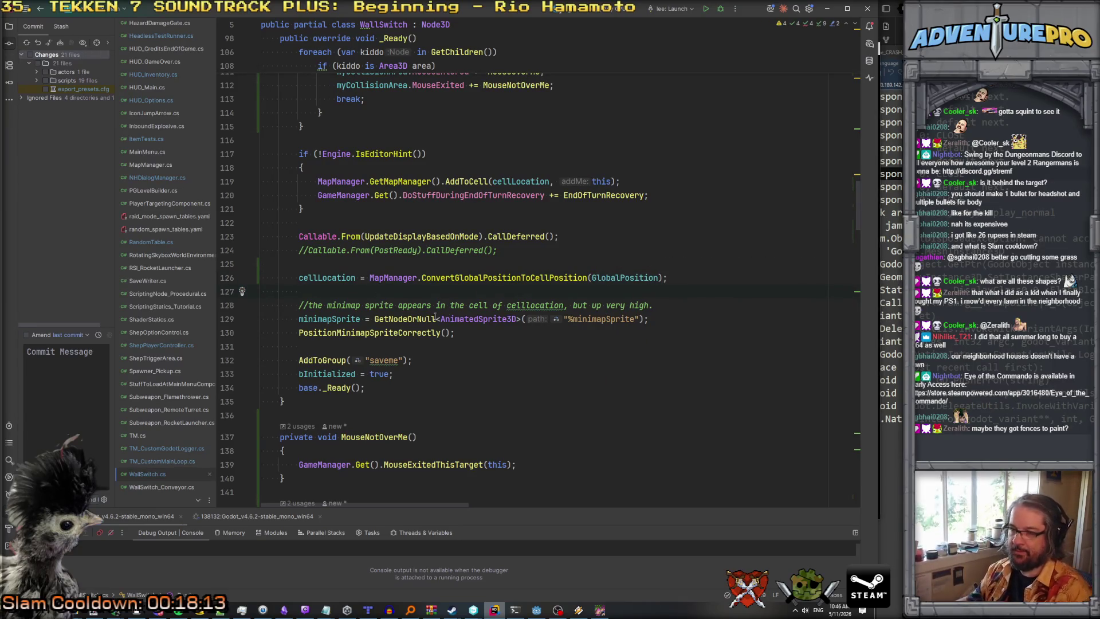
pyautogui.scroll(-3, 401, 304)
pyautogui.scroll(-5, 447, 318)
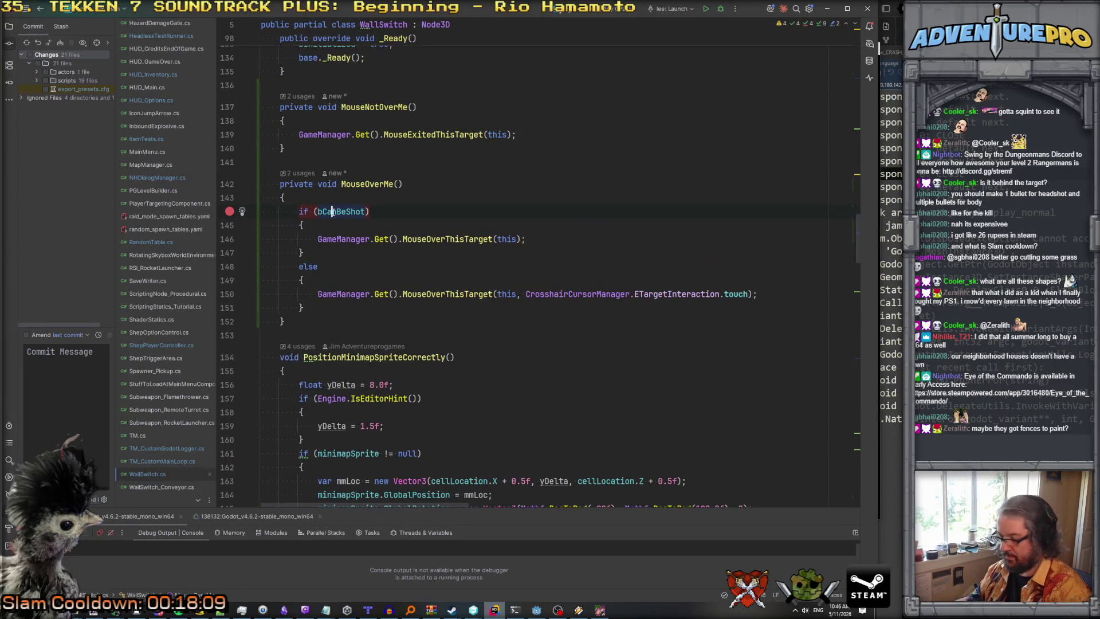
pyautogui.scroll(4, 344, 229)
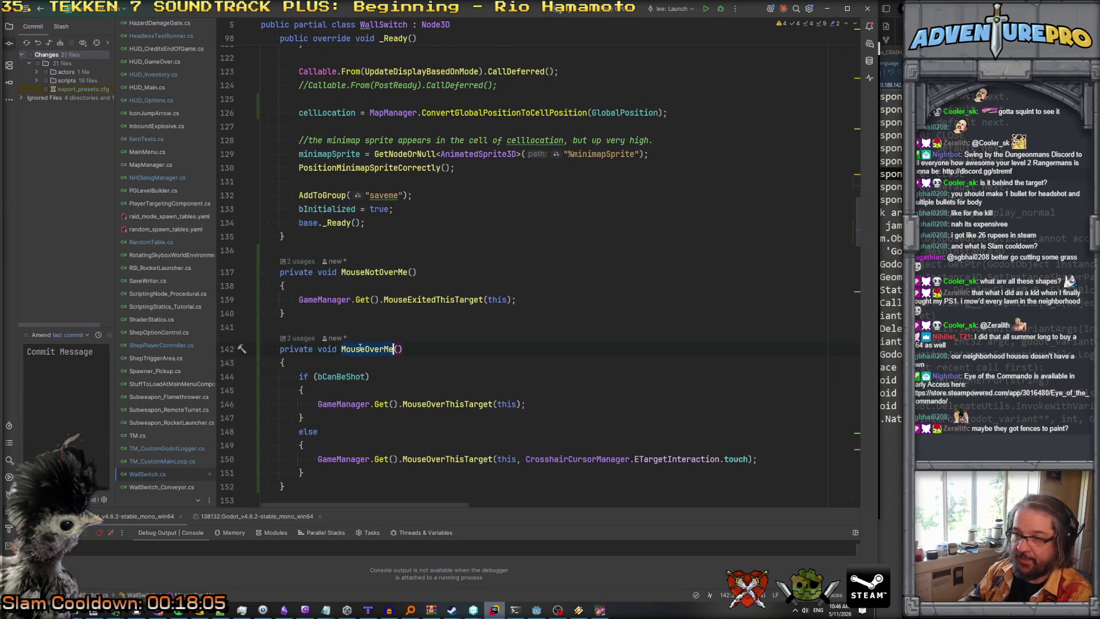
# Search the project for MouseOverMe usages and open EnemyCombatant.cs at its defaultCollisionLayer line.
pyautogui.hotkey('ctrl', 'shift', 'f')
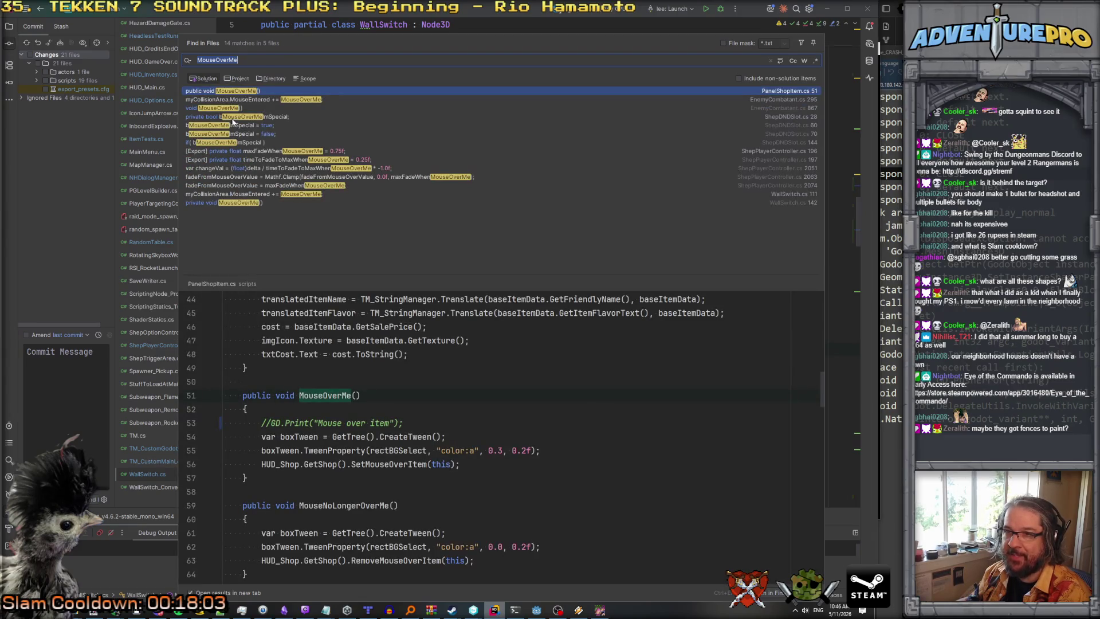
pyautogui.click(232, 118)
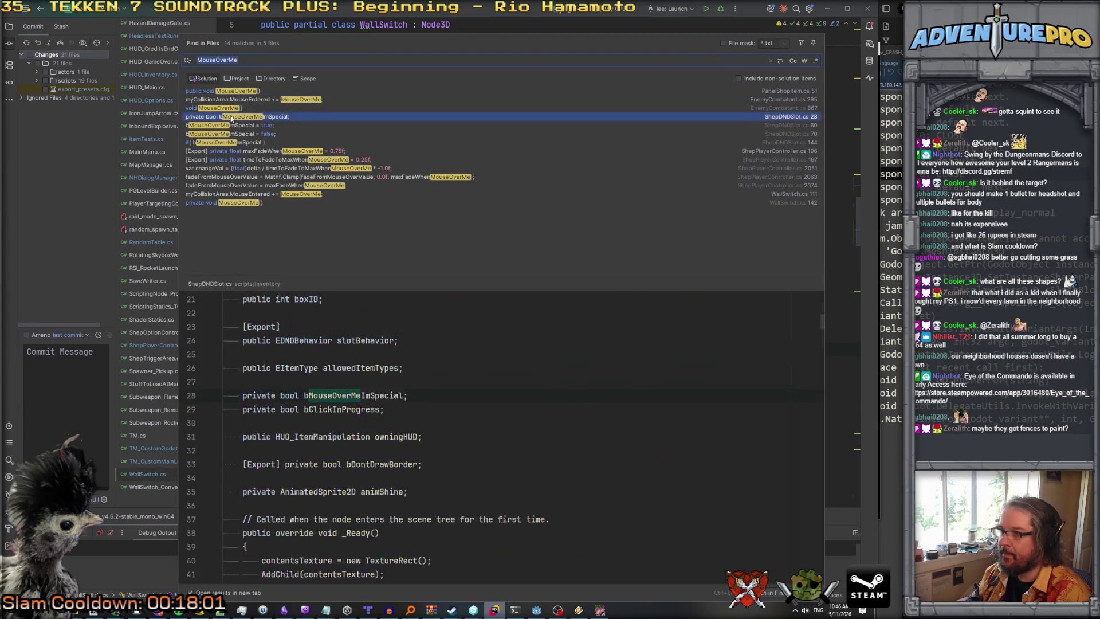
pyautogui.click(227, 109)
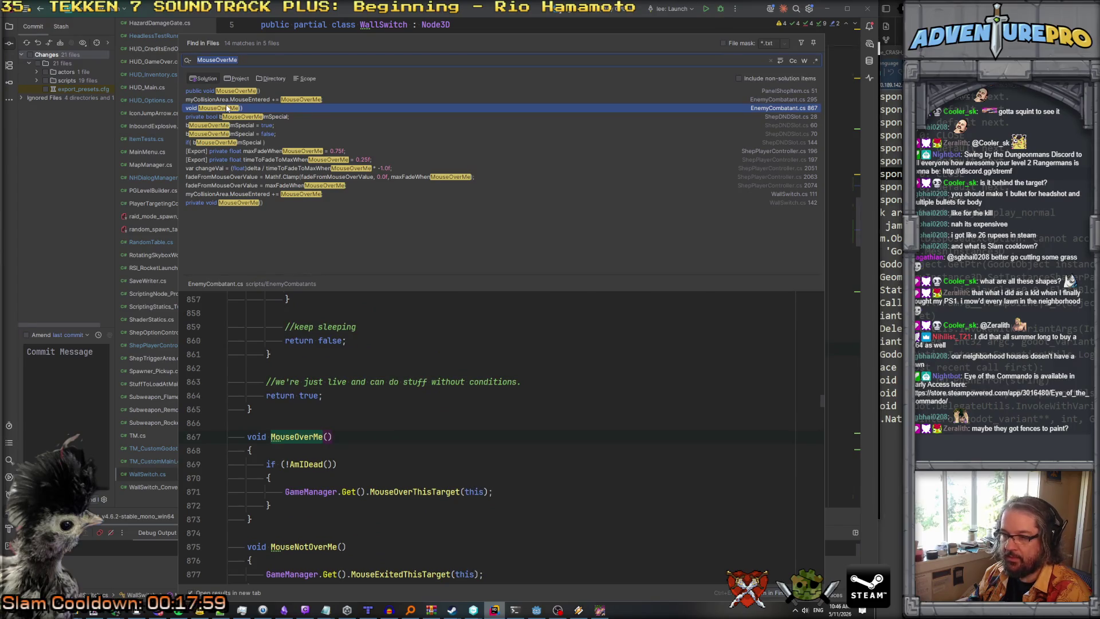
pyautogui.click(242, 102)
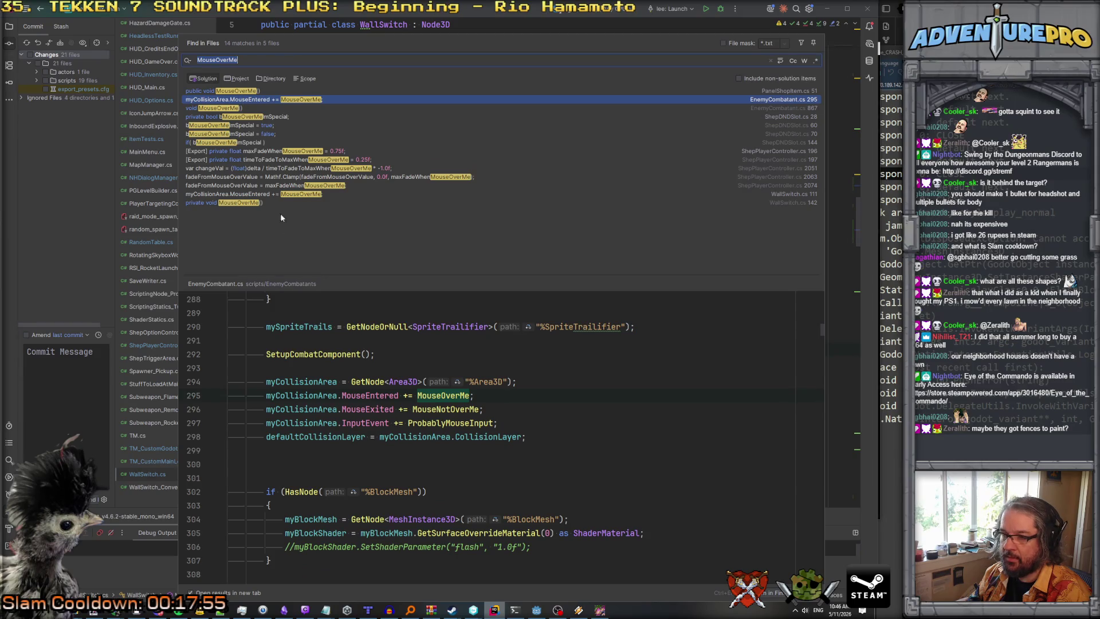
pyautogui.moveTo(329, 353)
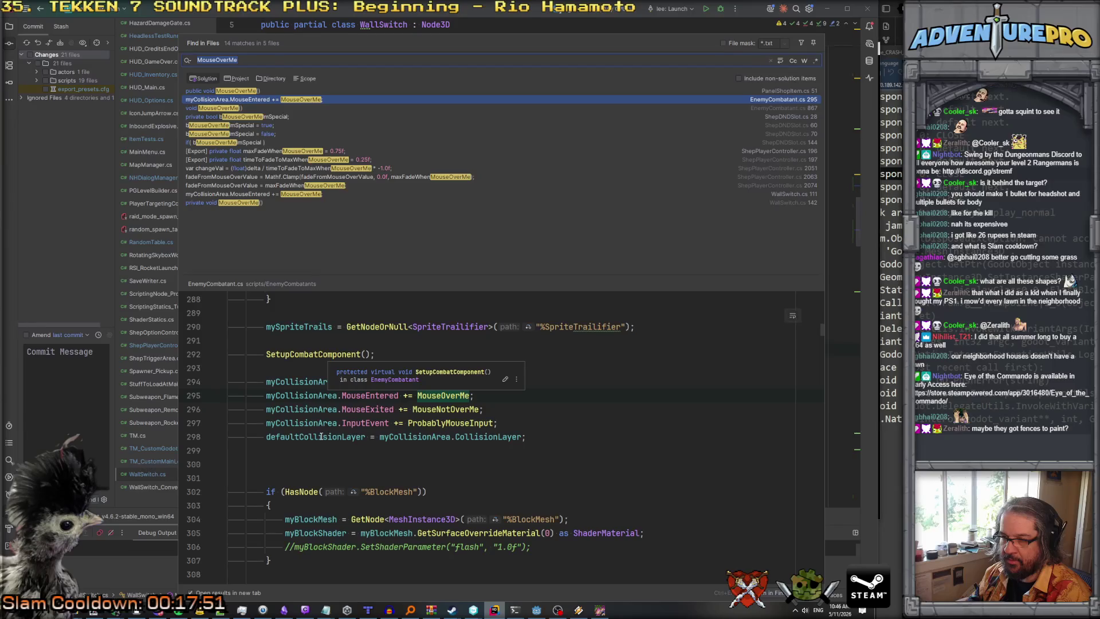
pyautogui.click(322, 437)
pyautogui.keyDown('ctrl'); pyautogui.click(297, 441); pyautogui.keyUp('ctrl')
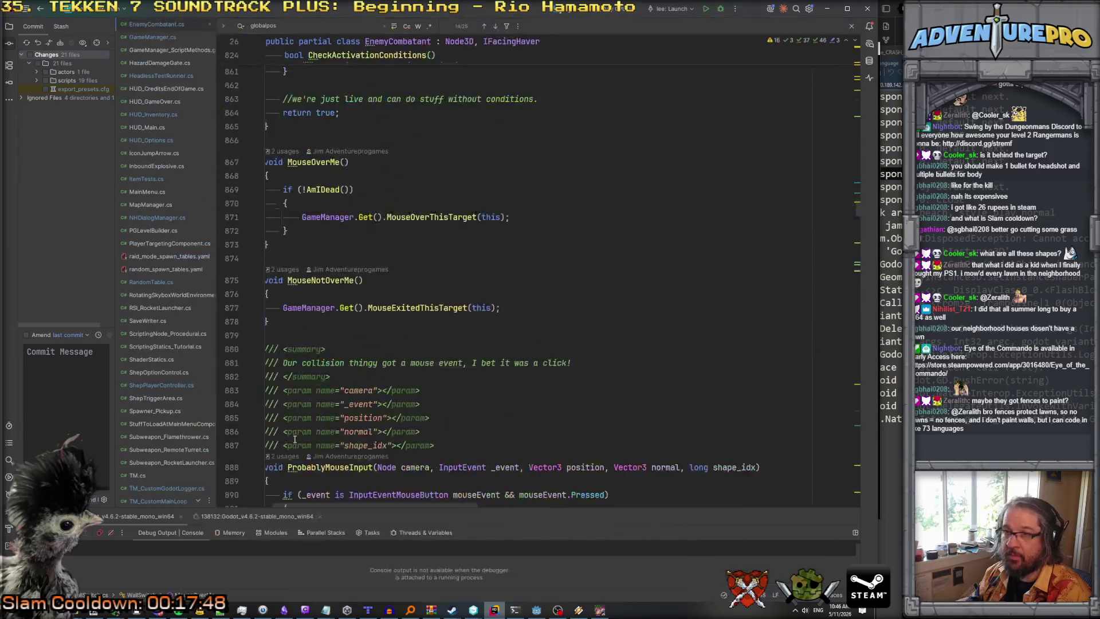
# Review the three defaultCollisionLayer usages, including line 35 and line 1981, then return to WallSwitch.cs.
pyautogui.doubleClick(369, 220)
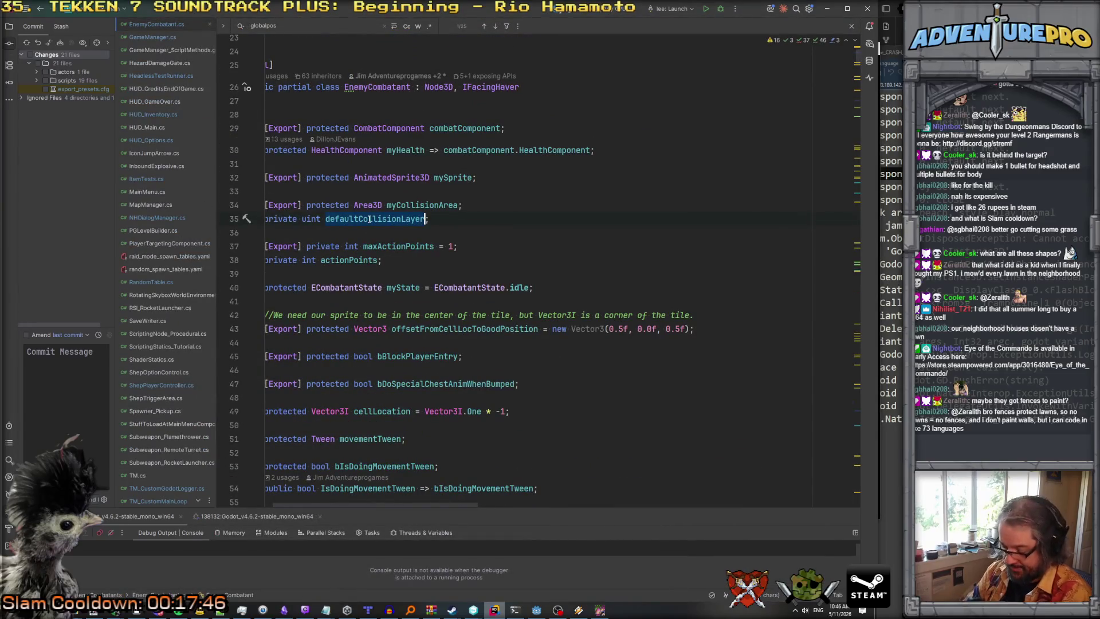
pyautogui.hotkey('ctrl', 'shift', 'f')
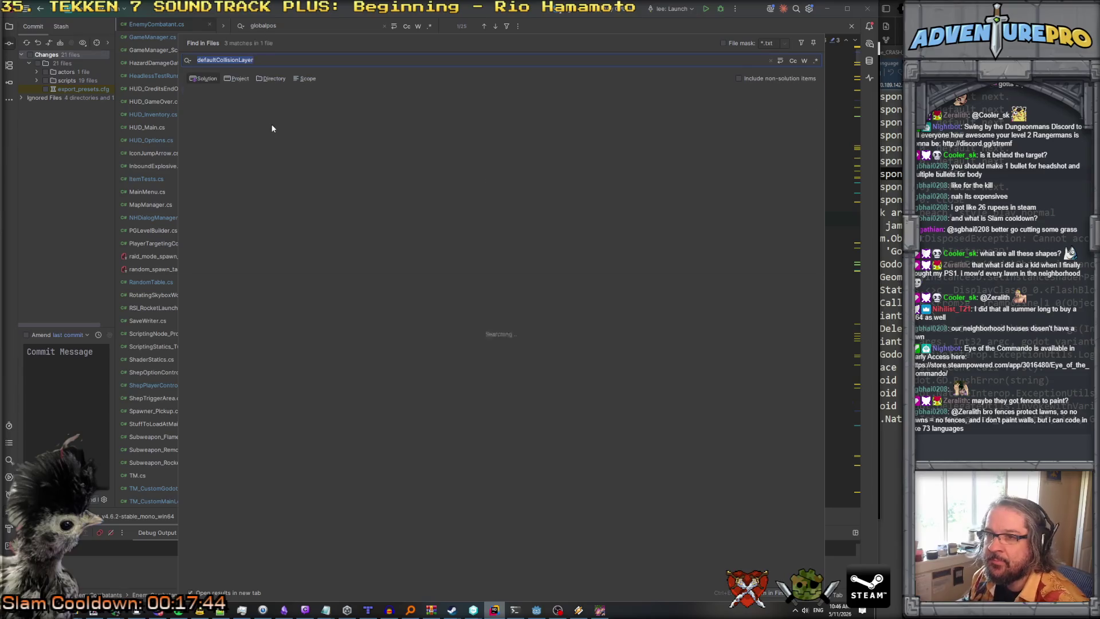
pyautogui.click(263, 101)
pyautogui.click(260, 109)
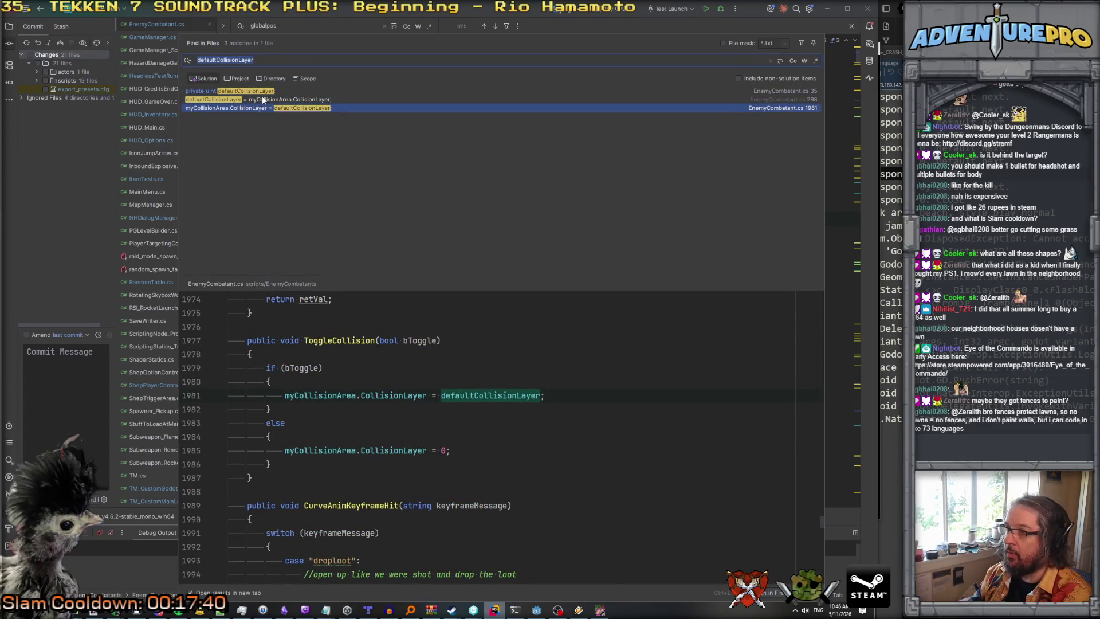
pyautogui.click(263, 100)
pyautogui.click(260, 91)
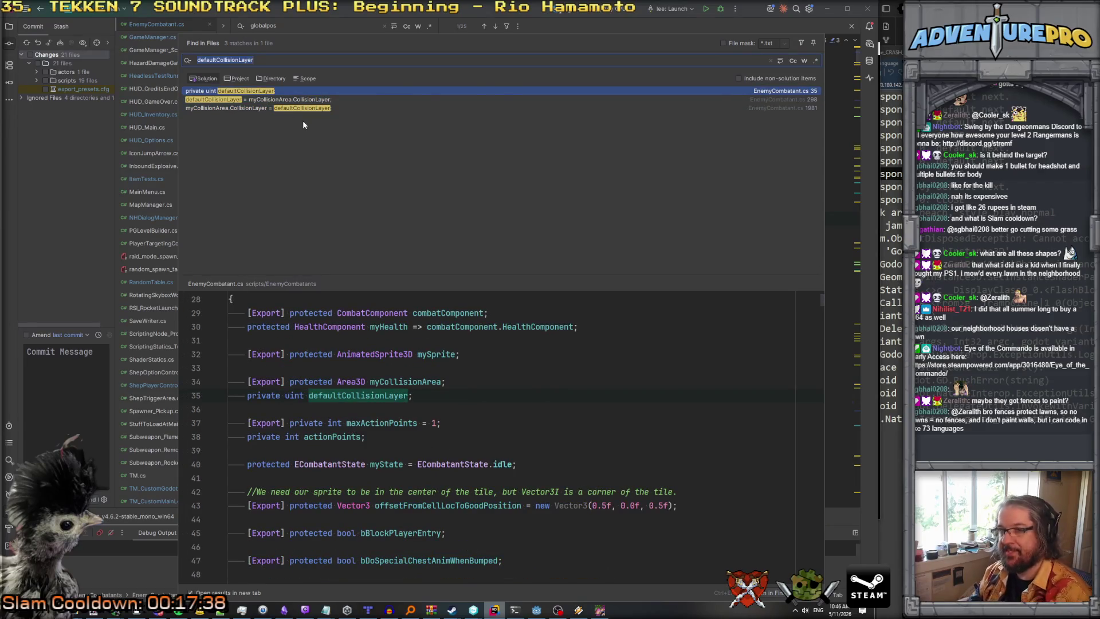
pyautogui.press('Return')
pyautogui.hotkey('ctrl', 'alt', 'Left')
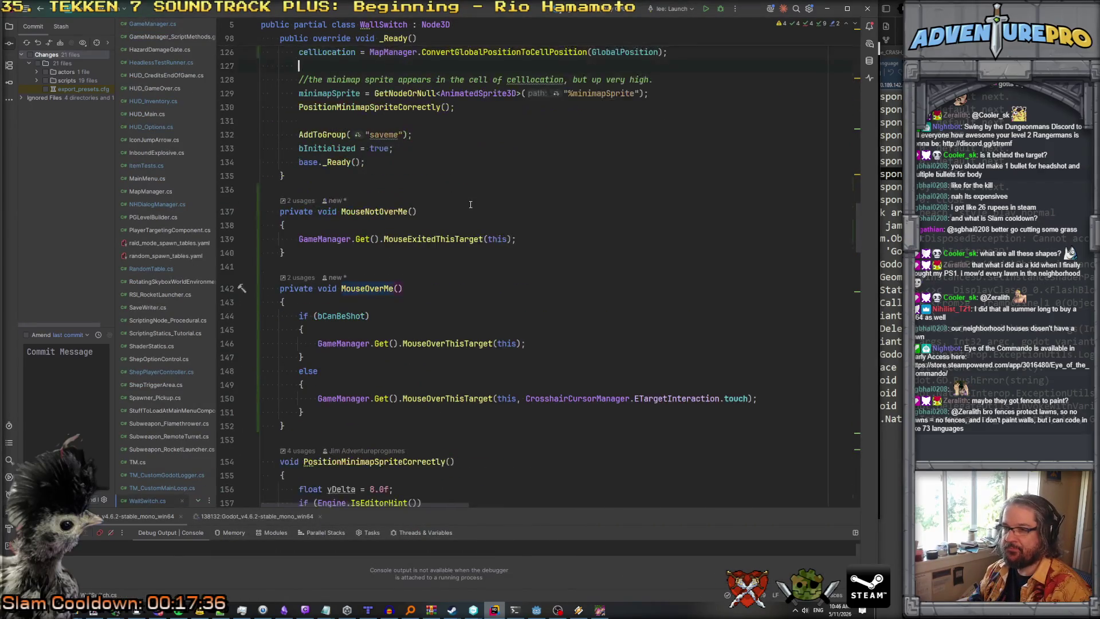
# Bring the running Eye of the Commando debug game forward and close it.
pyautogui.click(600, 611)
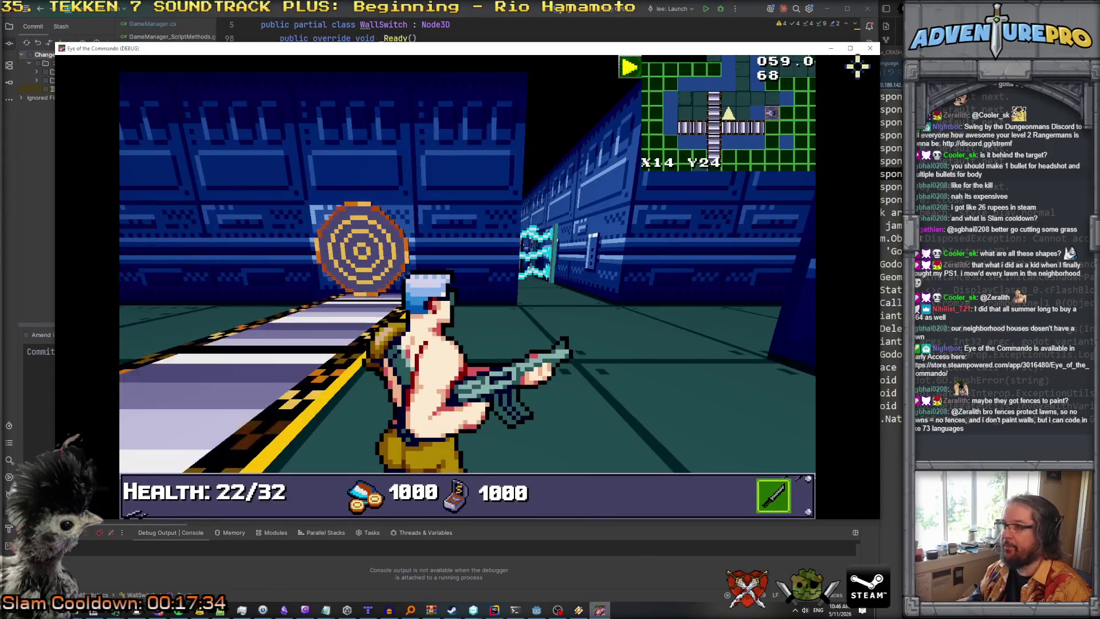
pyautogui.click(871, 50)
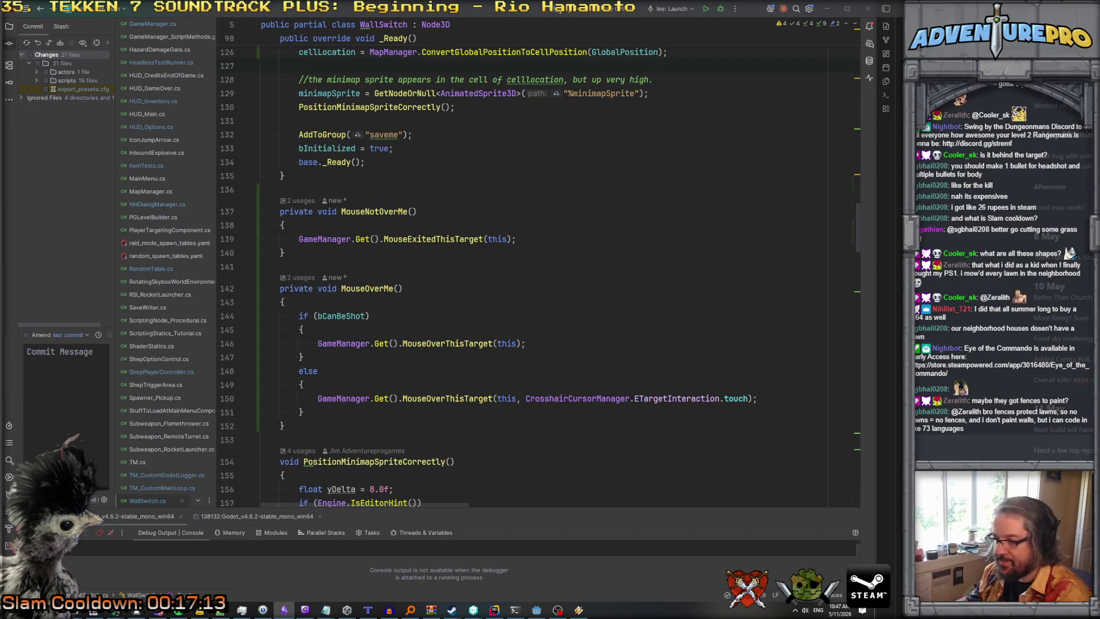
# Launch level_05 in a debug build and walk down the corridor, collecting the Freedom Medal.
pyautogui.click(536, 609)
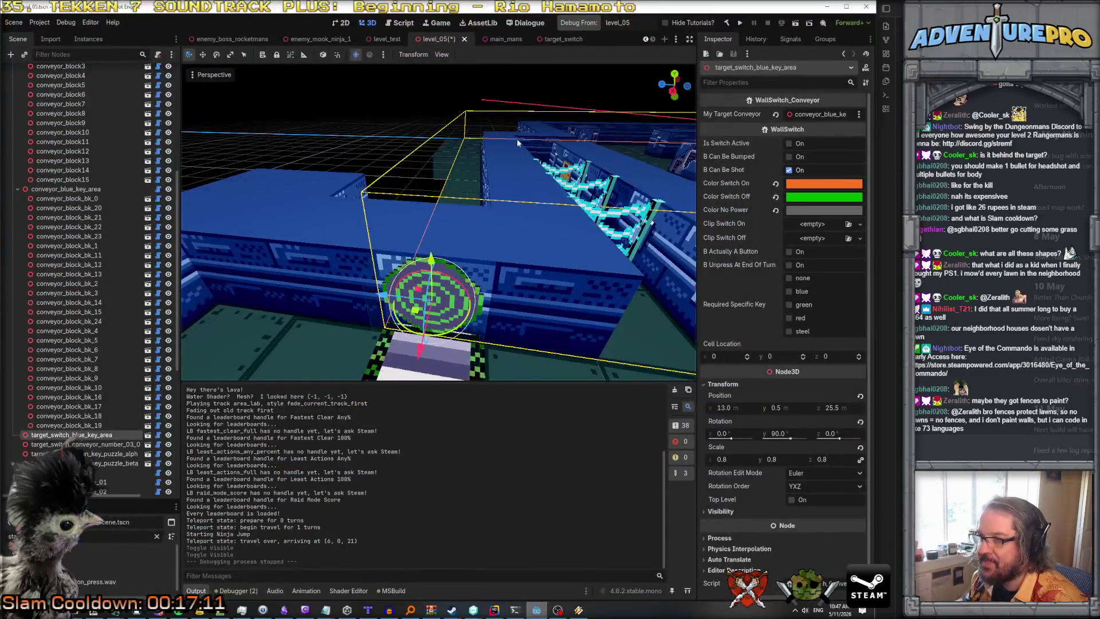
pyautogui.click(580, 23)
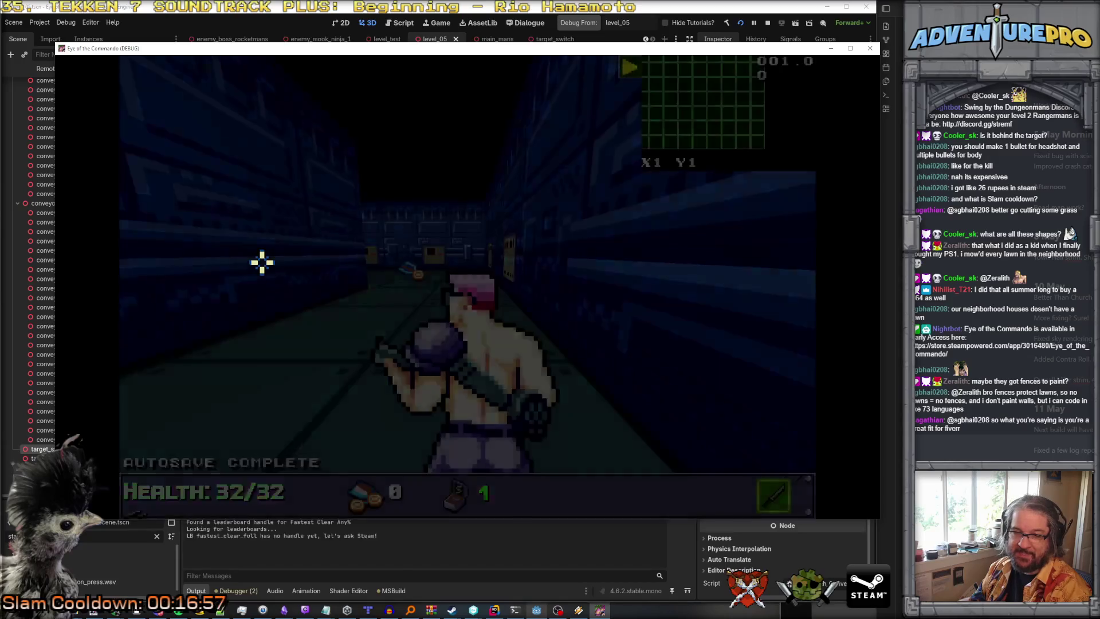
pyautogui.press('w')
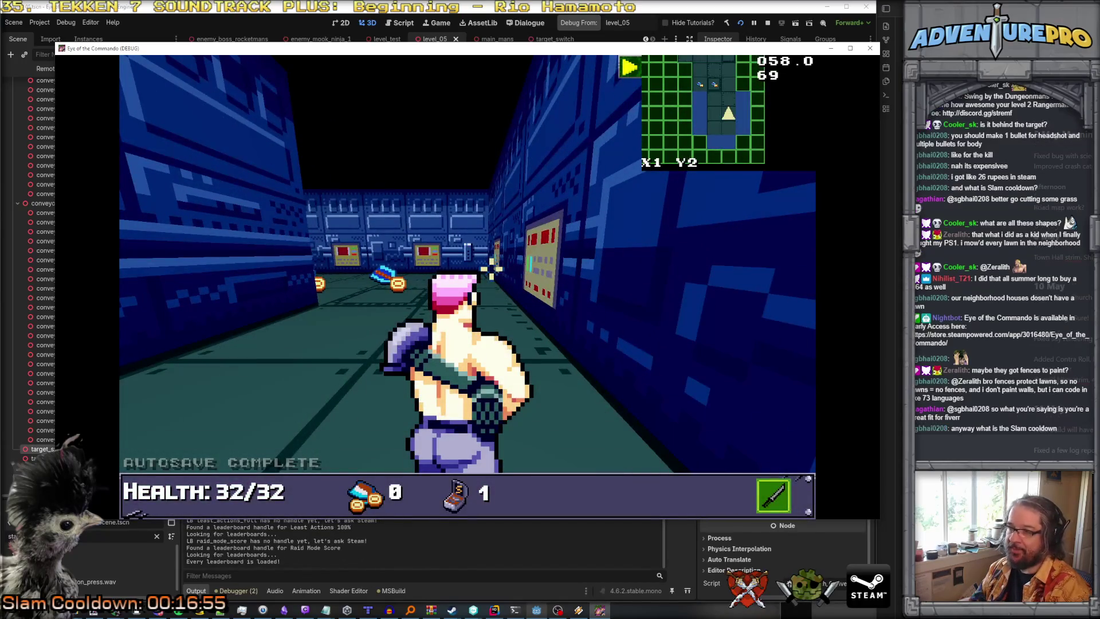
pyautogui.press('w')
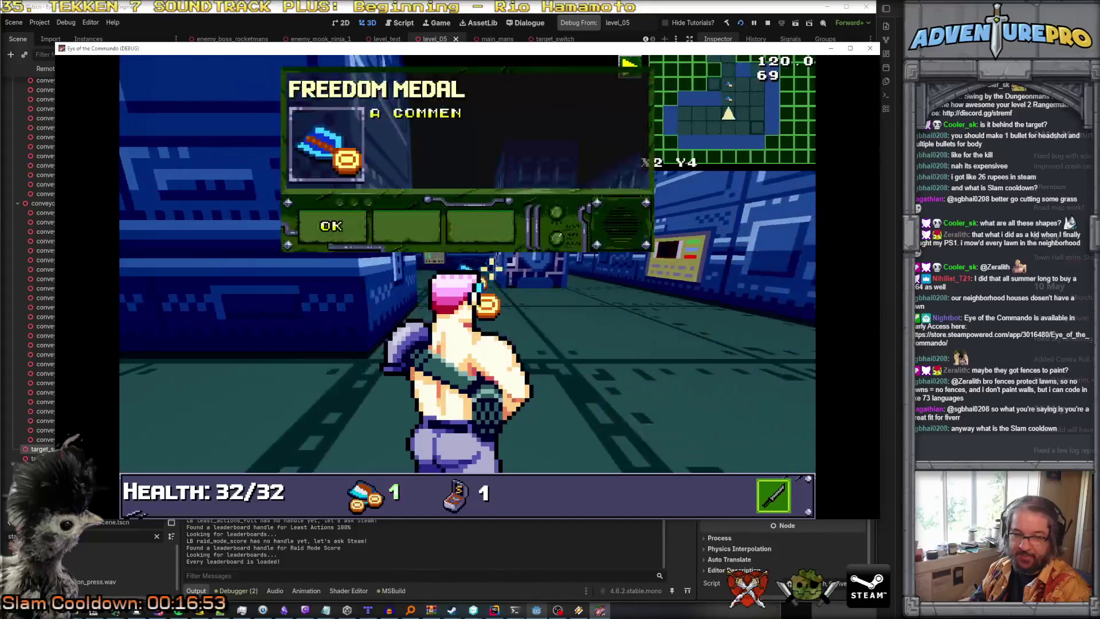
pyautogui.click(320, 229)
pyautogui.press('w')
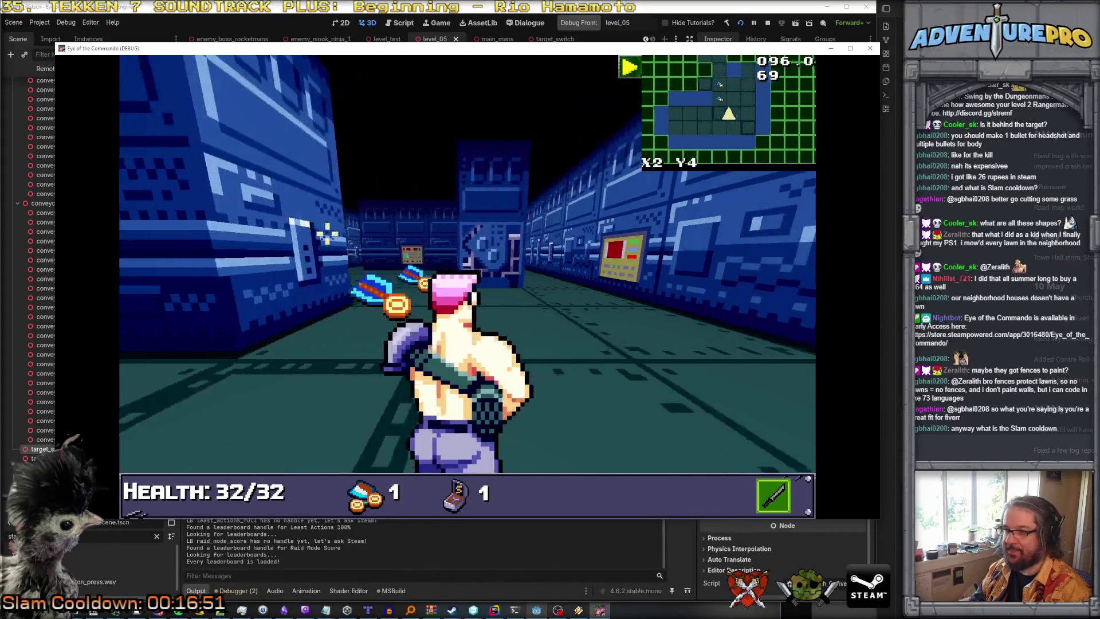
pyautogui.press('w')
pyautogui.press('w')
pyautogui.press('w')
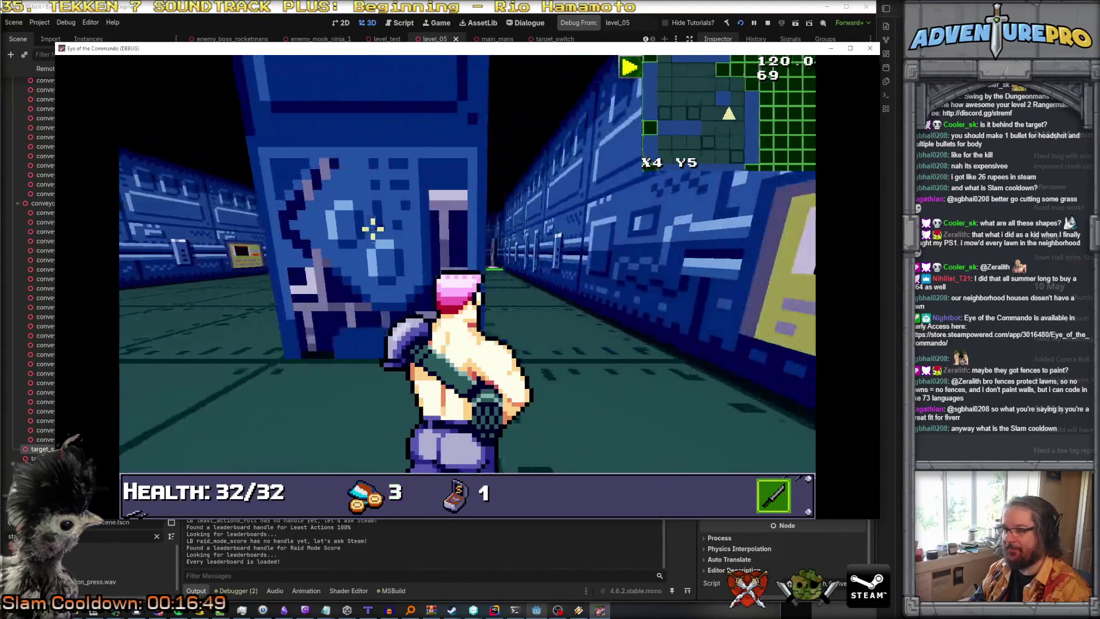
pyautogui.press('w')
pyautogui.press('d')
pyautogui.press('w')
pyautogui.press('w')
pyautogui.press('w')
pyautogui.press('w')
pyautogui.press('d')
pyautogui.press('w')
pyautogui.press('w')
pyautogui.press('w')
pyautogui.press('w')
# Enter the all-items cheat code in the in-game console.
pyautogui.press('`')
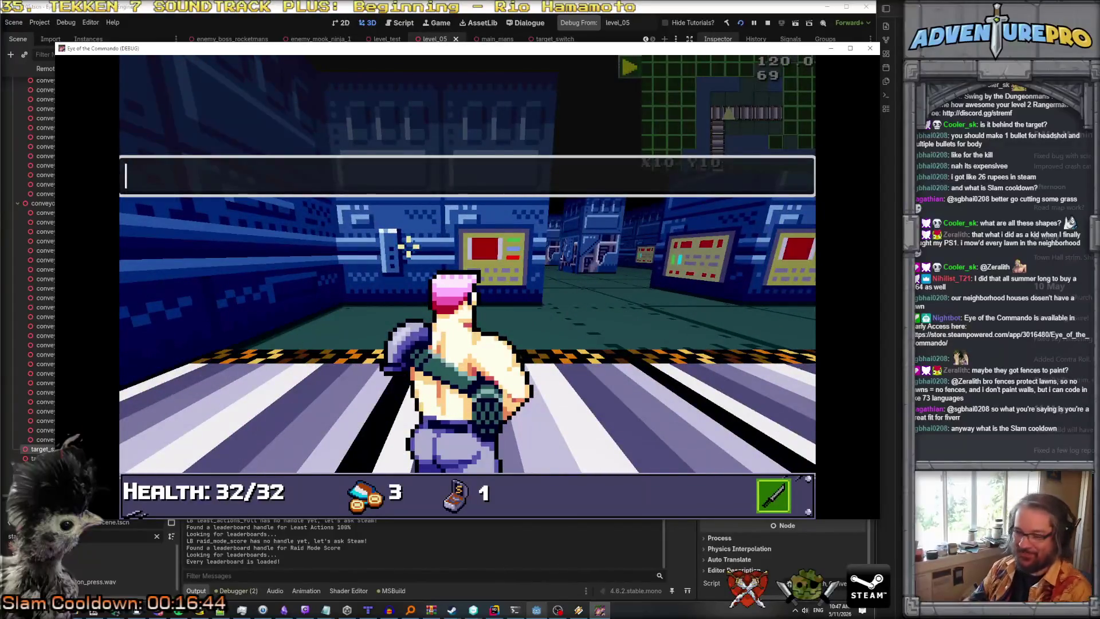
pyautogui.write('D')
pyautogui.press('Return')
pyautogui.press('`')
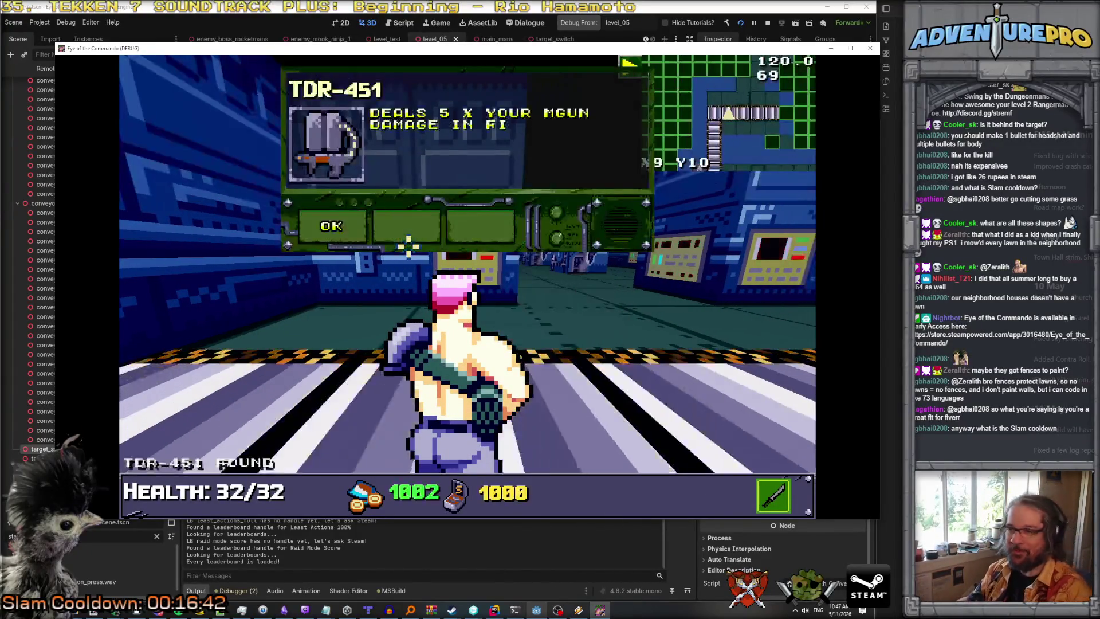
# Walk through the corridors and glowing gates to face the green wall-switch target.
pyautogui.press('a')
pyautogui.press('w')
pyautogui.press('w')
pyautogui.press('w')
pyautogui.press('w')
pyautogui.press('w')
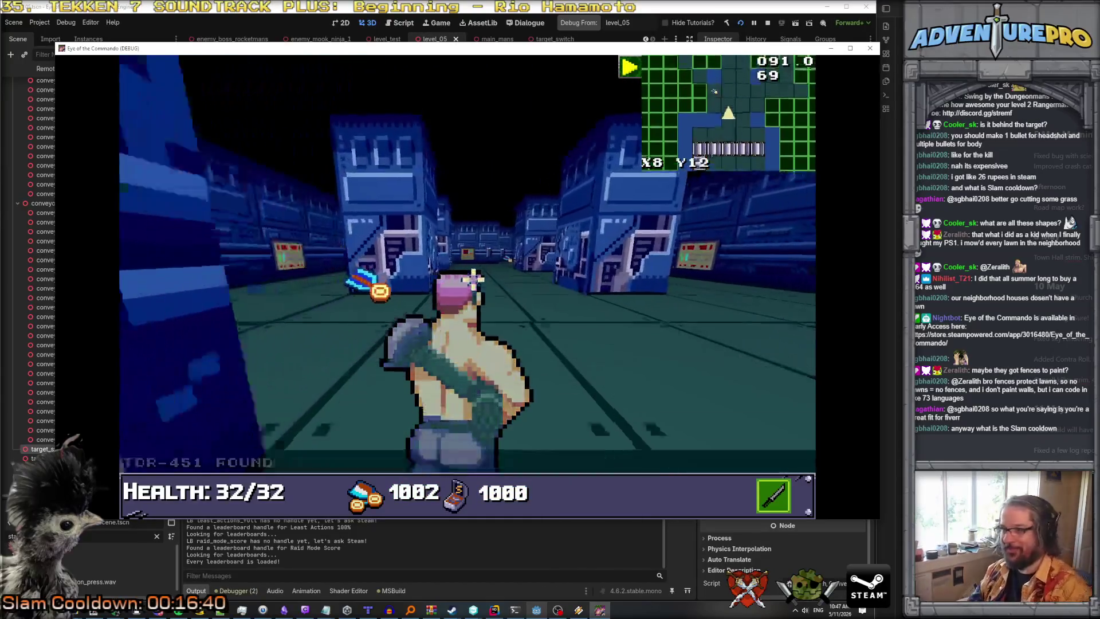
pyautogui.press('a')
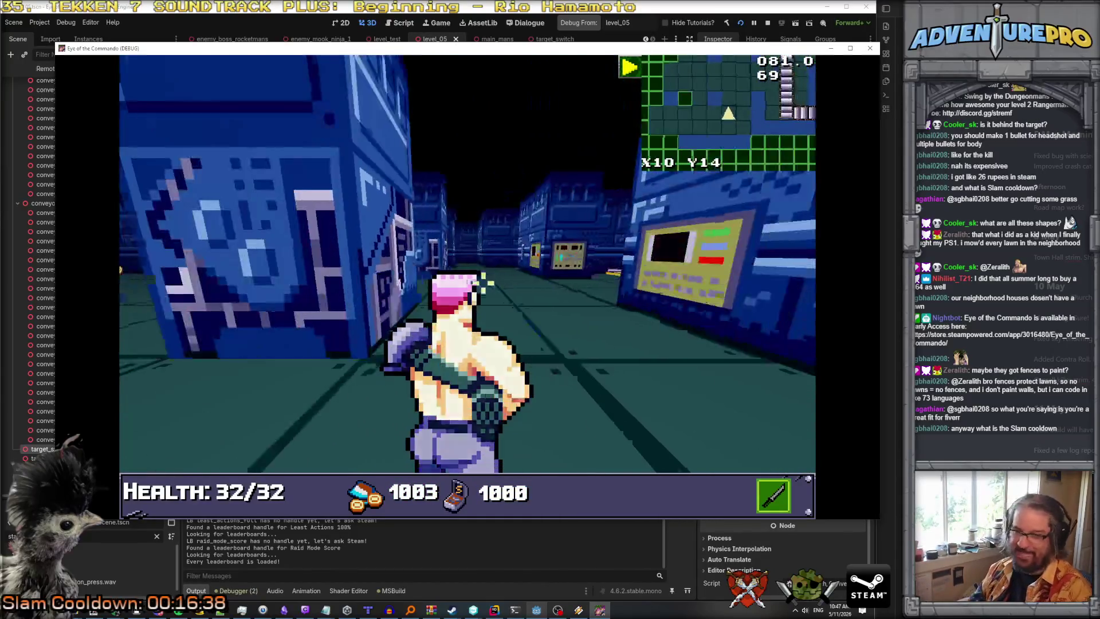
pyautogui.press('w')
pyautogui.press('a')
pyautogui.press('w')
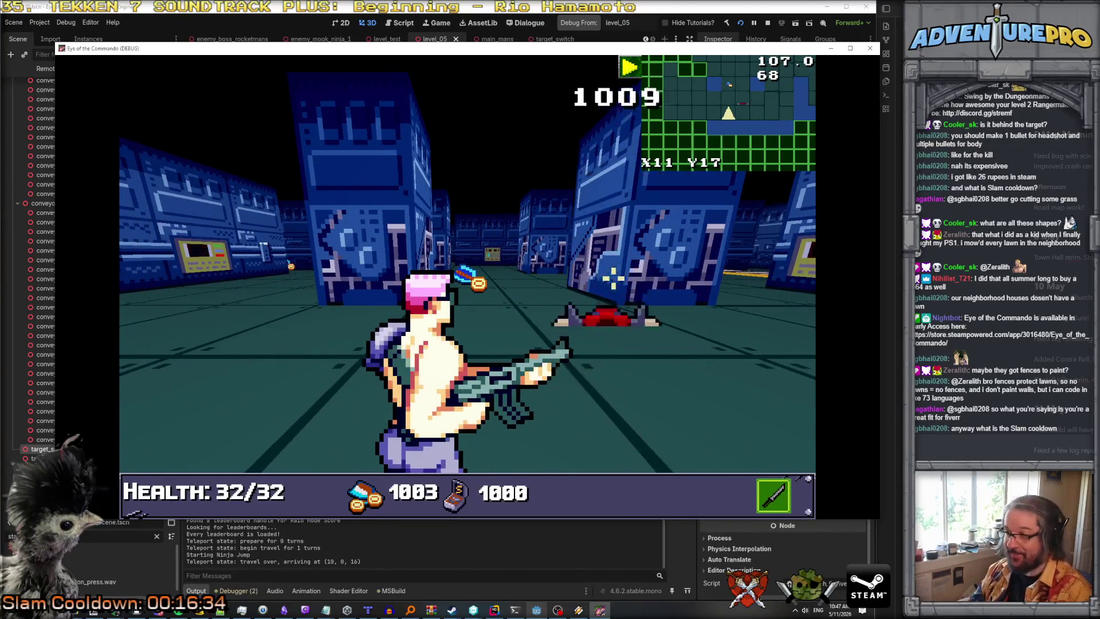
pyautogui.press('w')
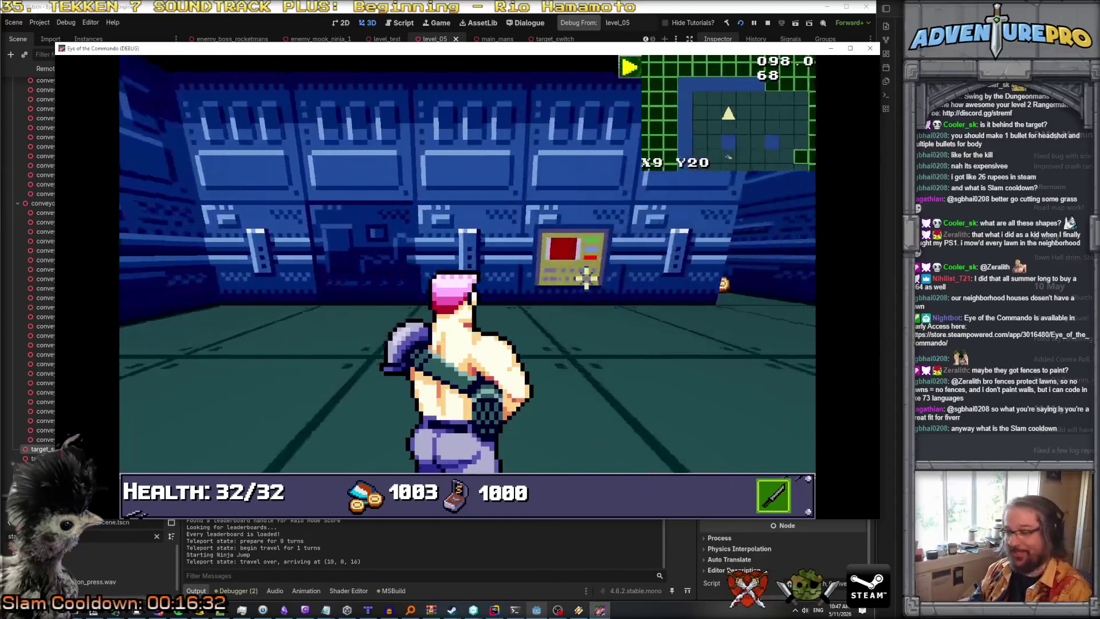
pyautogui.press('w')
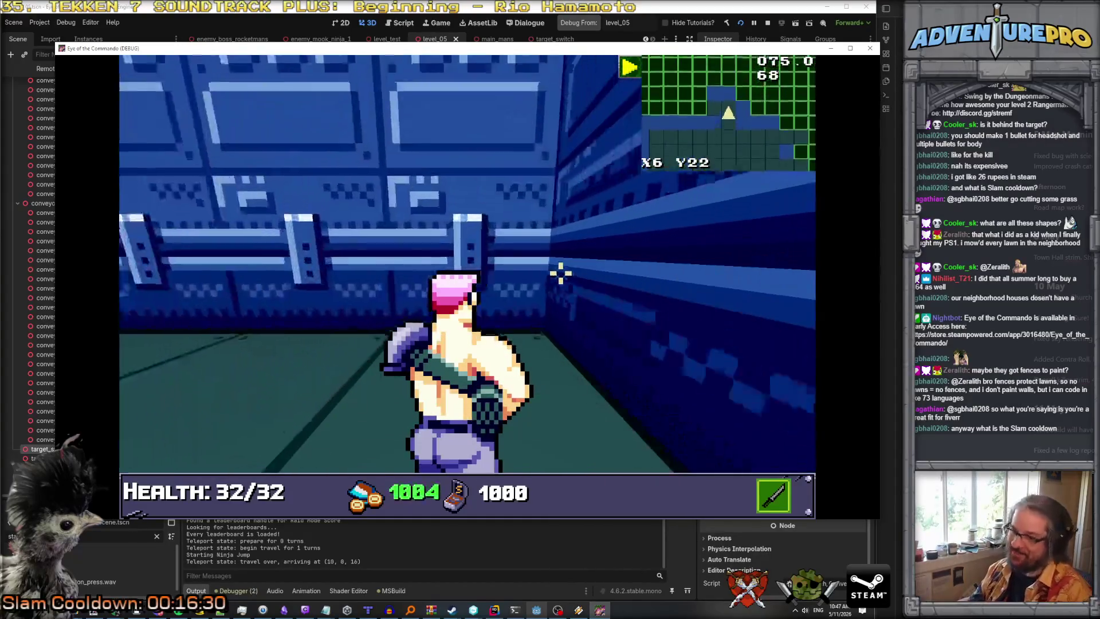
pyautogui.press('w')
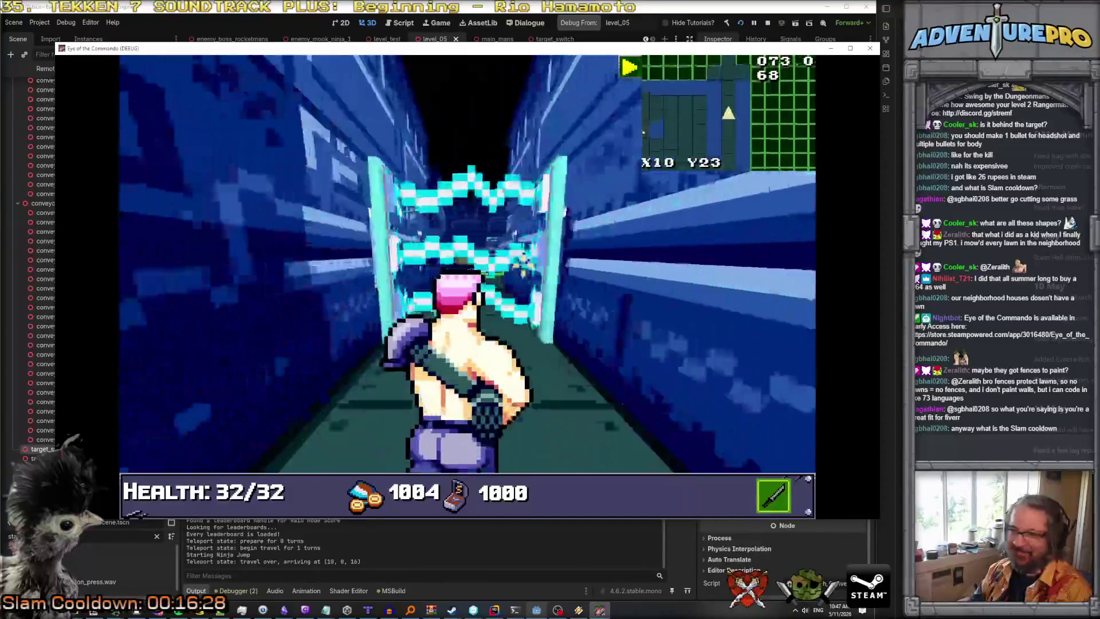
pyautogui.press('w')
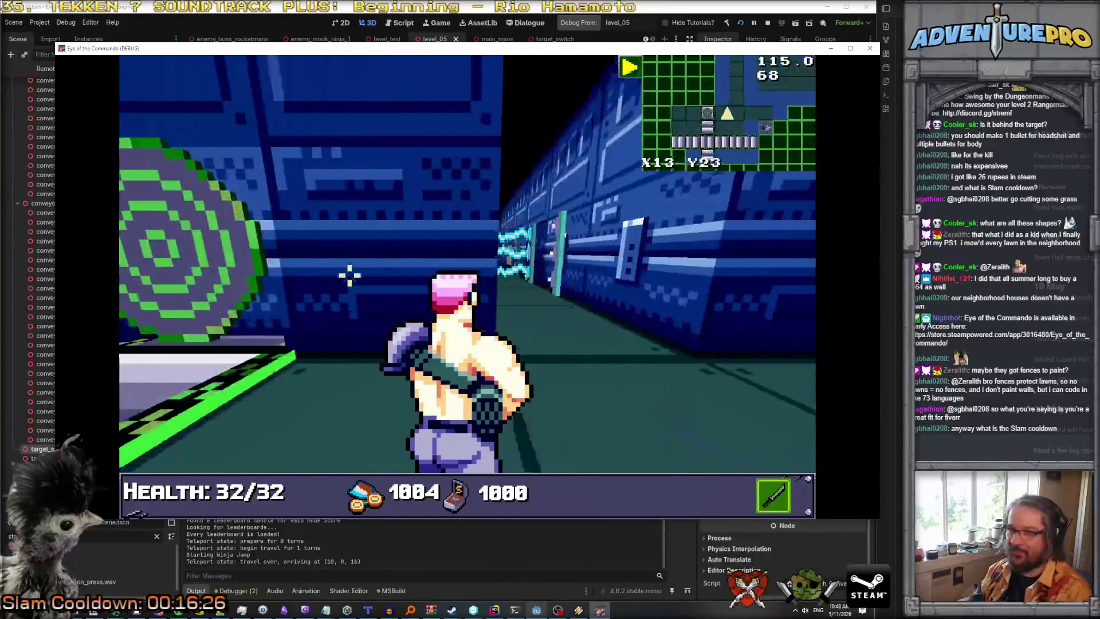
pyautogui.press('w')
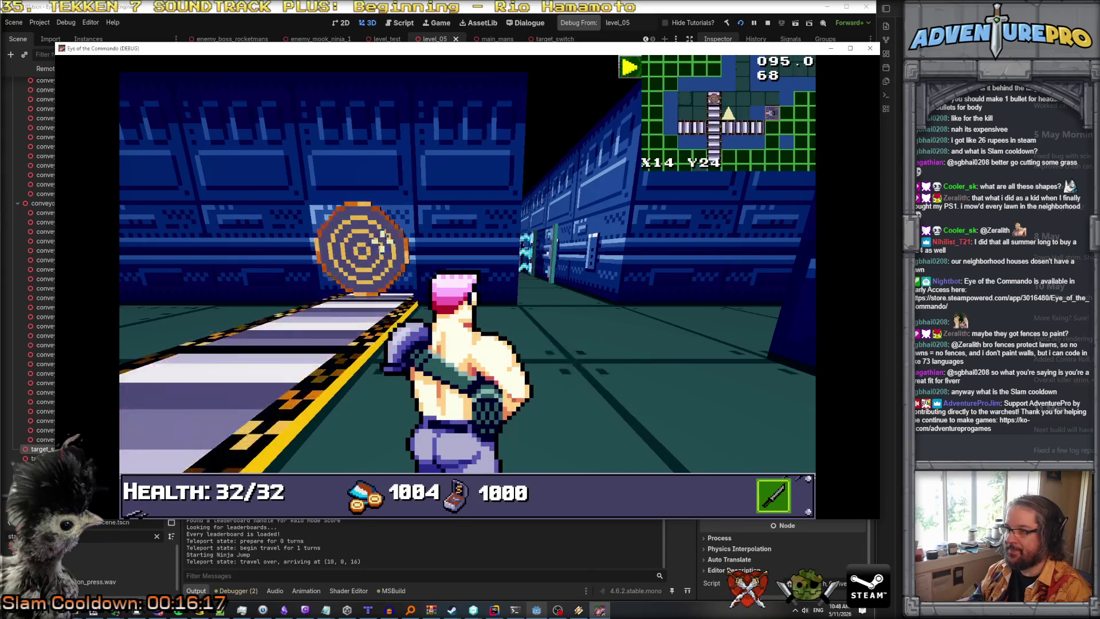
# Line up with the wall-switch target and shoot it several times.
pyautogui.press('a')
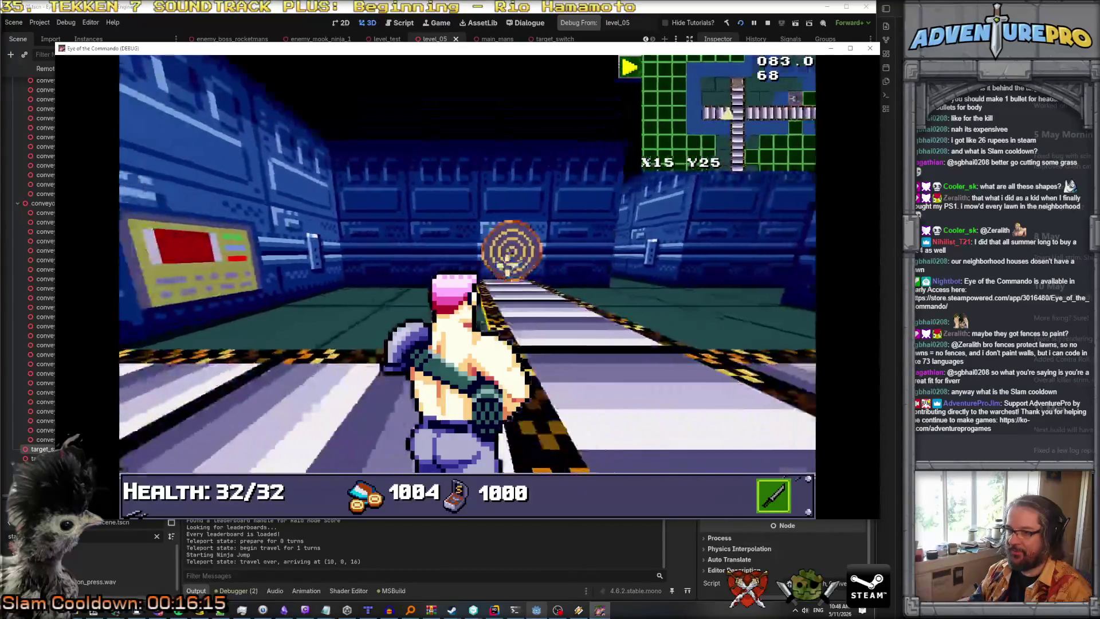
pyautogui.press('e')
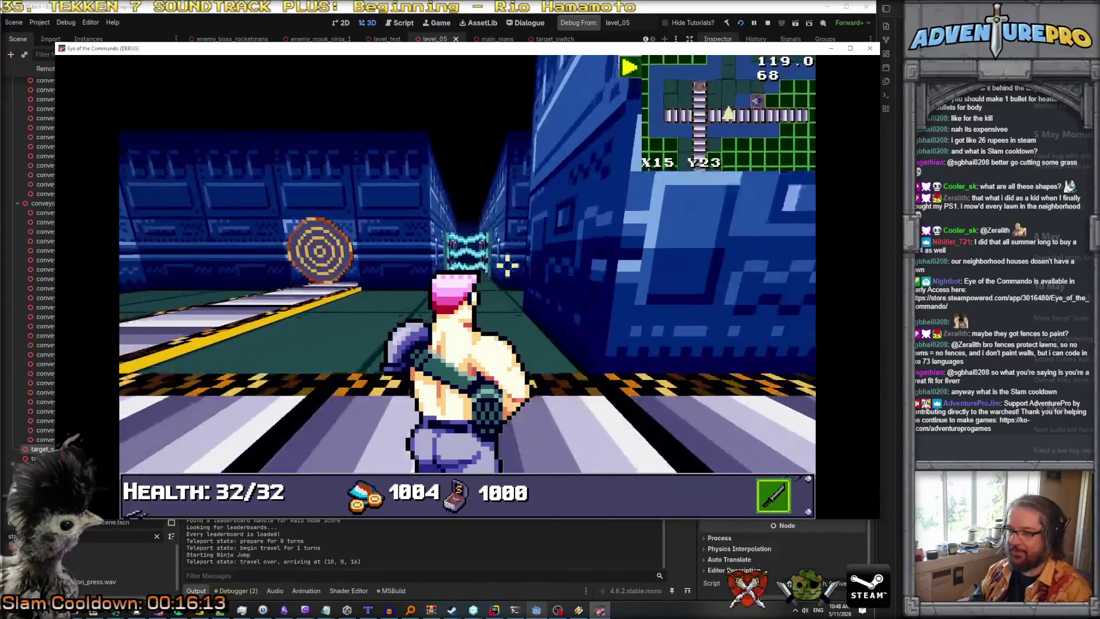
pyautogui.press('a')
pyautogui.click(332, 244)
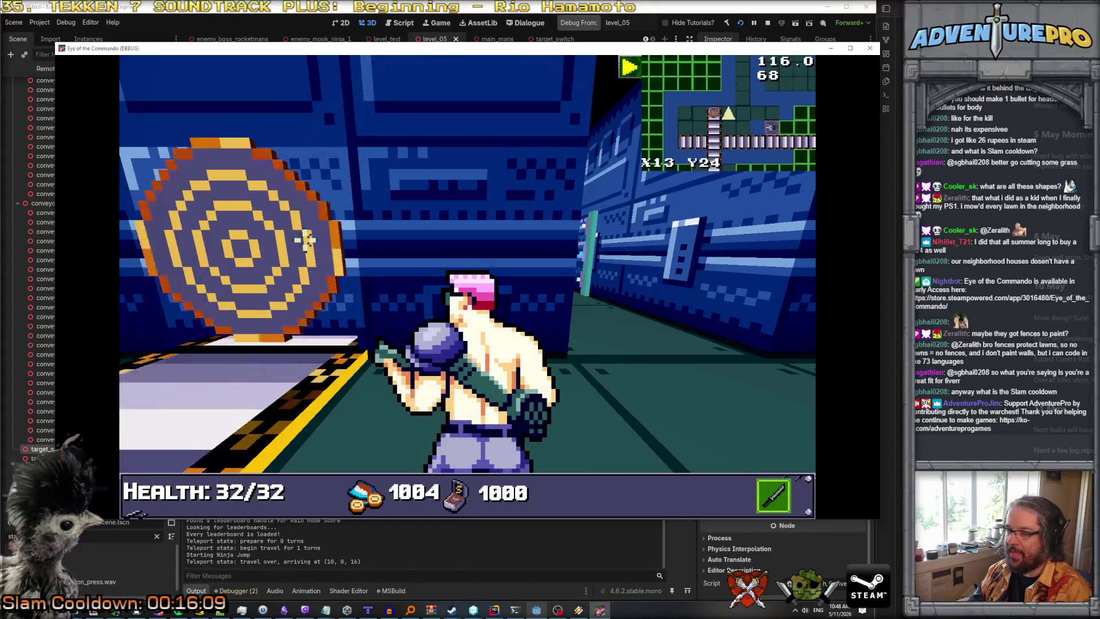
pyautogui.press('q')
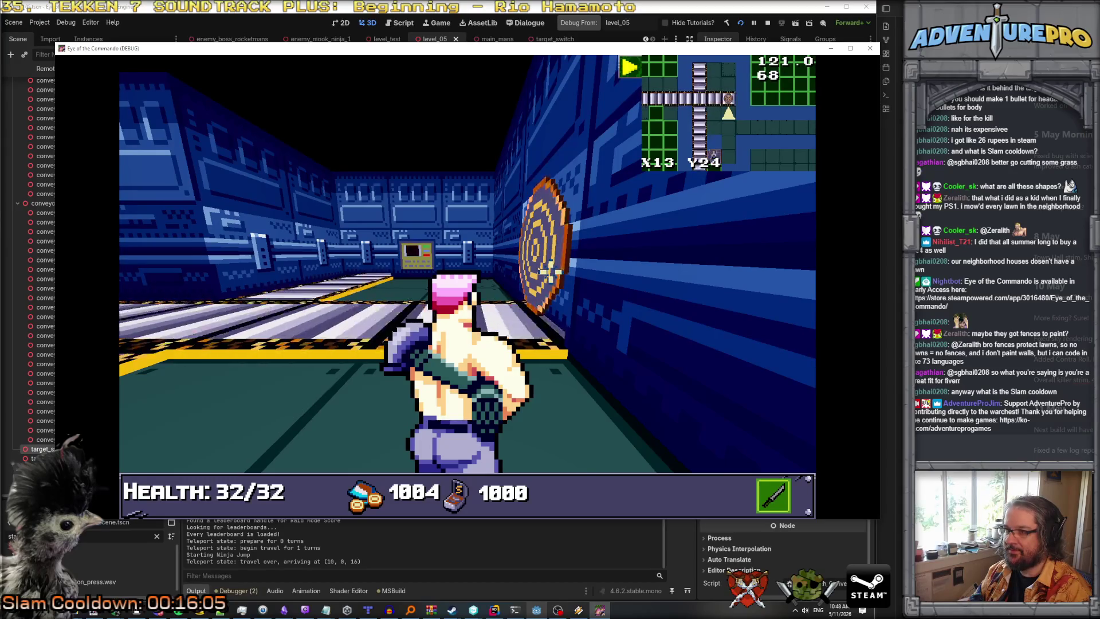
pyautogui.click(564, 305)
pyautogui.click(564, 306)
pyautogui.press('Right')
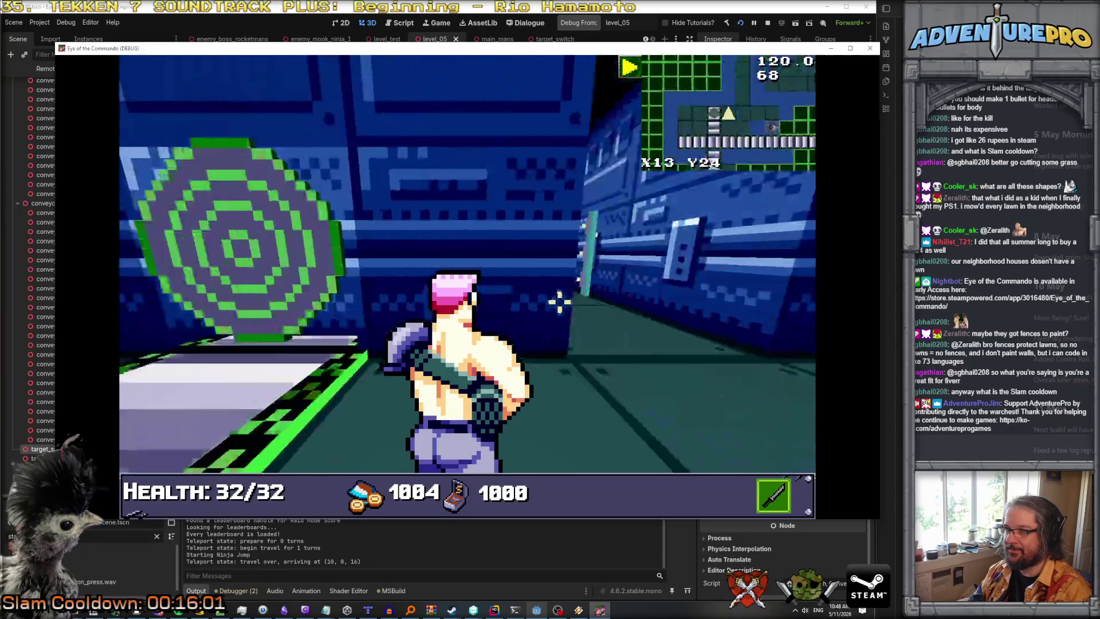
pyautogui.click(293, 249)
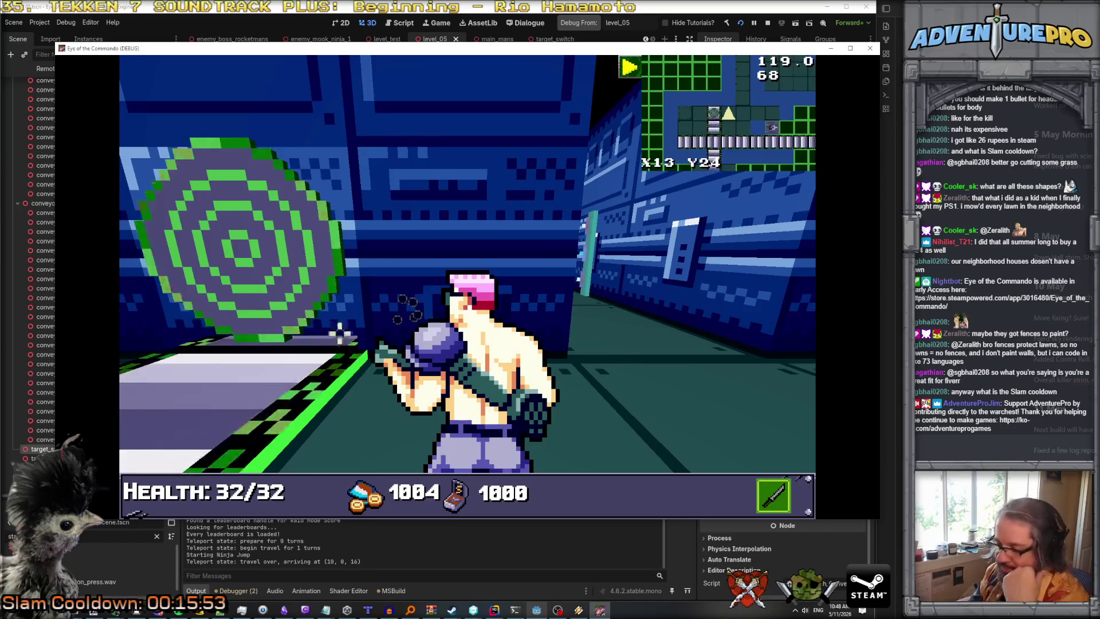
pyautogui.click(497, 611)
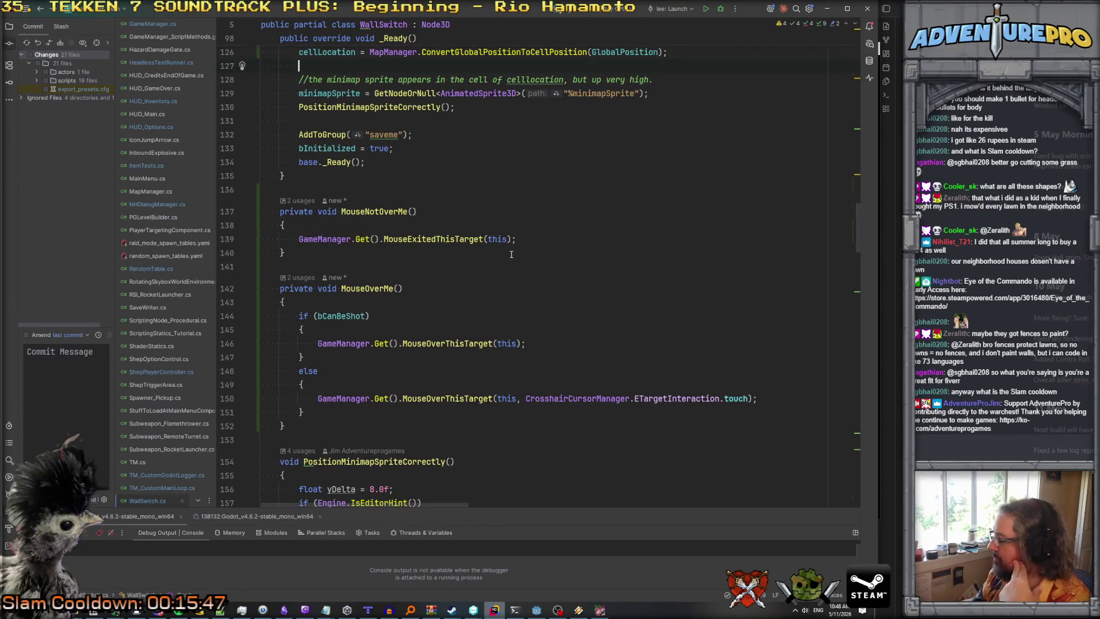
# Insert a blank line after if (minimapSprite != null) in PositionMinimapSpriteCorrectly.
pyautogui.scroll(-5, 511, 254)
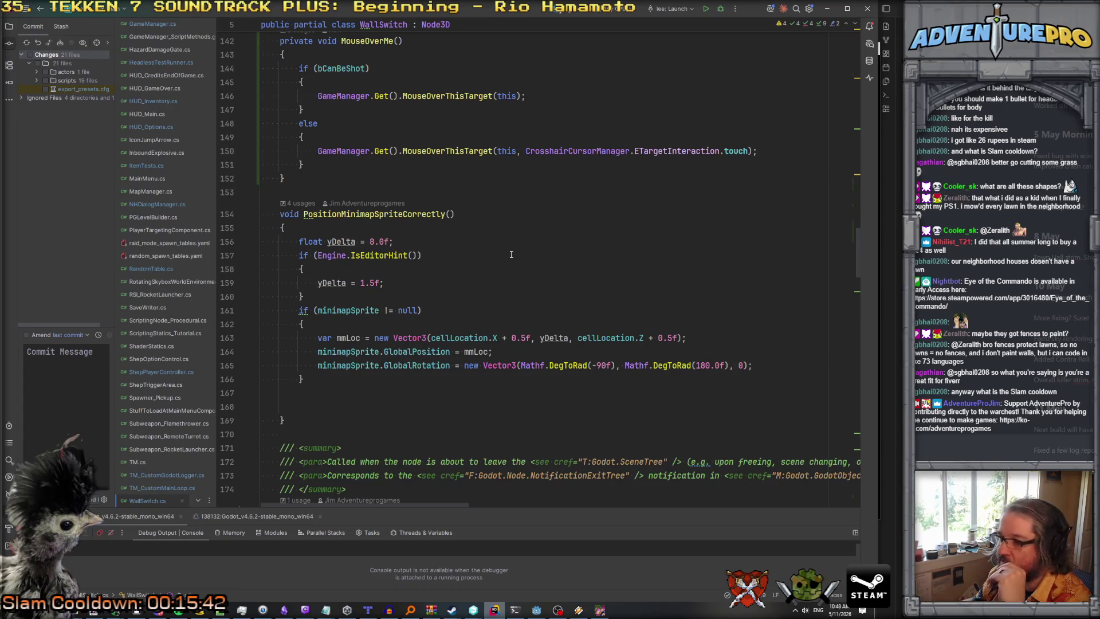
pyautogui.scroll(-7, 499, 264)
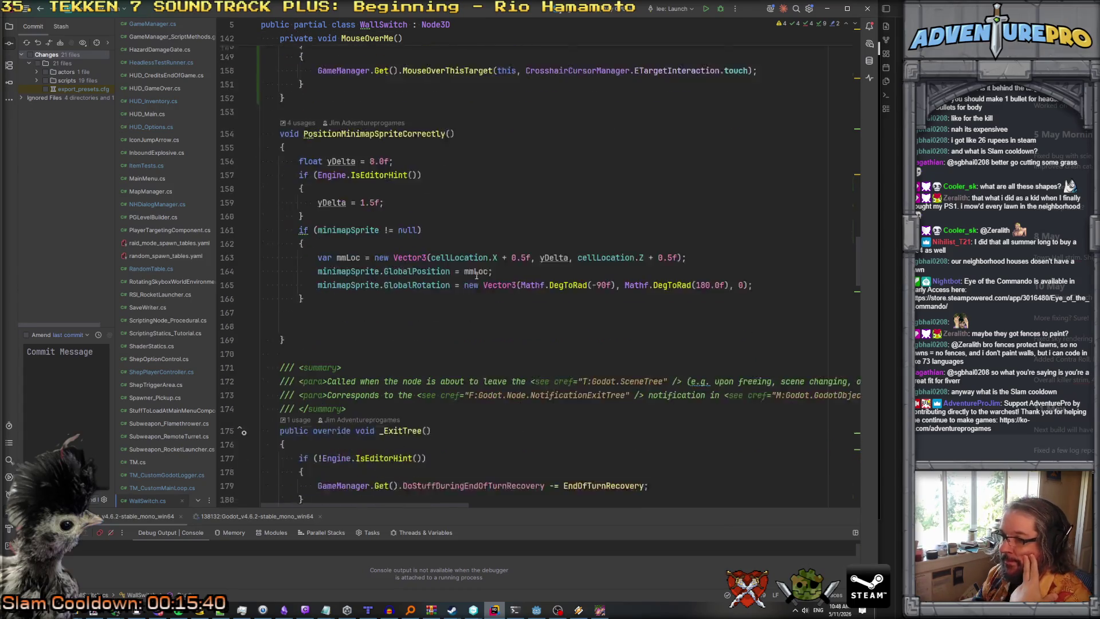
pyautogui.scroll(10, 476, 275)
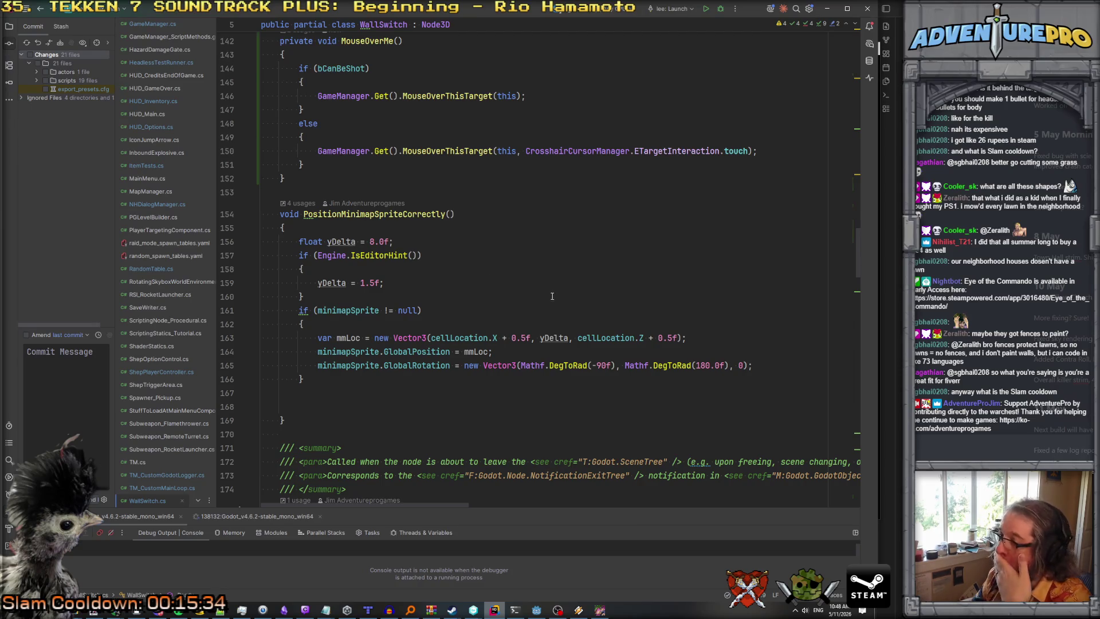
pyautogui.click(730, 339)
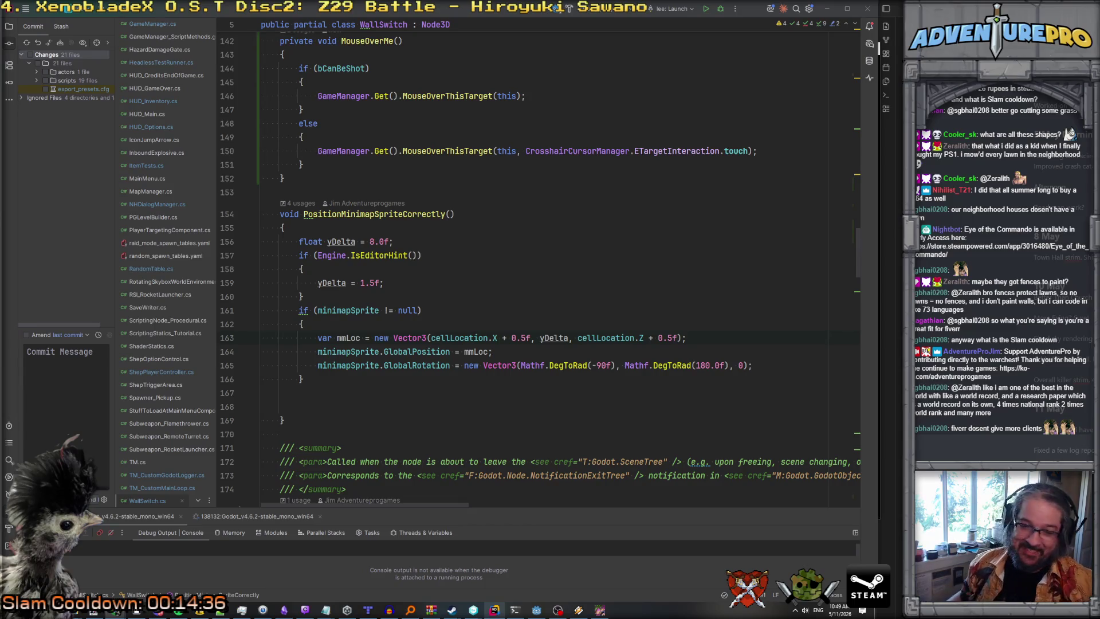
pyautogui.click(520, 315)
pyautogui.press('Return')
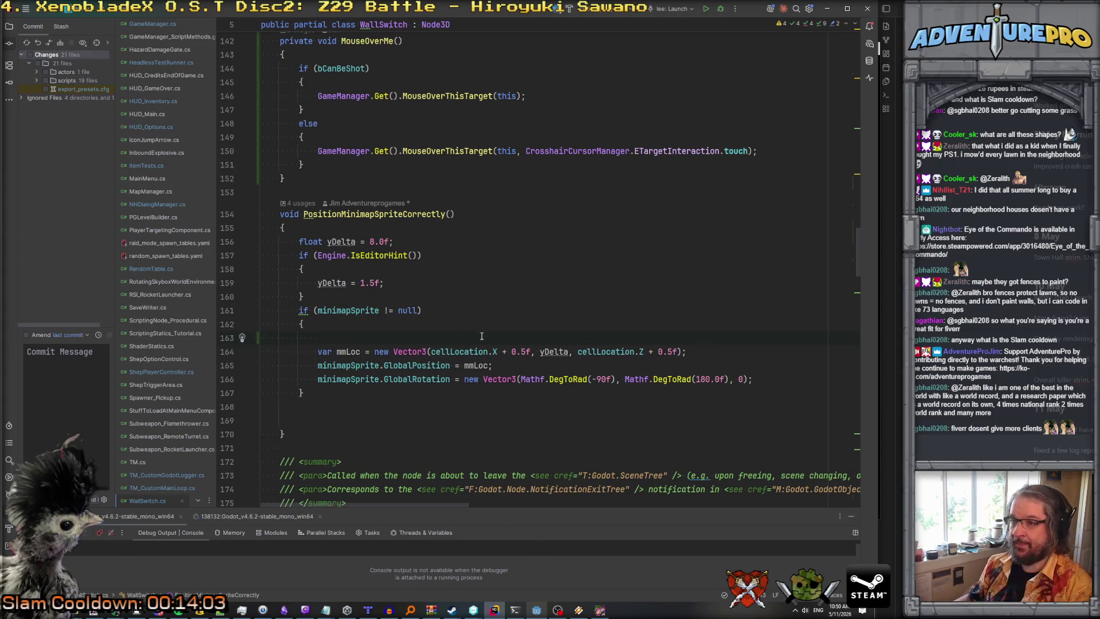
# In _Ready, wrap the cellLocation assignment in an if (cellLocation == Vector3I.Zero) block.
pyautogui.scroll(13, 483, 357)
pyautogui.scroll(-3, 483, 356)
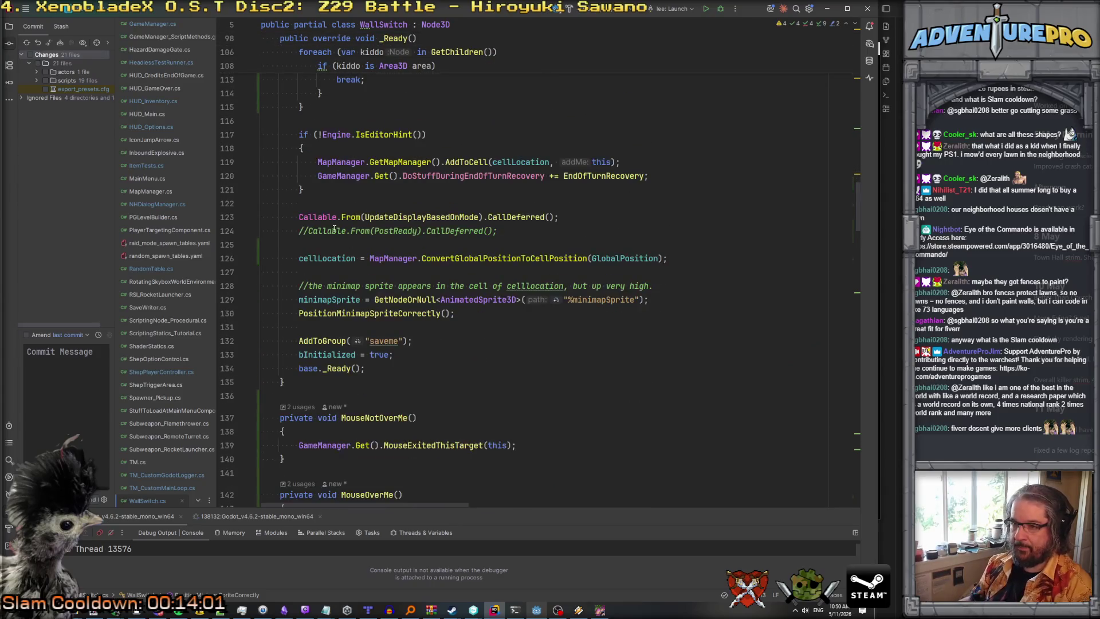
pyautogui.click(327, 248)
pyautogui.press('Return')
pyautogui.press('BackSpace')
pyautogui.press('BackSpace')
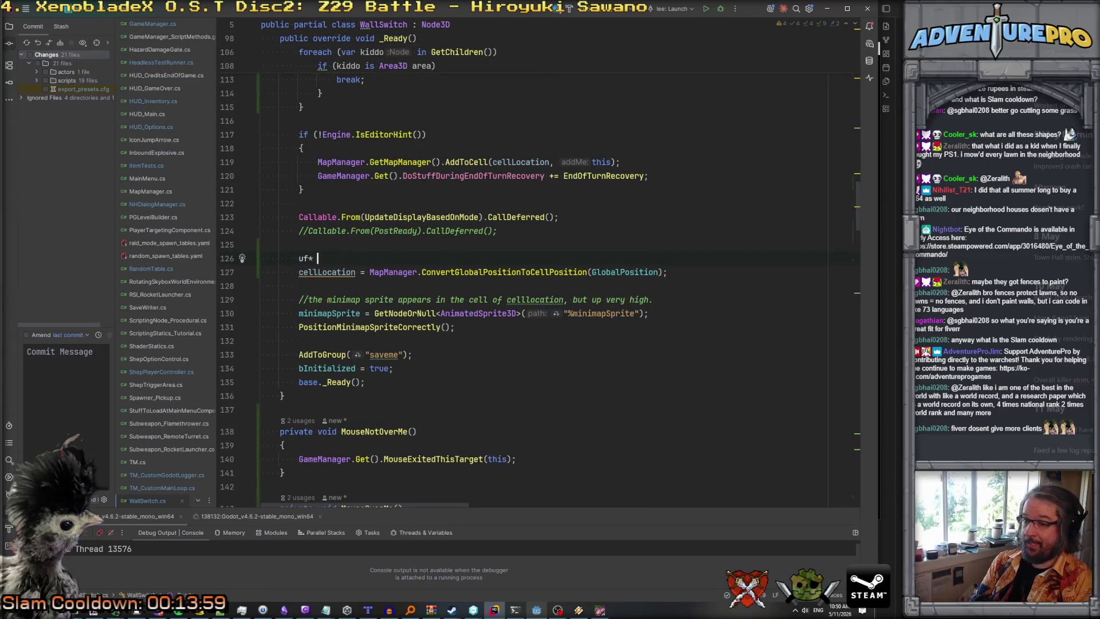
pyautogui.write('if( ce')
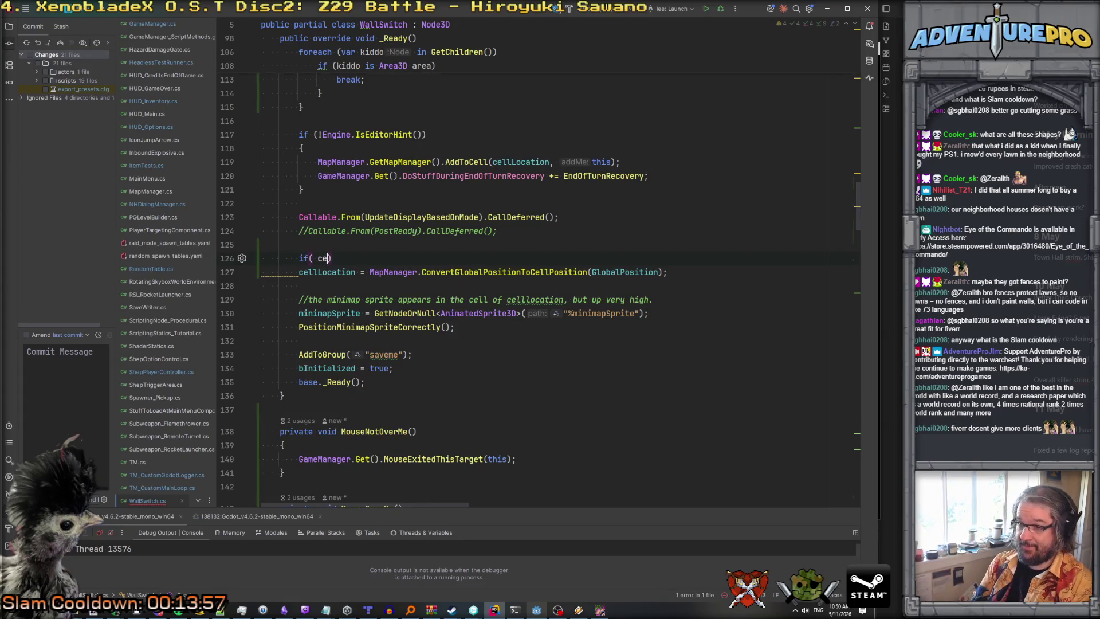
pyautogui.write('ll')
pyautogui.press('Return')
pyautogui.write('= ')
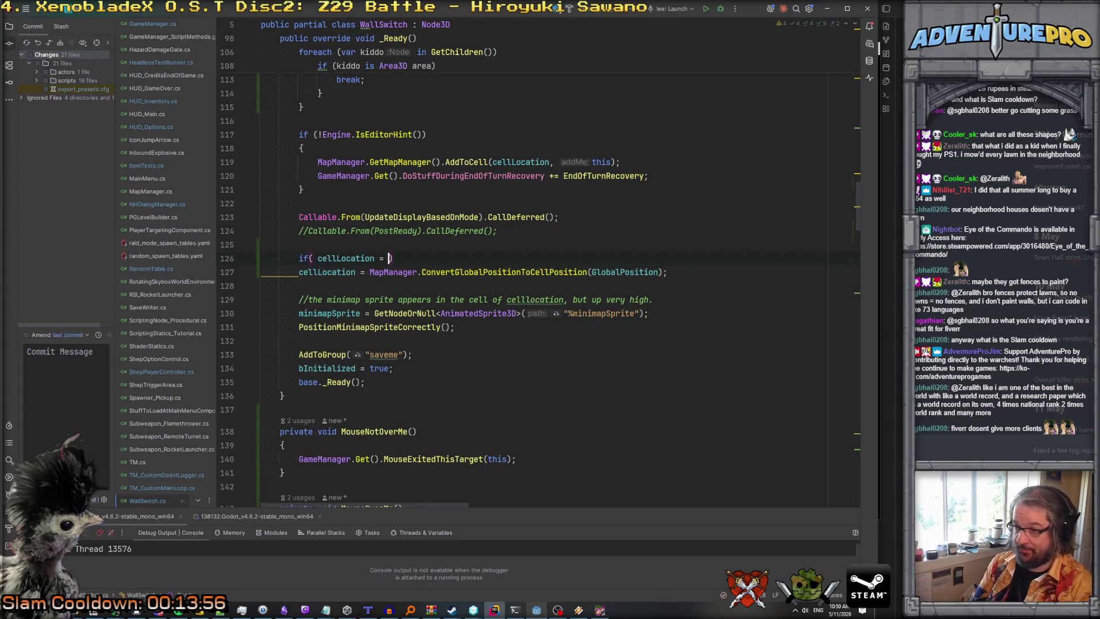
pyautogui.write('Vecto')
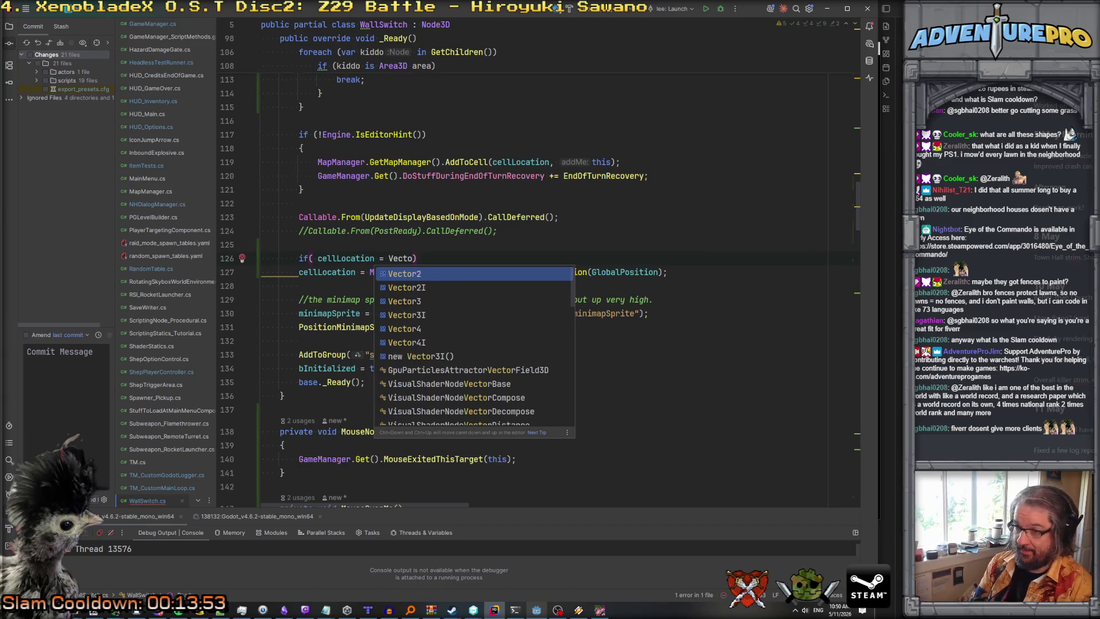
pyautogui.write('r34')
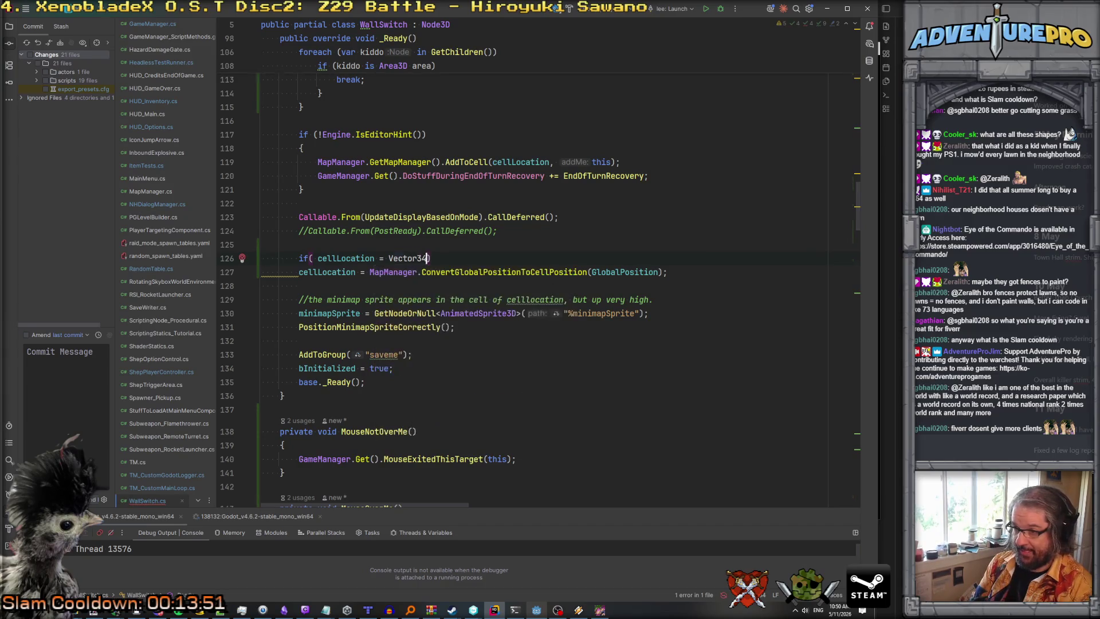
pyautogui.write('I.Zero')
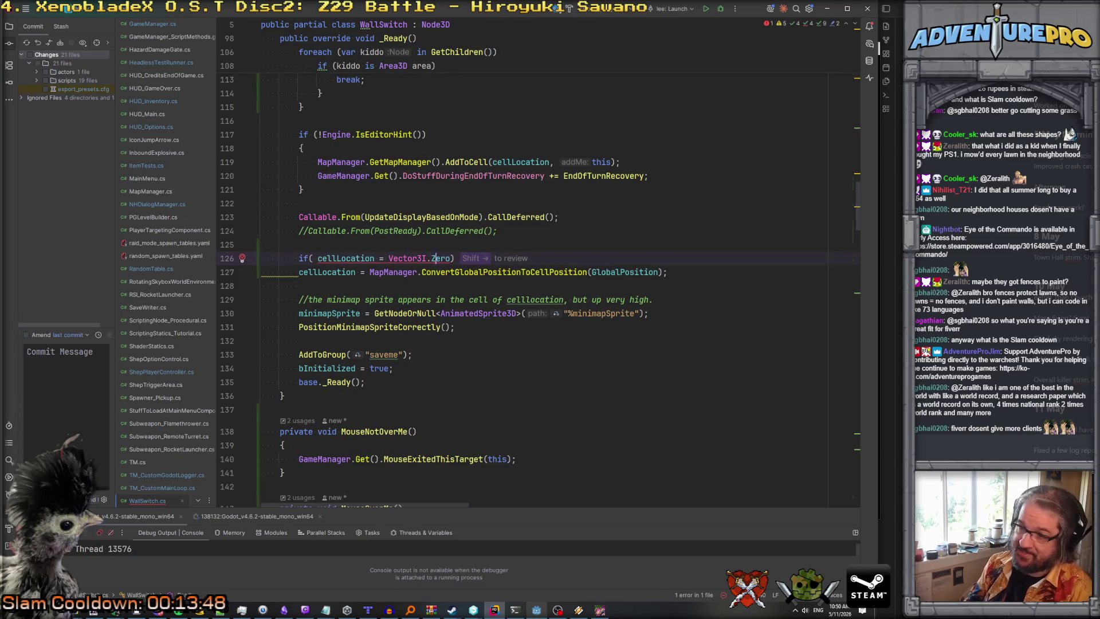
pyautogui.write('=')
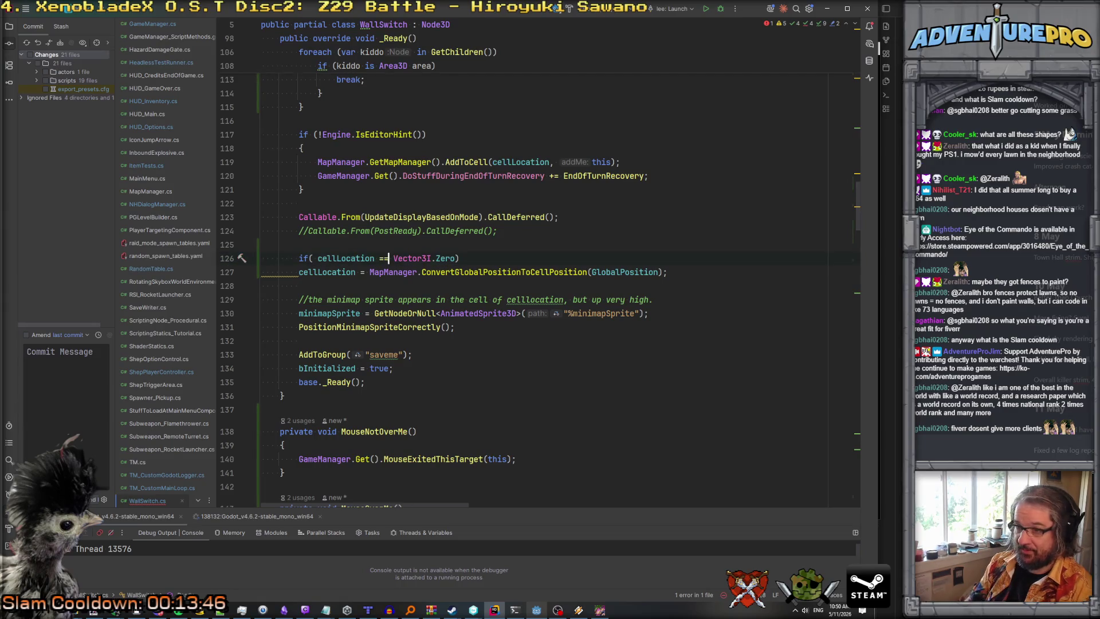
pyautogui.click(262, 272)
pyautogui.write('{')
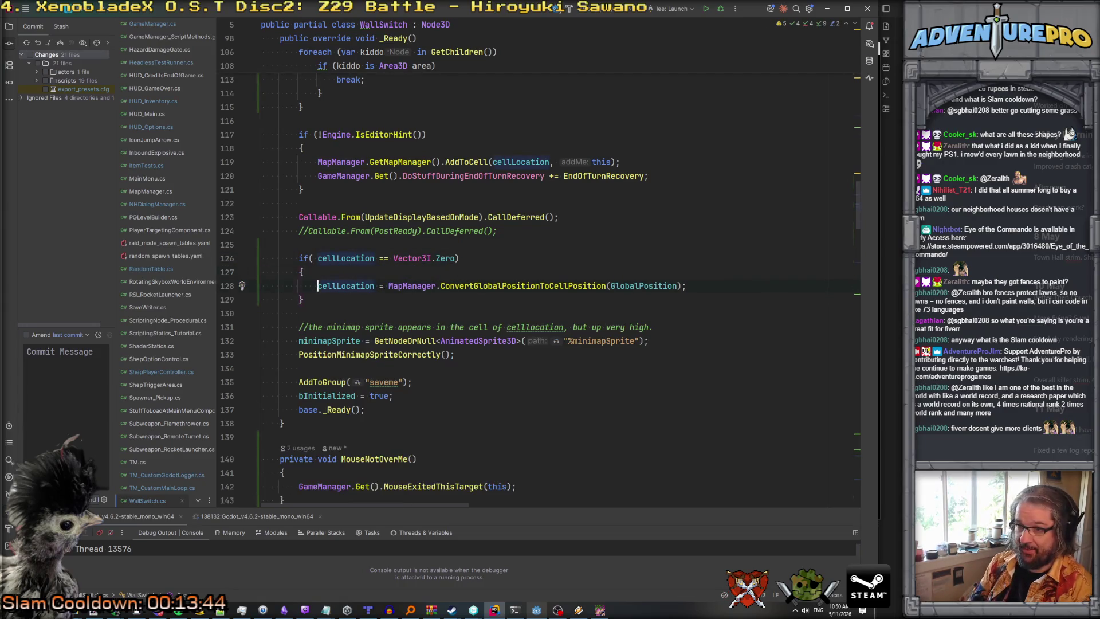
pyautogui.hotkey('alt', 'Tab')
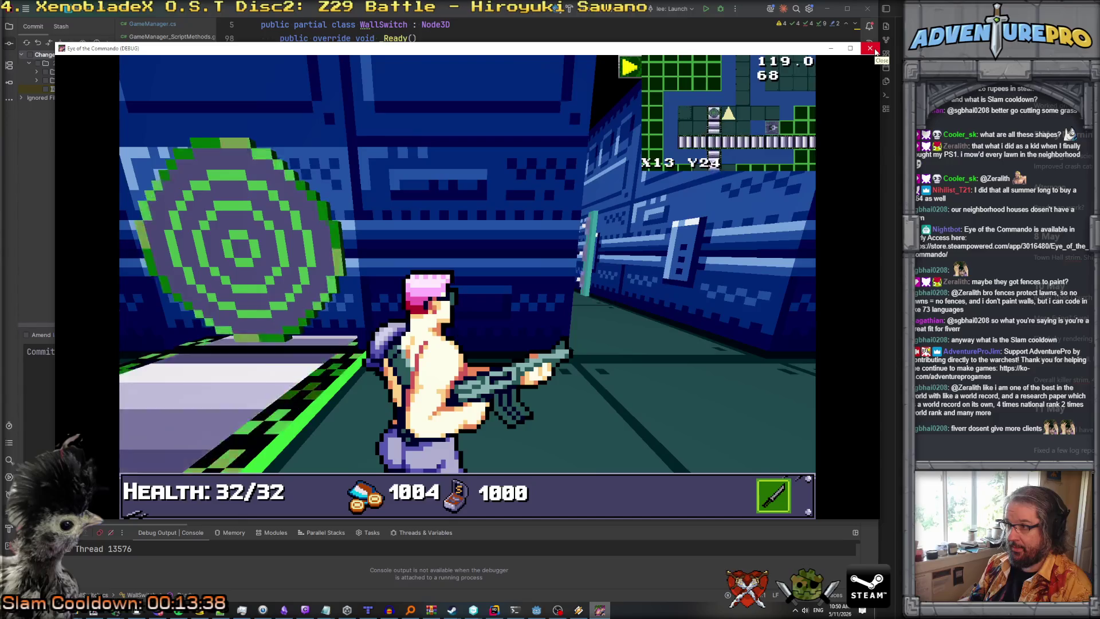
# Close the debug game and bring the wall switch into view in Godot's level_05.
pyautogui.click(873, 50)
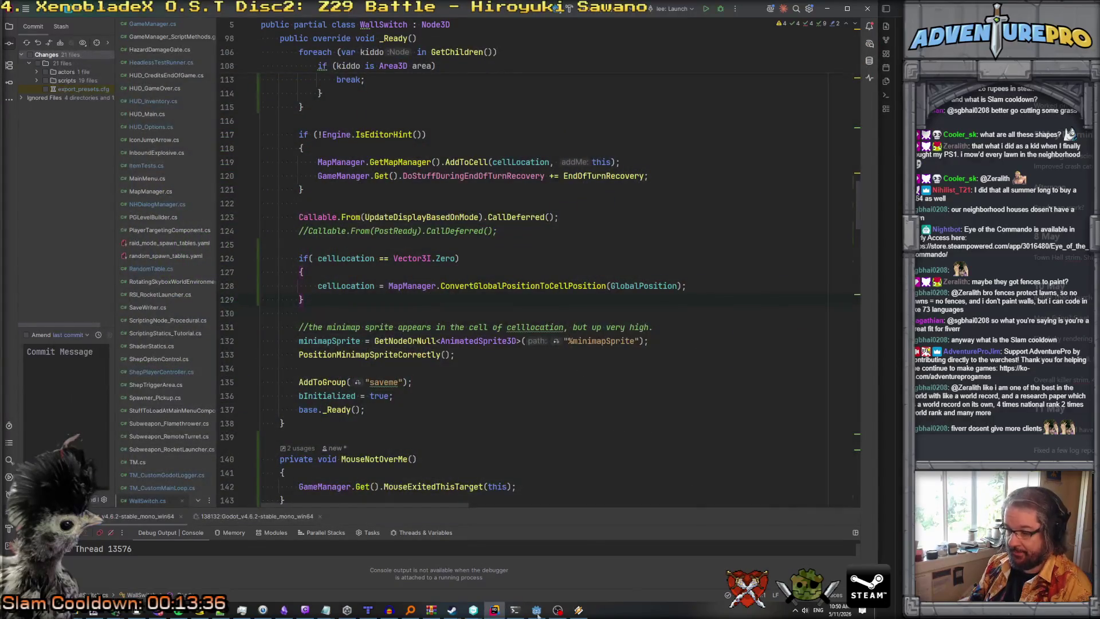
pyautogui.click(537, 611)
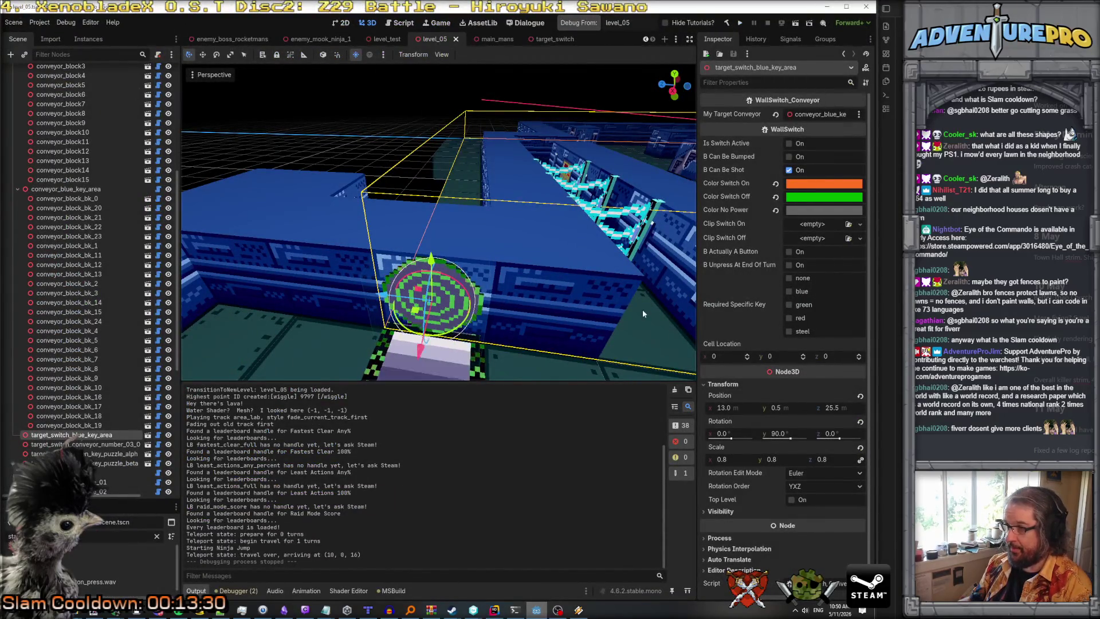
pyautogui.moveTo(696, 289); pyautogui.dragTo(634, 289)
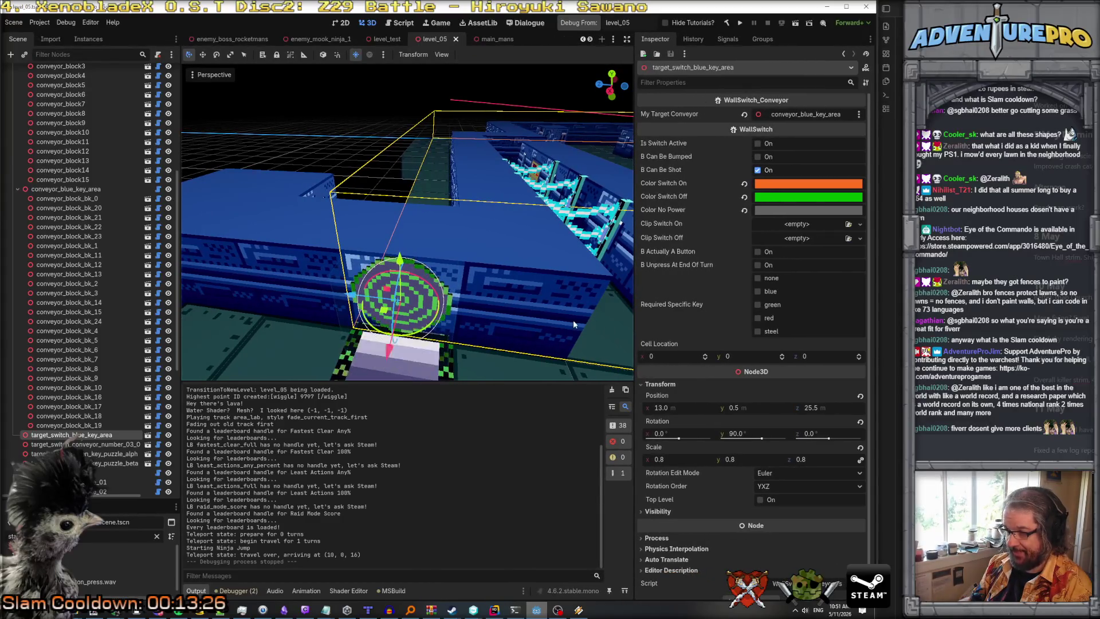
pyautogui.moveTo(562, 327); pyautogui.dragTo(488, 300)
# Enter Cell Location x 13 and z 24 for target_switch_blue_key_area.
pyautogui.click(669, 357)
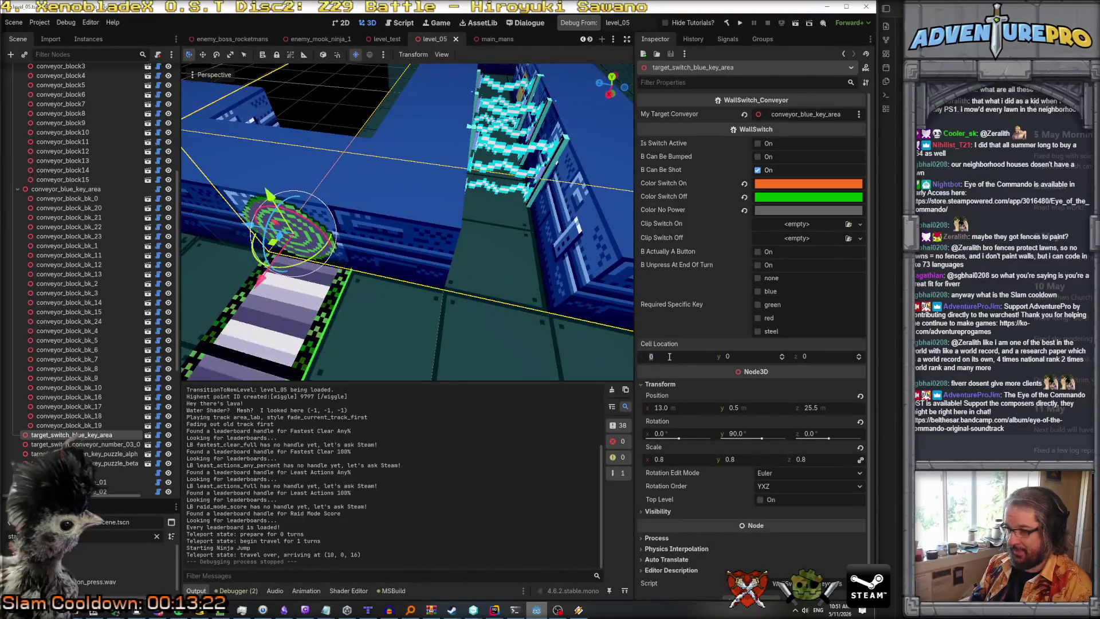
pyautogui.write('13')
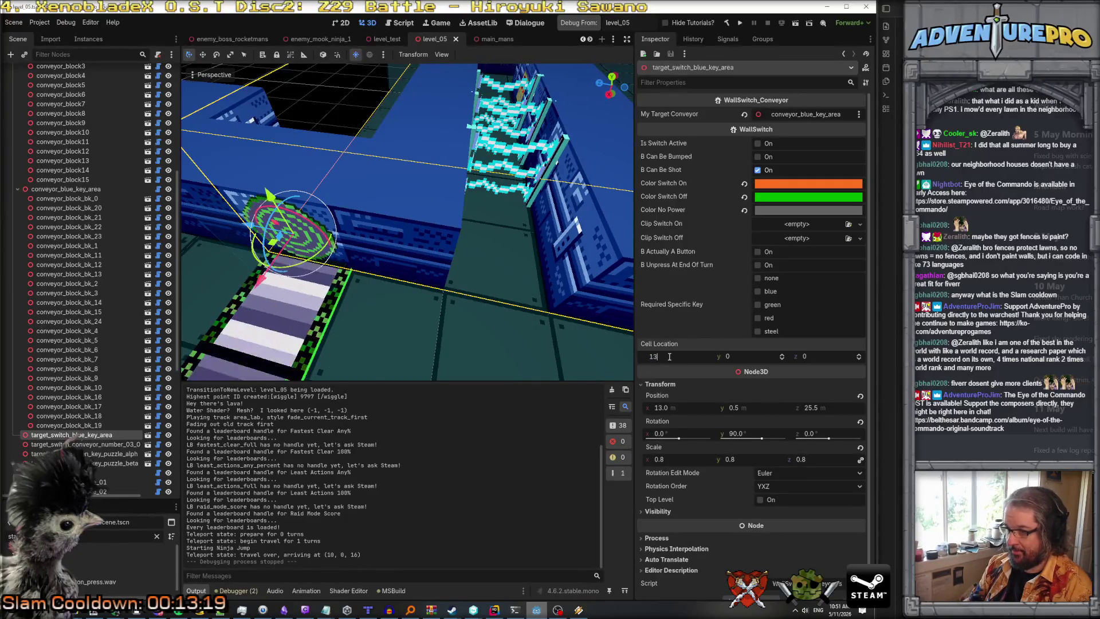
pyautogui.press('Tab')
pyautogui.press('Tab')
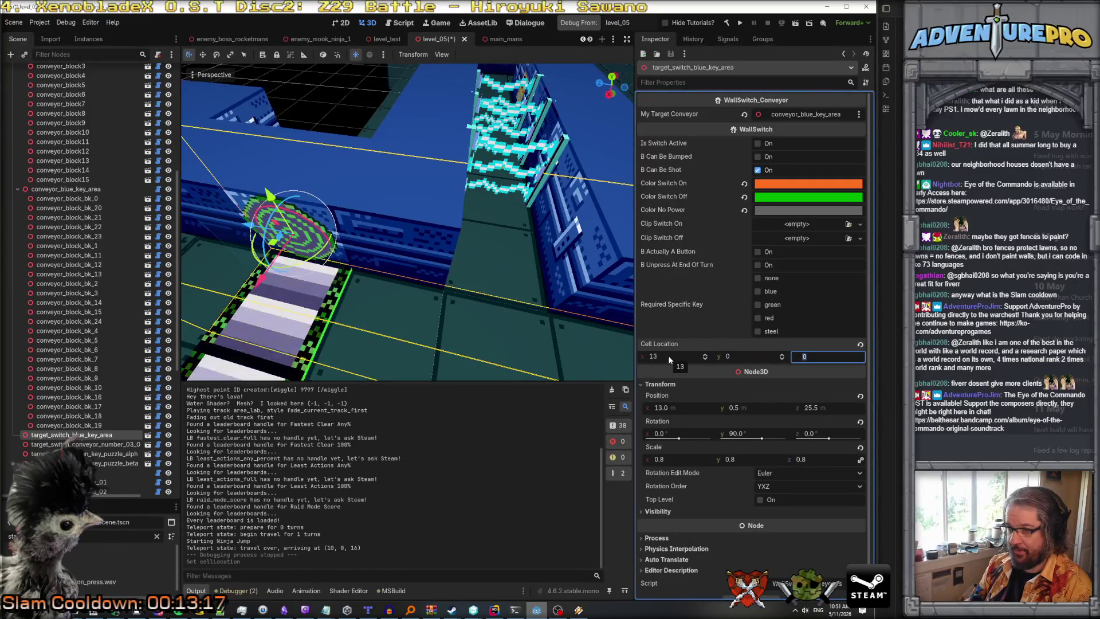
pyautogui.write('24')
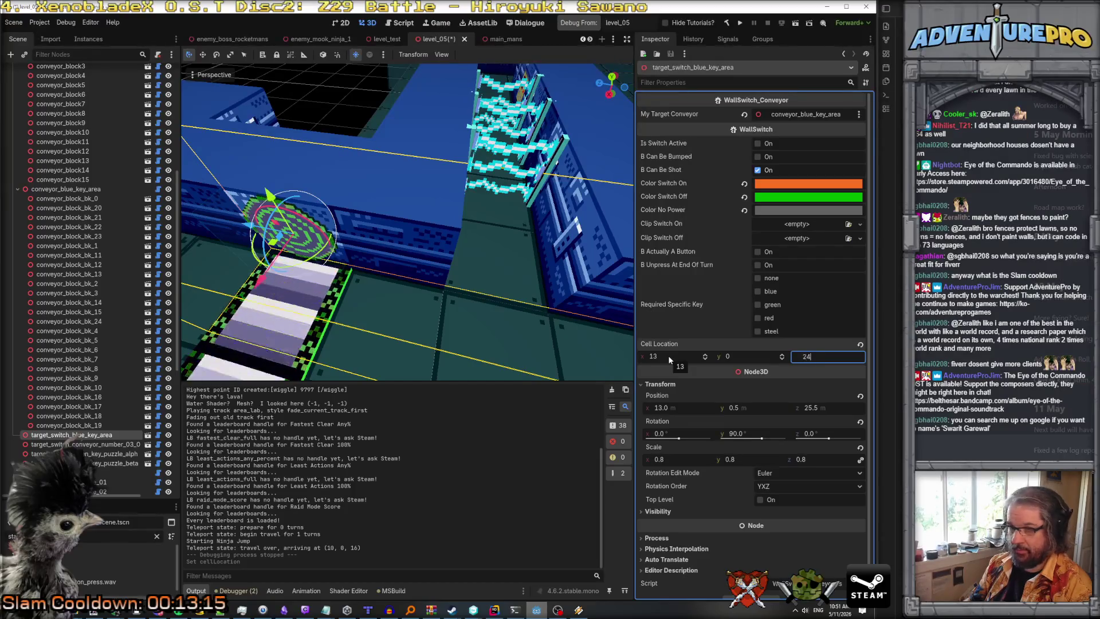
pyautogui.press('Return')
pyautogui.moveTo(515, 275); pyautogui.dragTo(477, 305)
# Correct the switch's Cell Location to x 12, z 25 and save level_05.
pyautogui.click(837, 356)
pyautogui.write('25')
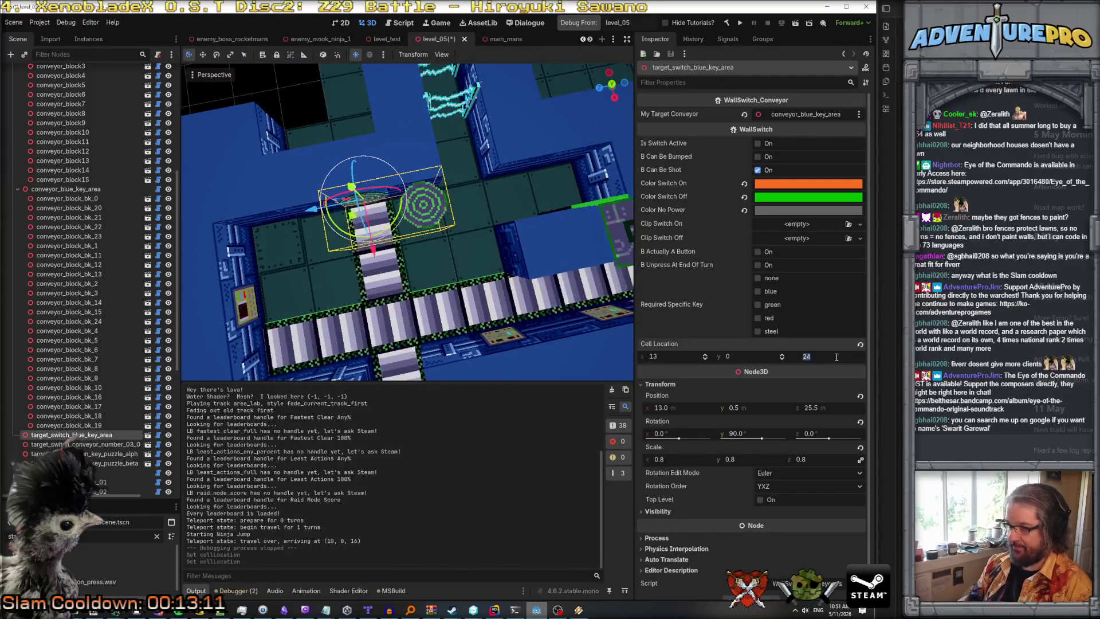
pyautogui.press('Return')
pyautogui.click(668, 355)
pyautogui.write('12')
pyautogui.press('Return')
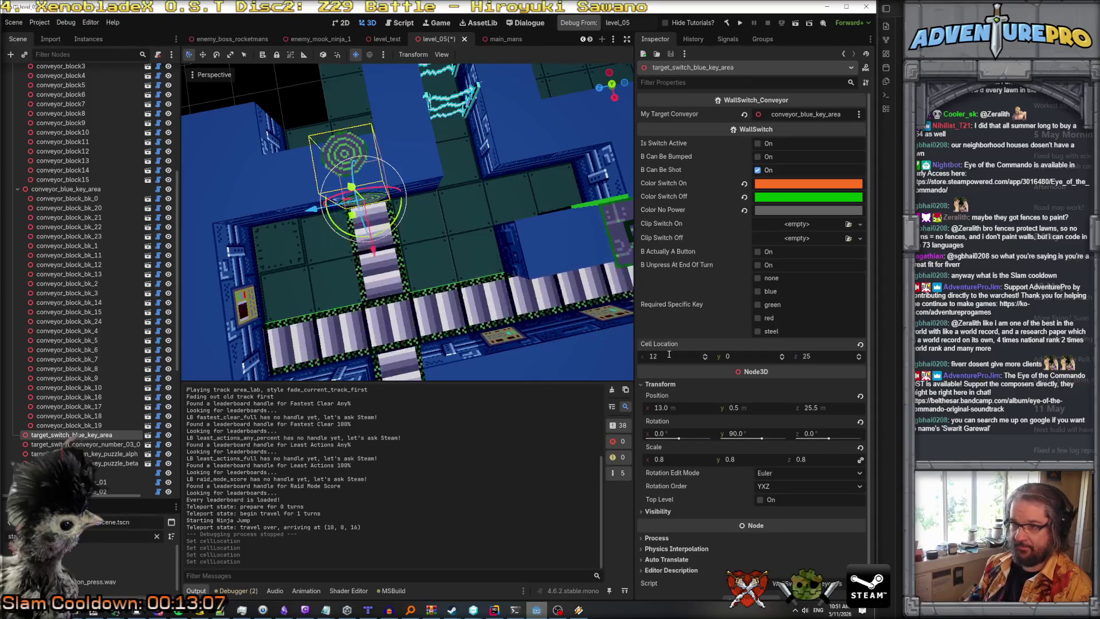
pyautogui.hotkey('ctrl', 's')
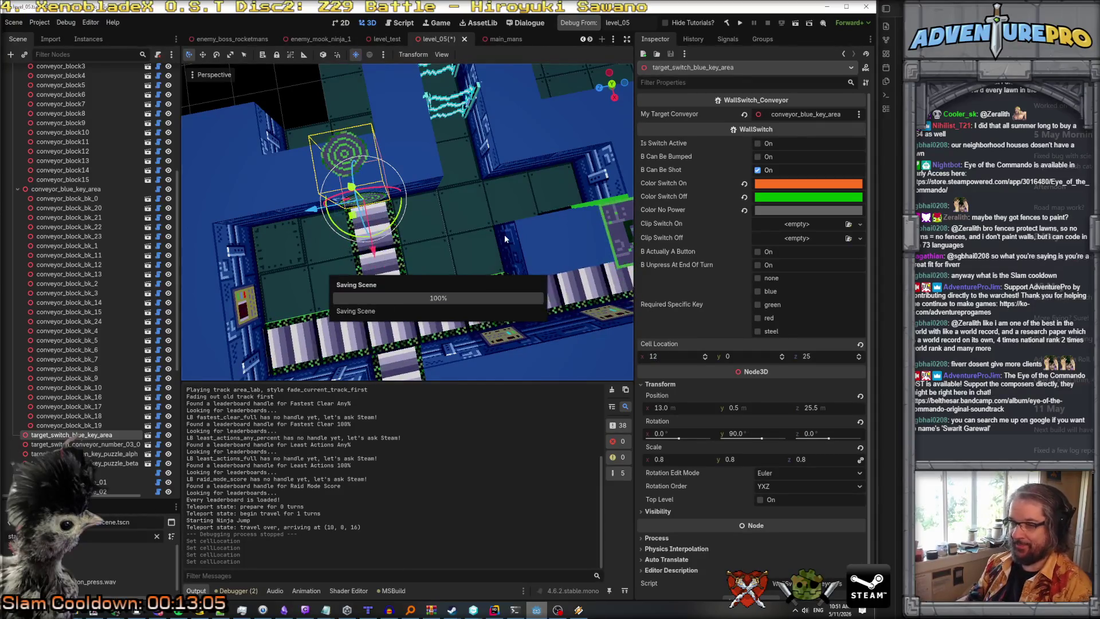
# Select the conveyor number 03 wall switch node, then bring the Instagram browser window into view.
pyautogui.click(112, 446)
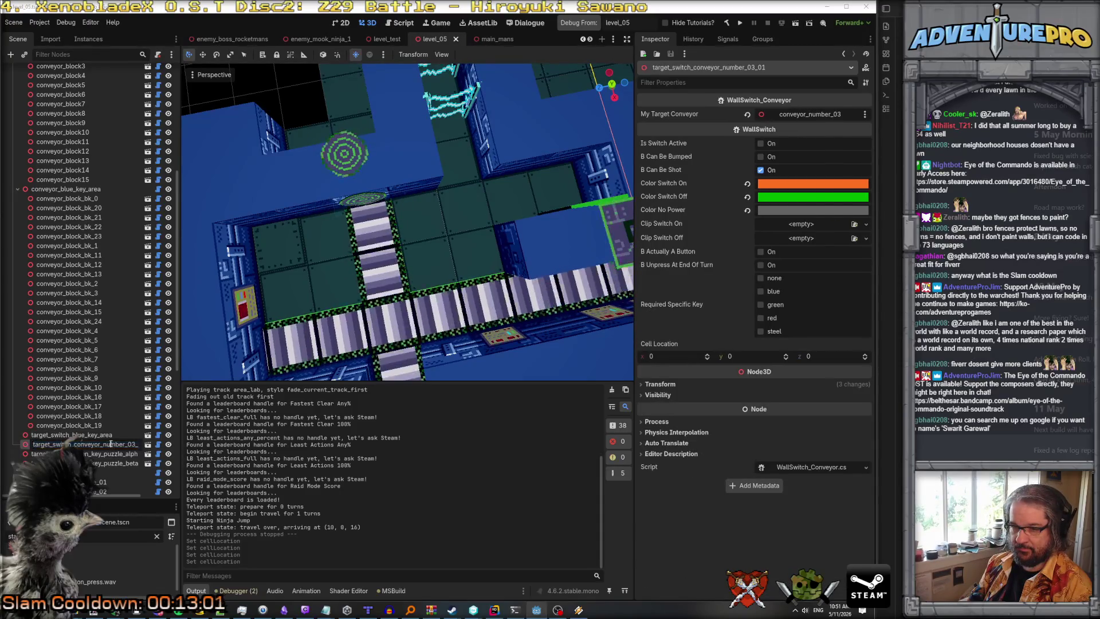
pyautogui.click(99, 435)
pyautogui.click(97, 445)
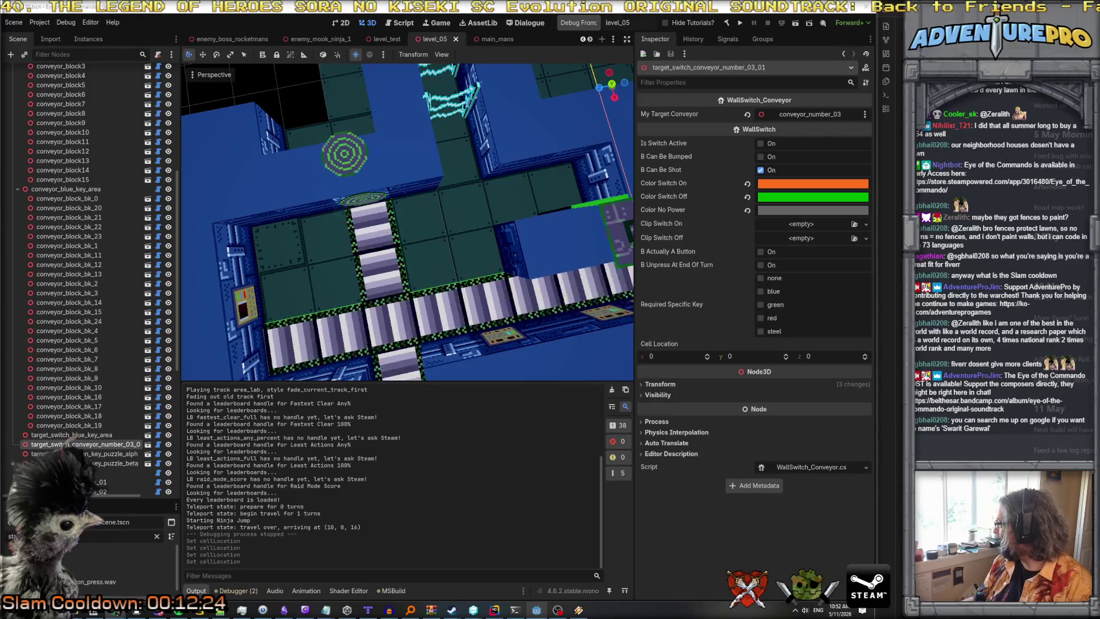
pyautogui.moveTo(520, 359)
pyautogui.mouseDown()
pyautogui.moveTo(619, 298)
pyautogui.moveTo(646, 238)
pyautogui.mouseUp()
# Maximize the Instagram profile, open its Links list and follow the GitHub link.
pyautogui.doubleClick(647, 237)
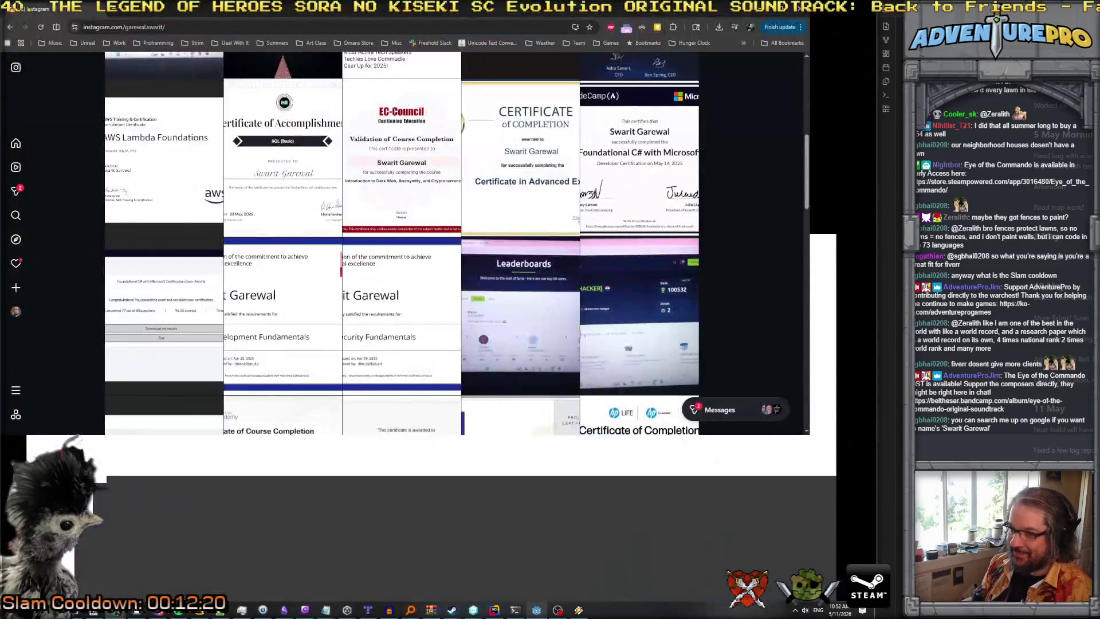
pyautogui.scroll(2, 389, 324)
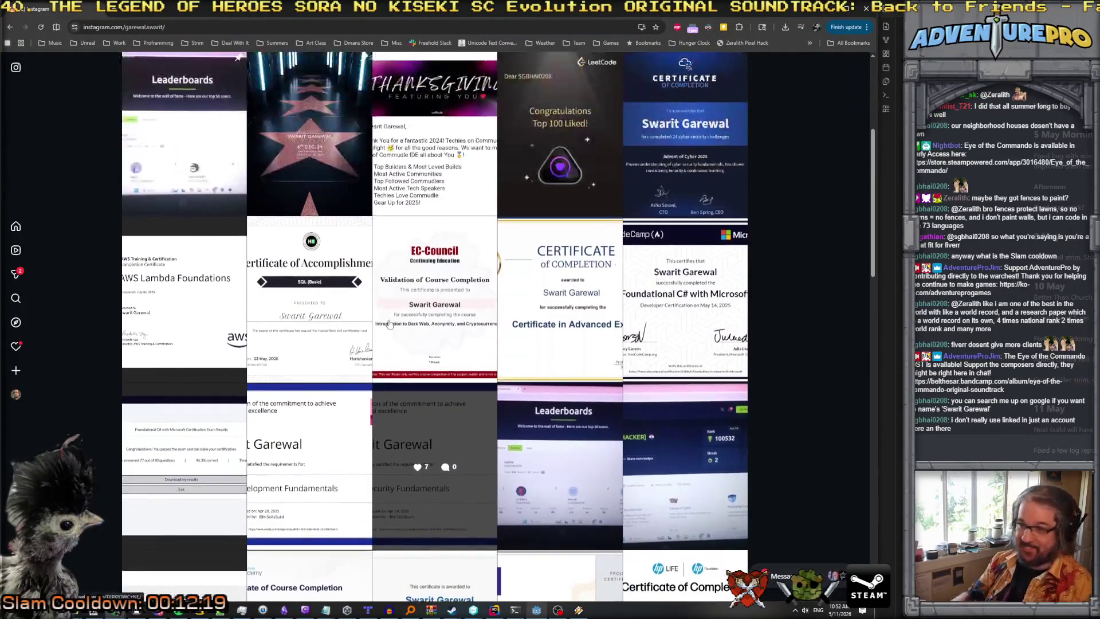
pyautogui.scroll(2, 530, 400)
pyautogui.scroll(1, 530, 400)
pyautogui.scroll(-10, 321, 308)
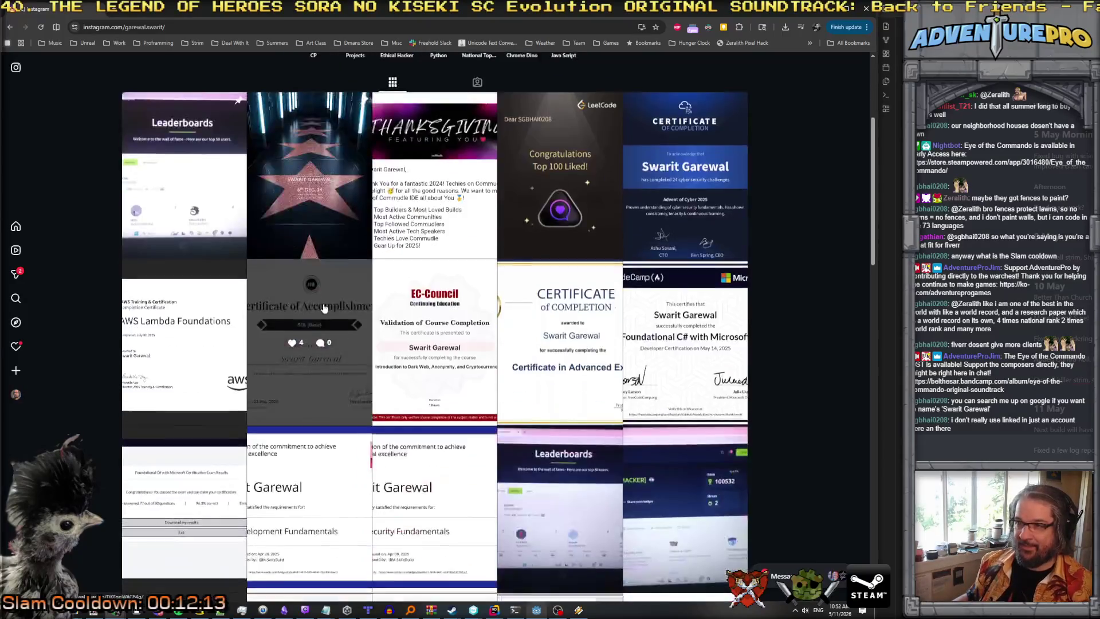
pyautogui.scroll(-2, 320, 309)
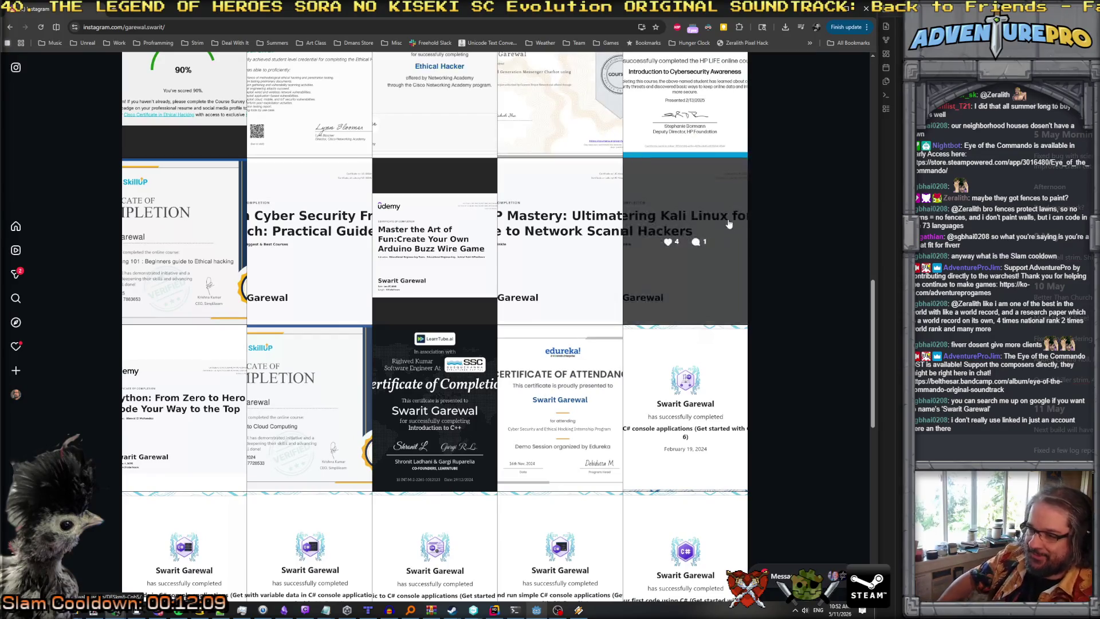
pyautogui.scroll(15, 322, 279)
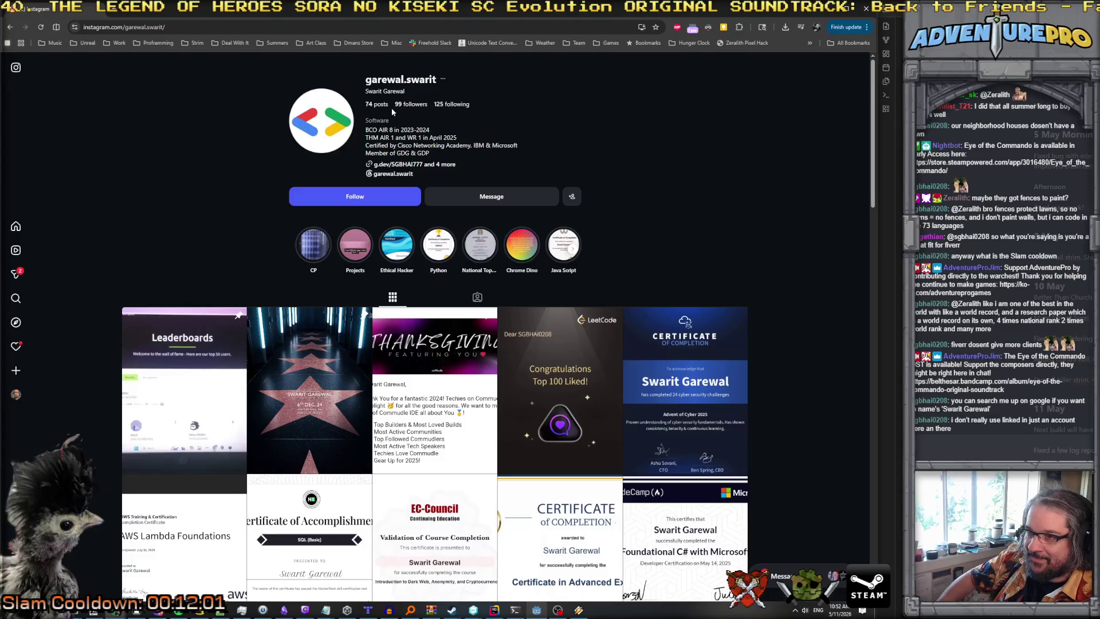
pyautogui.click(395, 165)
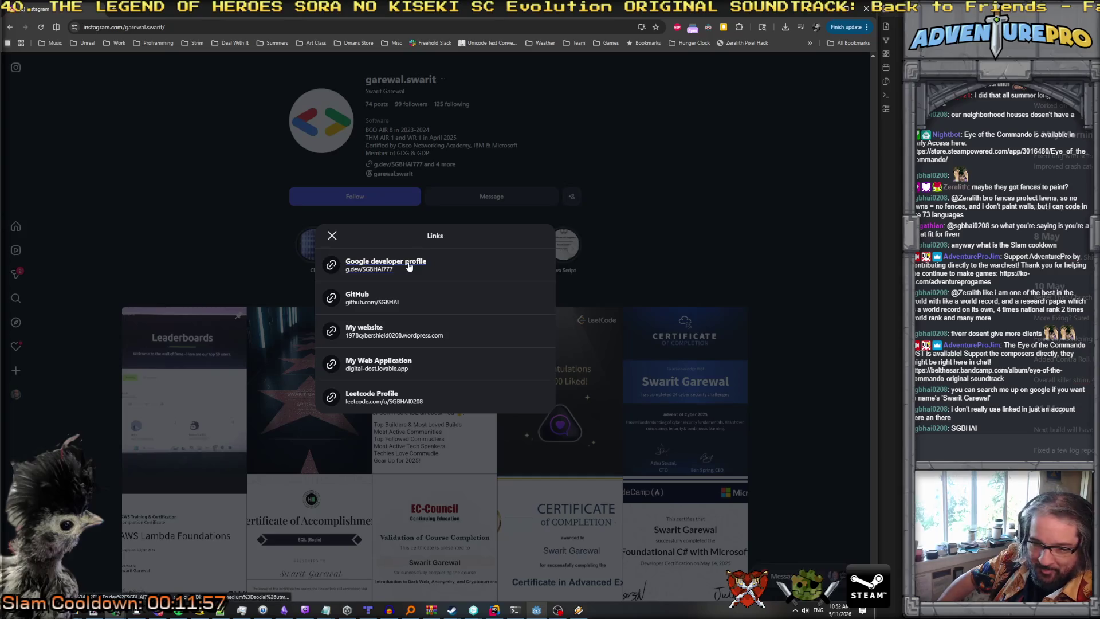
pyautogui.click(377, 302)
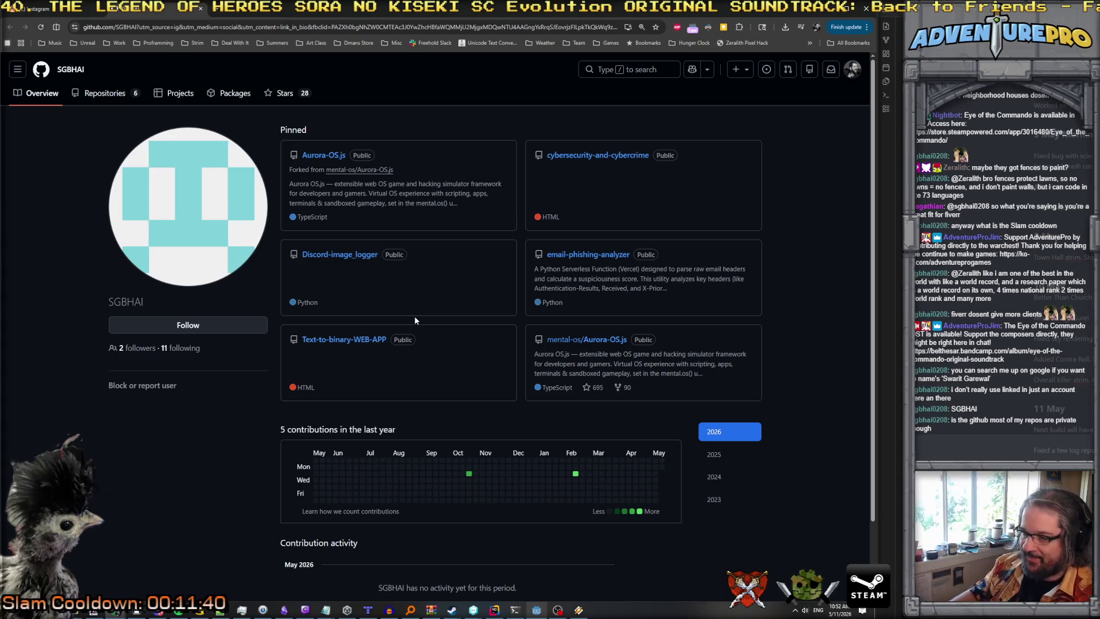
# View the GitHub contribution graph for 2025, 2024, 2023, then 2026's February 10 activity.
pyautogui.click(711, 459)
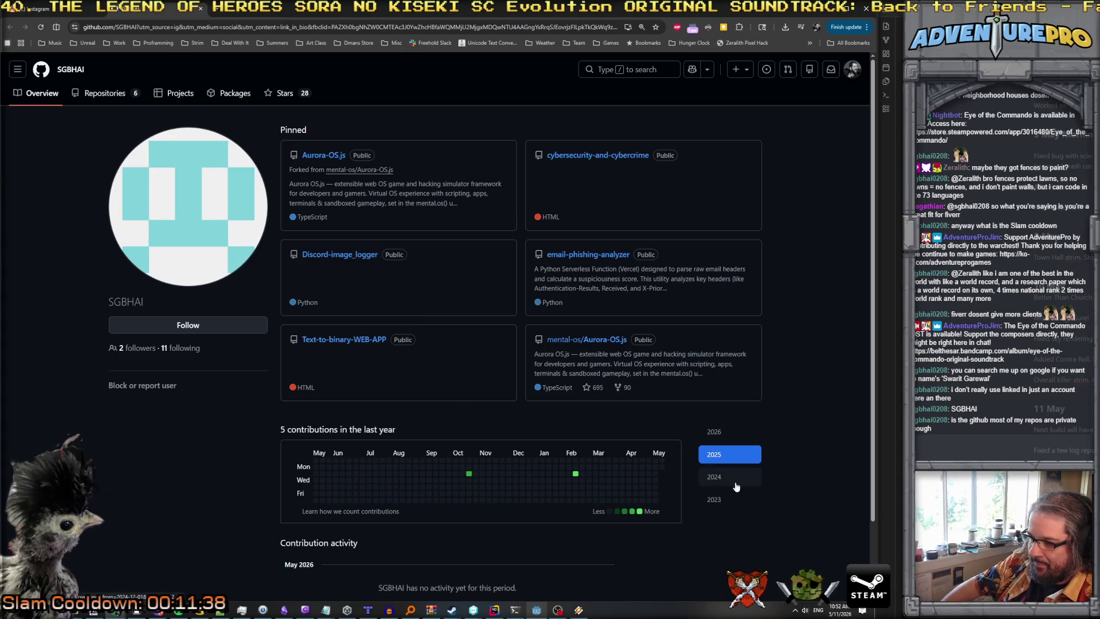
pyautogui.click(720, 478)
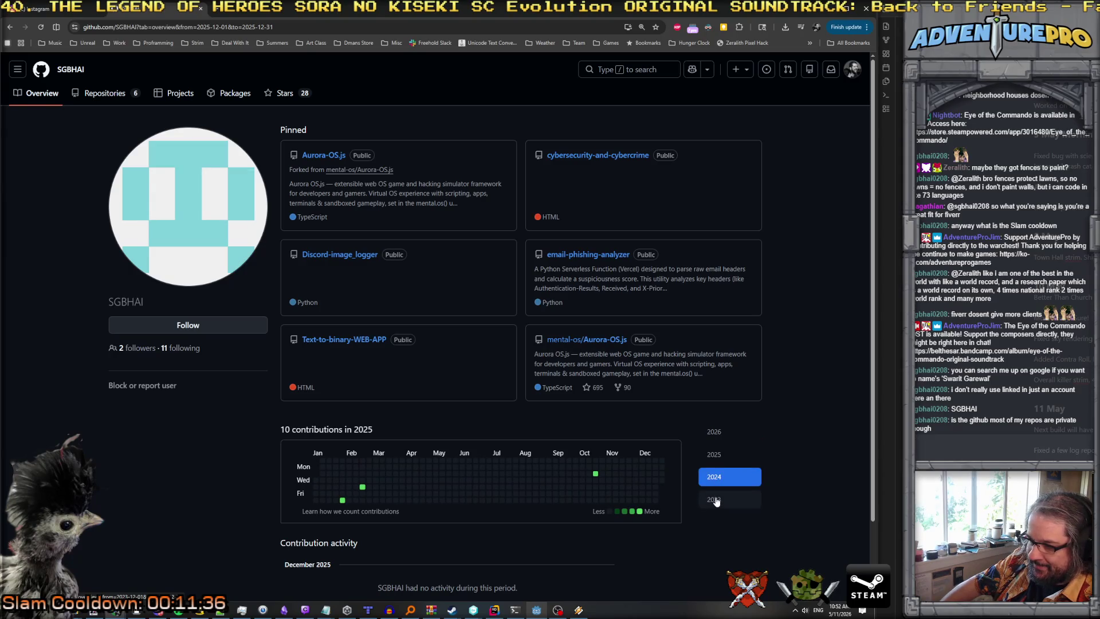
pyautogui.click(717, 499)
pyautogui.click(715, 431)
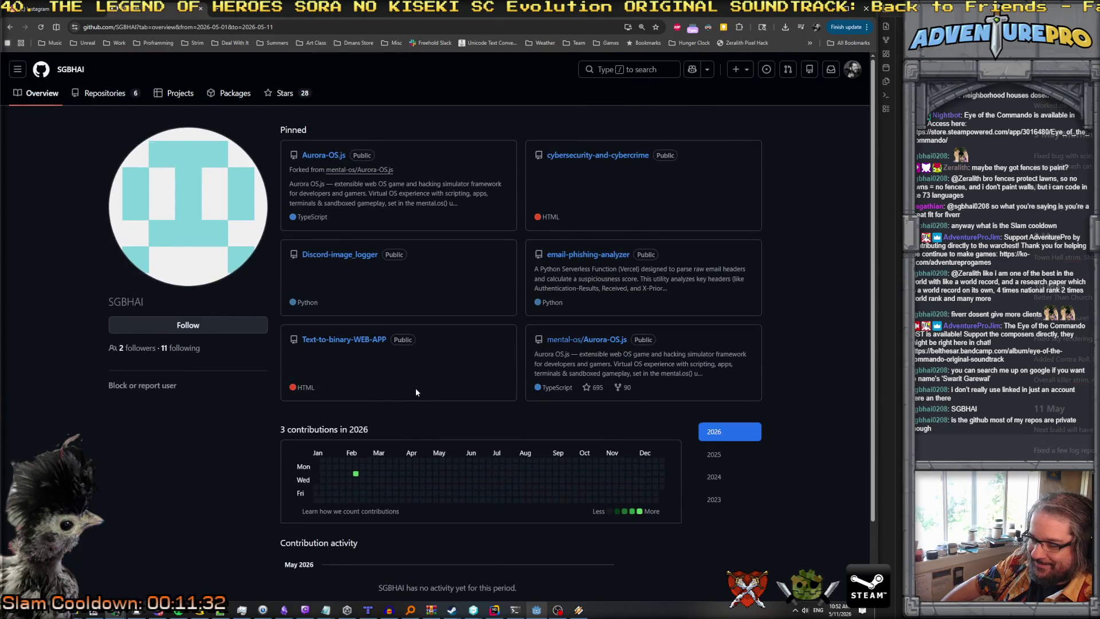
pyautogui.click(356, 474)
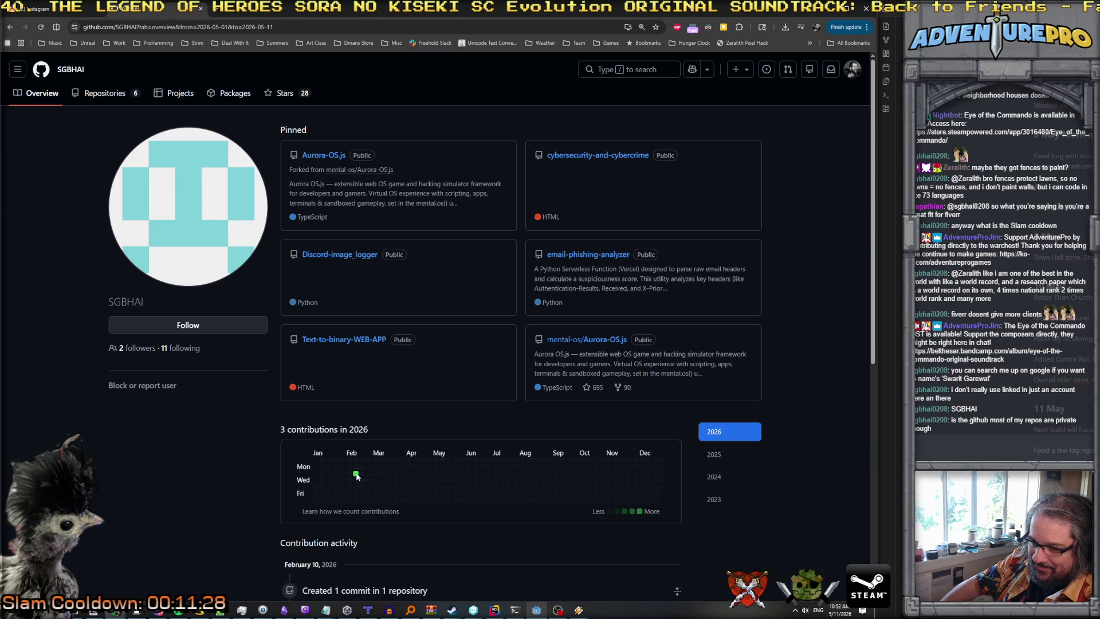
# Scroll through the GitHub profile and return to the Instagram profile.
pyautogui.scroll(-2, 356, 474)
pyautogui.scroll(-2, 421, 483)
pyautogui.scroll(2, 418, 459)
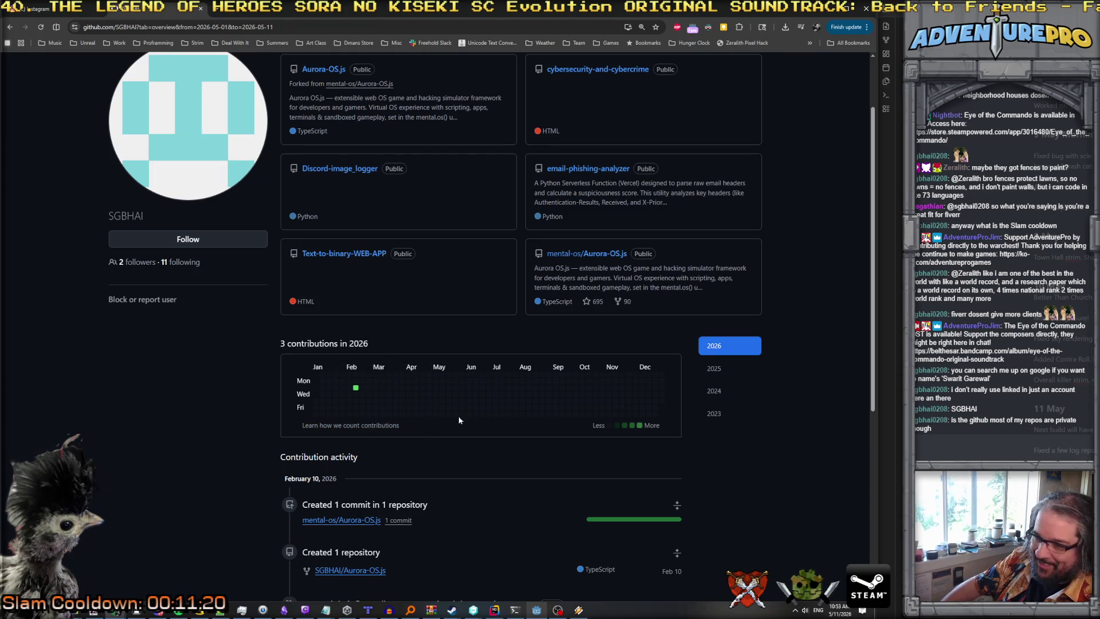
pyautogui.scroll(1, 427, 408)
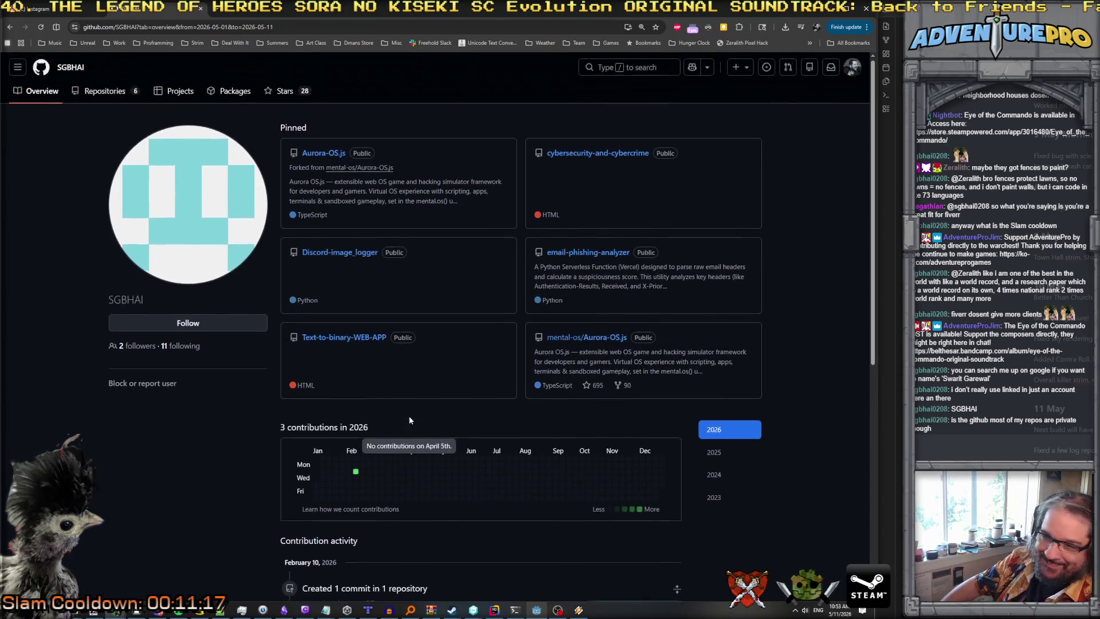
pyautogui.scroll(-1, 409, 435)
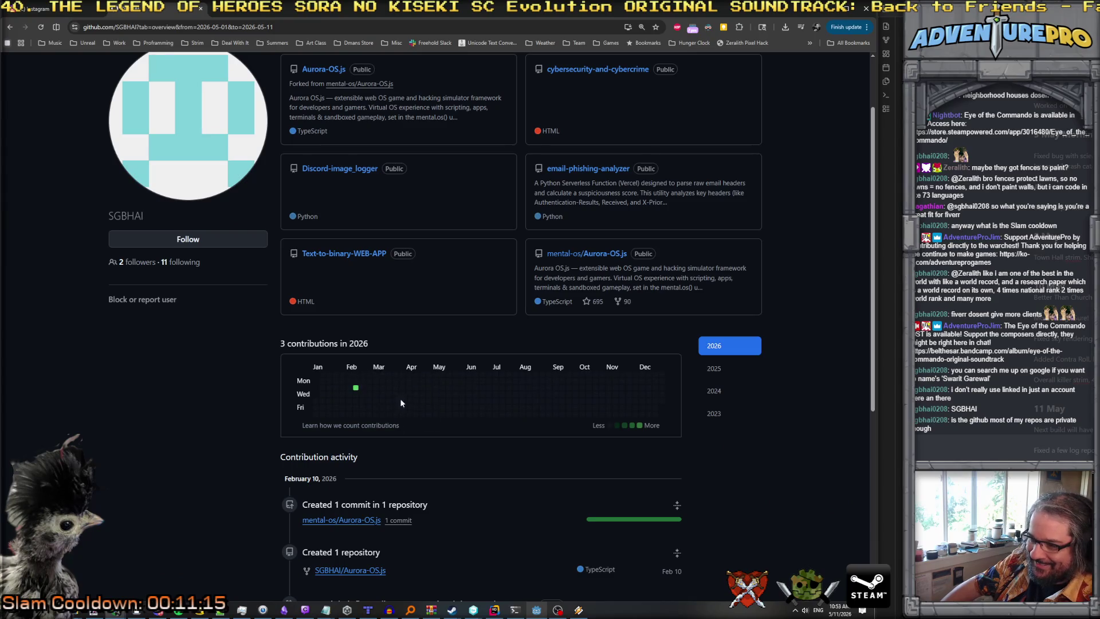
pyautogui.scroll(2, 449, 413)
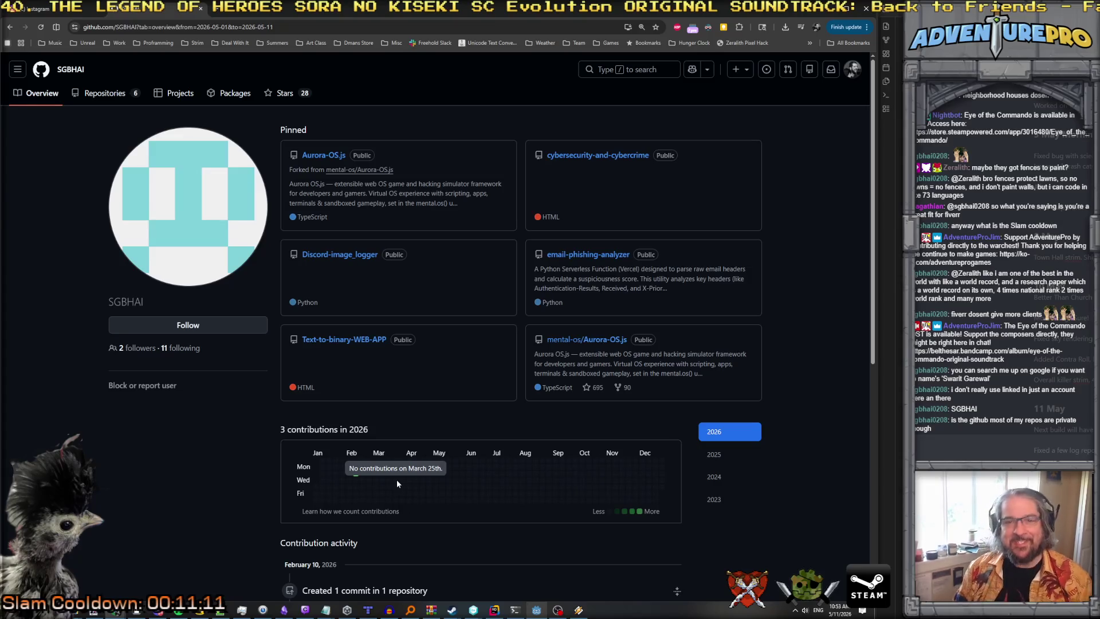
pyautogui.click(34, 8)
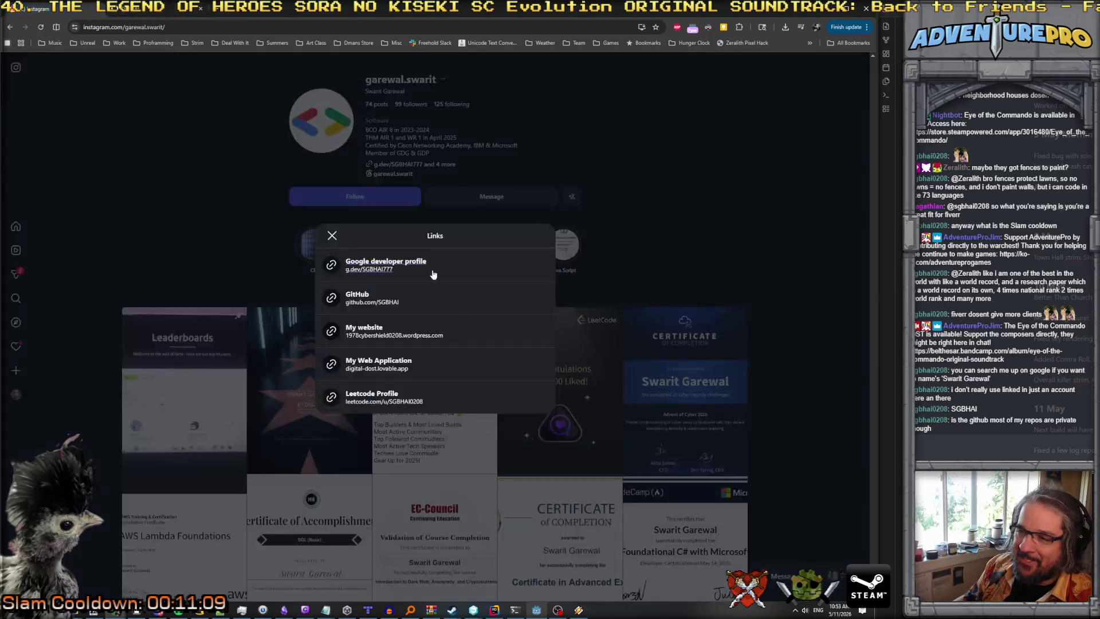
# Close the Links list and scroll through the Instagram certificate post grid.
pyautogui.click(721, 212)
pyautogui.scroll(-5, 566, 401)
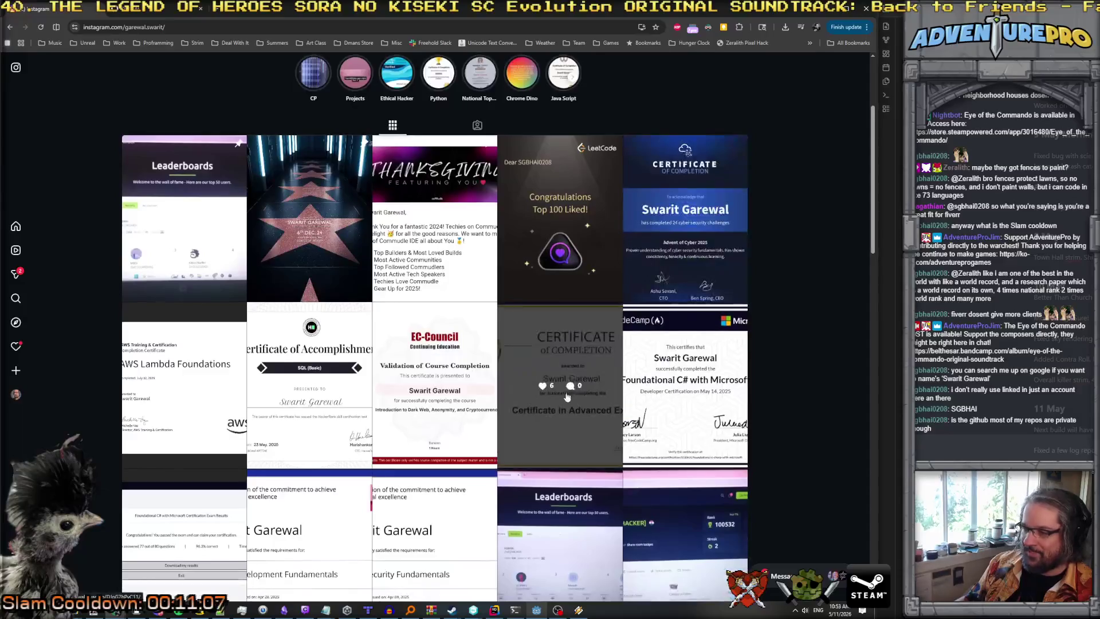
pyautogui.scroll(-2, 566, 402)
pyautogui.scroll(6, 550, 404)
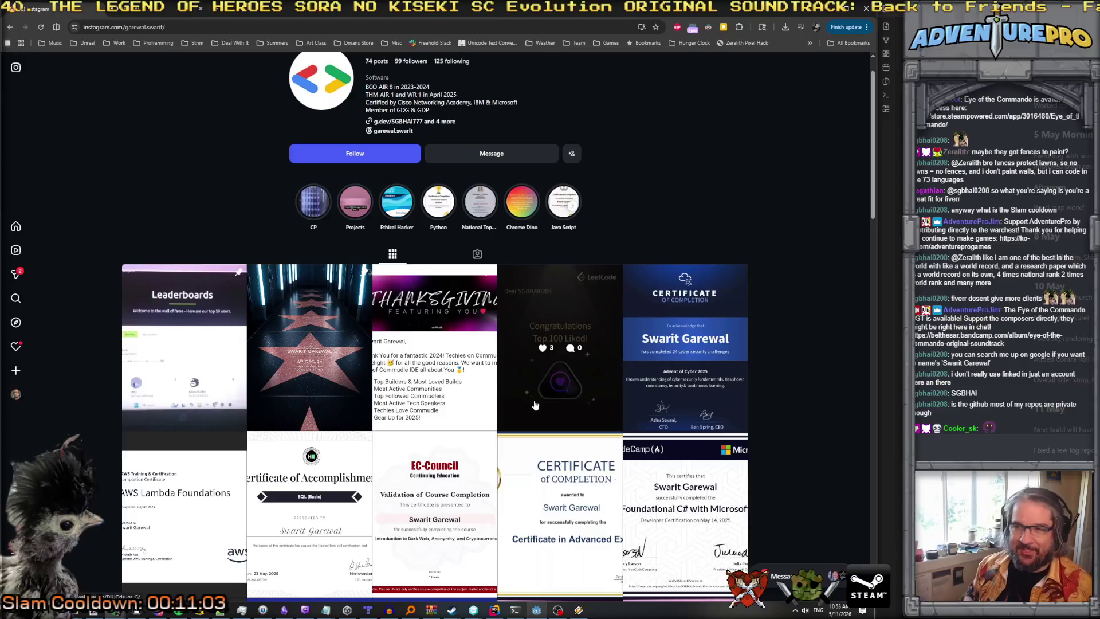
pyautogui.scroll(-2, 534, 405)
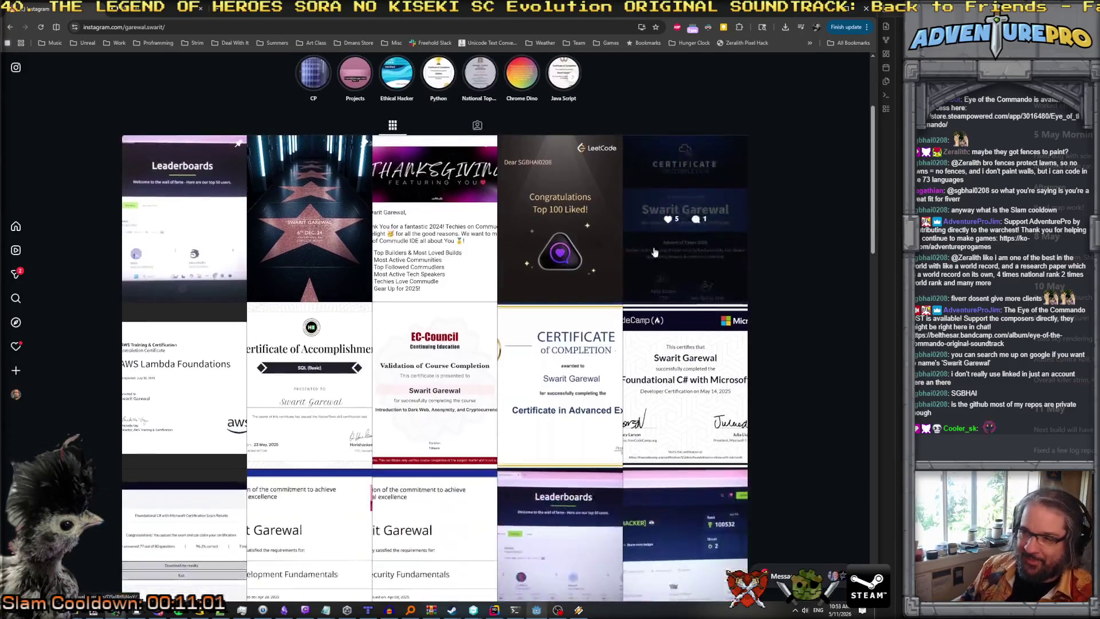
pyautogui.scroll(3, 651, 218)
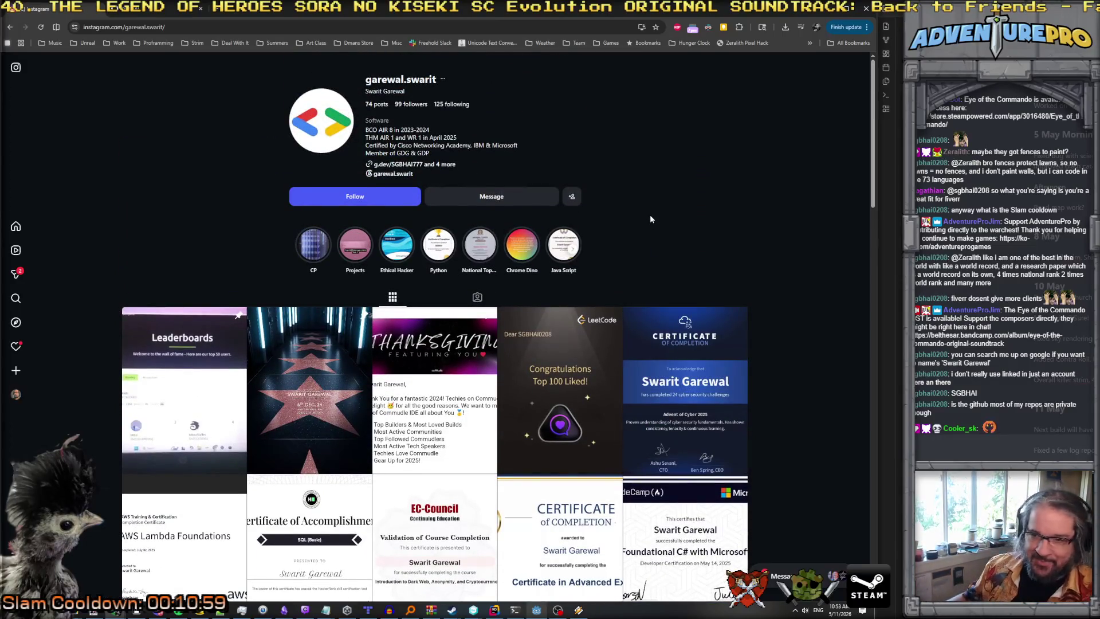
pyautogui.scroll(-2, 651, 218)
pyautogui.scroll(2, 621, 162)
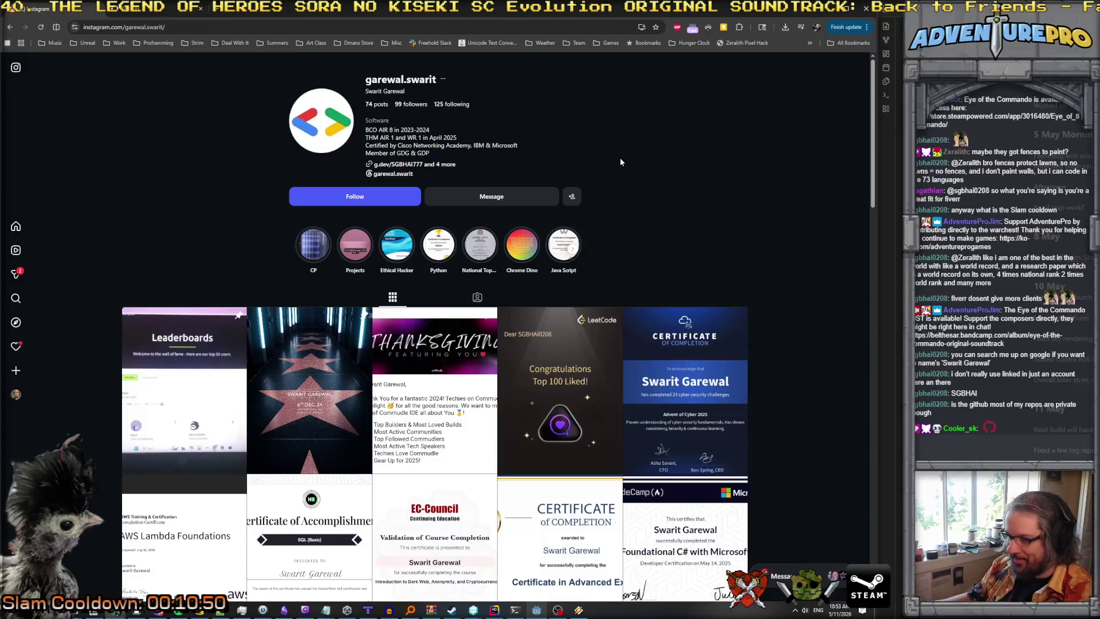
pyautogui.scroll(-12, 638, 205)
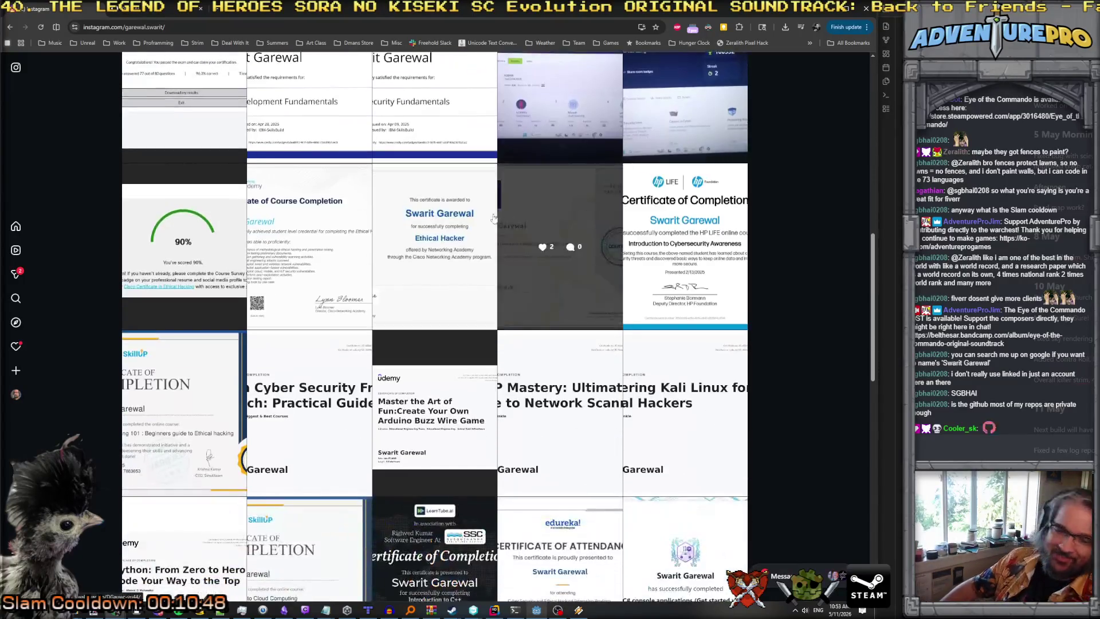
pyautogui.scroll(6, 499, 217)
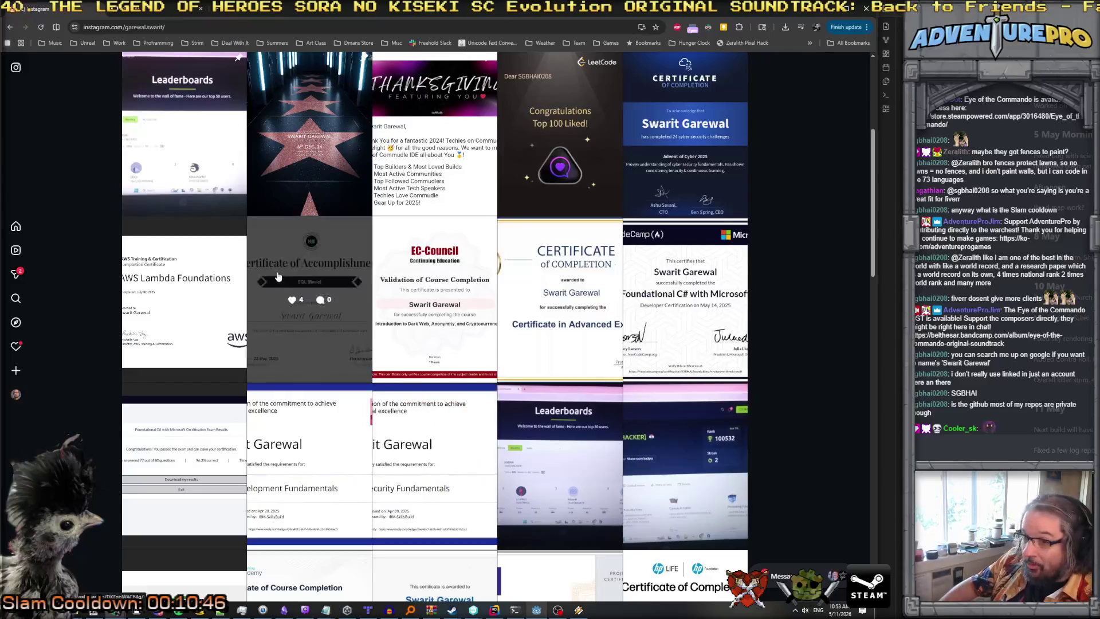
pyautogui.scroll(4, 278, 277)
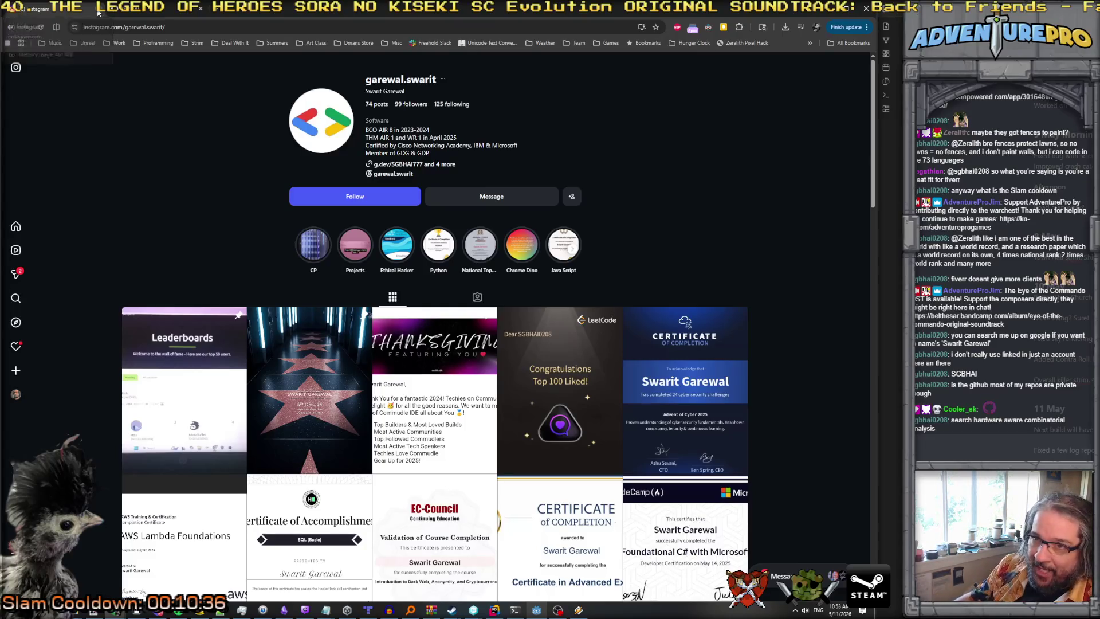
pyautogui.click(106, 13)
# Scroll the GitHub profile's pinned repositories, then minimize the browser to reveal Godot.
pyautogui.scroll(-2, 445, 352)
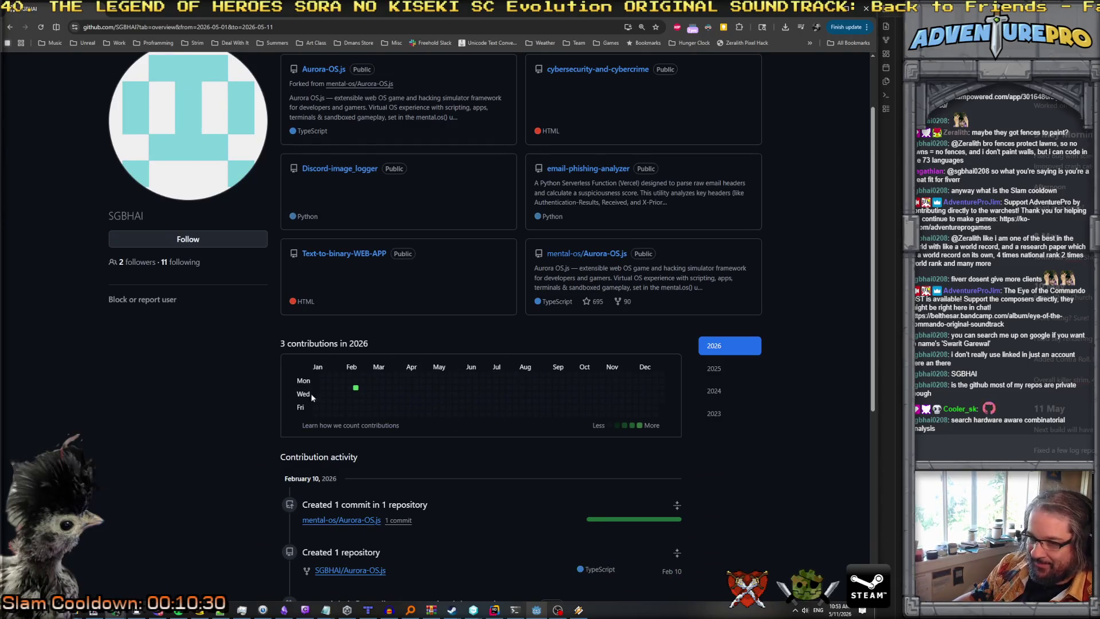
pyautogui.scroll(-2, 417, 399)
pyautogui.scroll(4, 466, 359)
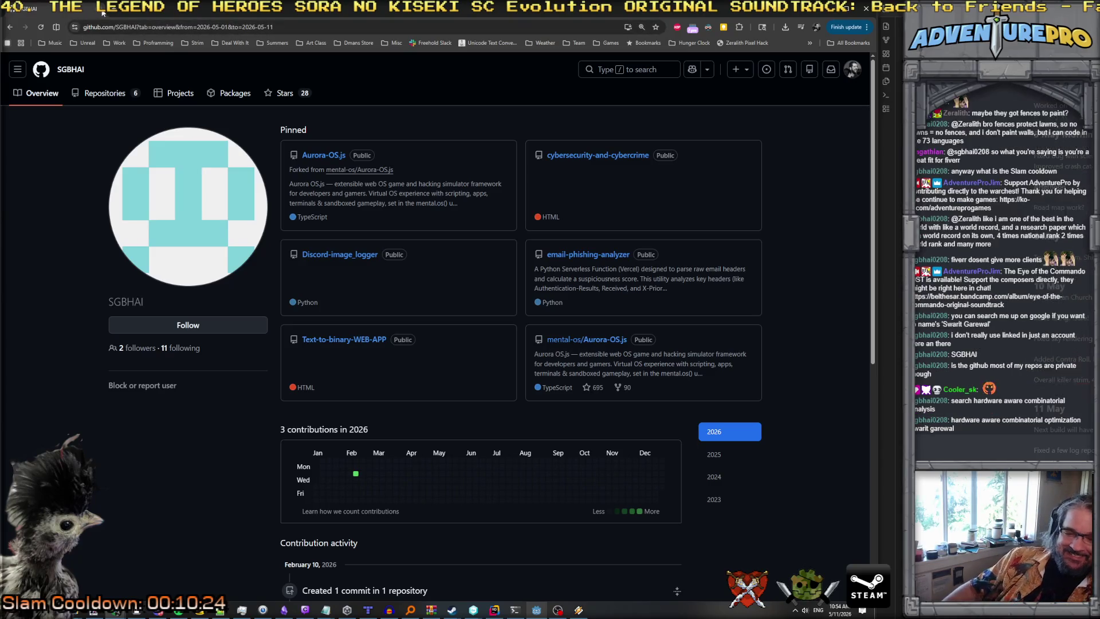
pyautogui.click(825, 9)
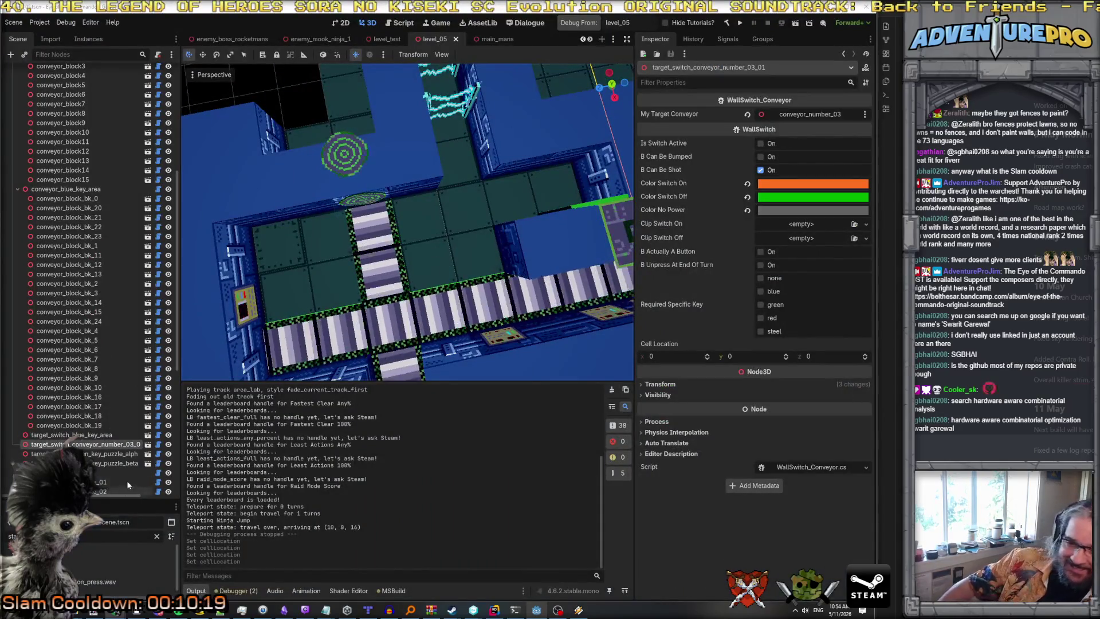
# Set target_switch_green_key_puzzle_beta's Cell Location to 51, 0, 24.
pyautogui.click(109, 454)
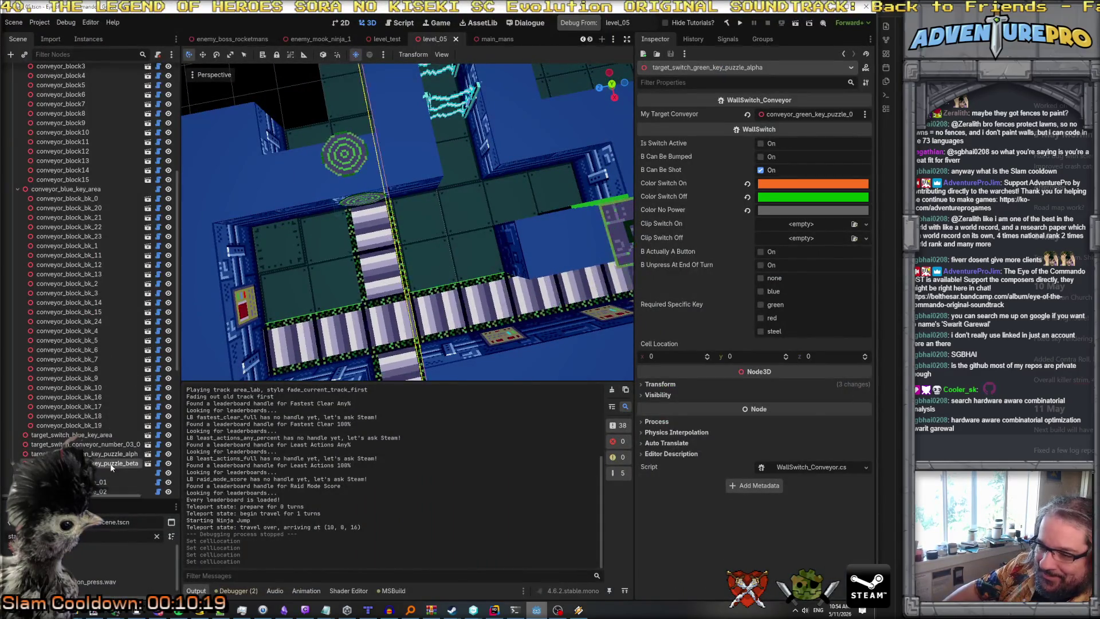
pyautogui.click(111, 464)
pyautogui.press('f')
pyautogui.scroll(5, 446, 290)
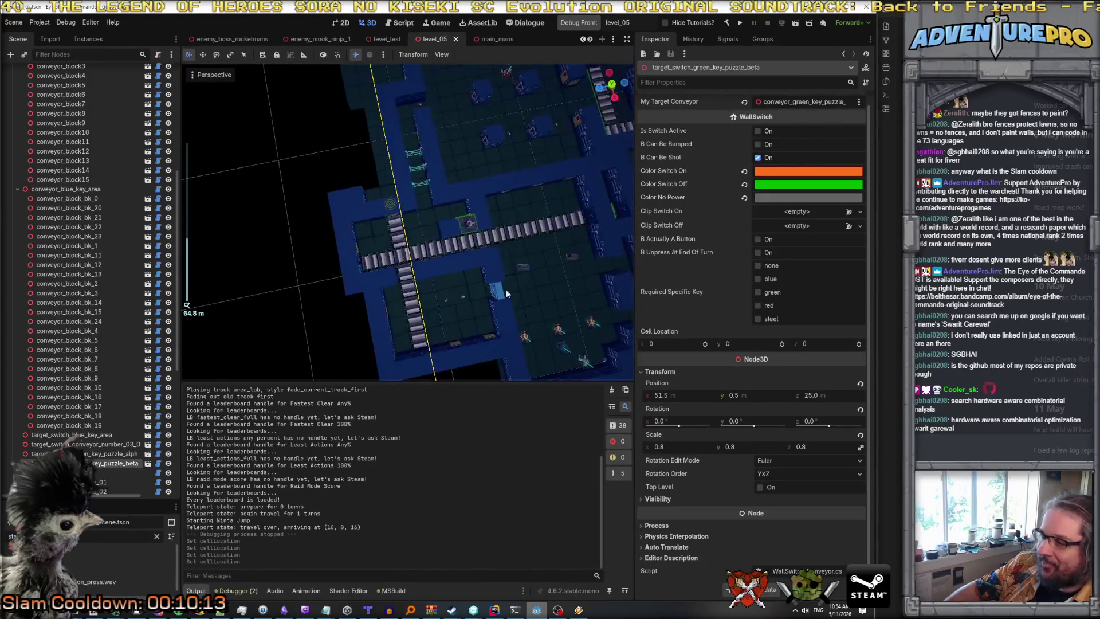
pyautogui.click(666, 344)
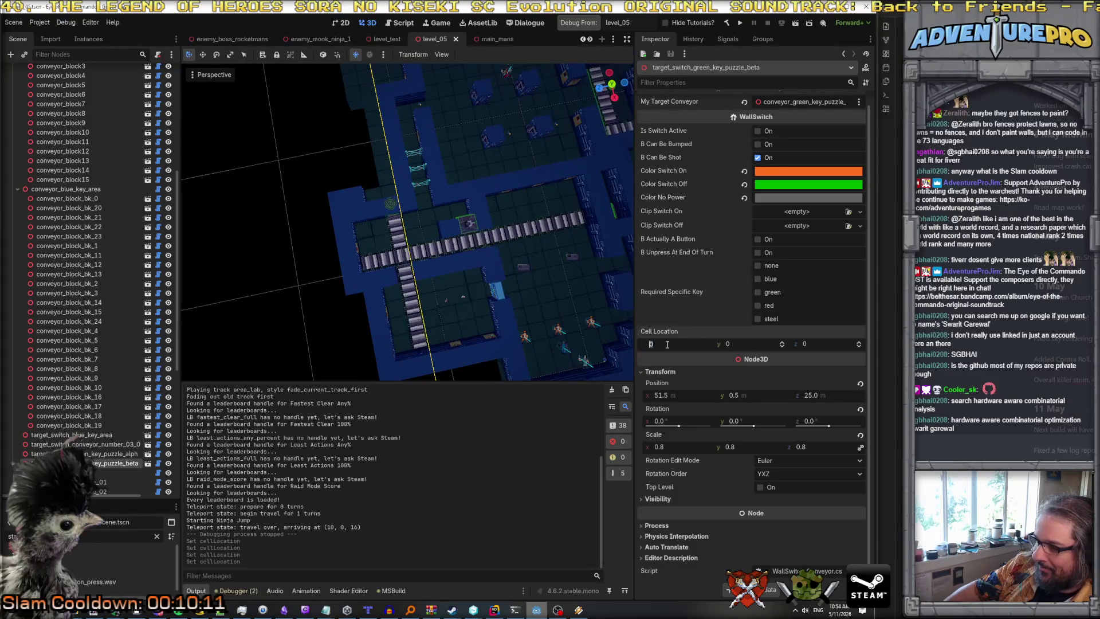
pyautogui.write('51')
pyautogui.press('Tab')
pyautogui.press('Tab')
pyautogui.write('24')
pyautogui.press('Return')
pyautogui.press('f')
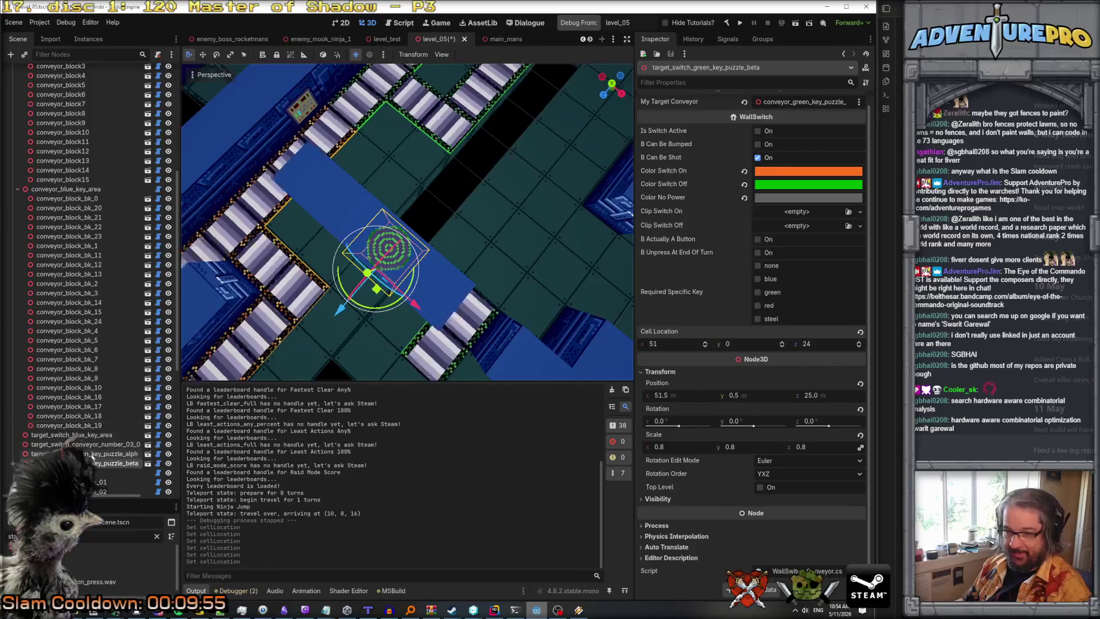
# Set target_switch_green_key_puzzle_alpha's Cell Location to 43, 0, 29.
pyautogui.click(92, 454)
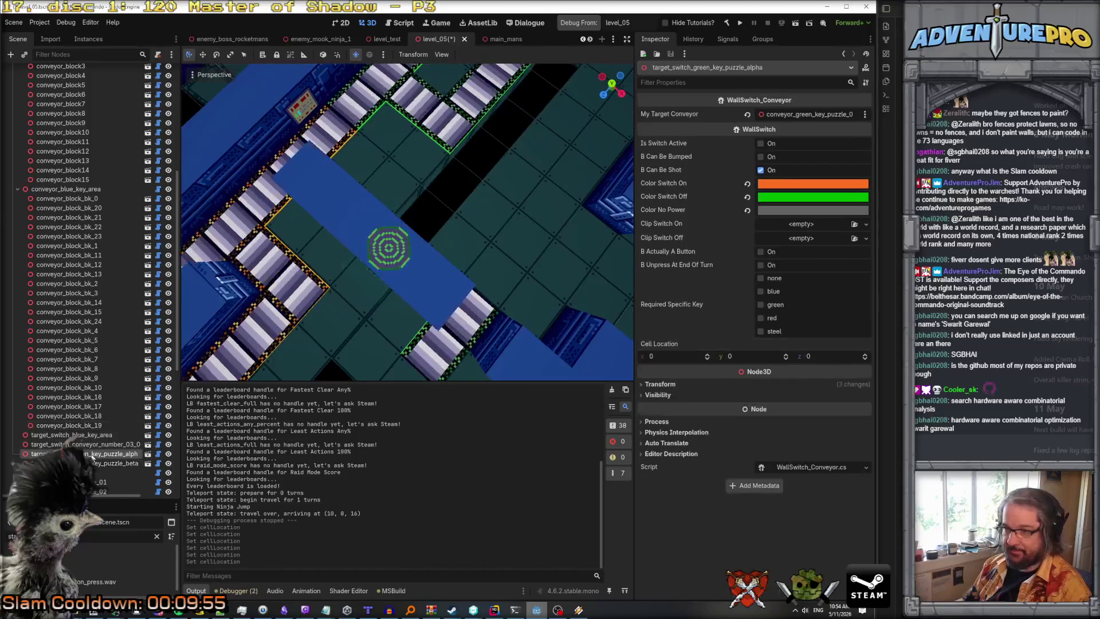
pyautogui.click(660, 384)
pyautogui.click(669, 356)
pyautogui.write('43')
pyautogui.press('Tab')
pyautogui.press('Tab')
pyautogui.write('29')
pyautogui.press('Return')
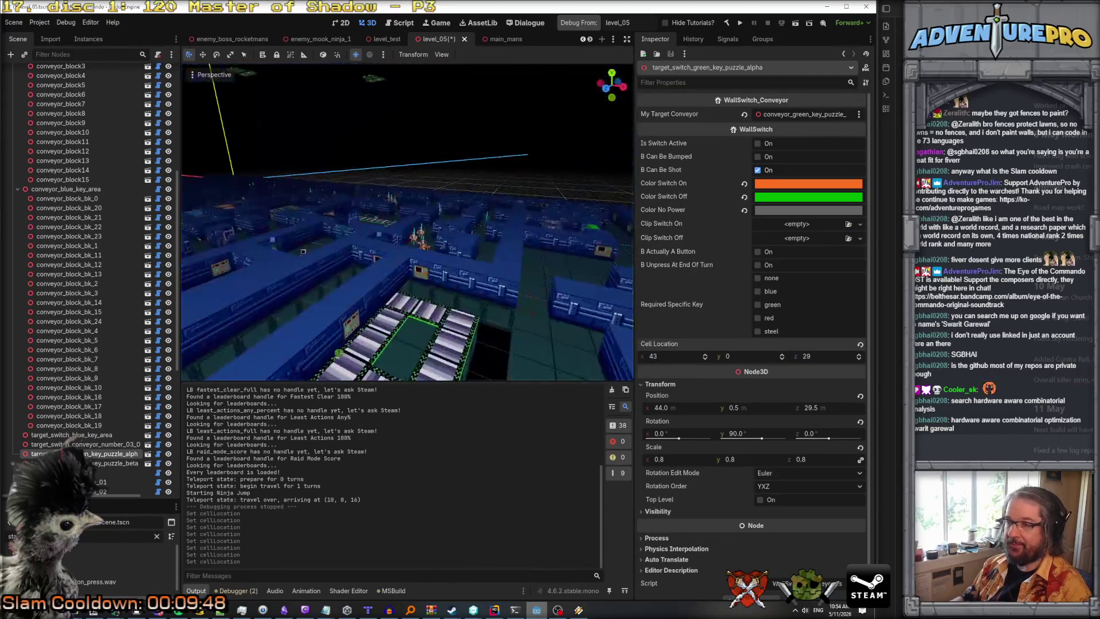
pyautogui.press('f')
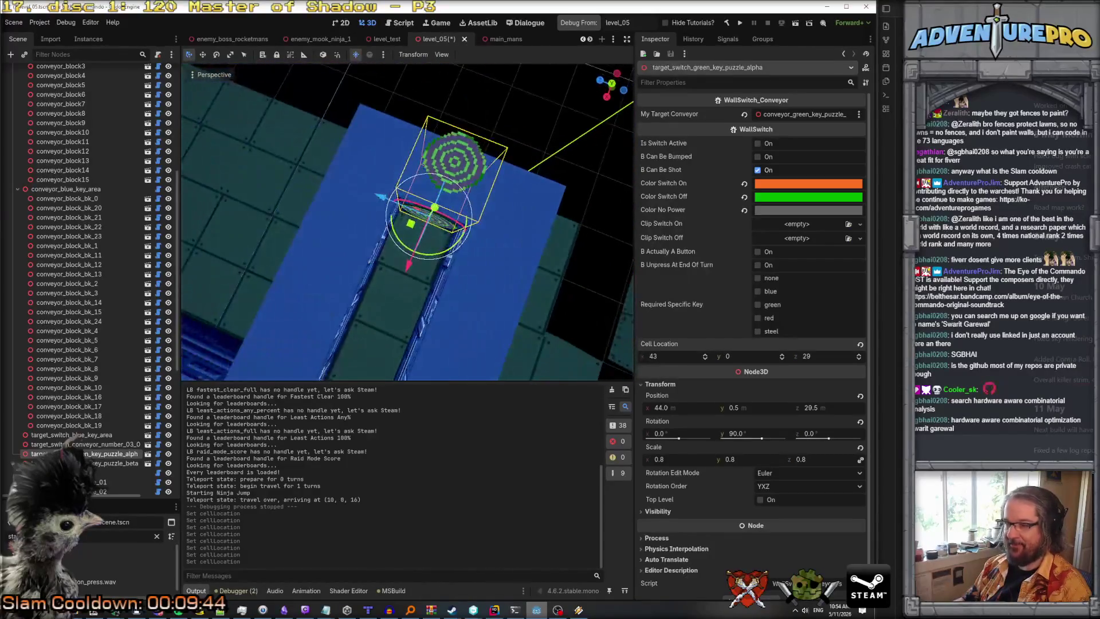
pyautogui.click(86, 444)
pyautogui.press('f')
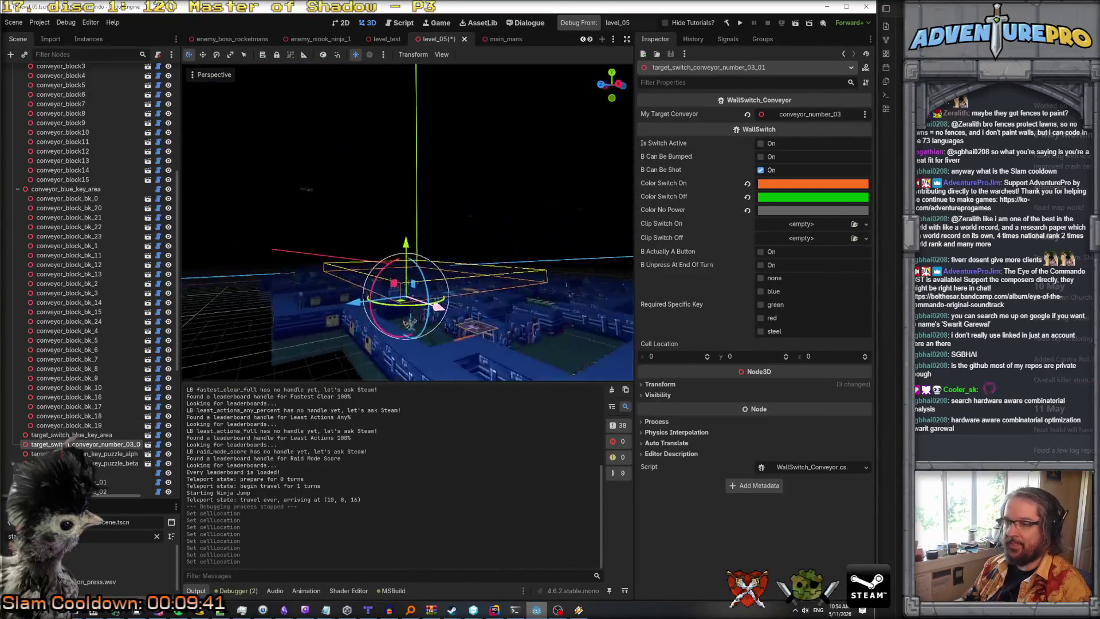
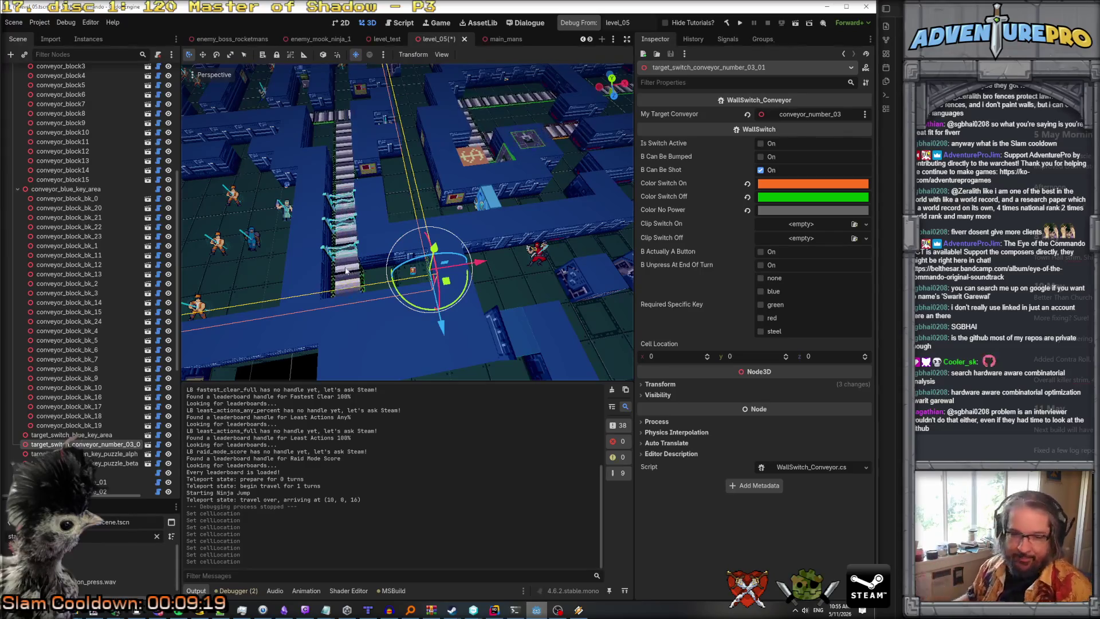
# Select target_switch_conveyor_number_03_01 and enter first Cell Location values.
pyautogui.click(97, 435)
pyautogui.click(98, 445)
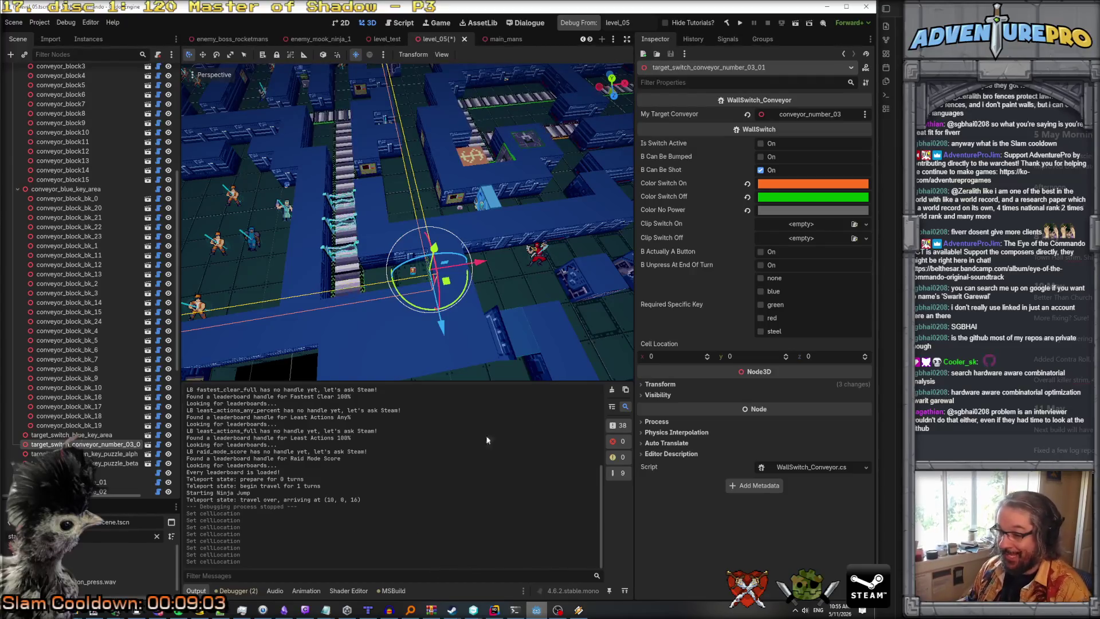
pyautogui.click(682, 384)
pyautogui.click(675, 357)
pyautogui.press('Tab')
pyautogui.write('1')
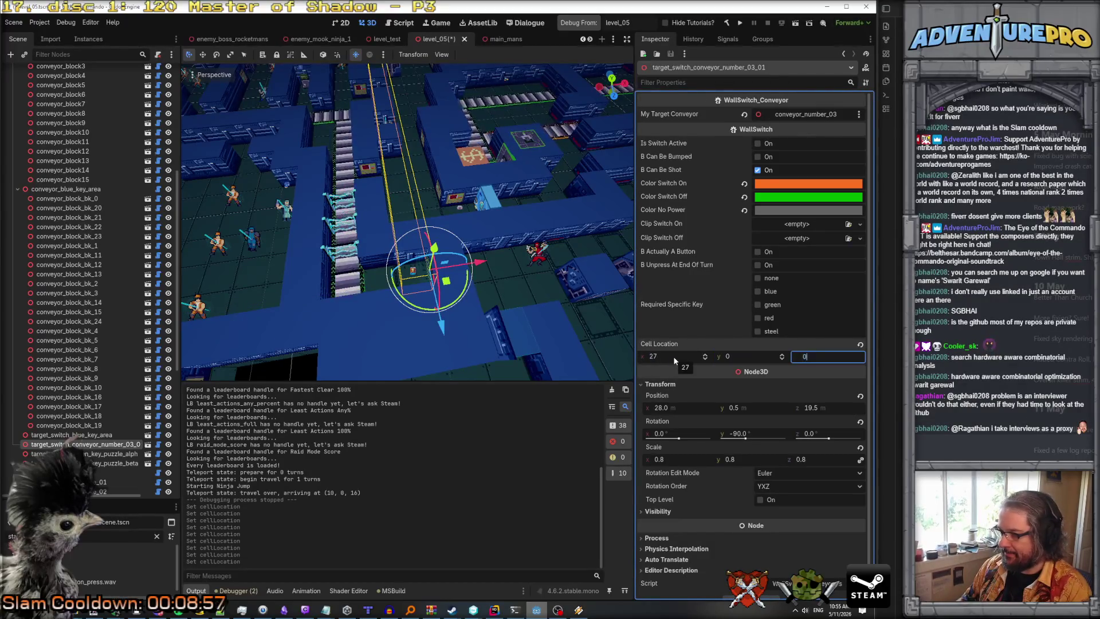
pyautogui.press('Return')
pyautogui.press('f')
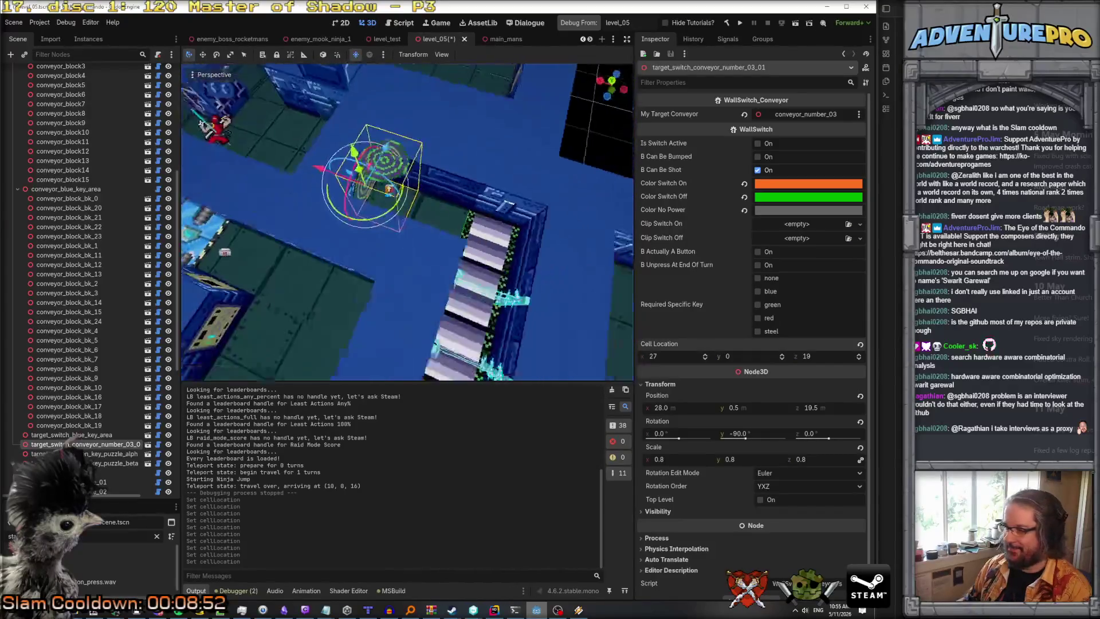
# Correct the switch's Cell Location to x 28, z 19.
pyautogui.click(826, 356)
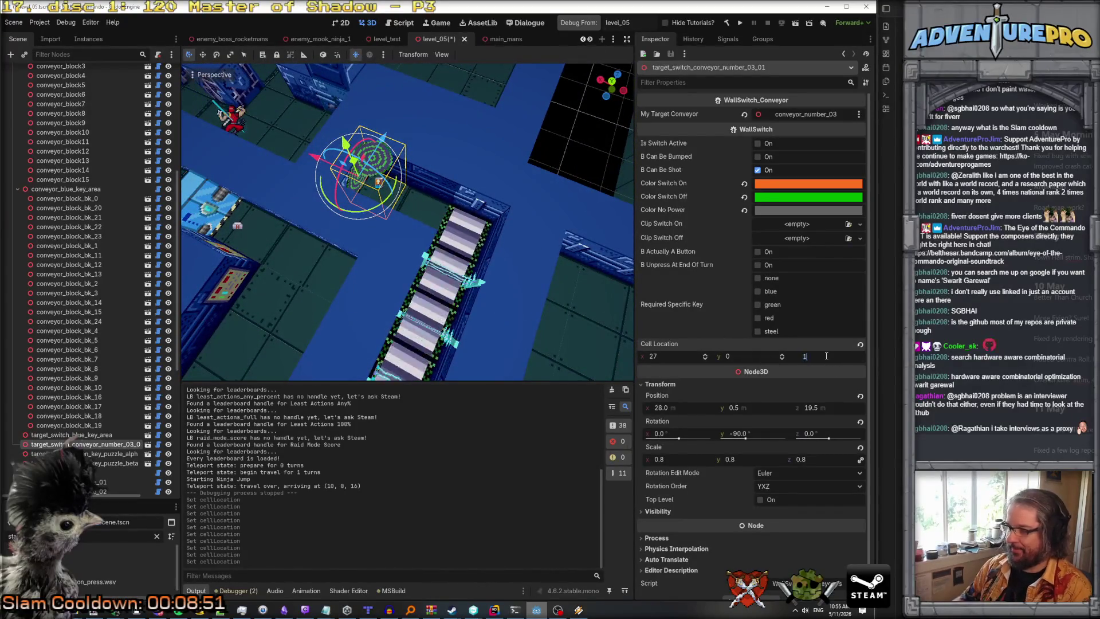
pyautogui.write('18')
pyautogui.press('Return')
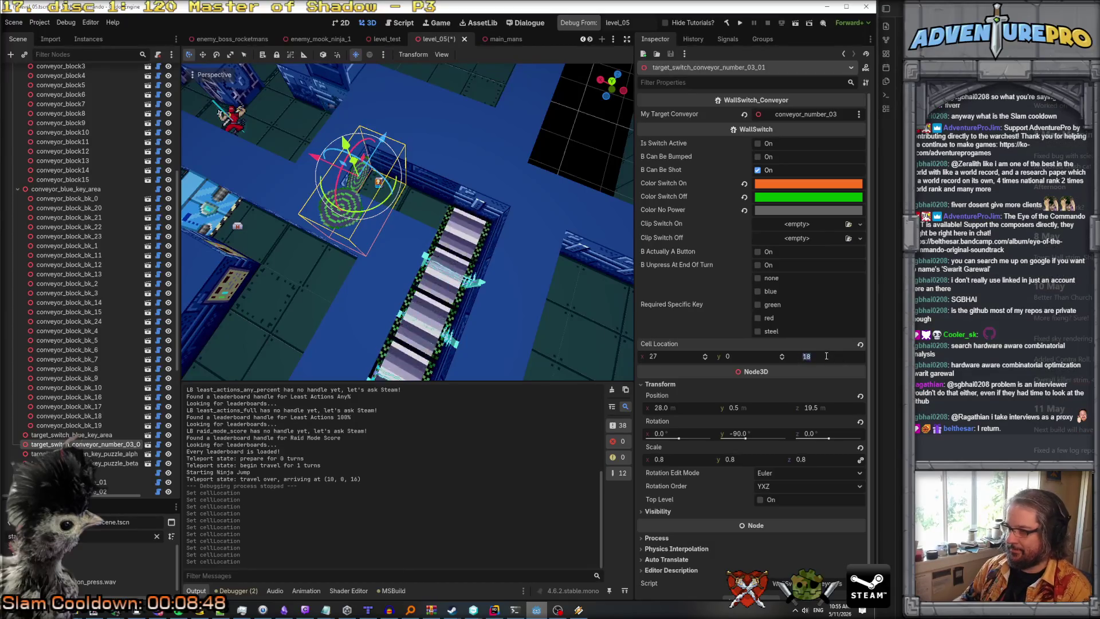
pyautogui.click(826, 356)
pyautogui.write('19')
pyautogui.hotkey('shift', 'Tab')
pyautogui.hotkey('shift', 'Tab')
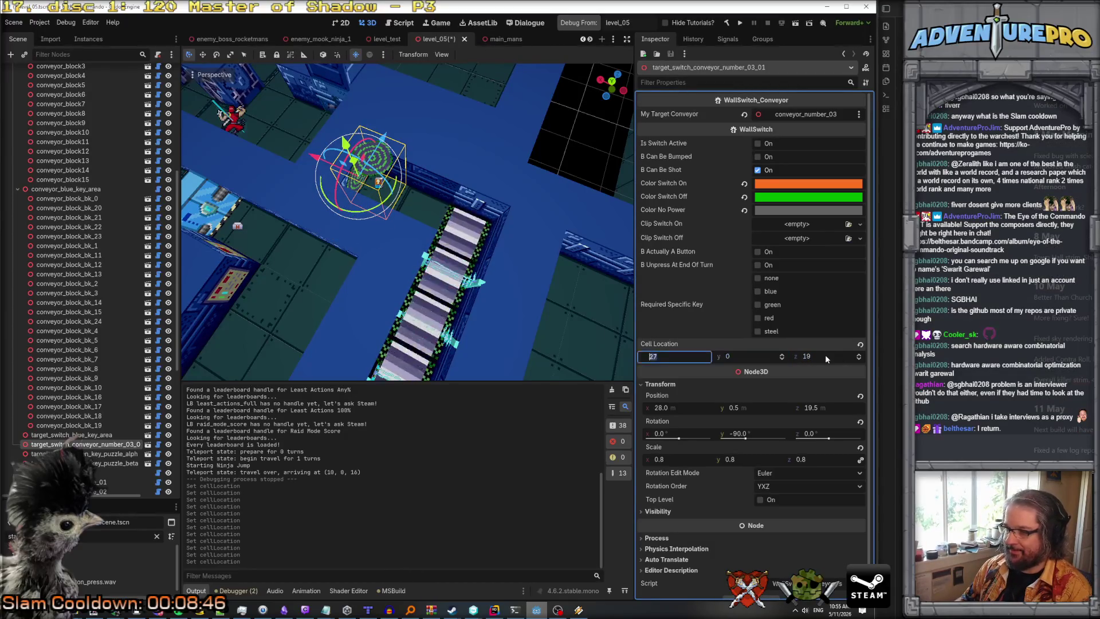
pyautogui.write('26')
pyautogui.press('Return')
pyautogui.click(695, 356)
pyautogui.write('28')
pyautogui.press('Return')
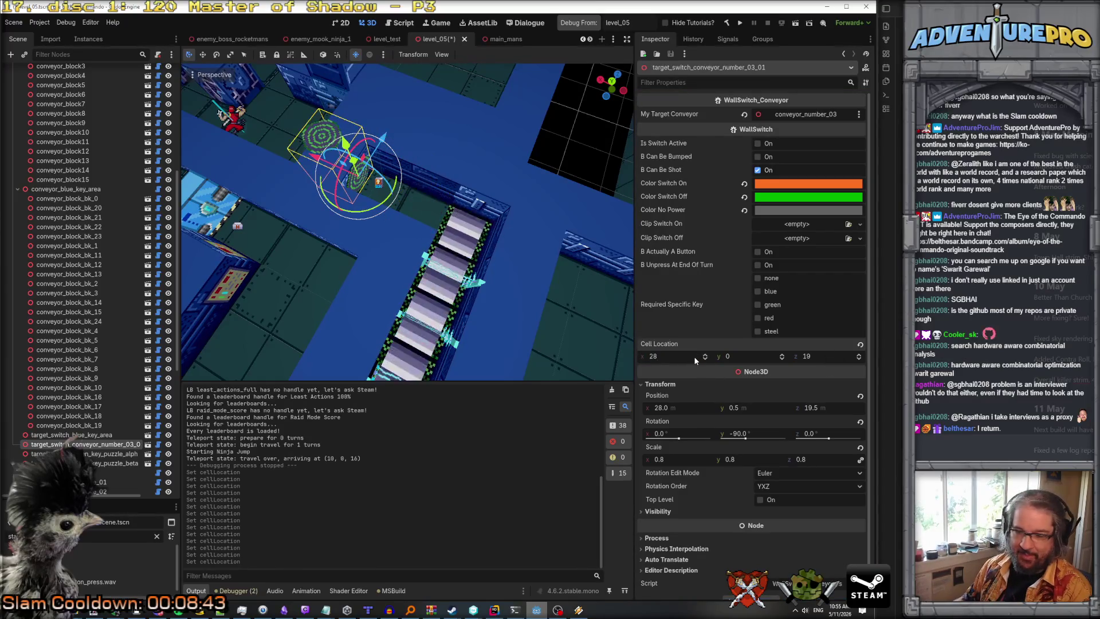
pyautogui.moveTo(378, 233)
pyautogui.mouseDown()
pyautogui.moveTo(418, 206)
pyautogui.moveTo(402, 241)
pyautogui.moveTo(413, 230)
pyautogui.mouseUp()
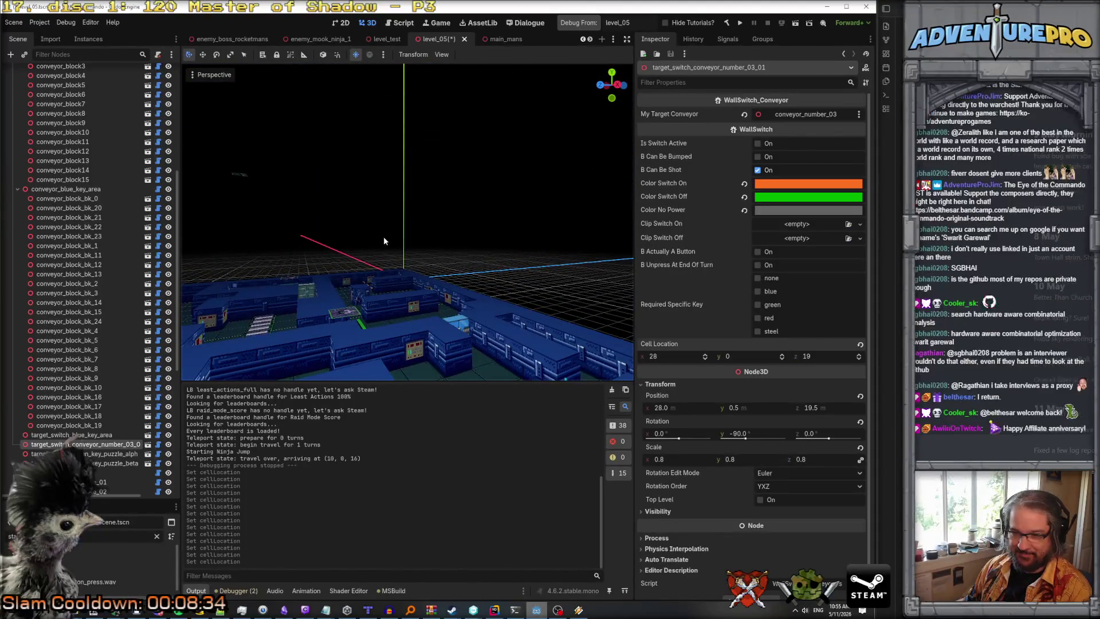
# Save the level_05 scene with Ctrl+S.
pyautogui.scroll(-5, 133, 319)
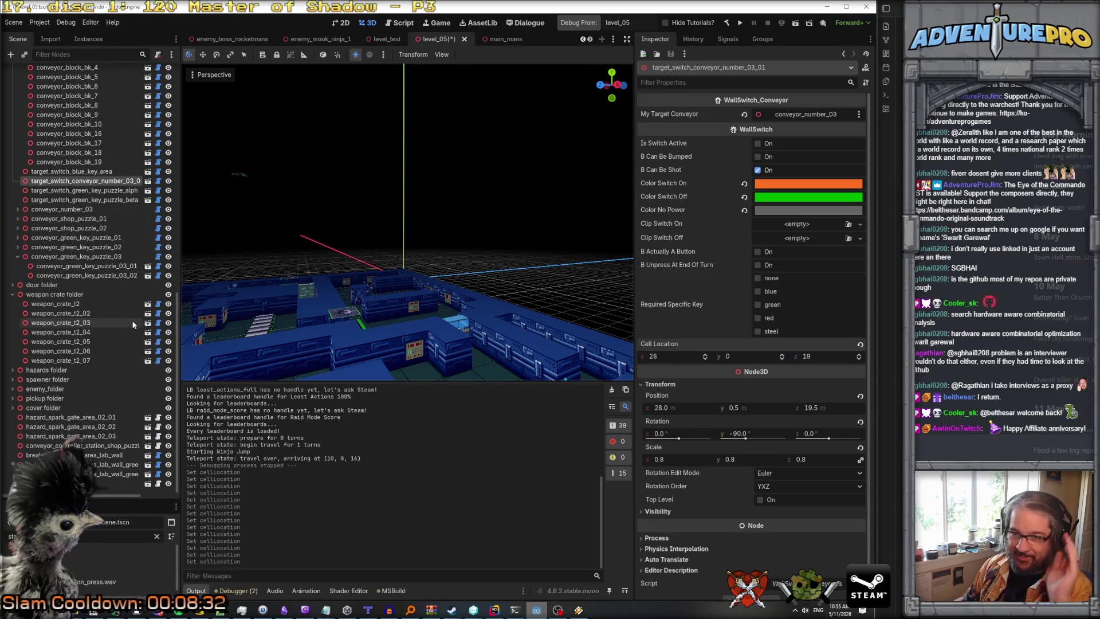
pyautogui.scroll(5, 441, 262)
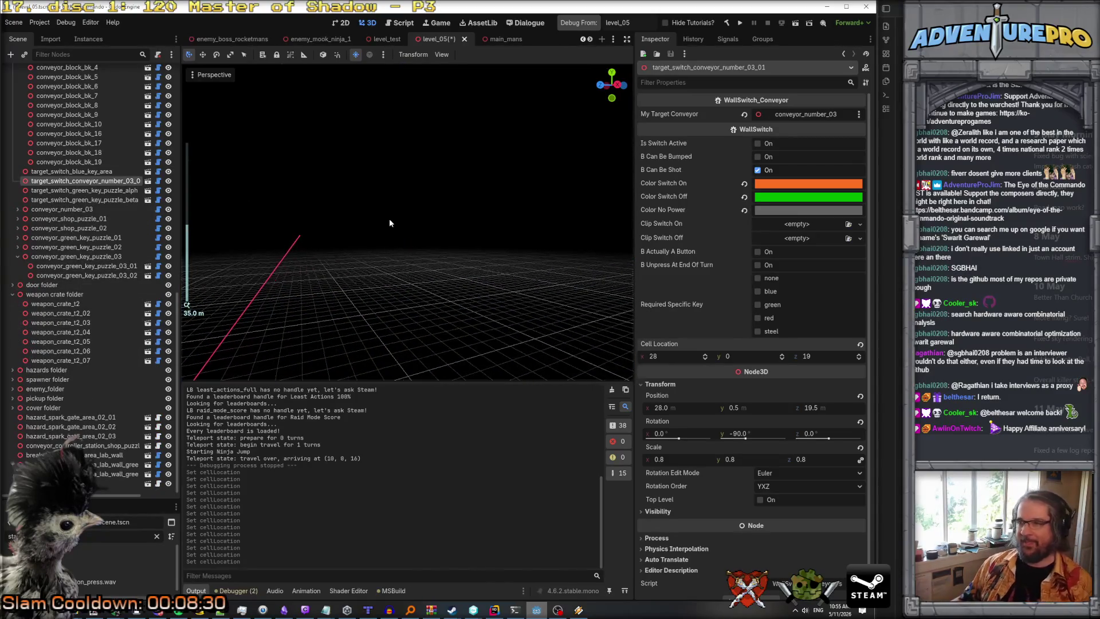
pyautogui.hotkey('ctrl', 's')
pyautogui.press('f')
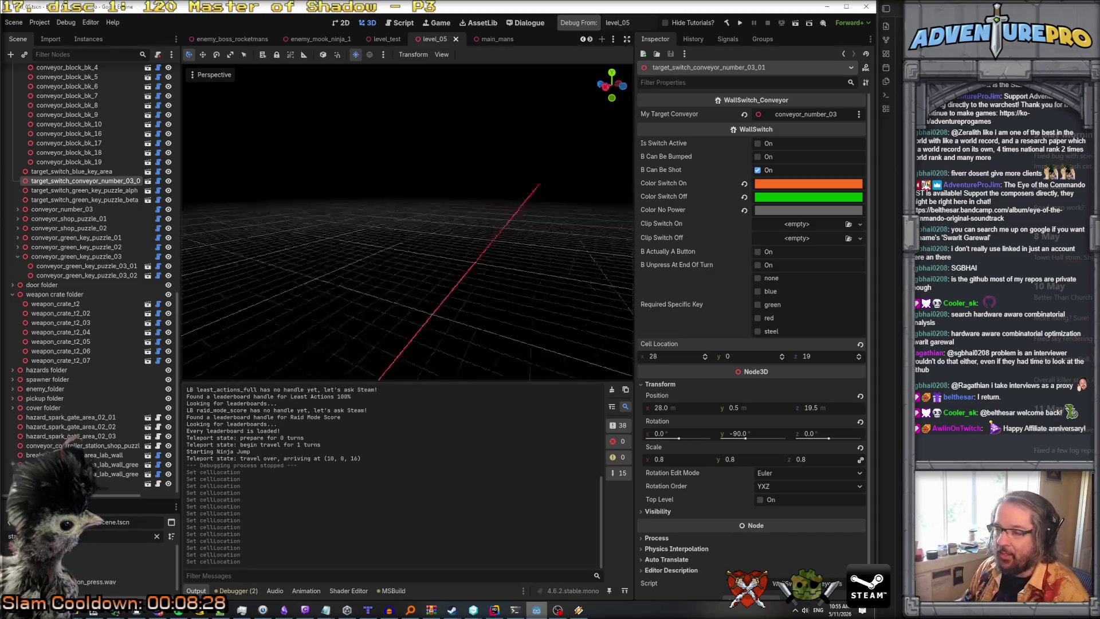
pyautogui.moveTo(408, 211)
pyautogui.mouseDown()
pyautogui.moveTo(361, 217)
pyautogui.moveTo(408, 211)
pyautogui.mouseUp()
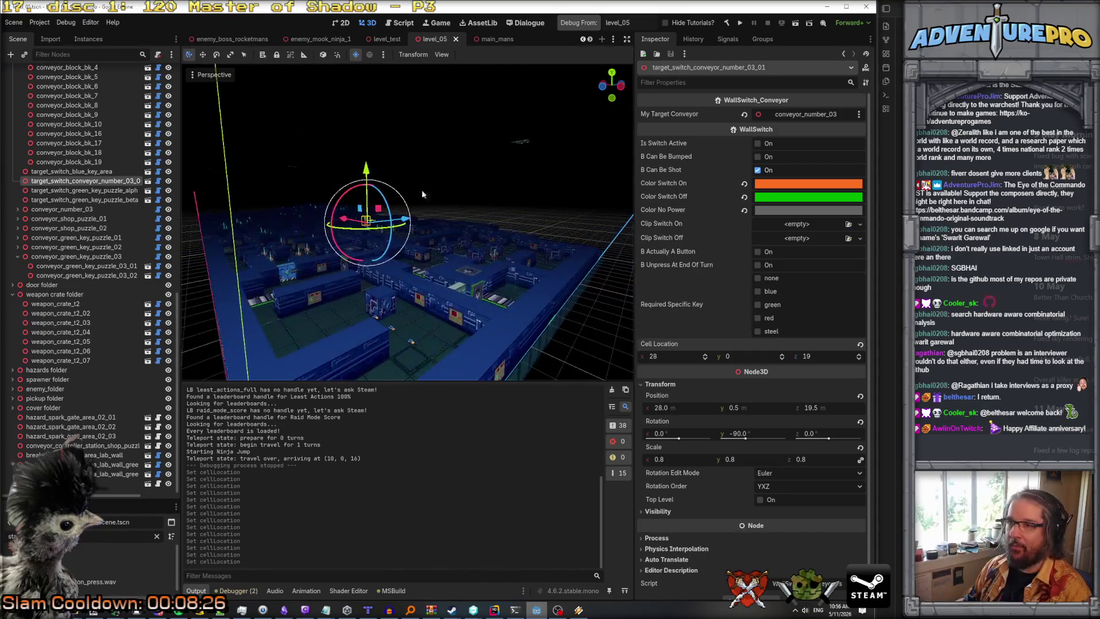
# Switch to the level_test scene and save it.
pyautogui.click(387, 38)
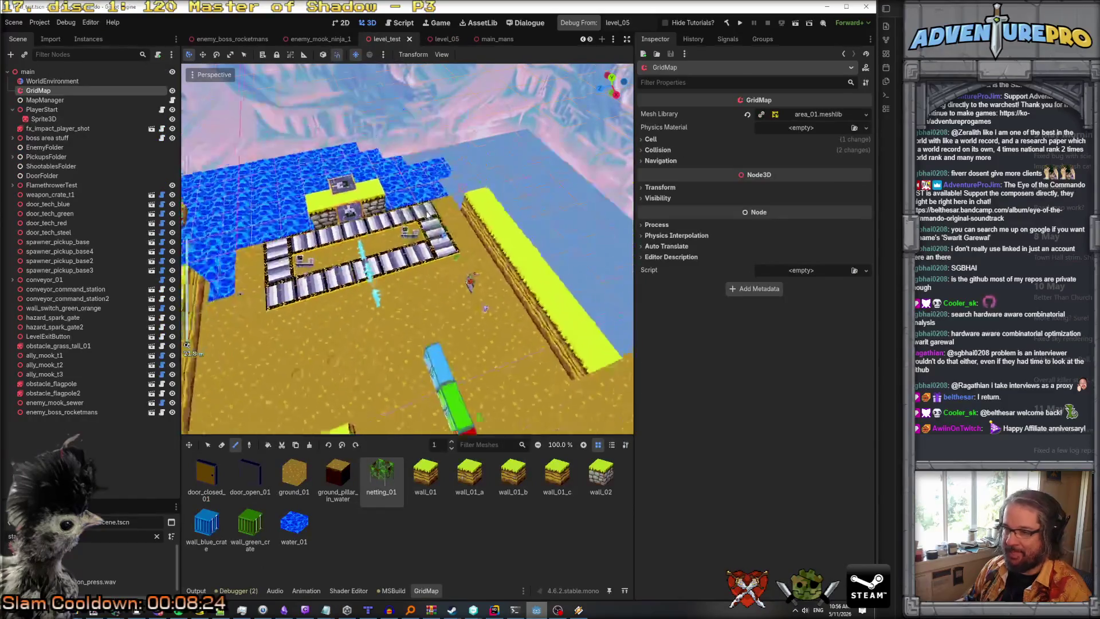
pyautogui.moveTo(427, 217); pyautogui.dragTo(398, 248)
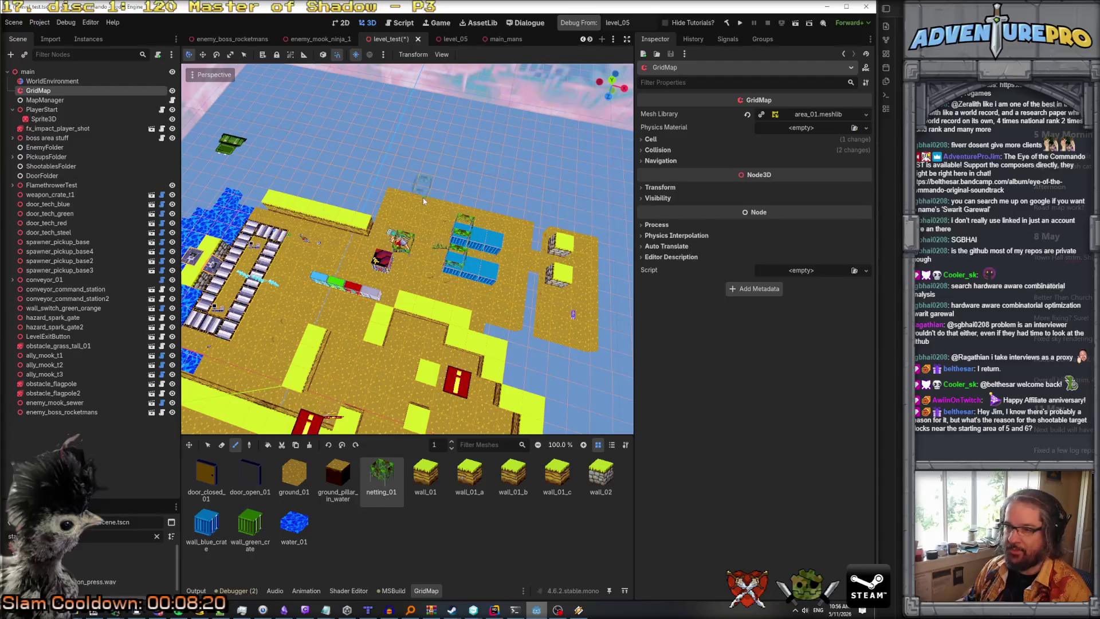
pyautogui.hotkey('ctrl', 's')
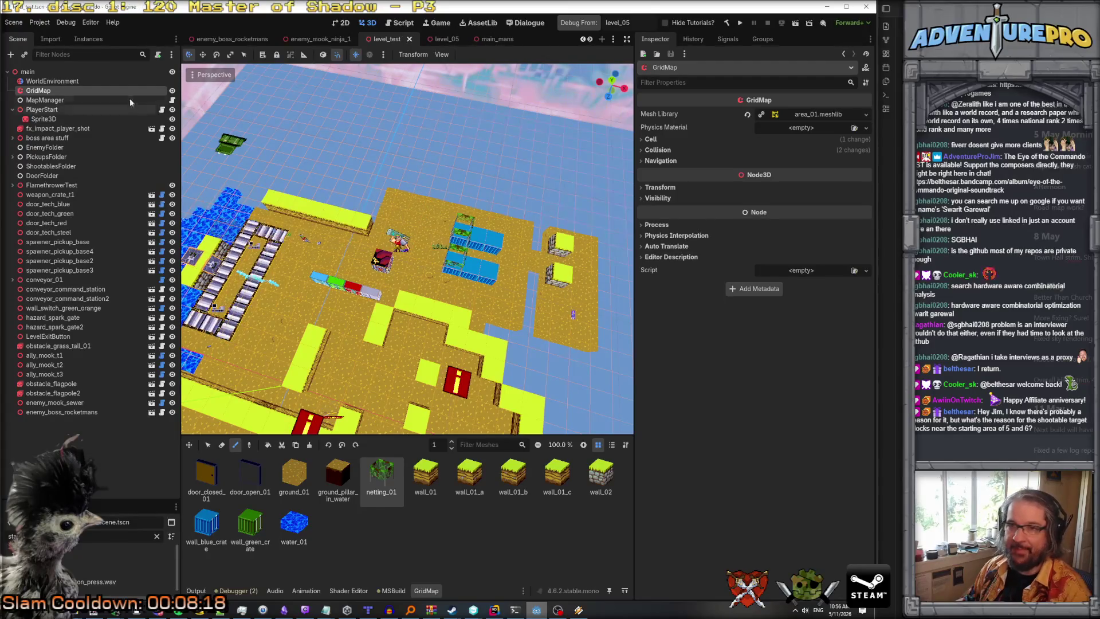
# Move the rocket boss enemy down the level and place a wall_switch_button instance.
pyautogui.click(61, 81)
pyautogui.click(396, 314)
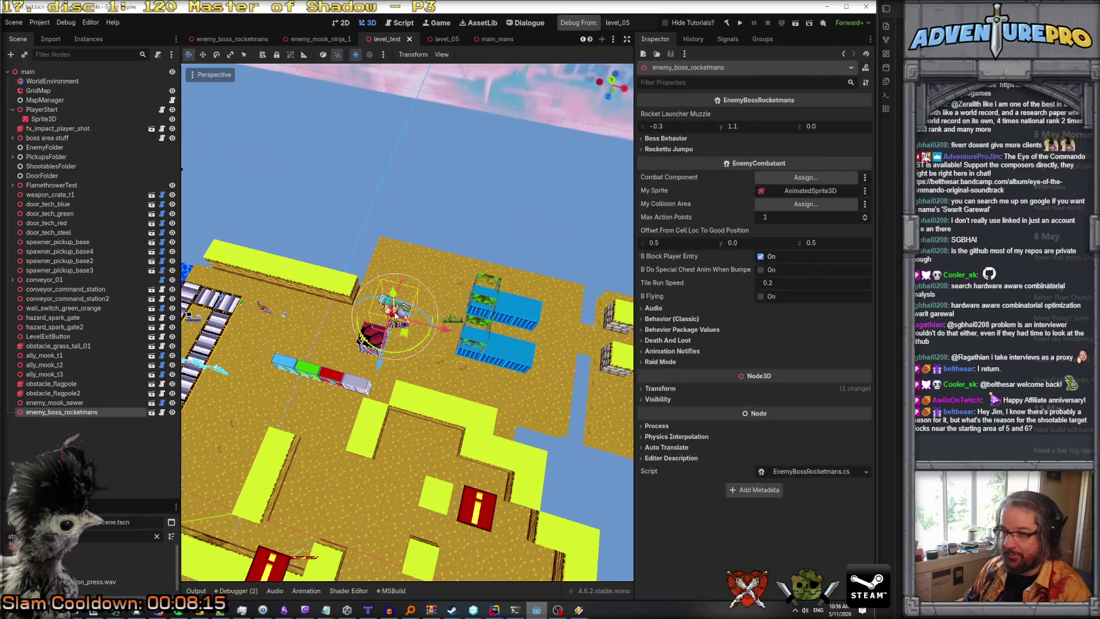
pyautogui.scroll(-3, 395, 315)
pyautogui.moveTo(401, 318)
pyautogui.mouseDown()
pyautogui.moveTo(338, 553)
pyautogui.moveTo(383, 526)
pyautogui.moveTo(367, 451)
pyautogui.mouseUp()
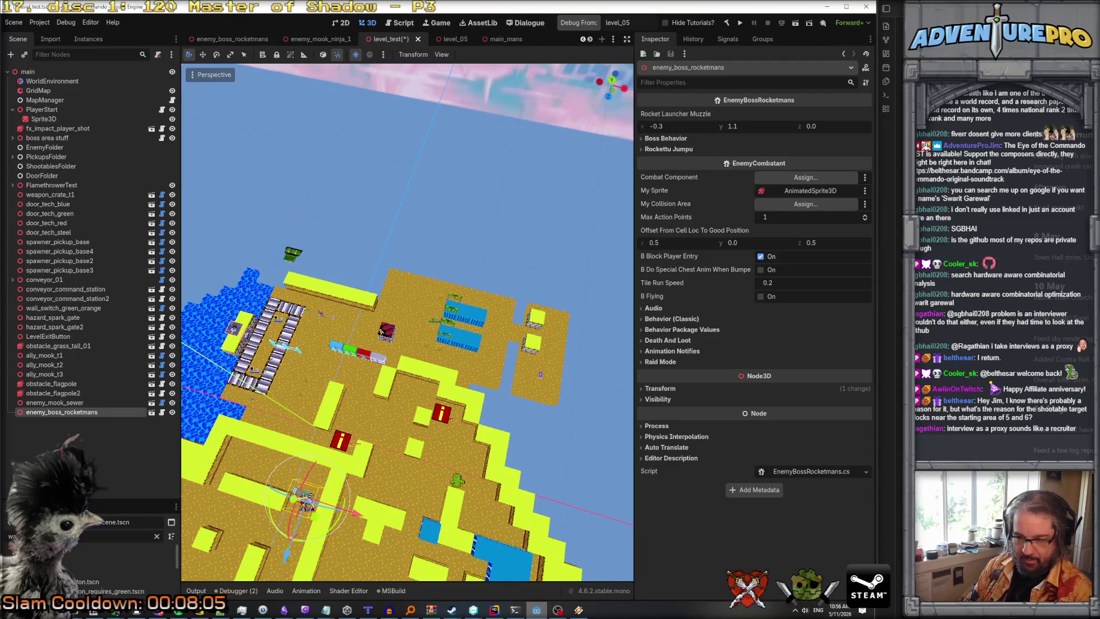
pyautogui.moveTo(101, 582)
pyautogui.mouseDown()
pyautogui.moveTo(103, 553)
pyautogui.moveTo(186, 435)
pyautogui.moveTo(420, 325)
pyautogui.mouseUp()
pyautogui.scroll(5, 428, 354)
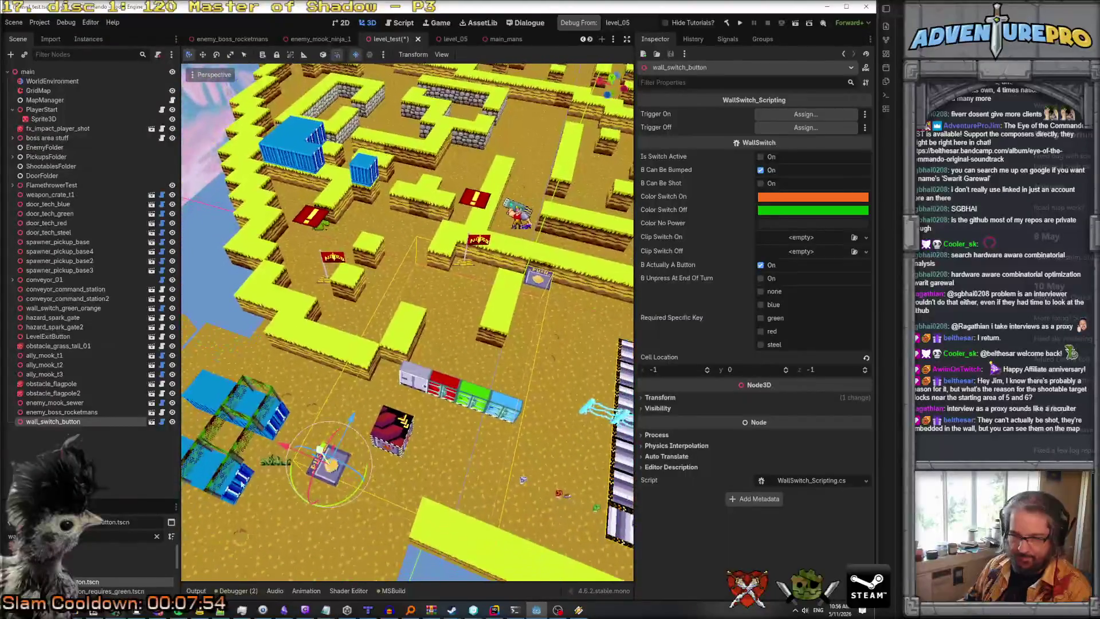
# Enlarge the FileSystem panel, then remove the wall_switch_button node from level_test.
pyautogui.moveTo(84, 502); pyautogui.dragTo(84, 419)
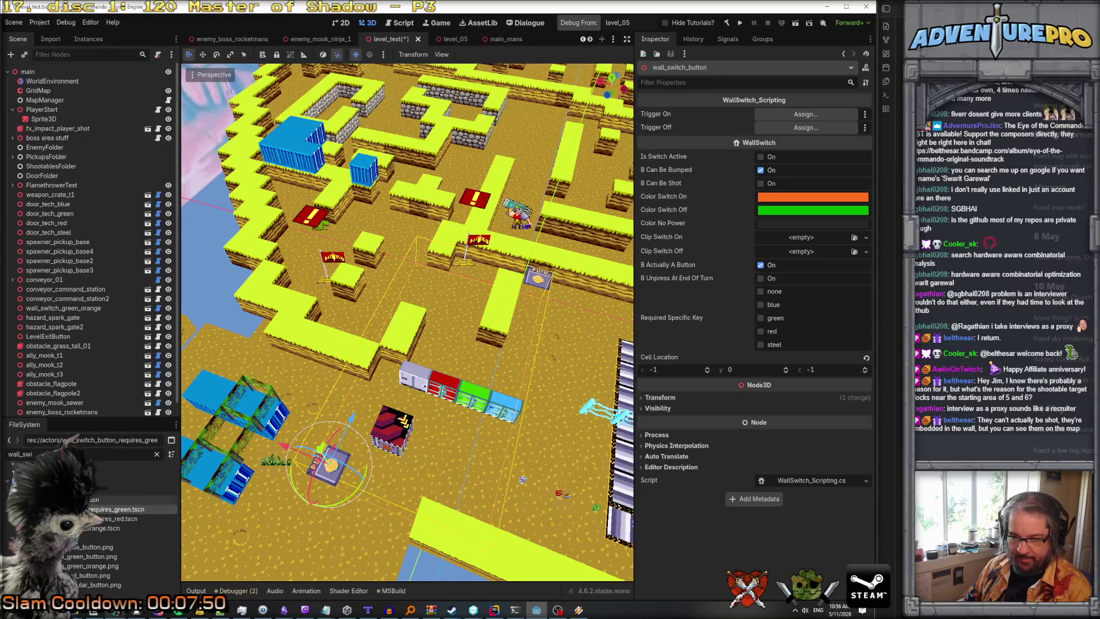
pyautogui.moveTo(115, 499); pyautogui.dragTo(123, 357)
pyautogui.press('Delete')
pyautogui.click(705, 320)
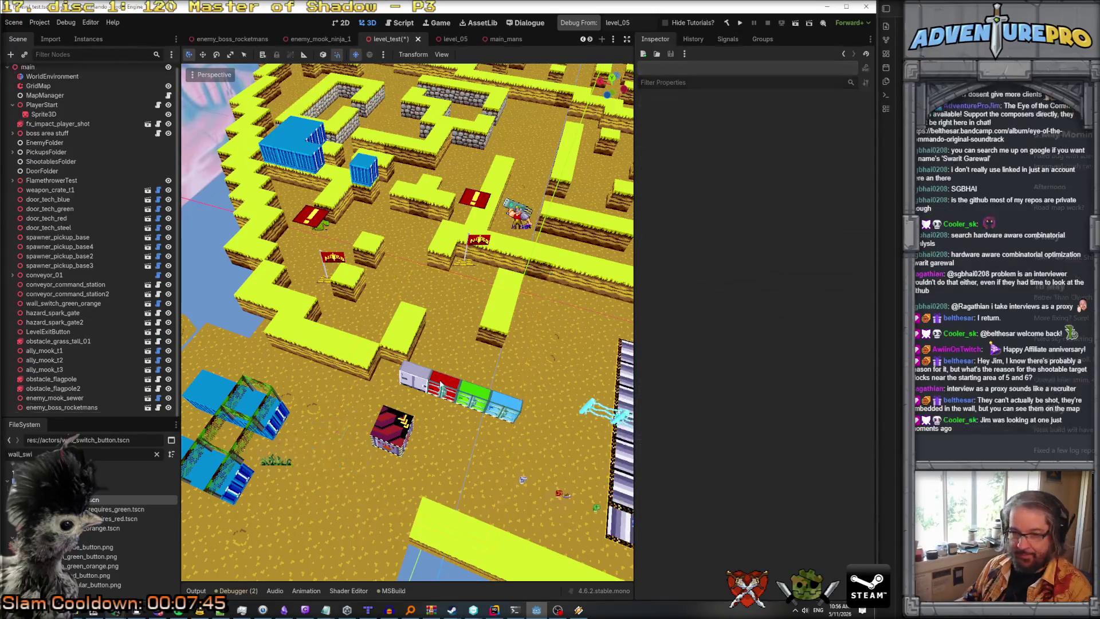
# Add and then delete wall_switch_green_orange2, and filter the file list for 'target'.
pyautogui.click(83, 529)
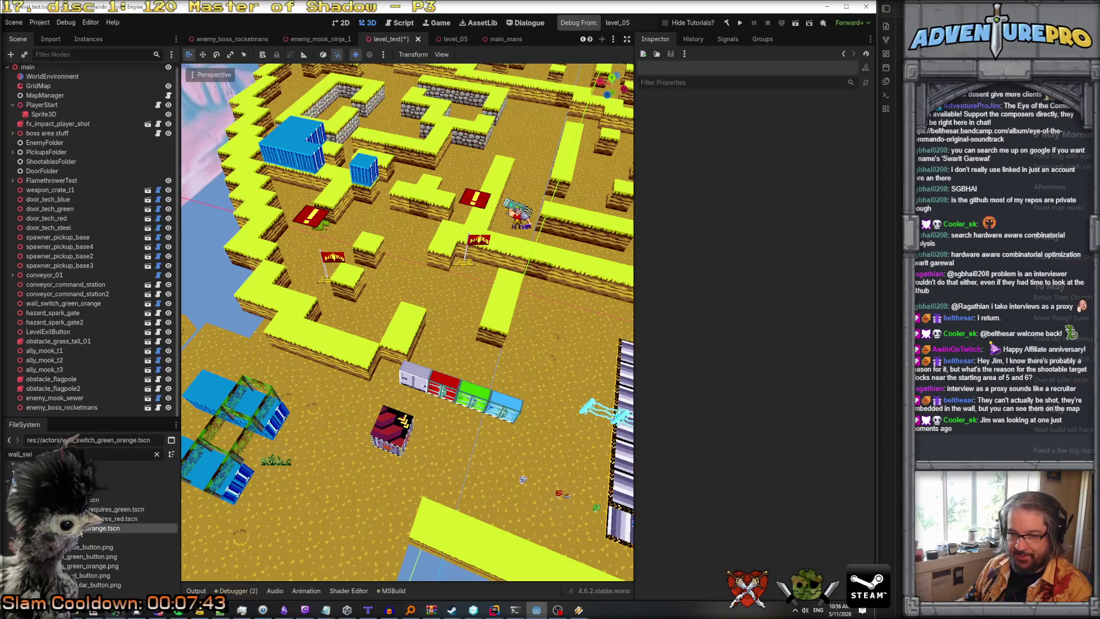
pyautogui.moveTo(90, 528); pyautogui.dragTo(337, 398)
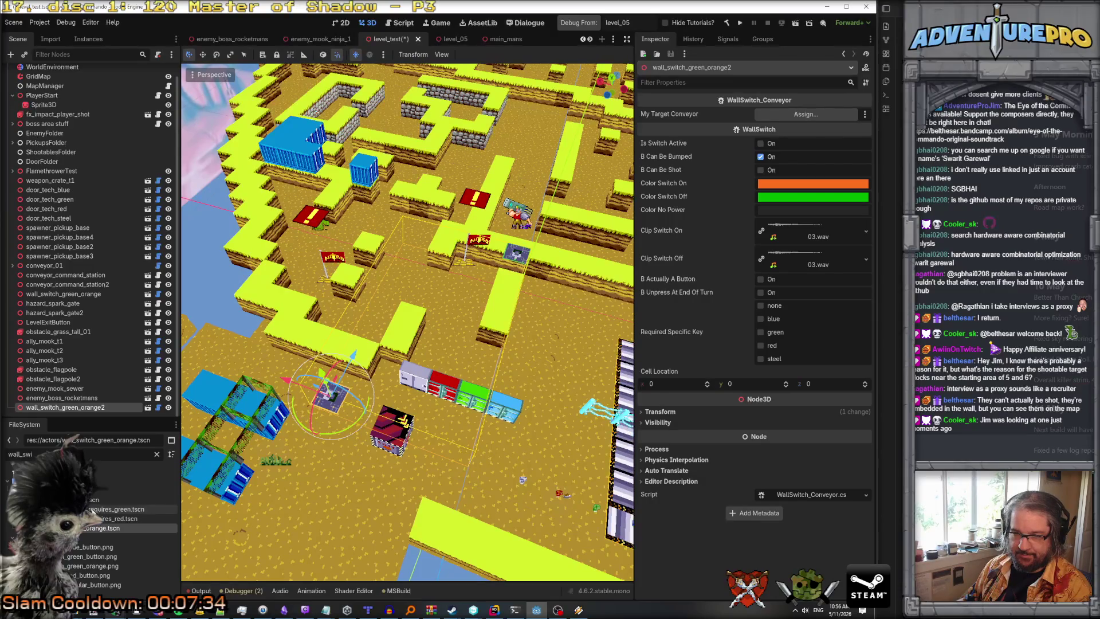
pyautogui.click(73, 407)
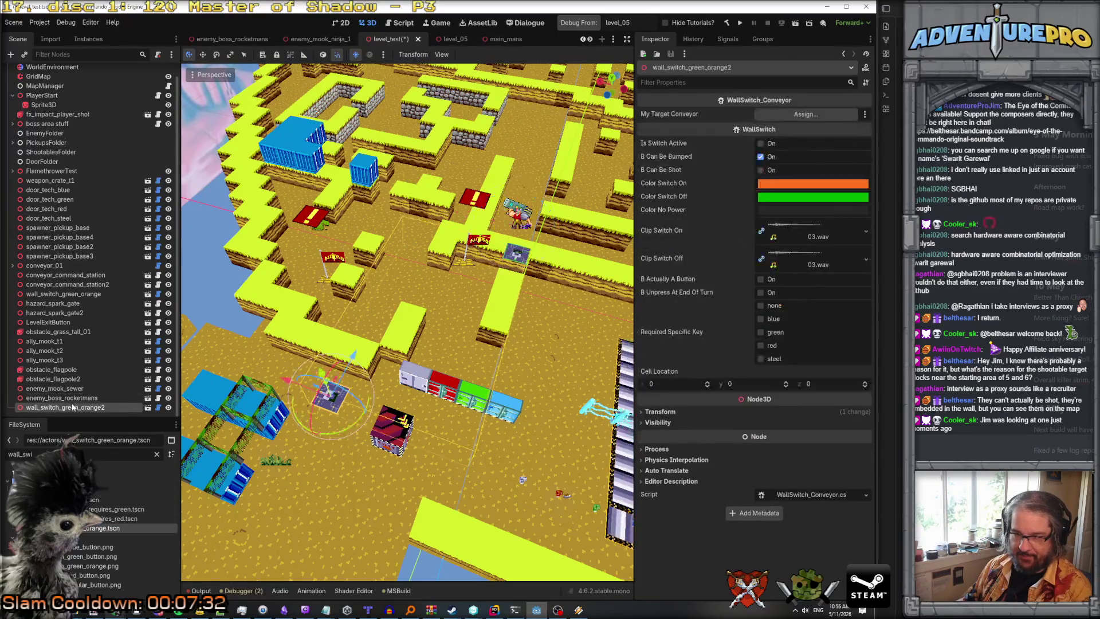
pyautogui.press('Delete')
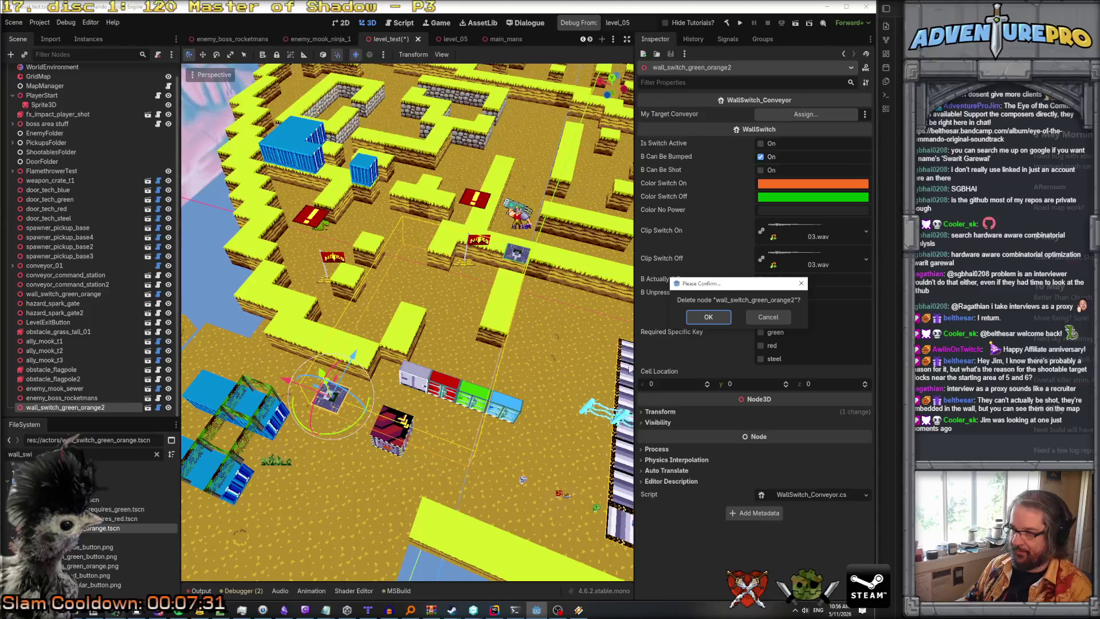
pyautogui.click(707, 318)
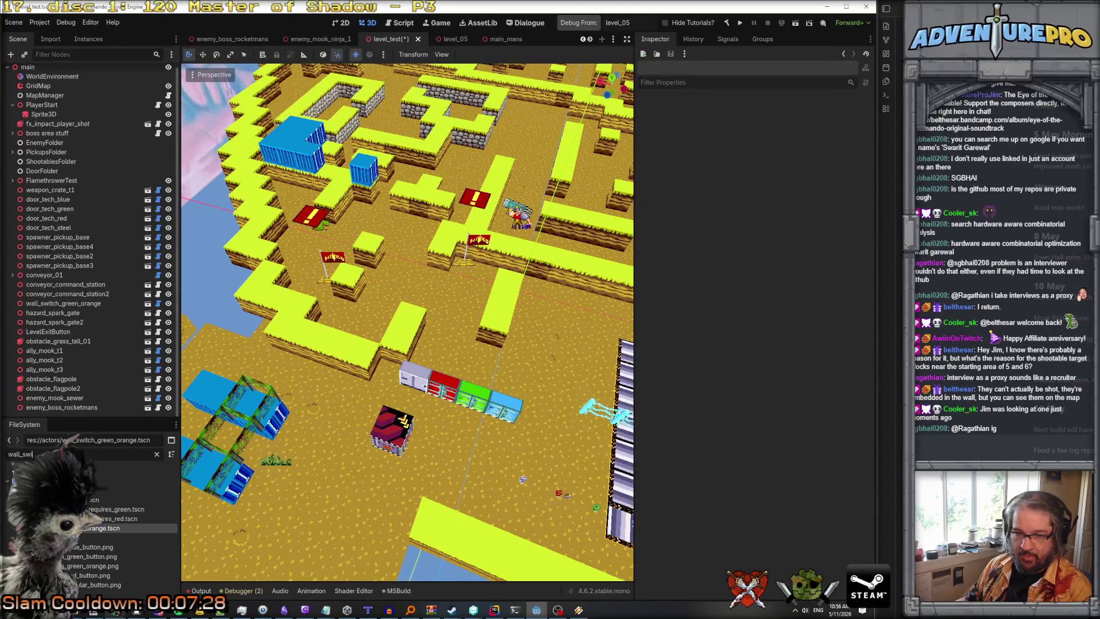
pyautogui.hotkey('ctrl', 'a')
pyautogui.write('target')
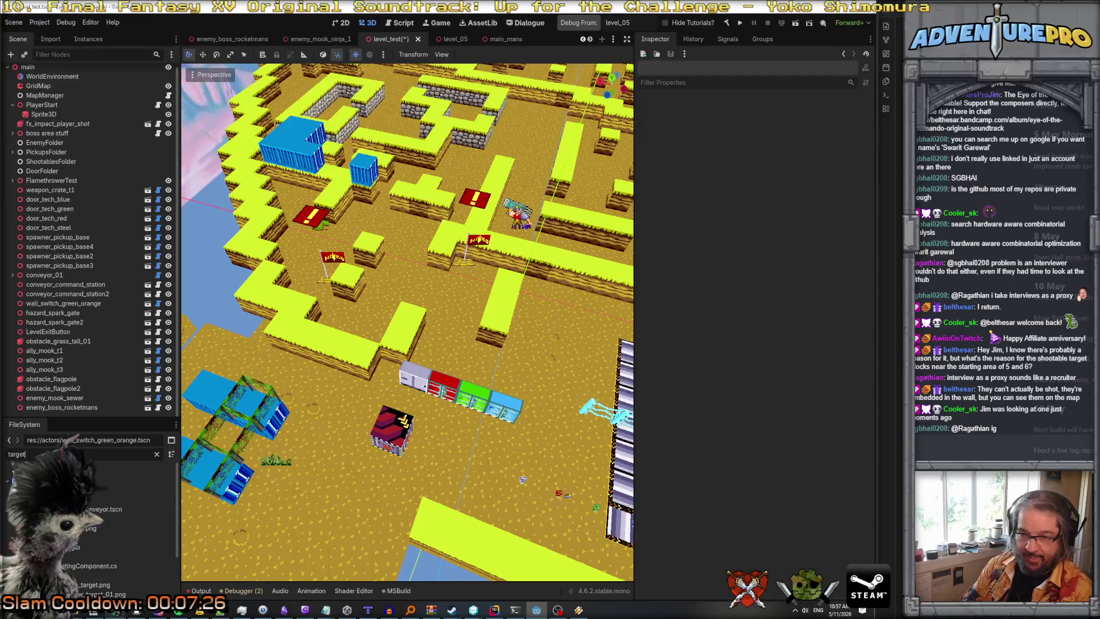
# Place a target_switch_no_conveyor instance in level_test and lower it one unit into the ground.
pyautogui.click(106, 509)
pyautogui.moveTo(106, 509); pyautogui.dragTo(350, 380)
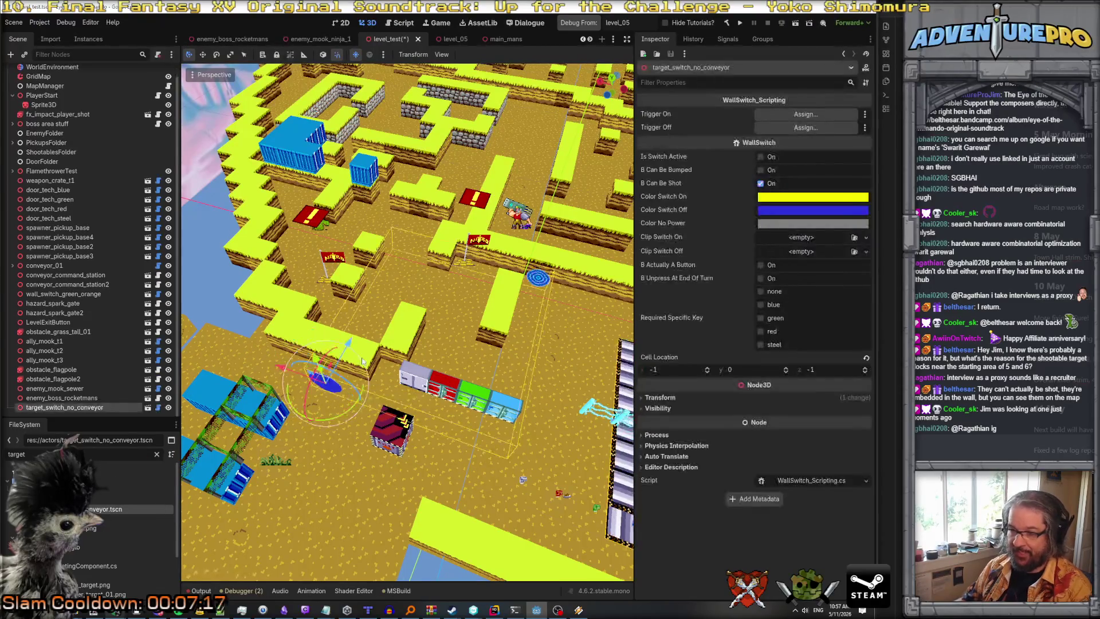
pyautogui.press('f')
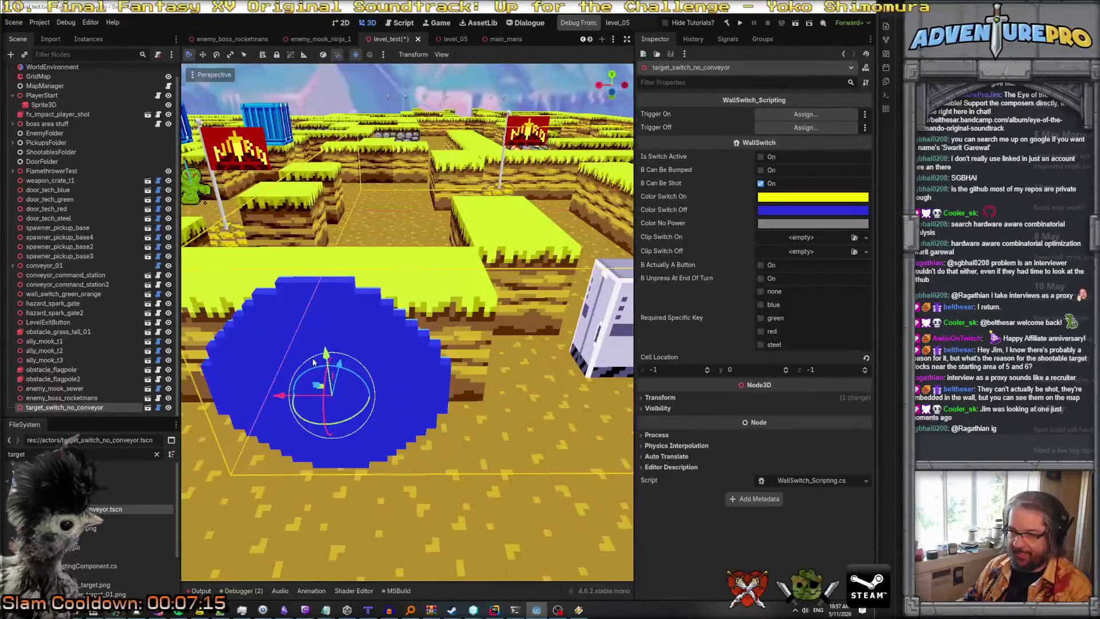
pyautogui.moveTo(335, 409)
pyautogui.mouseDown()
pyautogui.moveTo(340, 456)
pyautogui.moveTo(377, 401)
pyautogui.mouseUp()
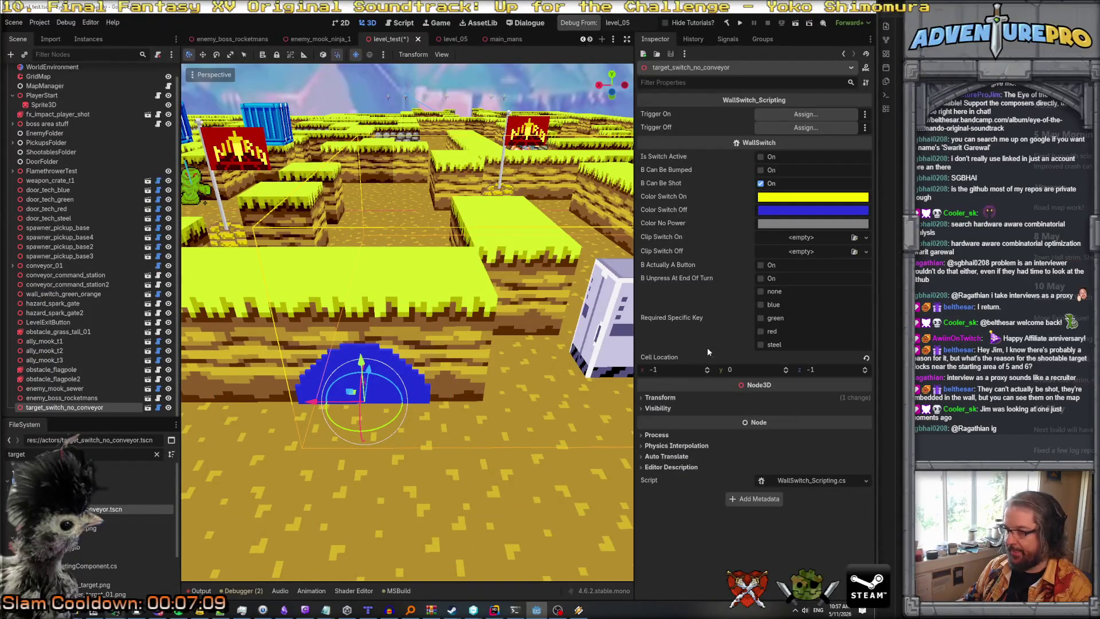
pyautogui.click(661, 397)
# Set the target switch's Position y to 0.5 and Rotation to 0, 180, 0.
pyautogui.click(762, 422)
pyautogui.write('0.5')
pyautogui.press('Return')
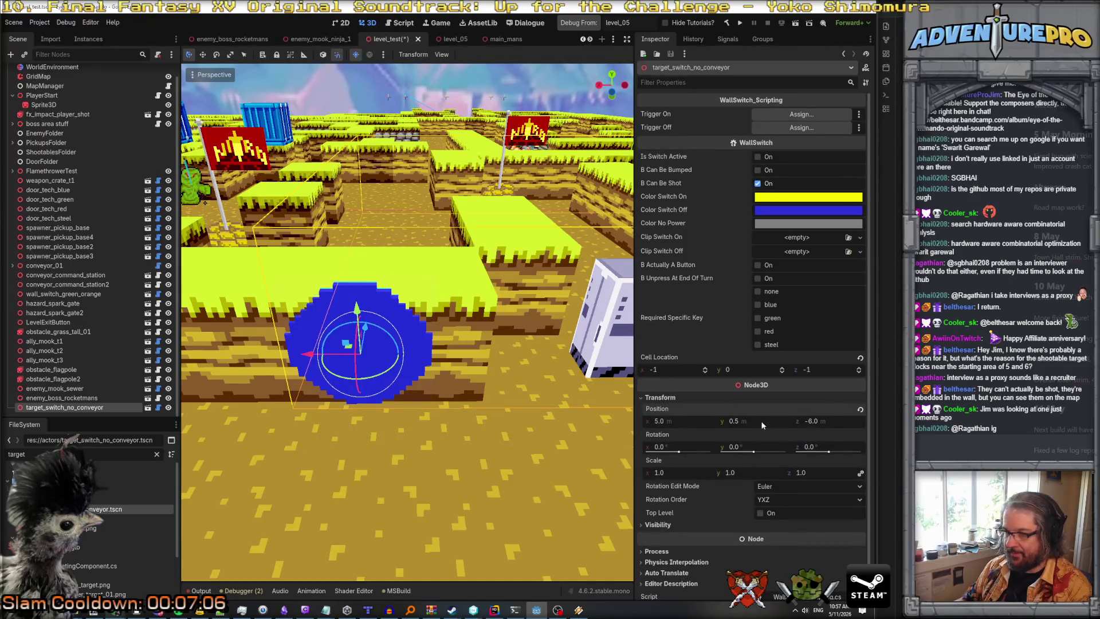
pyautogui.click(828, 450)
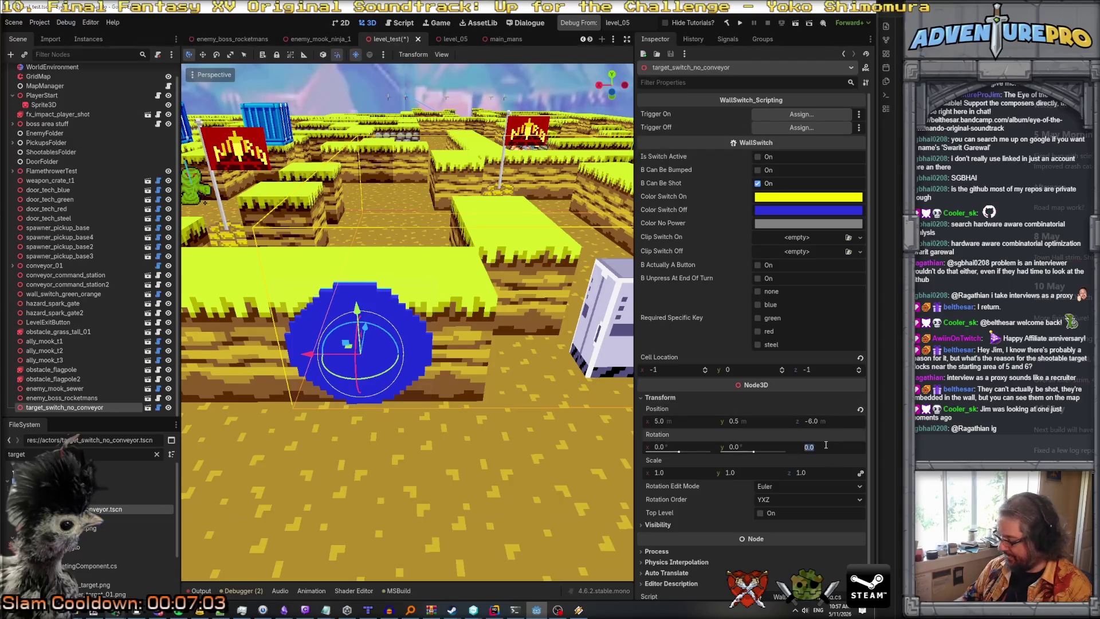
pyautogui.write('180')
pyautogui.press('Return')
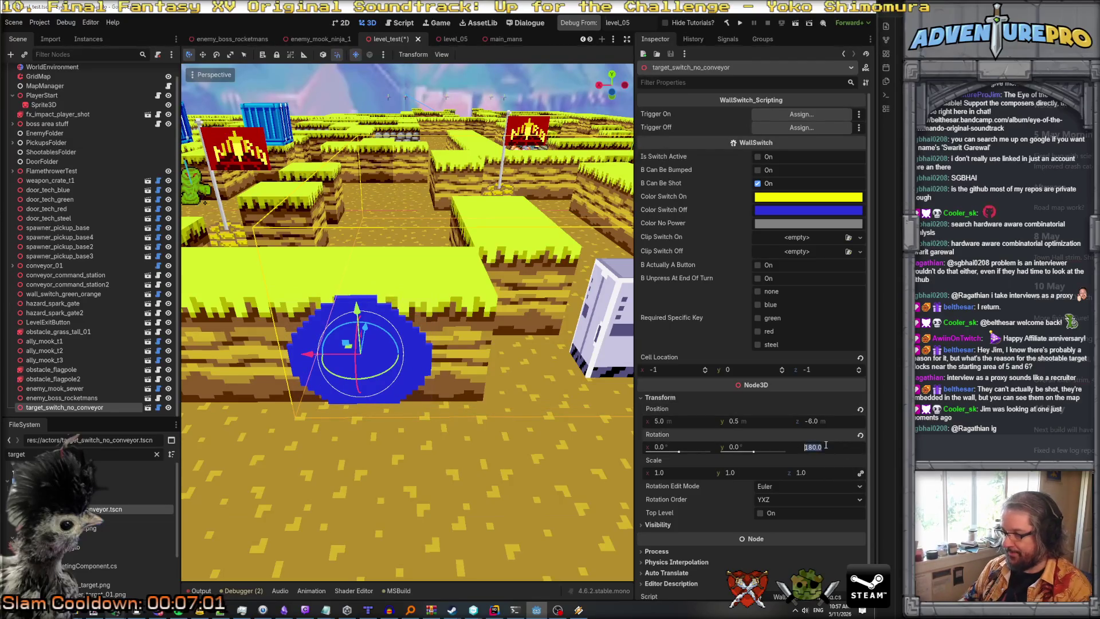
pyautogui.write('0')
pyautogui.press('Return')
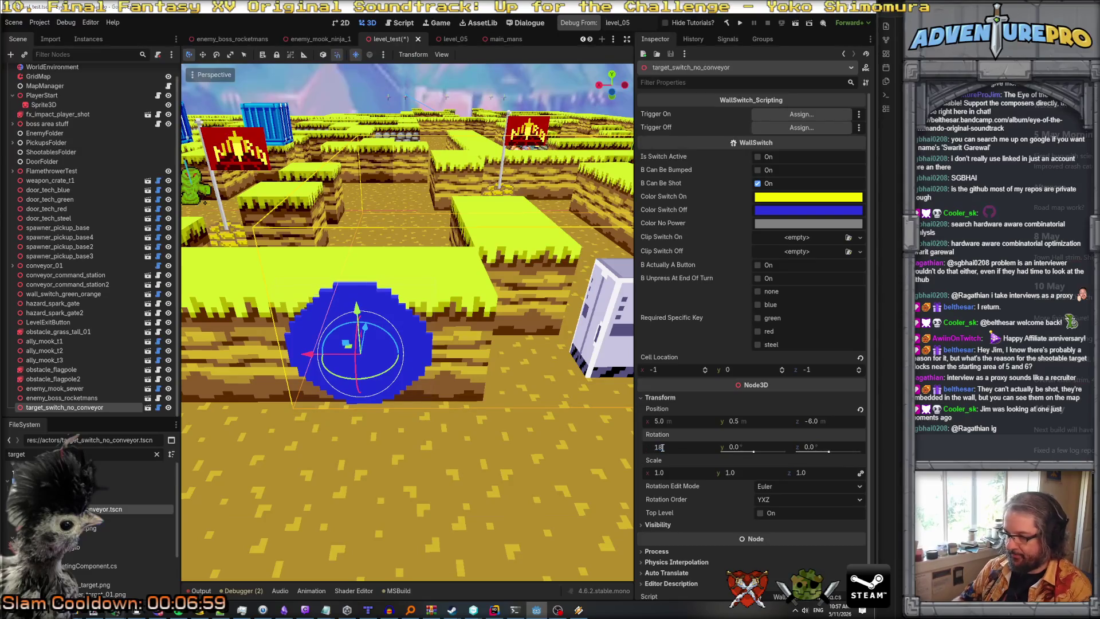
pyautogui.write('0')
pyautogui.press('Return')
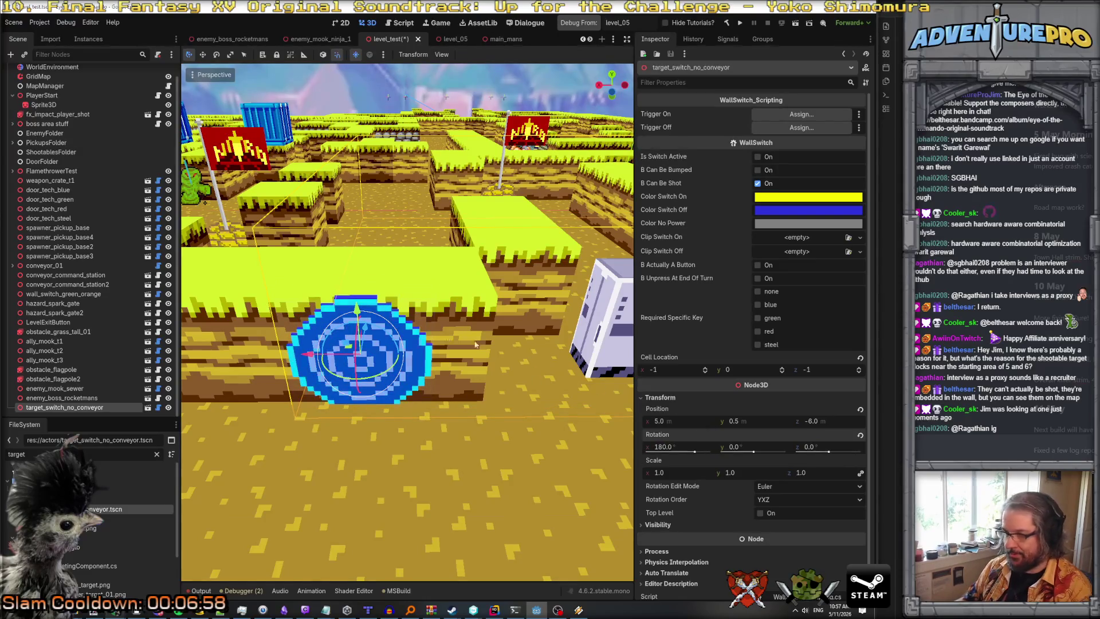
pyautogui.moveTo(694, 452); pyautogui.dragTo(670, 453)
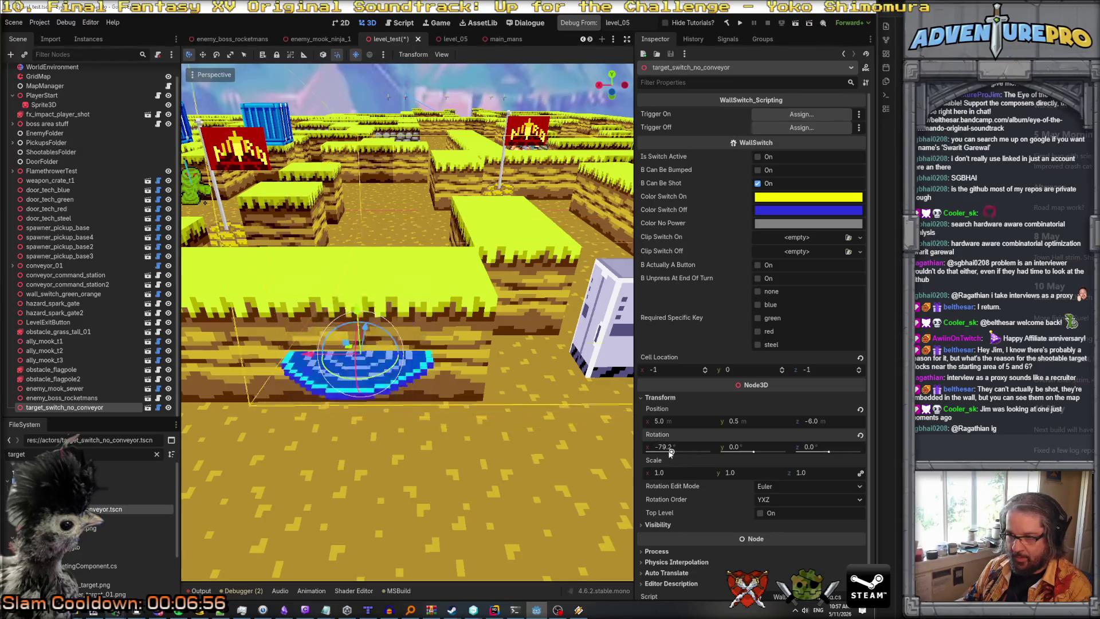
pyautogui.hotkey('ctrl', 'z')
pyautogui.click(693, 447)
pyautogui.write('0')
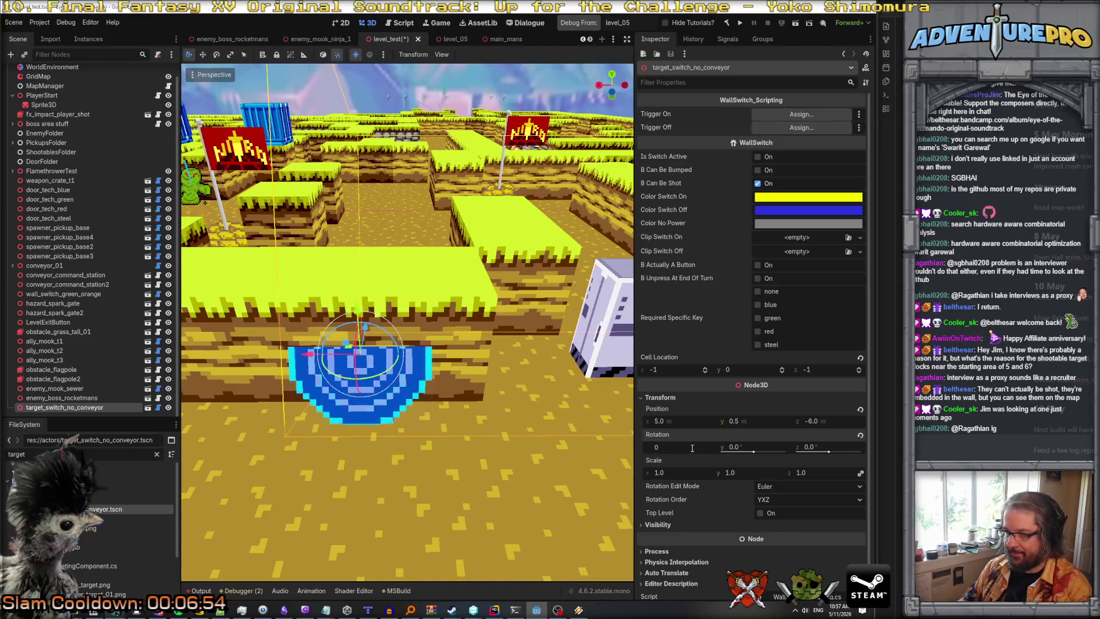
pyautogui.press('Tab')
pyautogui.write('180')
pyautogui.press('Return')
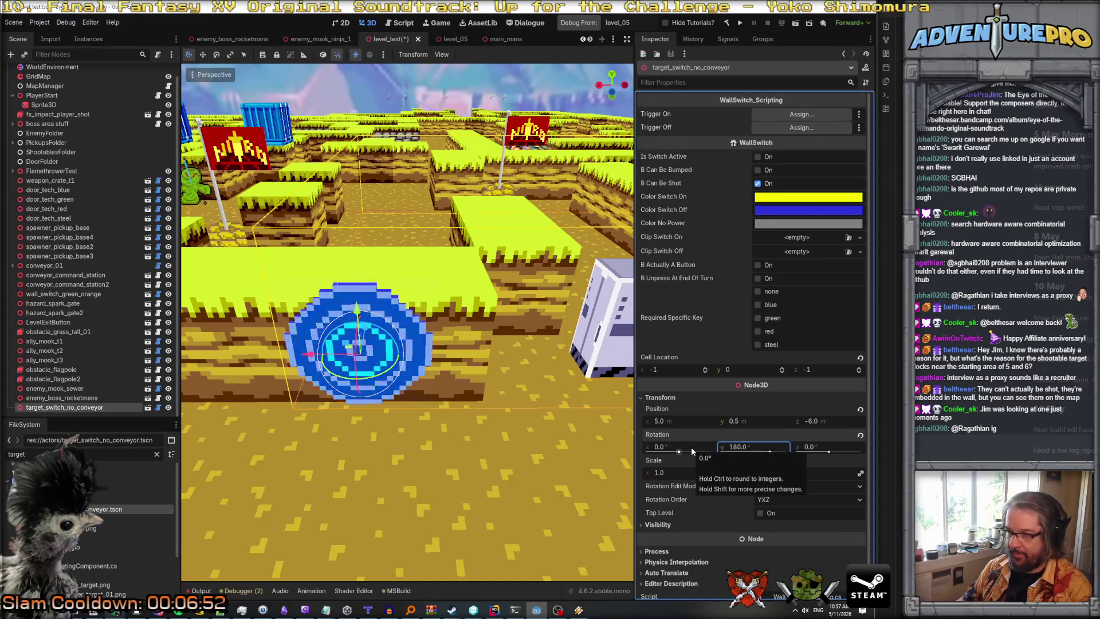
# Set the switch's Cell Location to 5, 0, -6 and Position x to 5.5.
pyautogui.hotkey('shift', 'f')
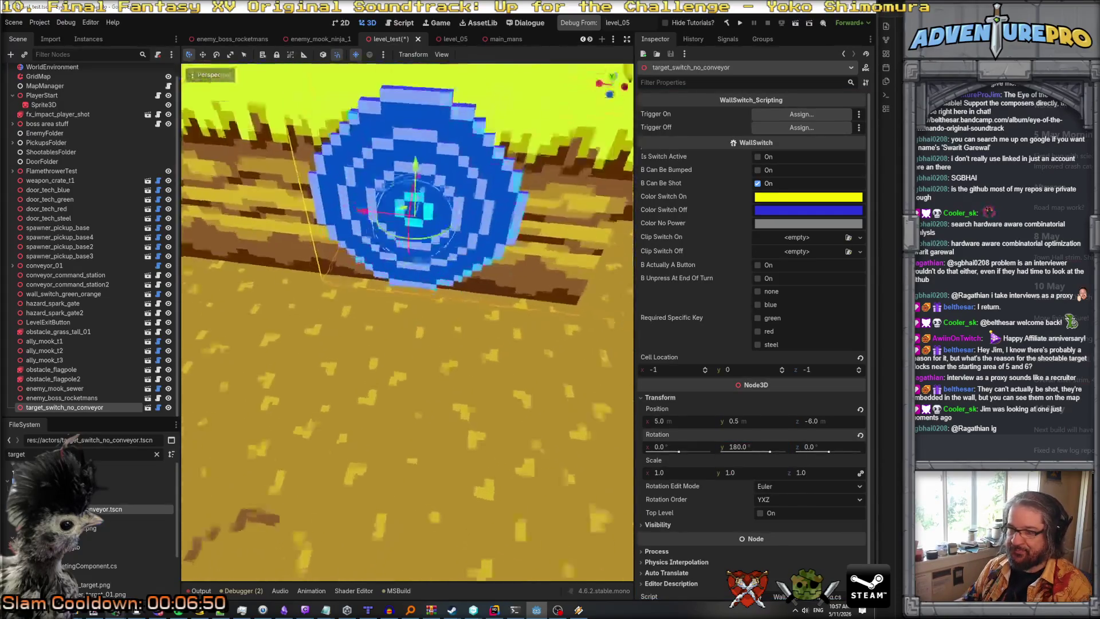
pyautogui.click(687, 375)
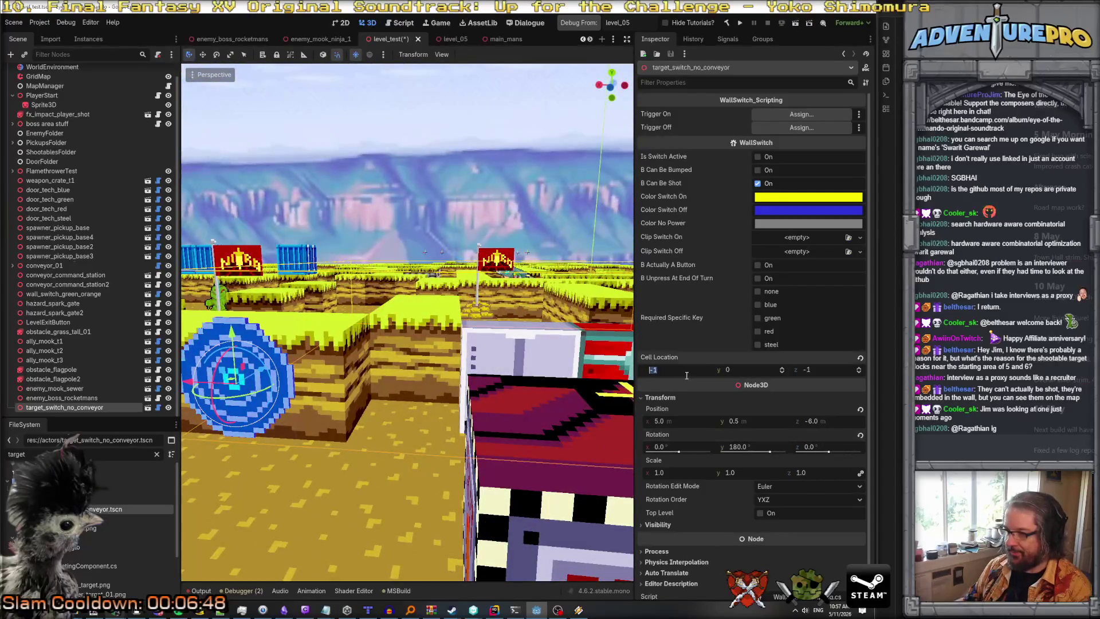
pyautogui.write('5')
pyautogui.press('Tab')
pyautogui.press('Tab')
pyautogui.write('-6')
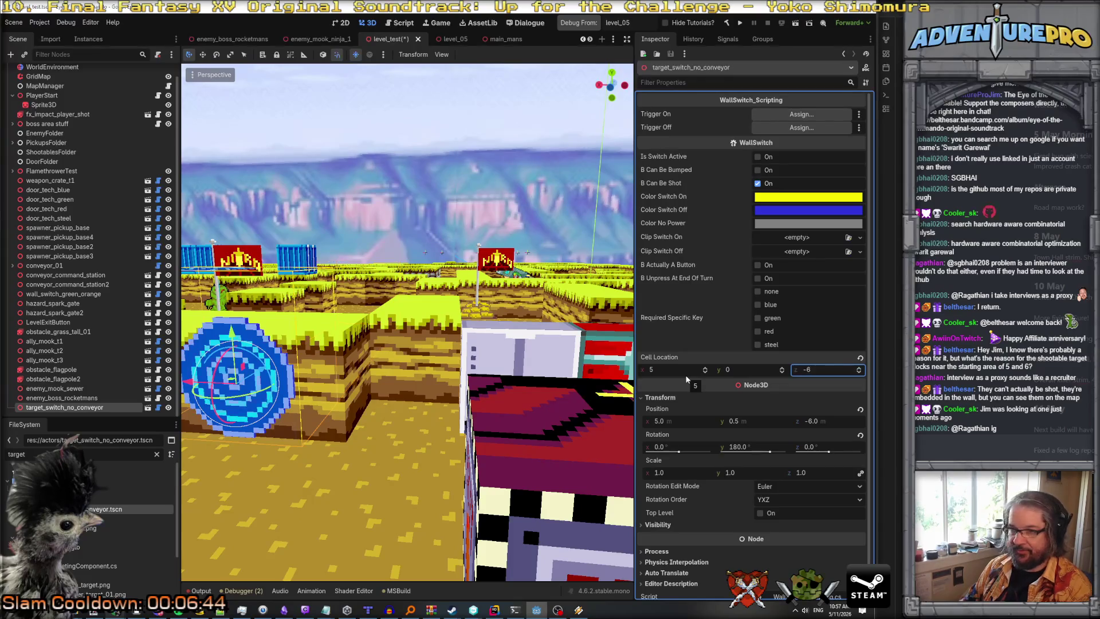
pyautogui.press('Return')
pyautogui.press('f')
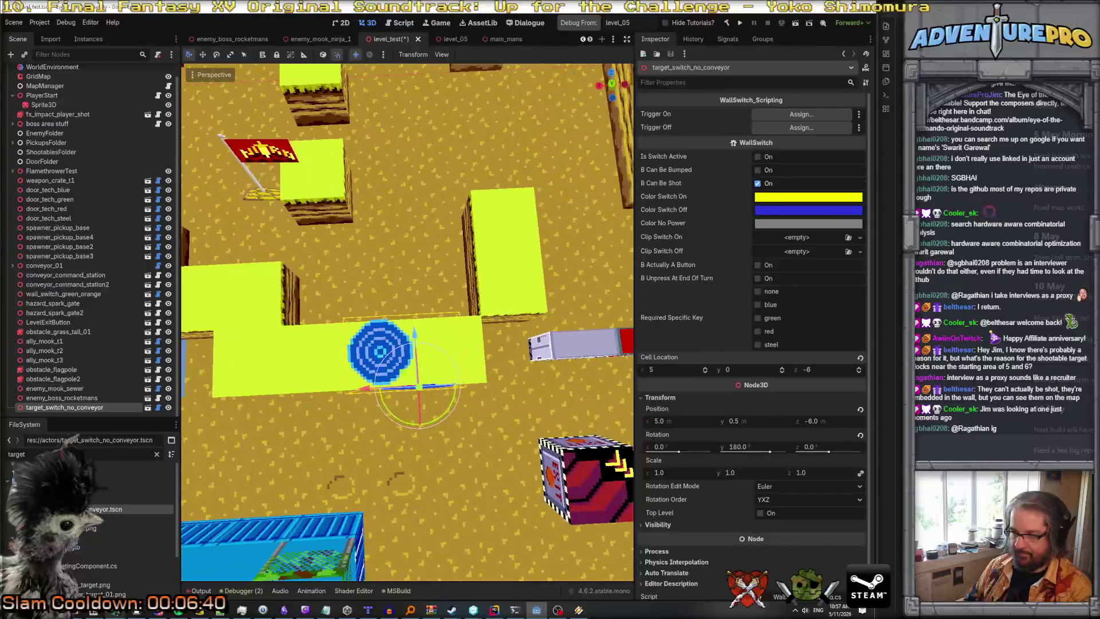
pyautogui.moveTo(435, 298); pyautogui.dragTo(445, 334)
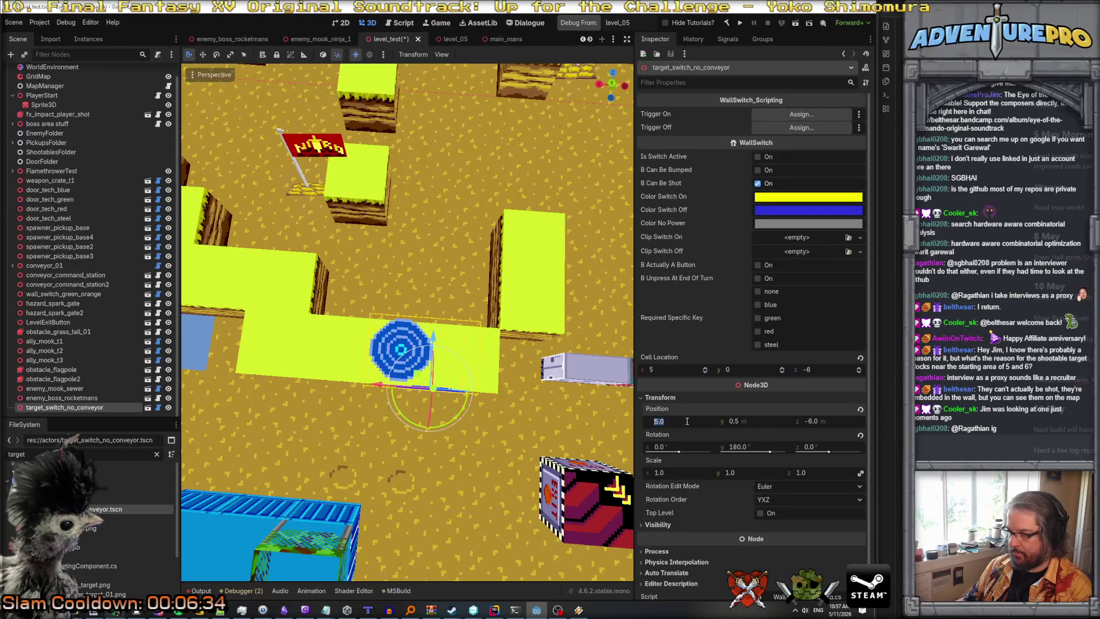
pyautogui.write('5.5')
pyautogui.press('Return')
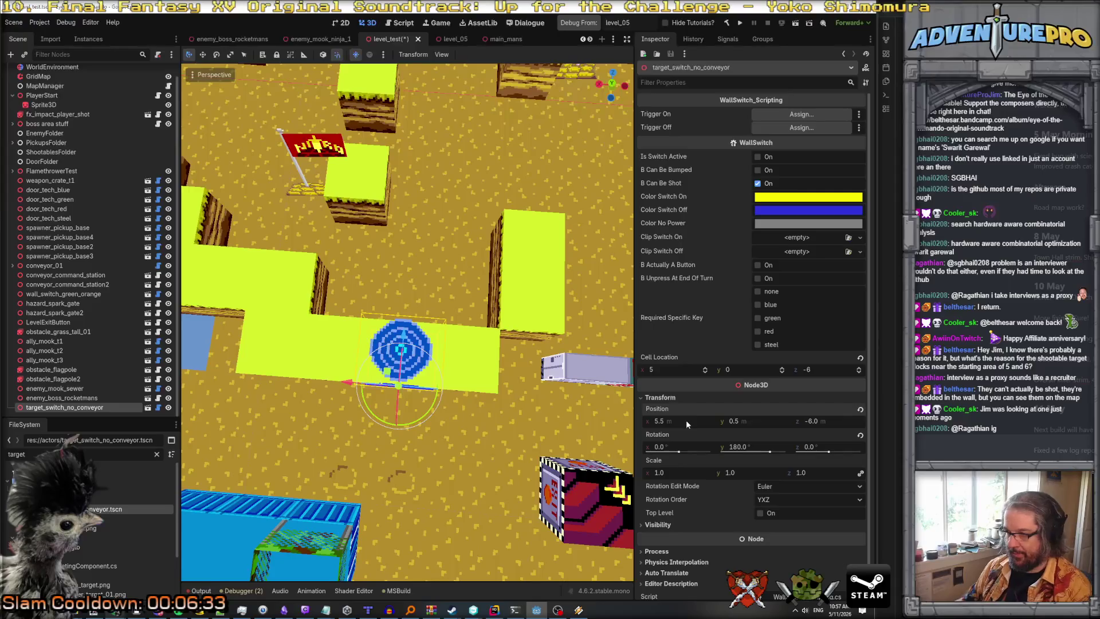
pyautogui.moveTo(468, 458); pyautogui.dragTo(424, 393)
# Save the scene and run the debugger from level_test.
pyautogui.hotkey('ctrl', 's')
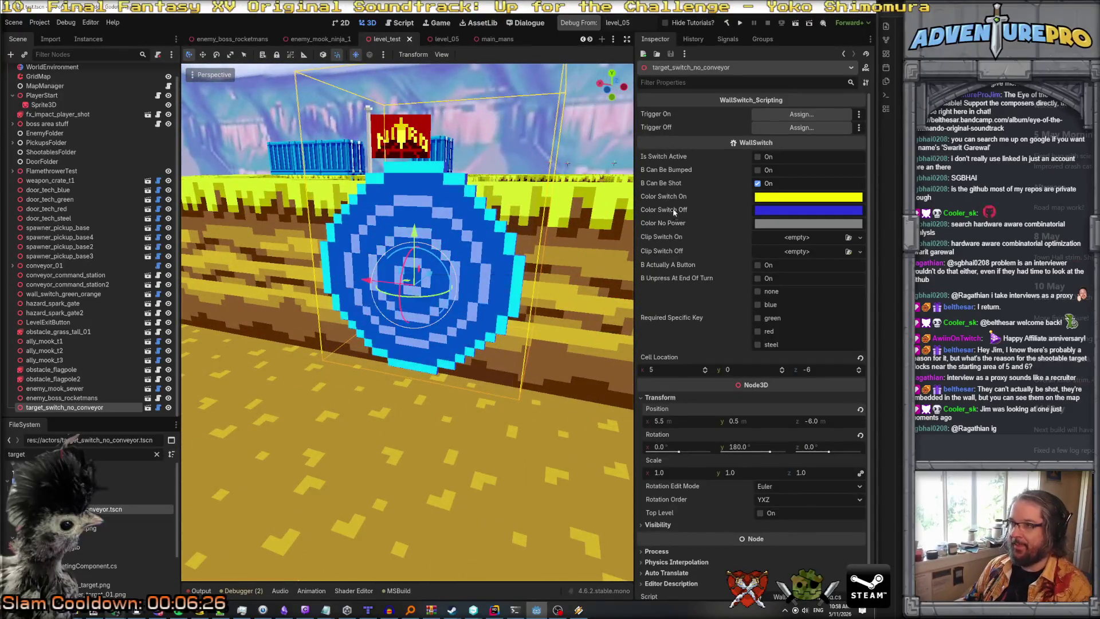
pyautogui.click(647, 23)
pyautogui.press('BackSpace')
pyautogui.press('BackSpace')
pyautogui.write('test')
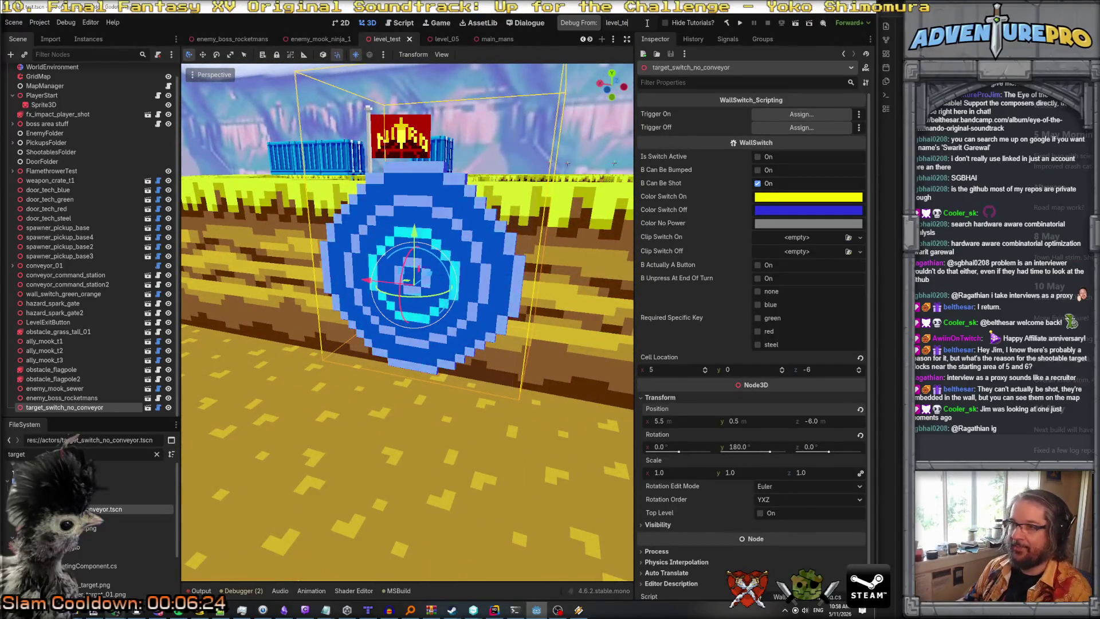
pyautogui.press('Return')
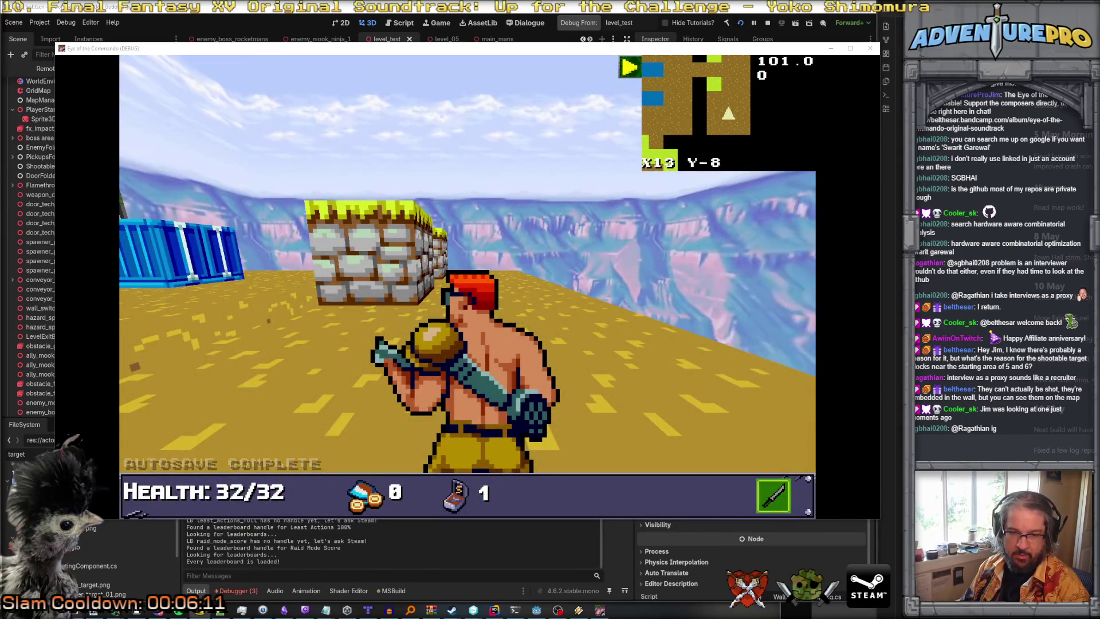
# Walk the player toward the blue containers and shoot the blue wall target.
pyautogui.click(430, 344)
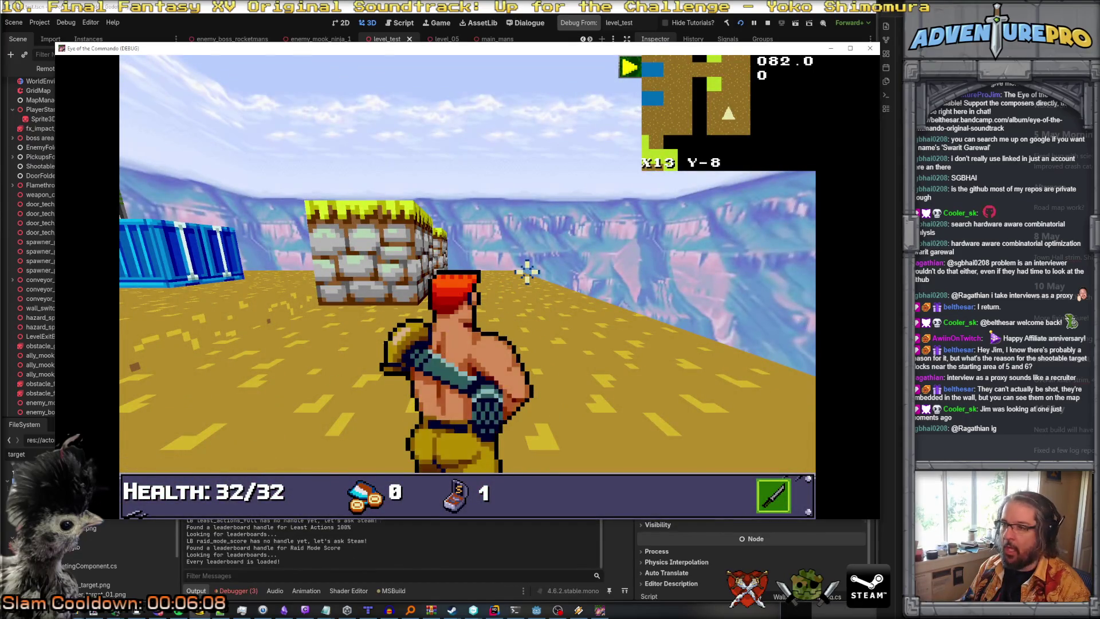
pyautogui.press('w')
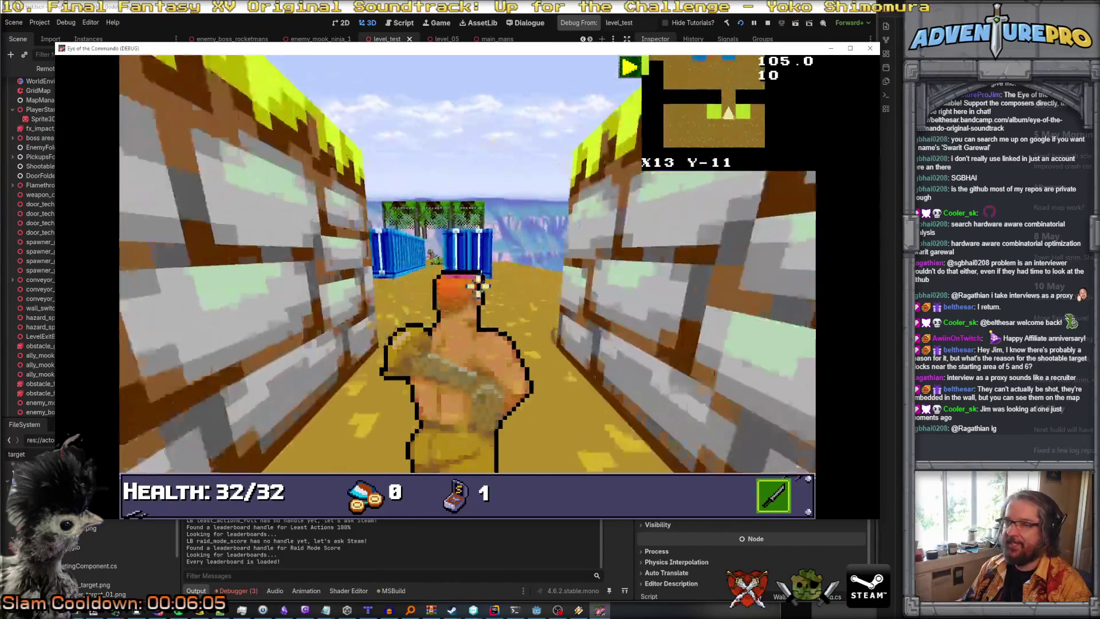
pyautogui.press('w')
pyautogui.press('w')
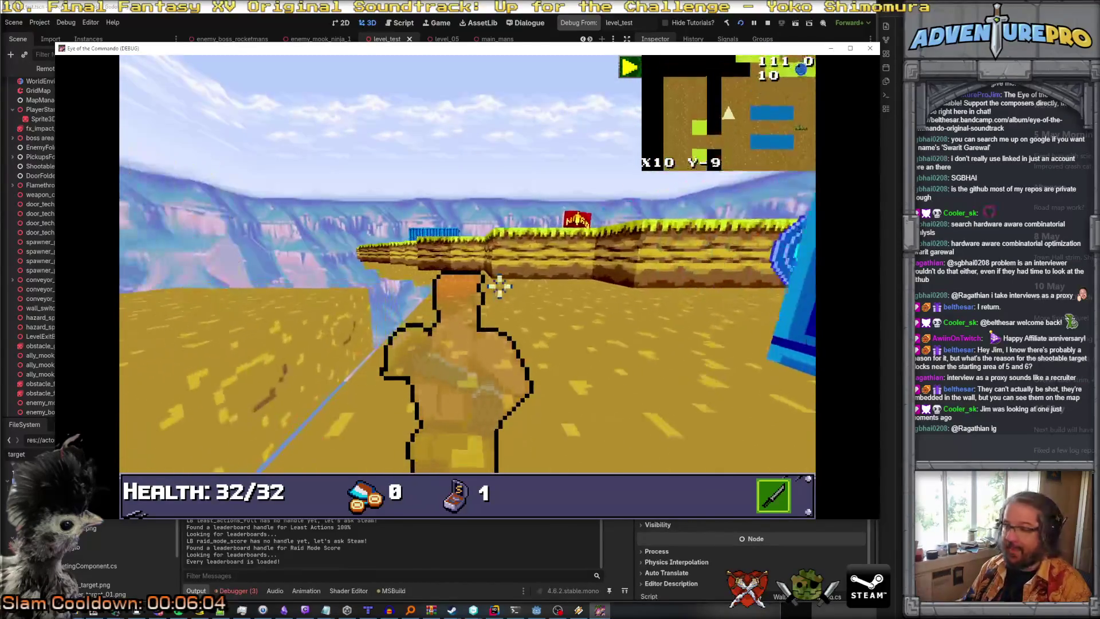
pyautogui.press('Left')
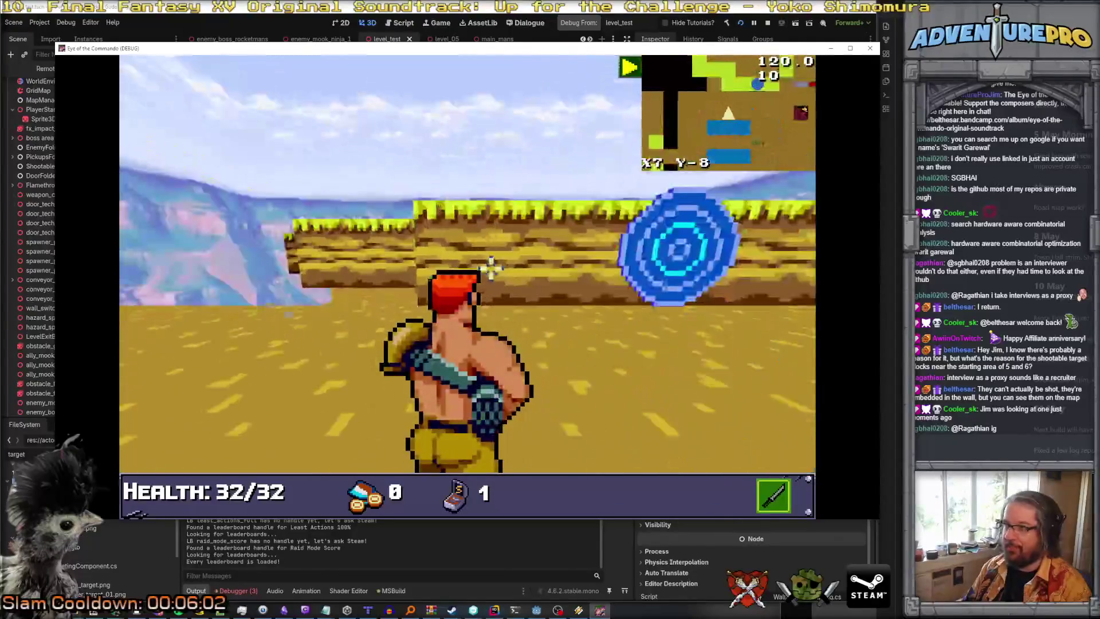
pyautogui.click(447, 252)
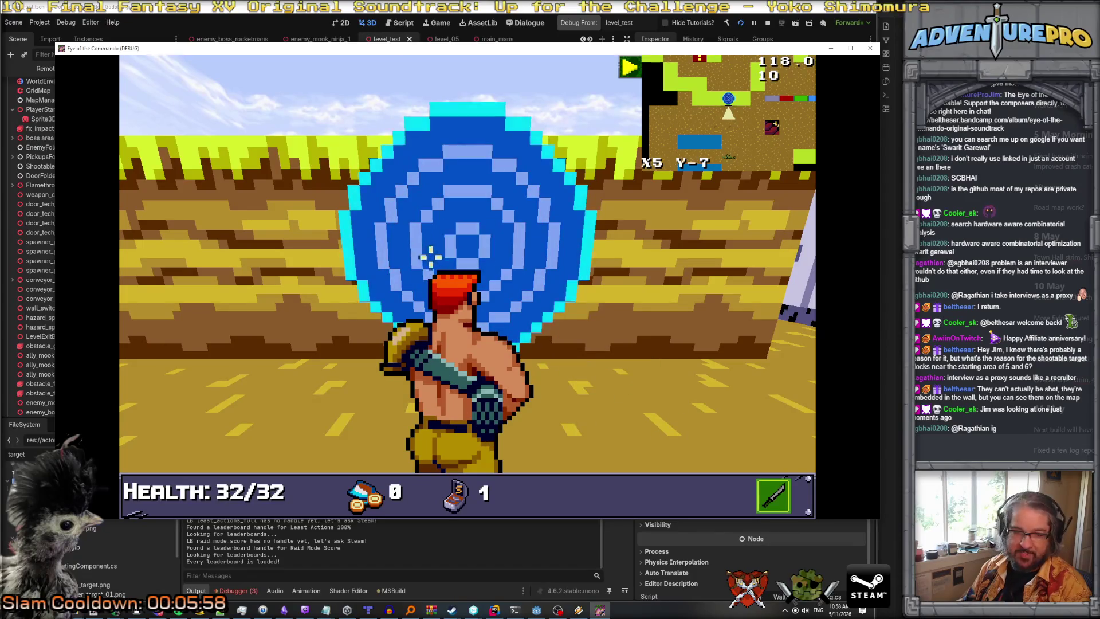
pyautogui.press('a')
pyautogui.press('Right')
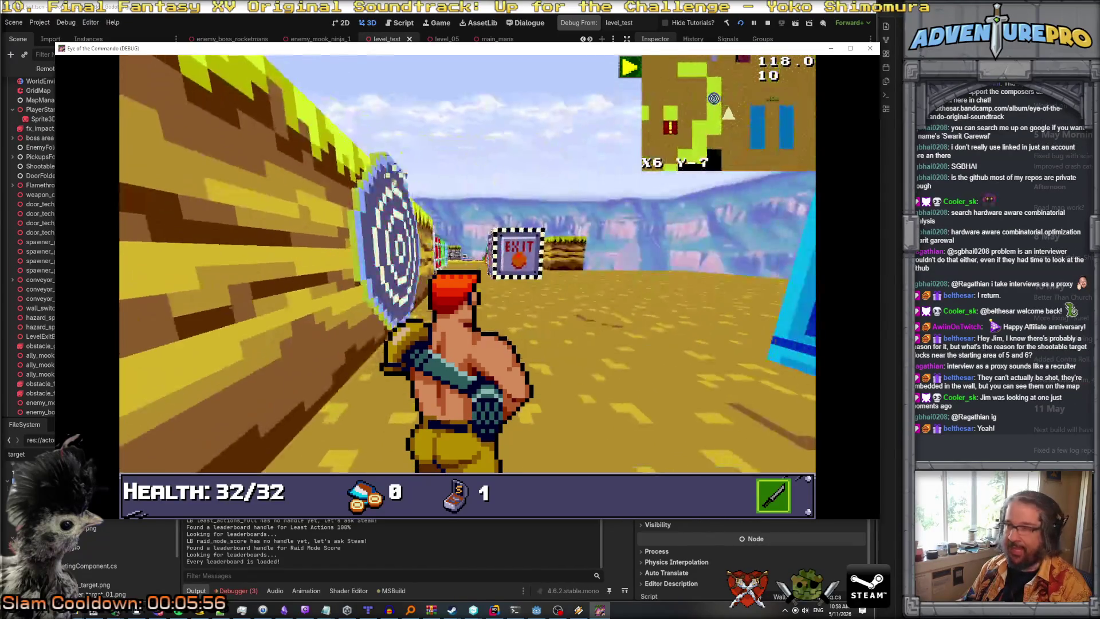
pyautogui.press('Left')
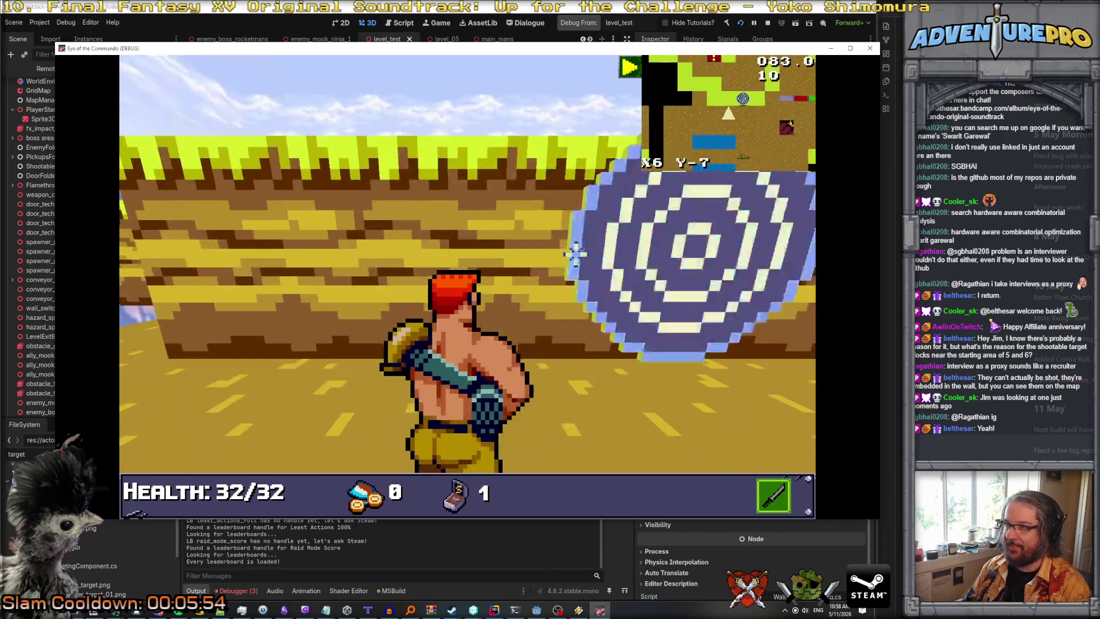
pyautogui.click(695, 252)
# Fire more shots at the blue target and end up standing directly facing it.
pyautogui.press('w')
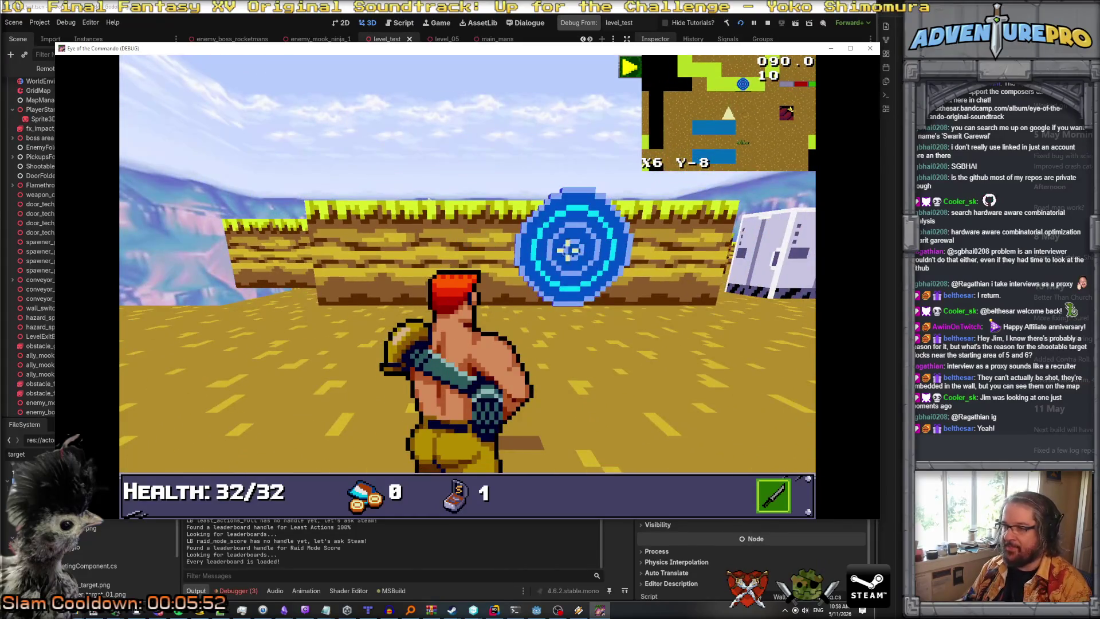
pyautogui.click(332, 253)
pyautogui.click(57, 279)
pyautogui.hotkey('alt', 'Tab')
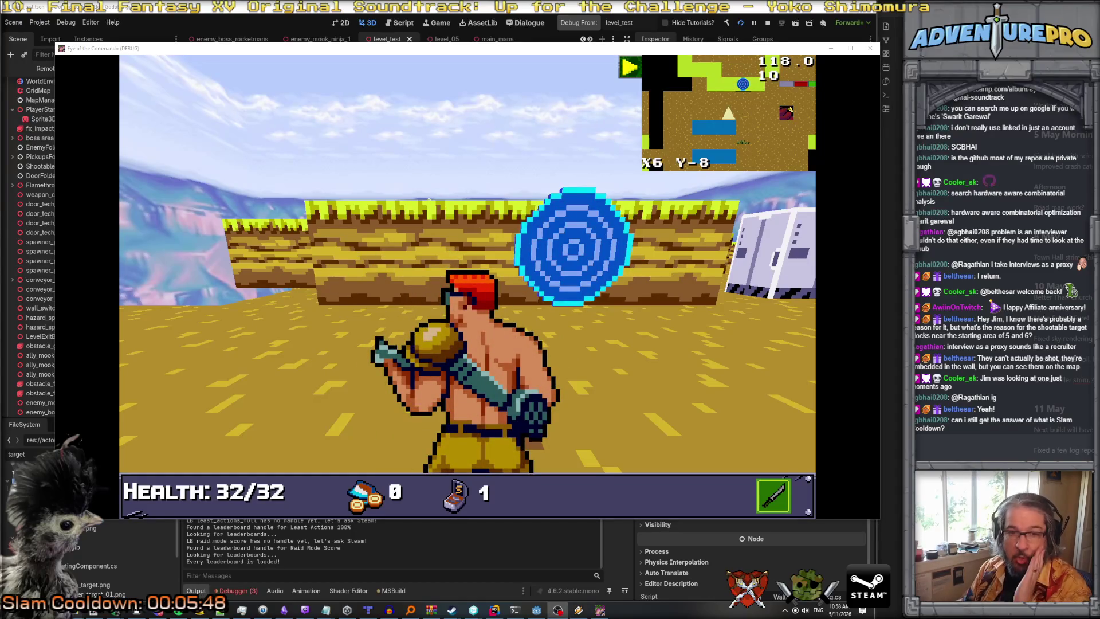
pyautogui.click(374, 281)
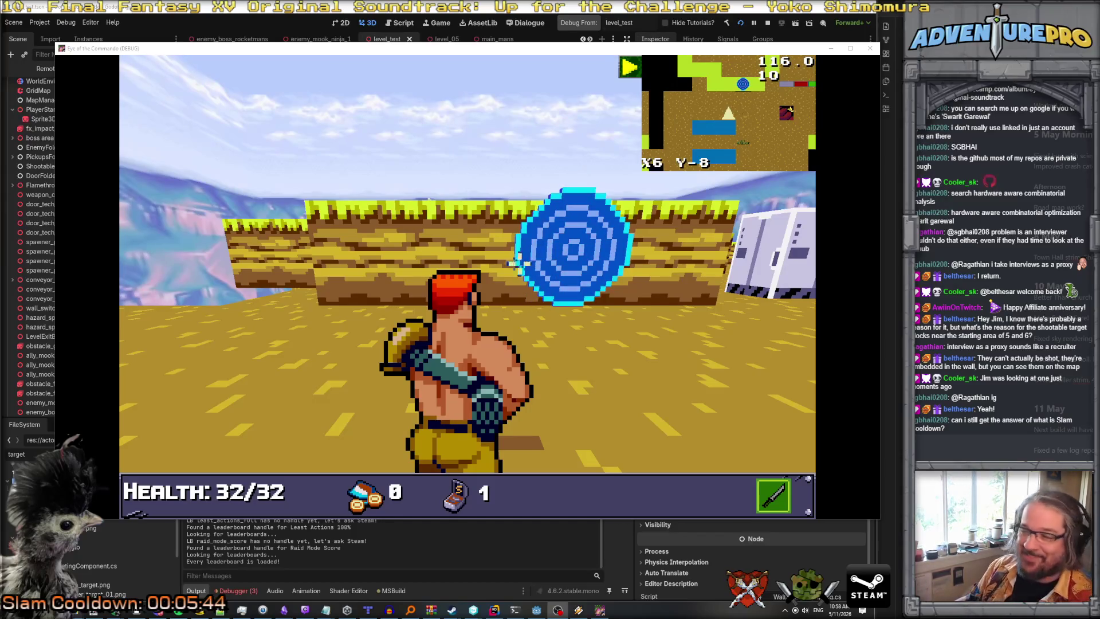
pyautogui.click(698, 380)
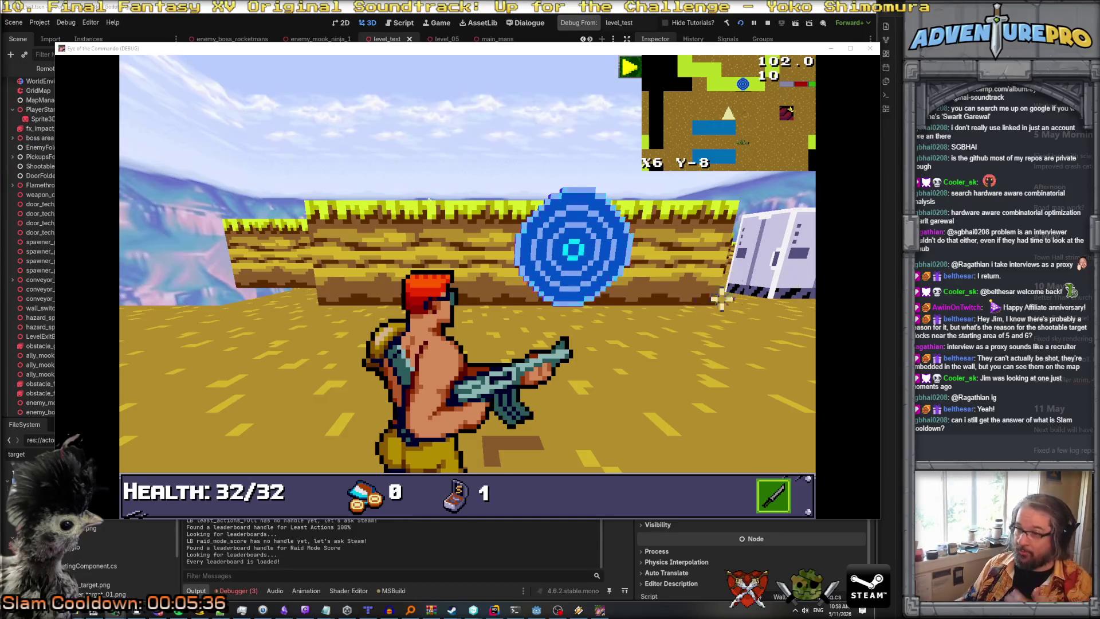
pyautogui.click(581, 245)
pyautogui.press('d')
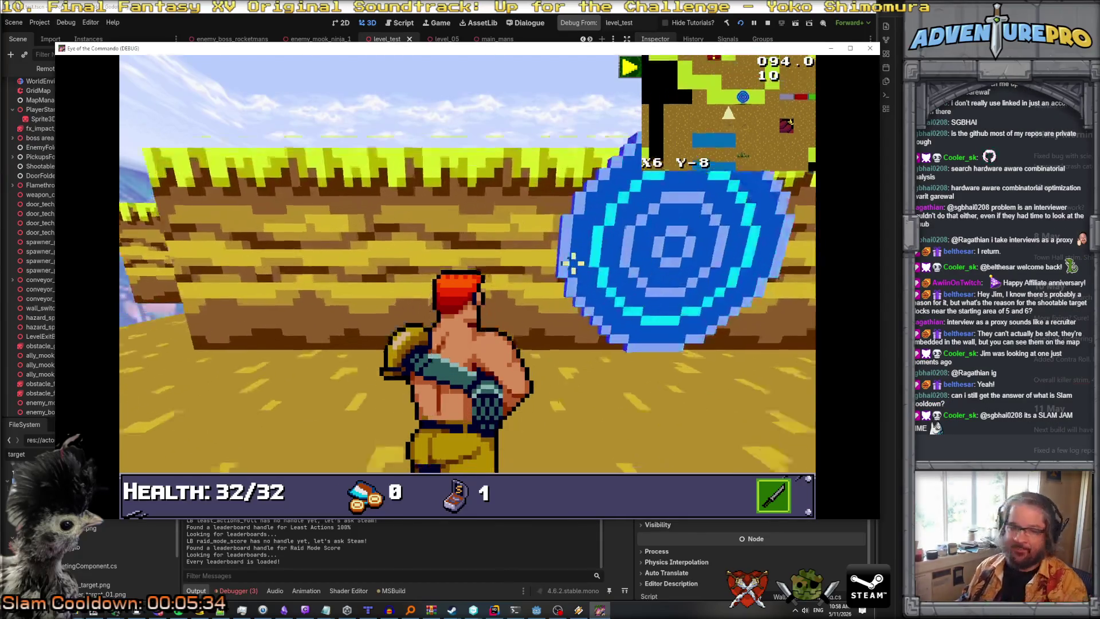
pyautogui.press('s')
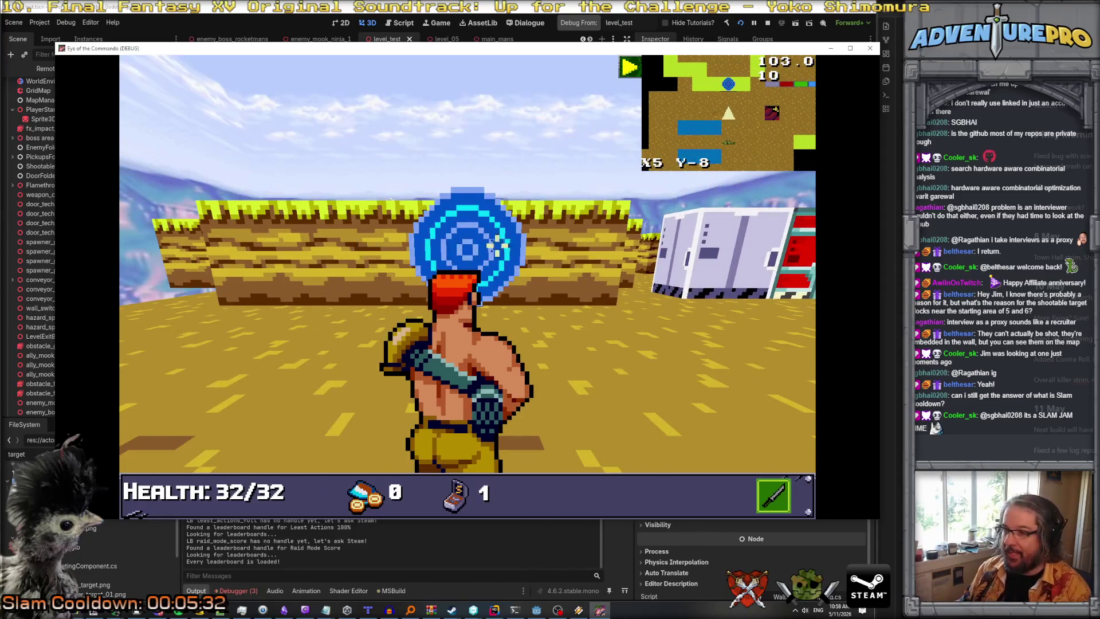
pyautogui.press('space')
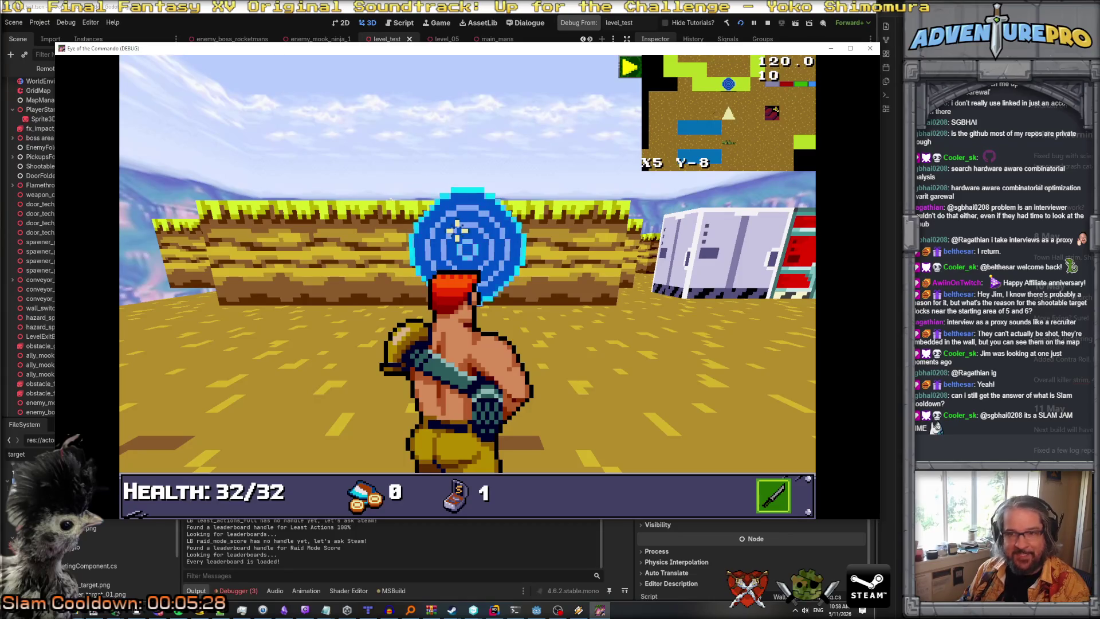
# Review the three errors in Godot's Debugger Errors list, then return to the running game.
pyautogui.click(493, 611)
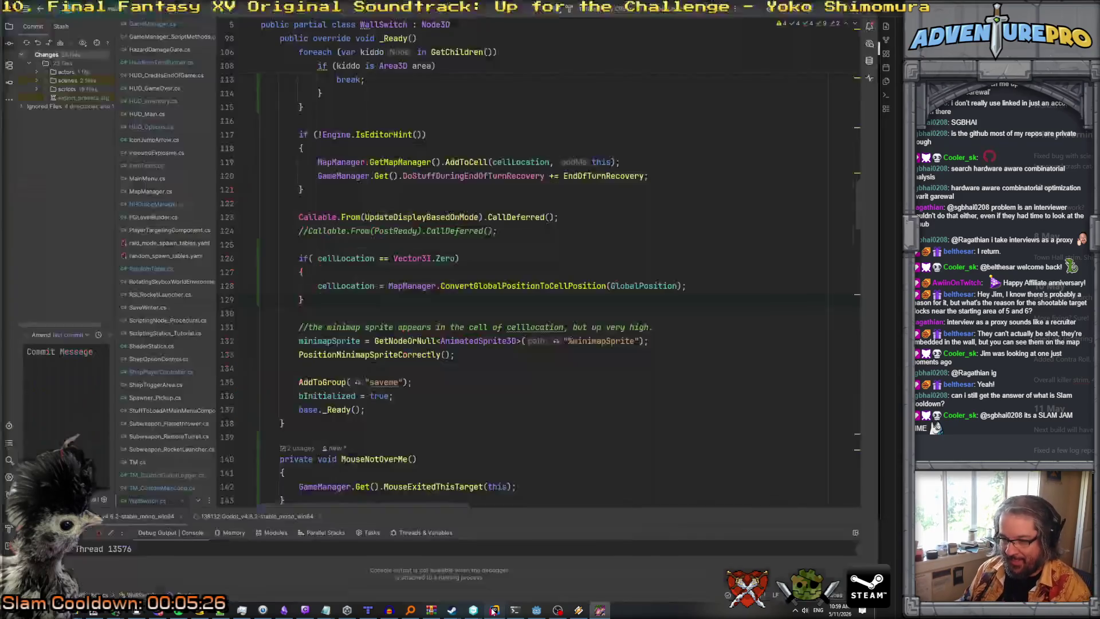
pyautogui.click(536, 611)
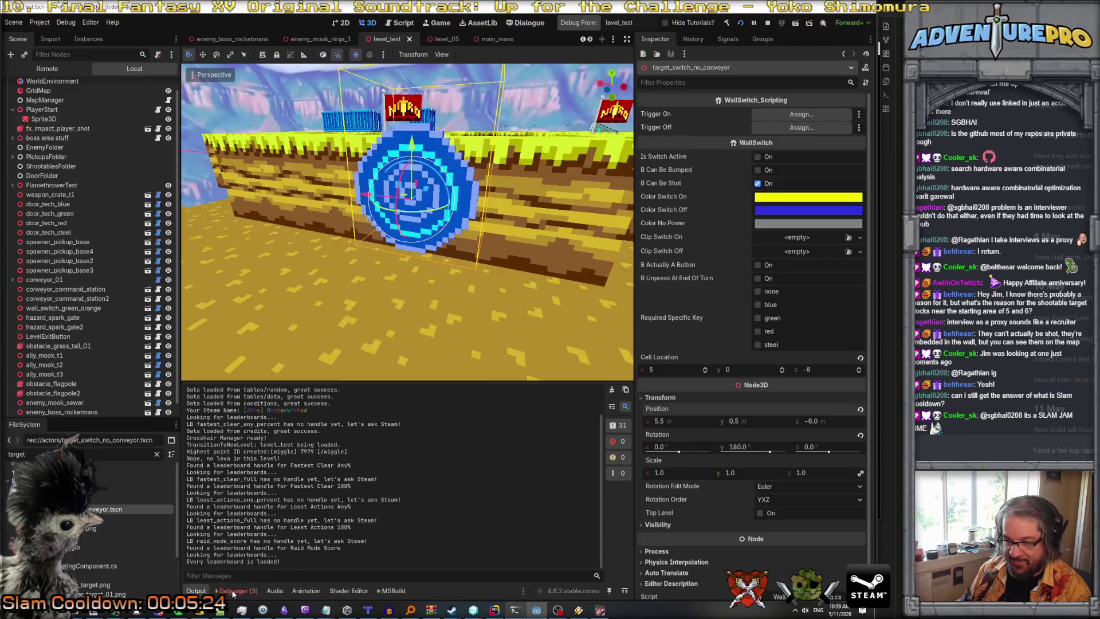
pyautogui.click(233, 590)
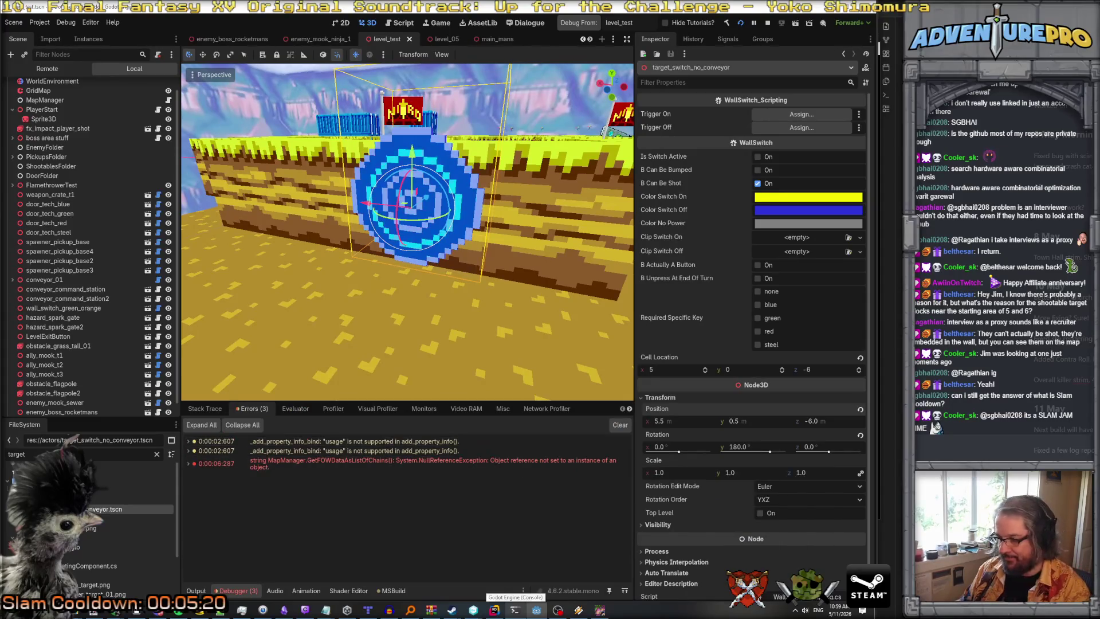
pyautogui.click(600, 611)
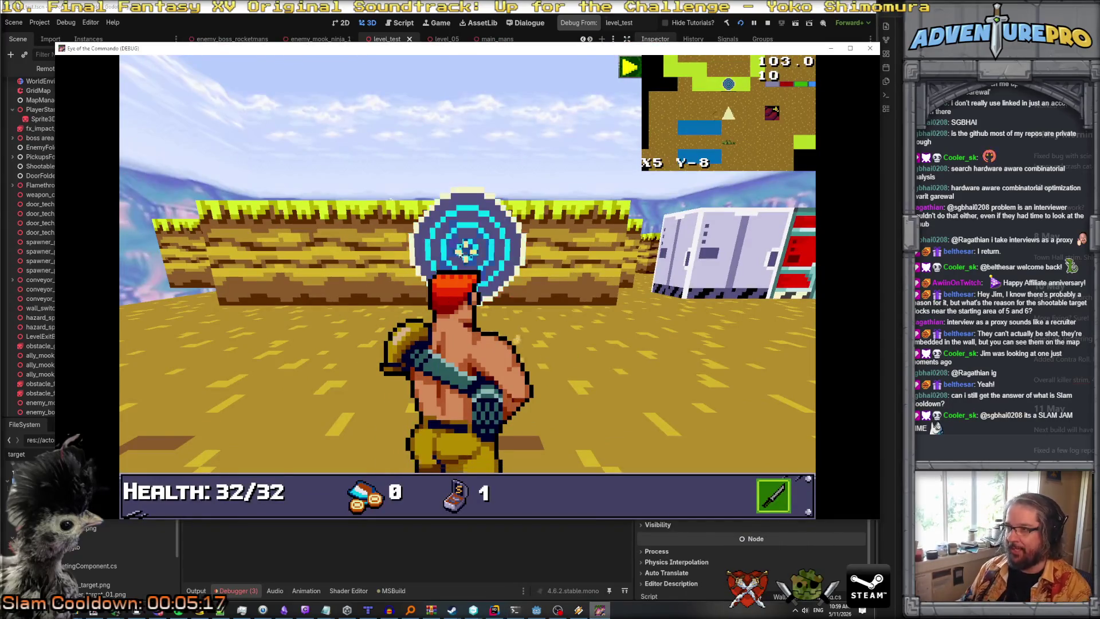
# Hide Rider's Commit panel in WallSwitch.cs, then open the running game's command console.
pyautogui.click(496, 611)
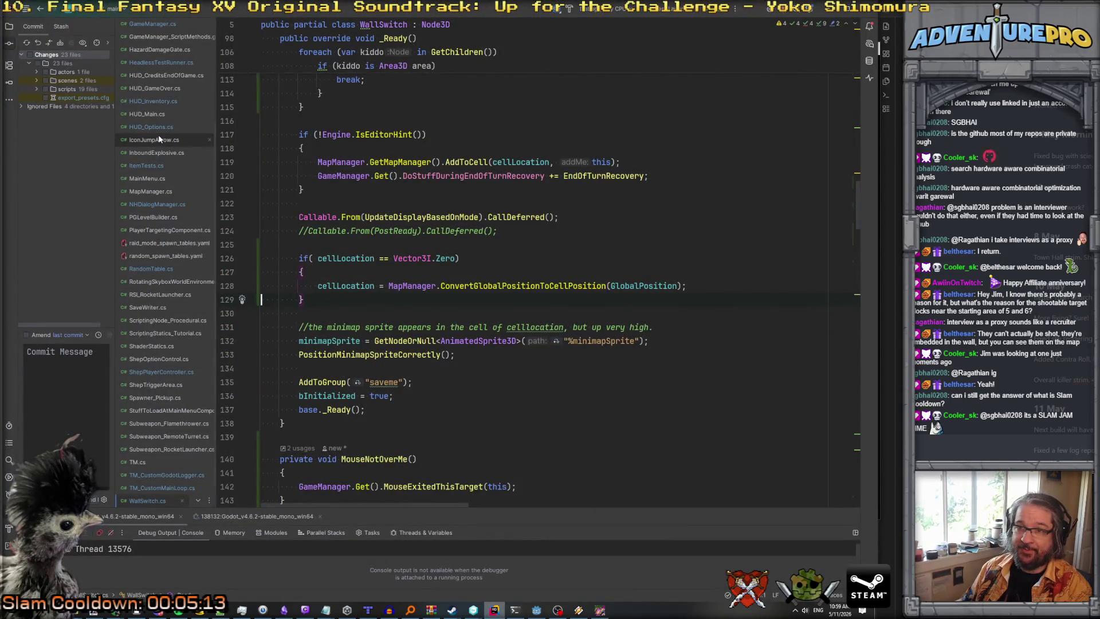
pyautogui.scroll(3, 159, 139)
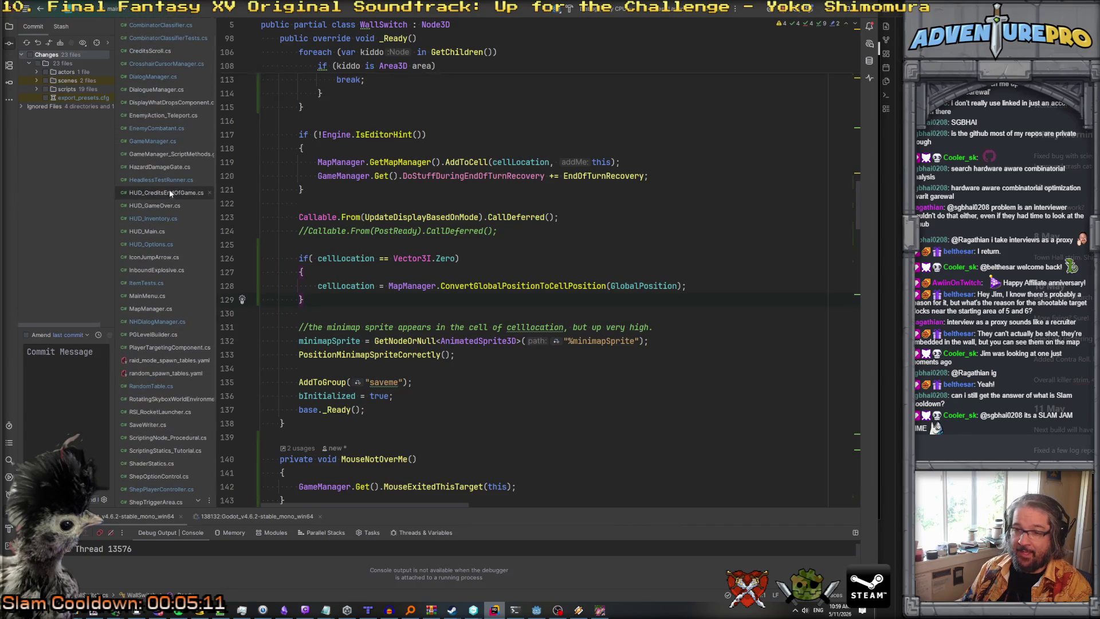
pyautogui.scroll(-4, 168, 252)
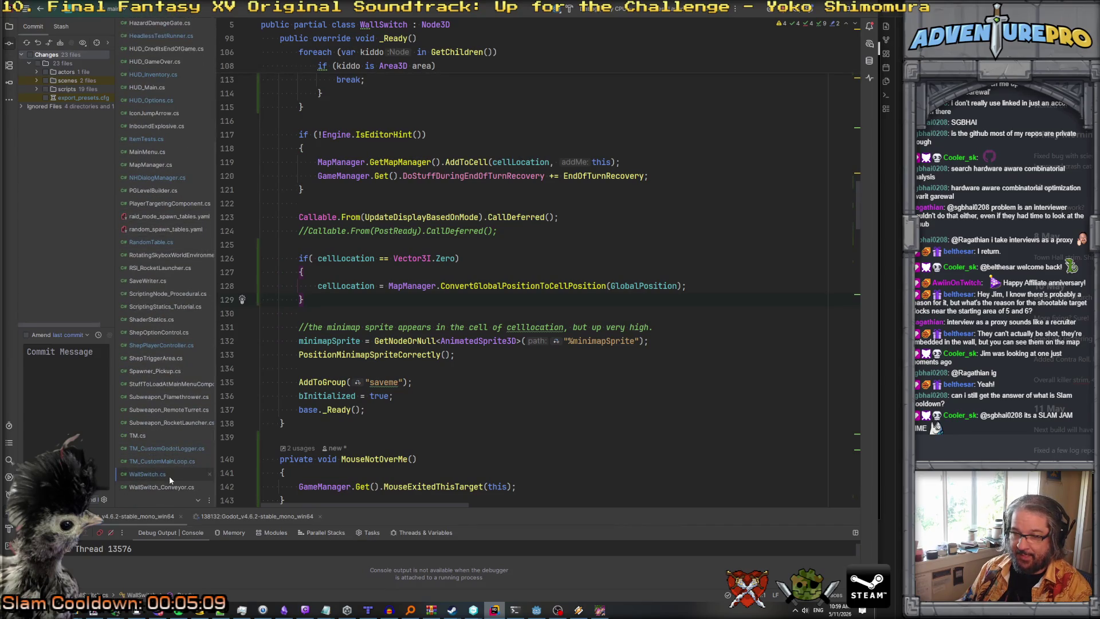
pyautogui.hotkey('alt', '0')
pyautogui.scroll(5, 330, 220)
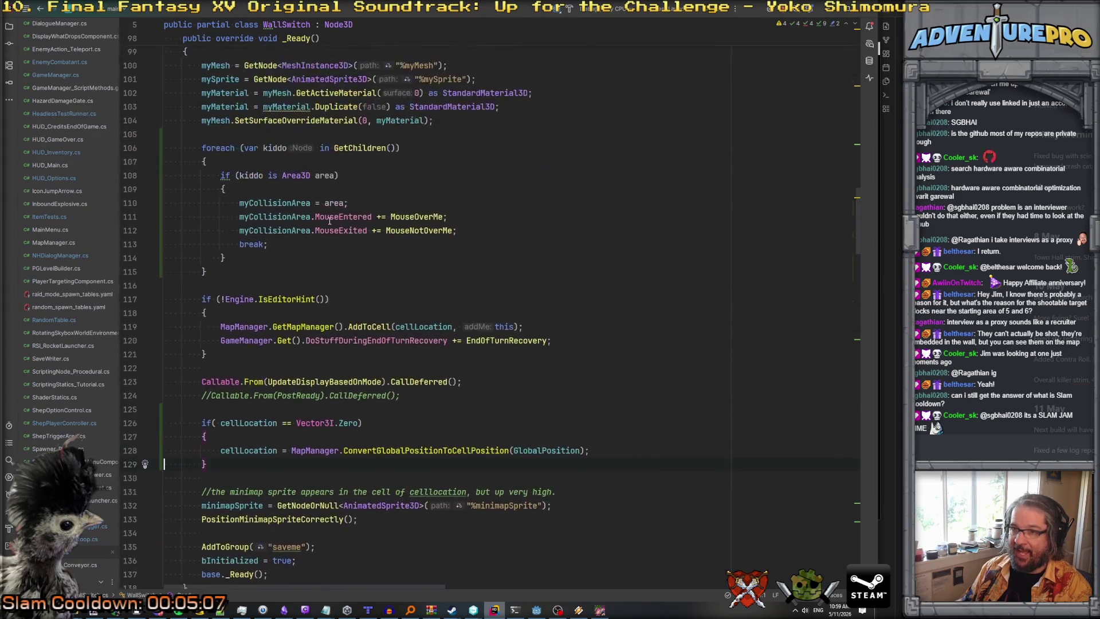
pyautogui.scroll(3, 330, 221)
pyautogui.scroll(-2, 286, 268)
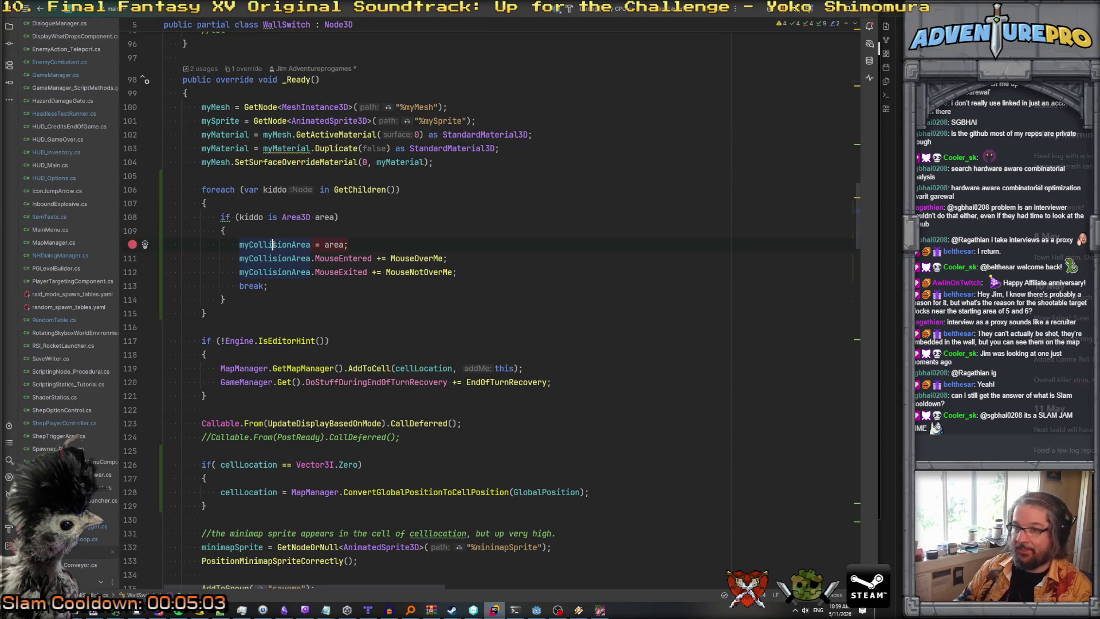
pyautogui.hotkey('alt', 'Tab')
pyautogui.press('`')
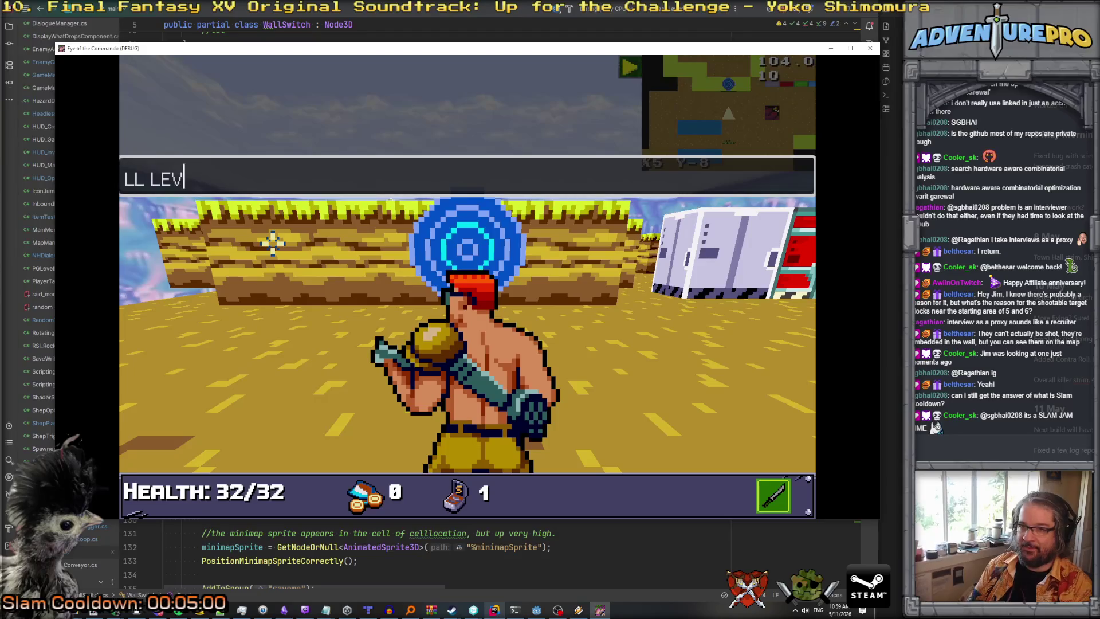
# Run LL LEVEL_TEST in the game console, then rerun it until Rider breaks in WallSwitch._Ready.
pyautogui.press('Return')
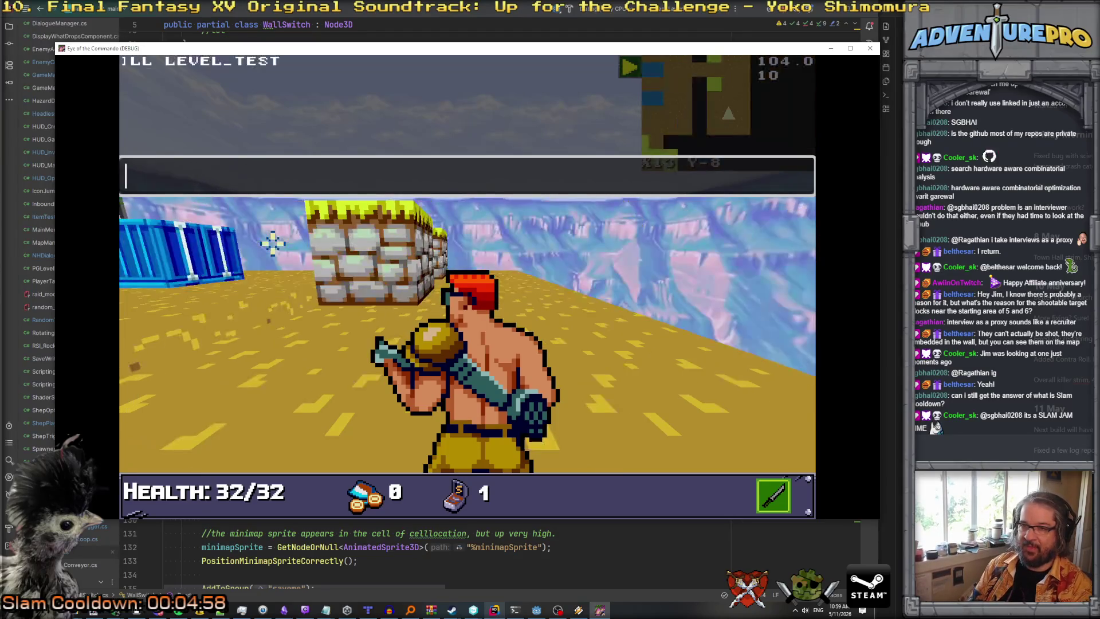
pyautogui.press('`')
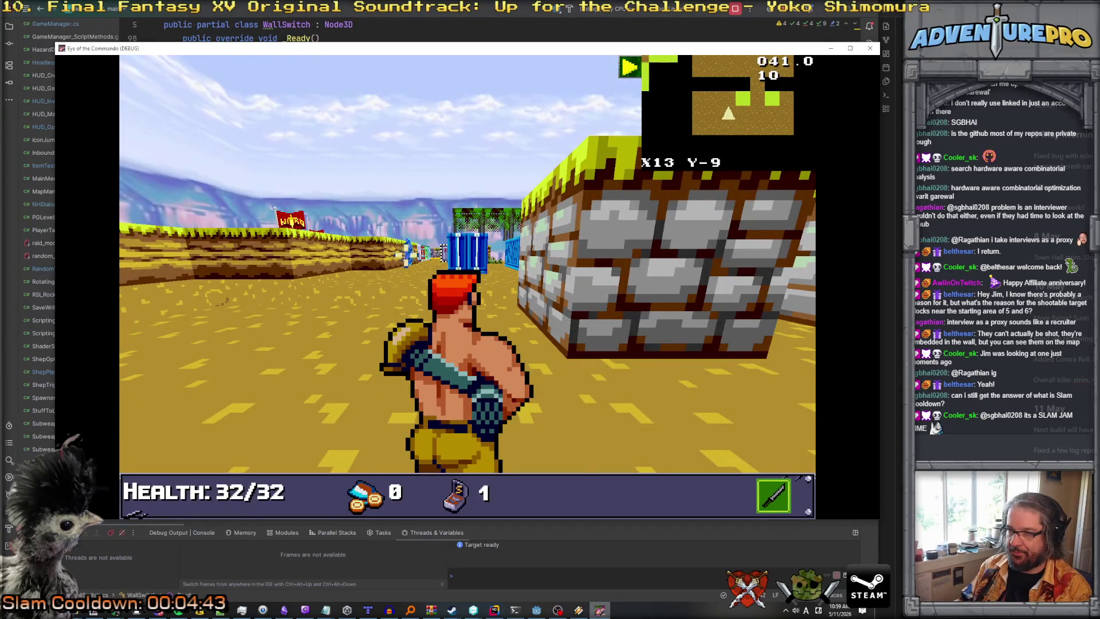
pyautogui.press('`')
pyautogui.press('Up')
pyautogui.press('Return')
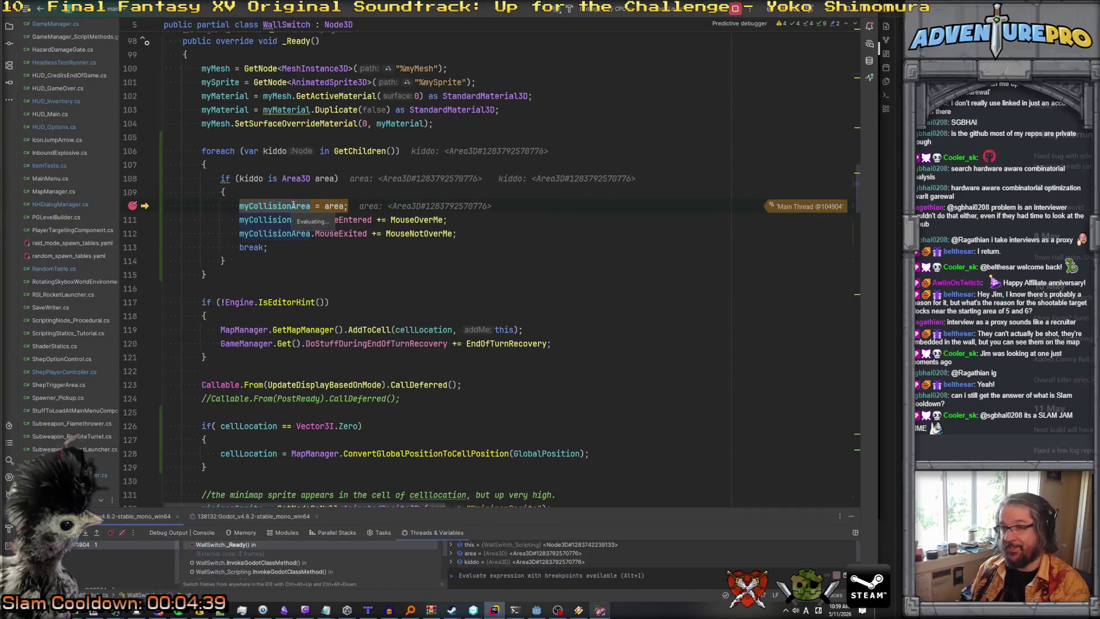
# Step over to the break on line 113 and expand the area variable in Threads & Variables.
pyautogui.moveTo(293, 205)
pyautogui.press('F10')
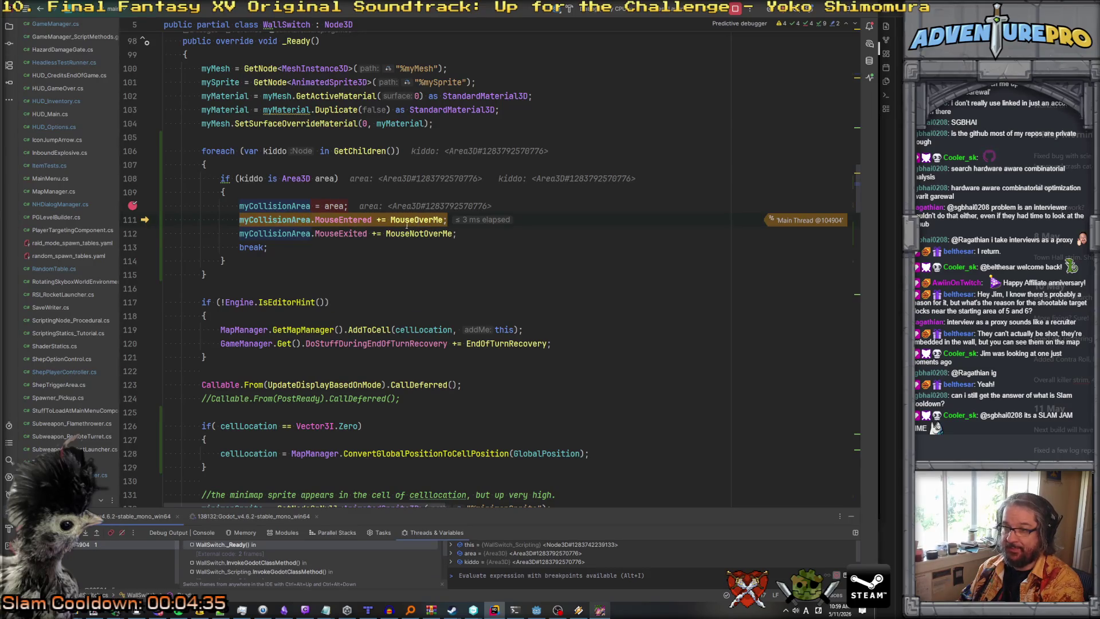
pyautogui.press('F10')
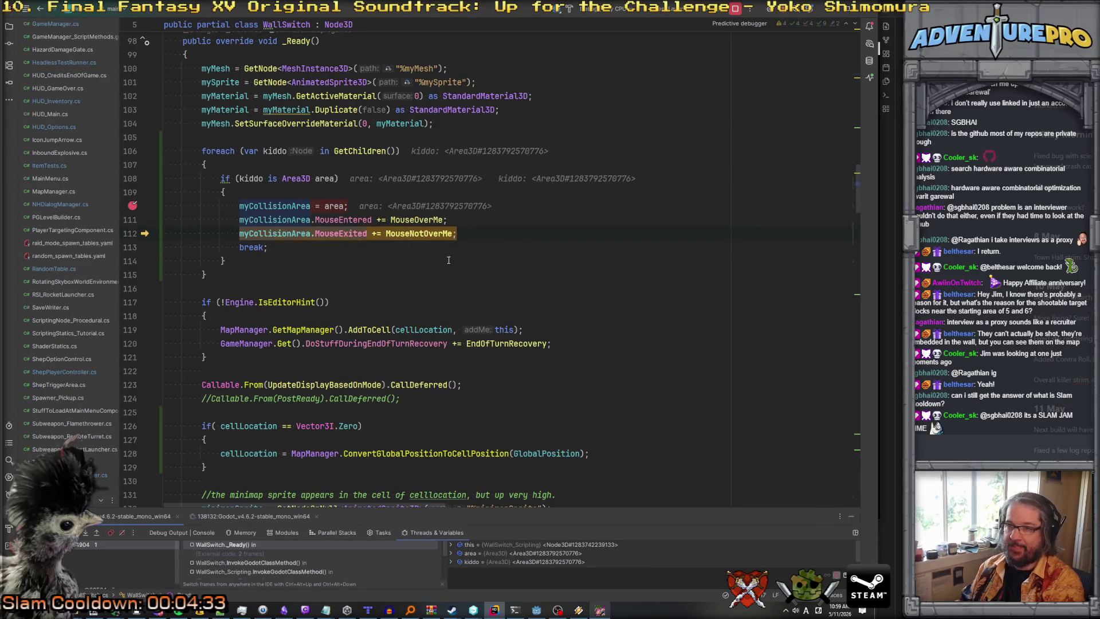
pyautogui.press('F10')
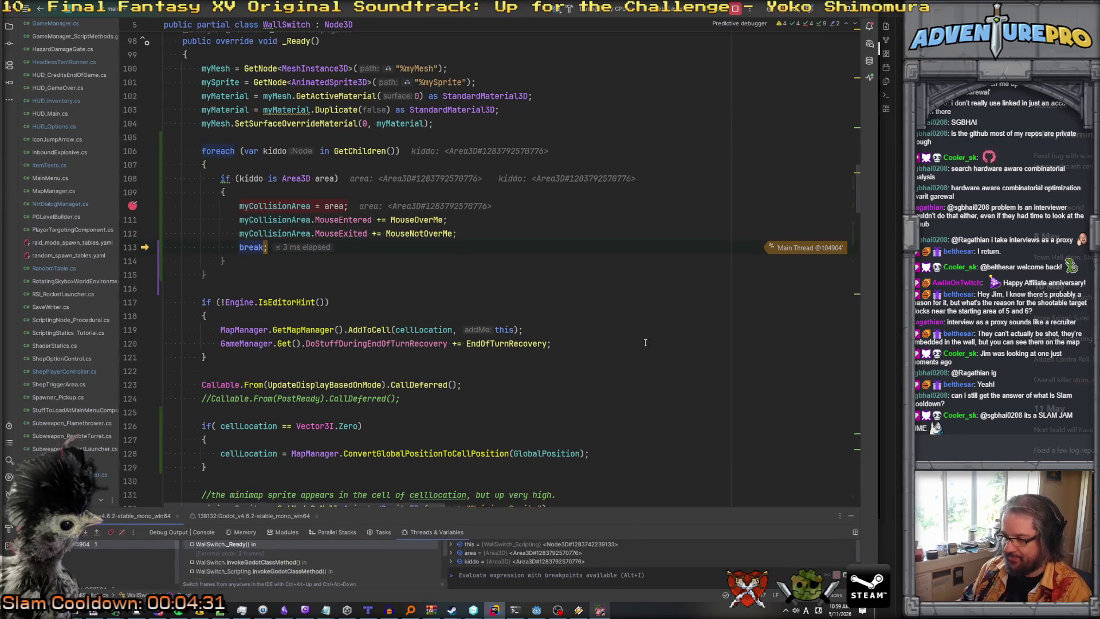
pyautogui.moveTo(646, 509); pyautogui.dragTo(647, 313)
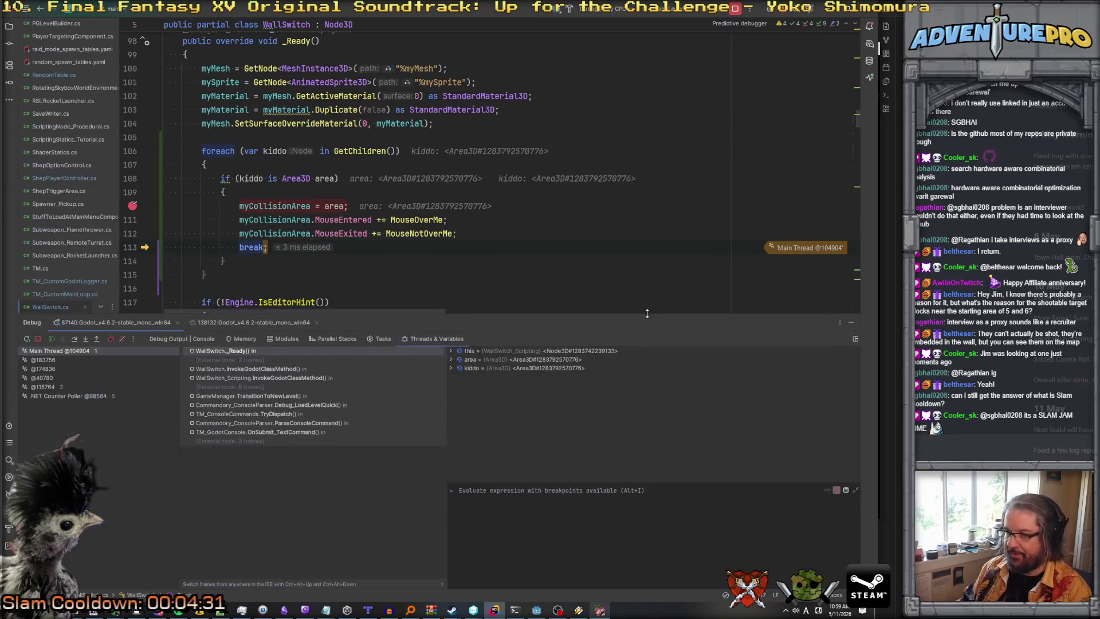
pyautogui.click(451, 359)
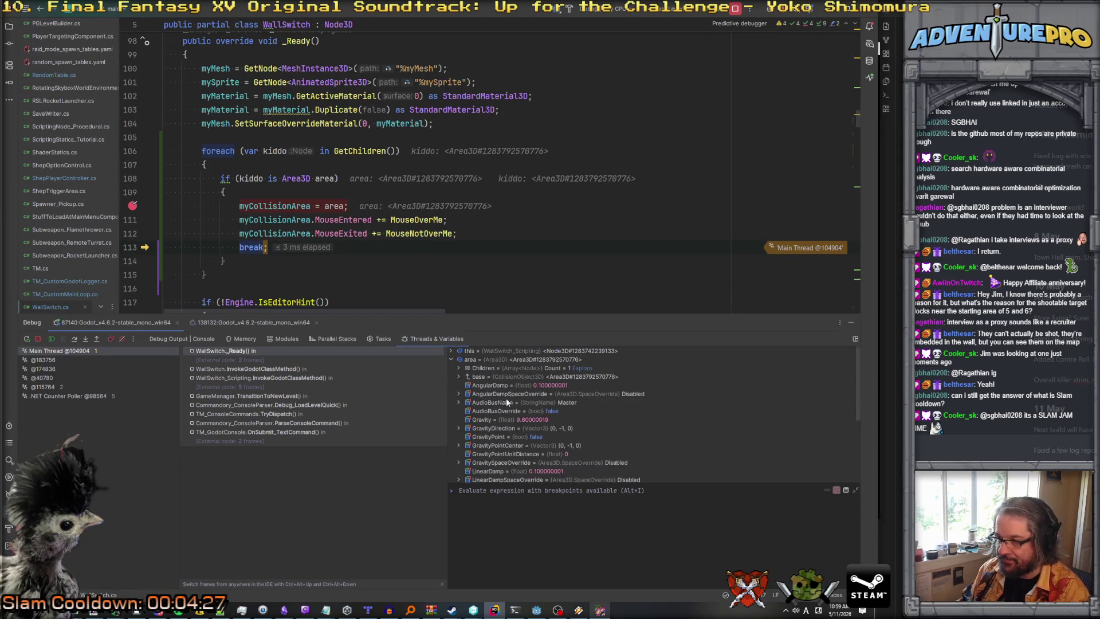
pyautogui.scroll(-3, 507, 418)
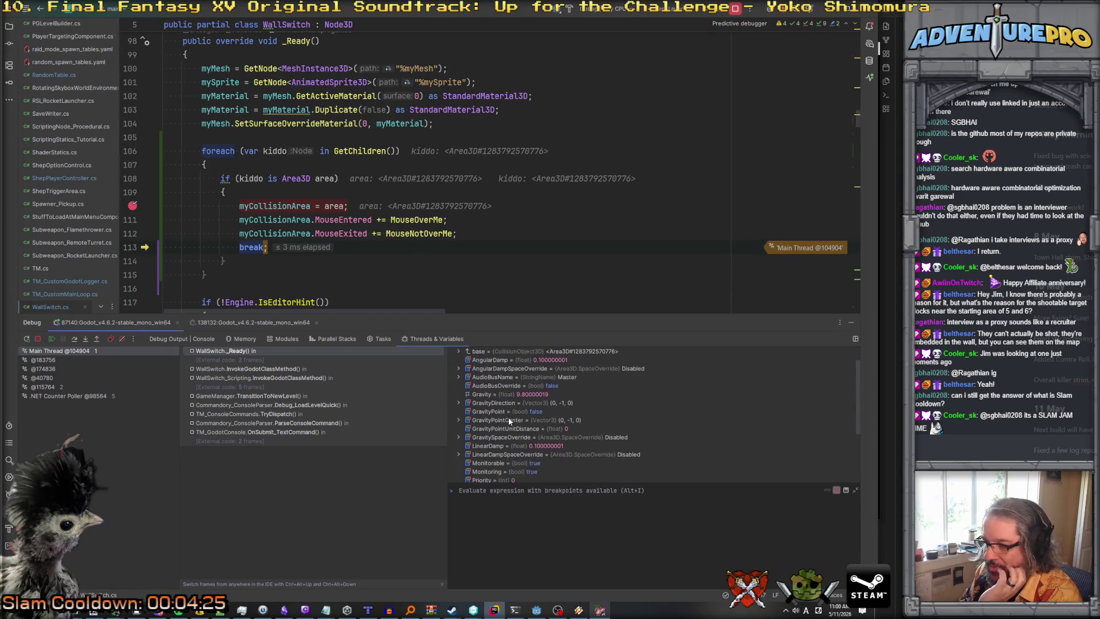
pyautogui.scroll(3, 509, 421)
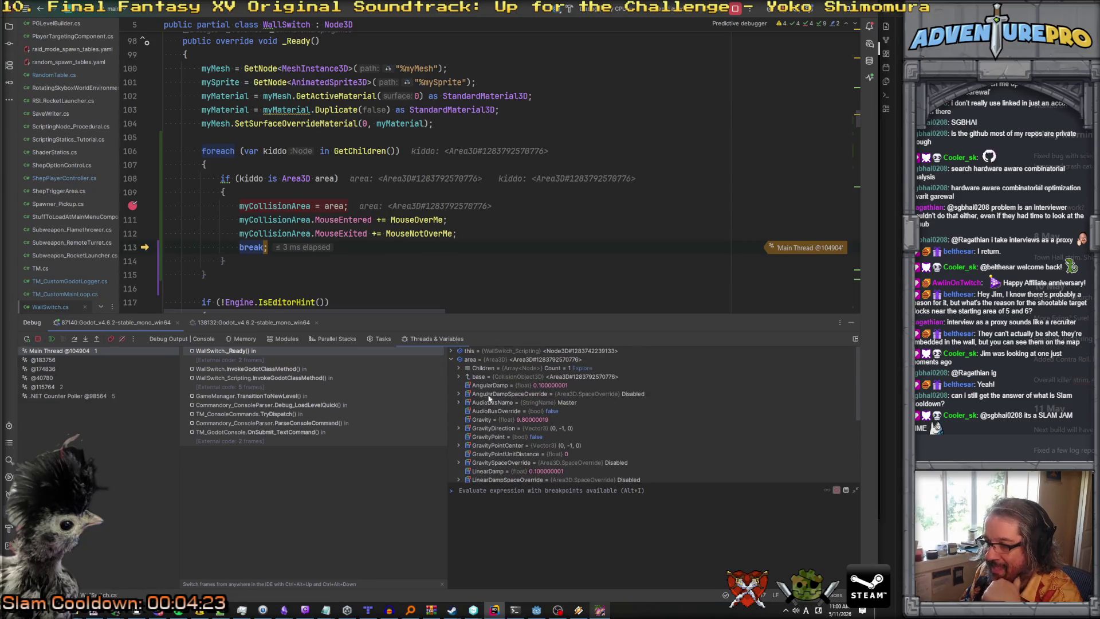
pyautogui.scroll(-8, 467, 384)
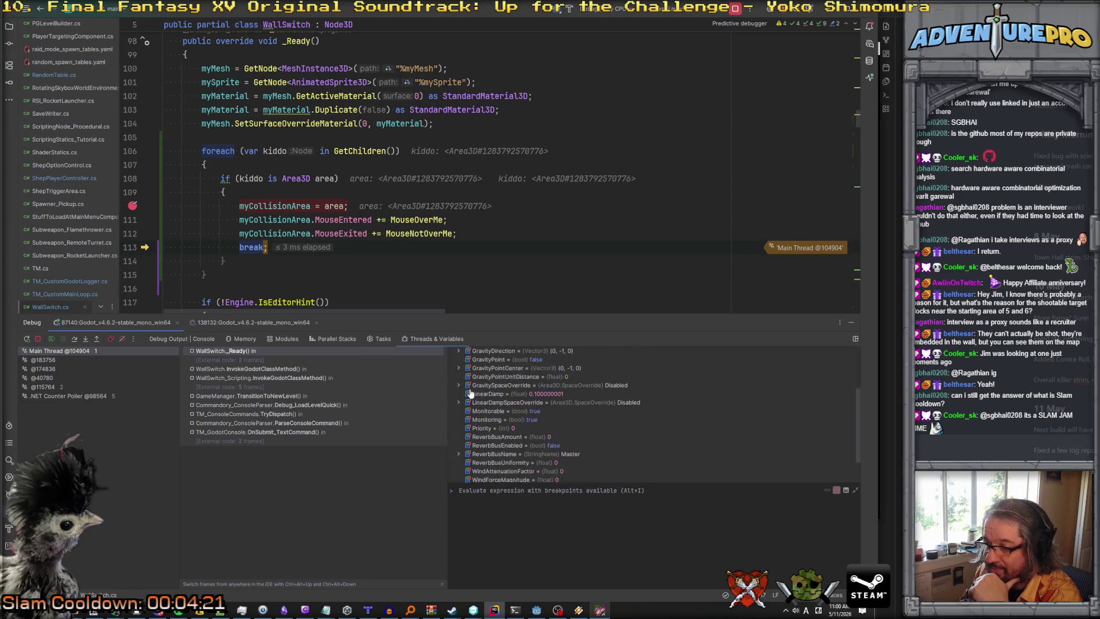
pyautogui.scroll(8, 469, 410)
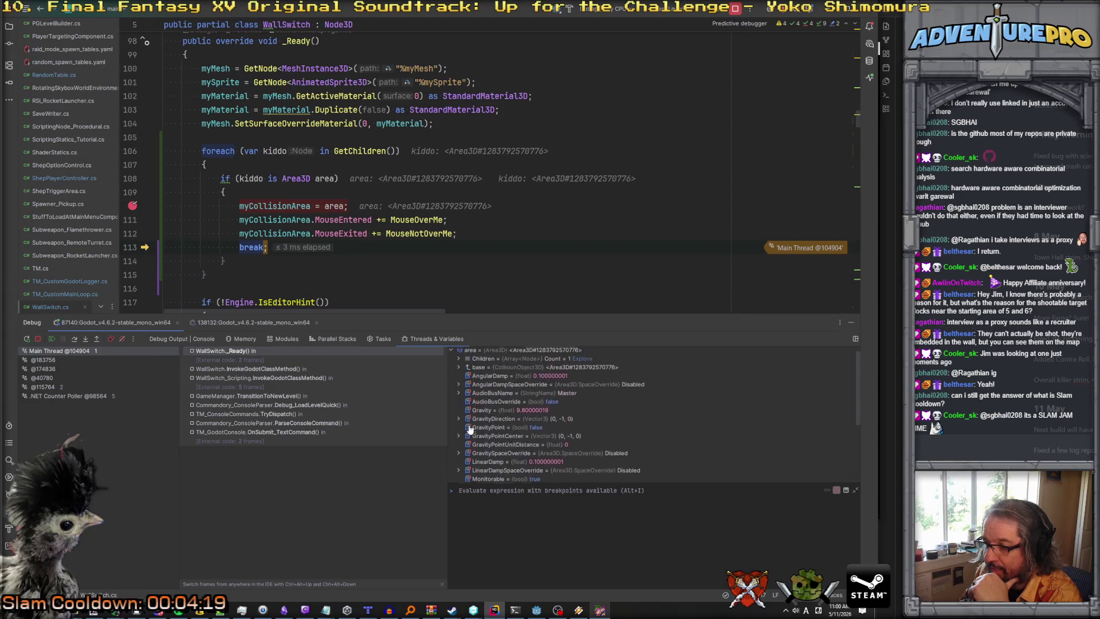
# Inspect the area's CollisionShape3D box size, collapse Children, and scroll to collision layer 2, mask 1.
pyautogui.click(459, 377)
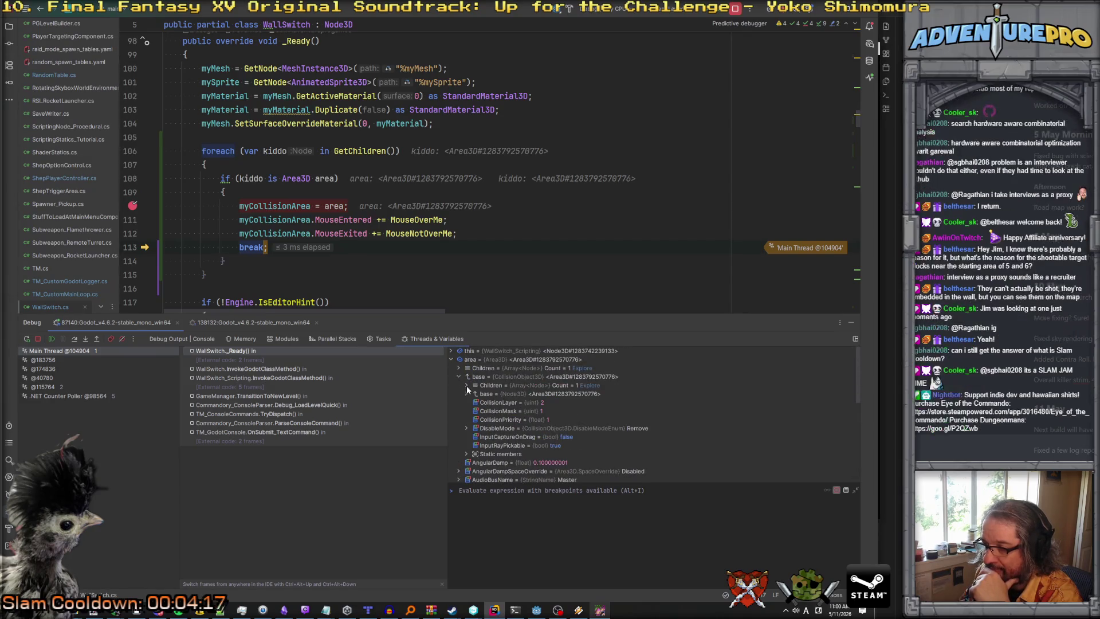
pyautogui.click(466, 394)
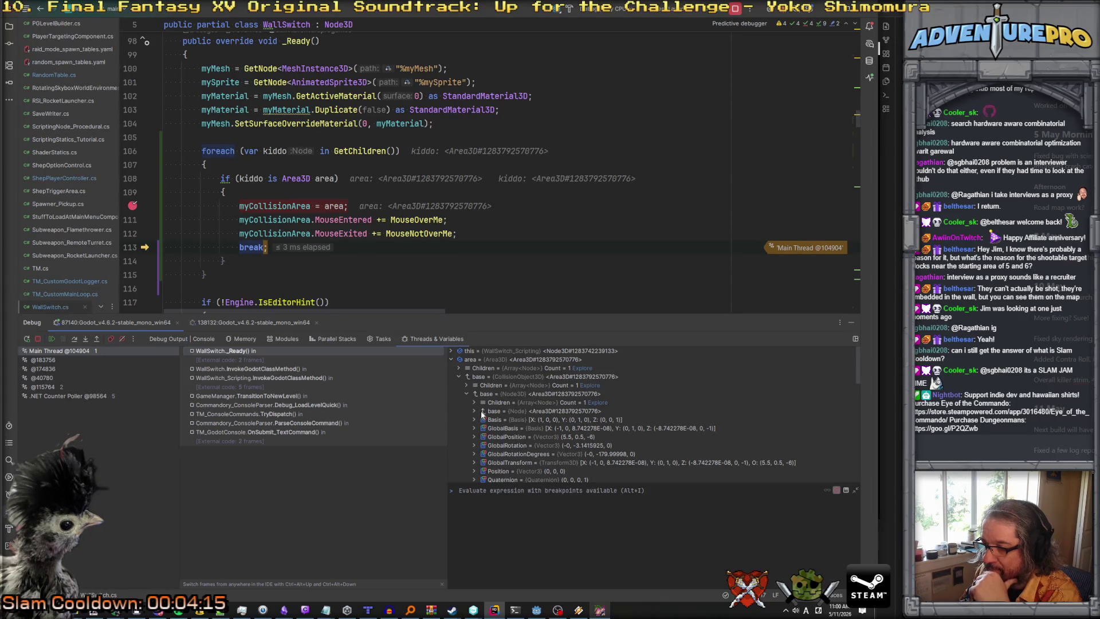
pyautogui.click(474, 403)
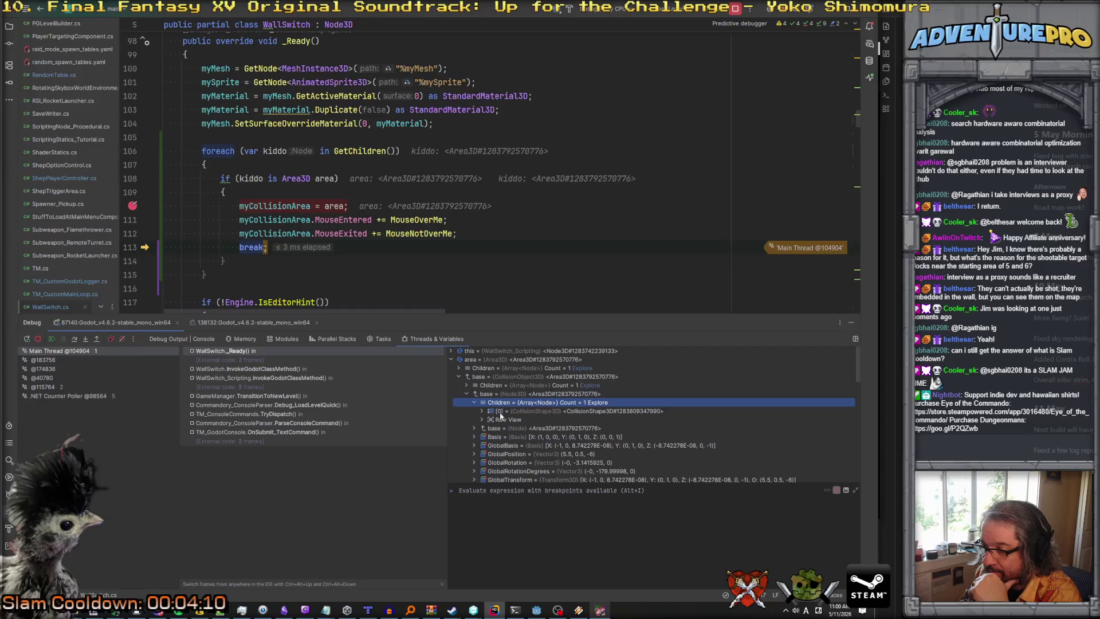
pyautogui.click(483, 411)
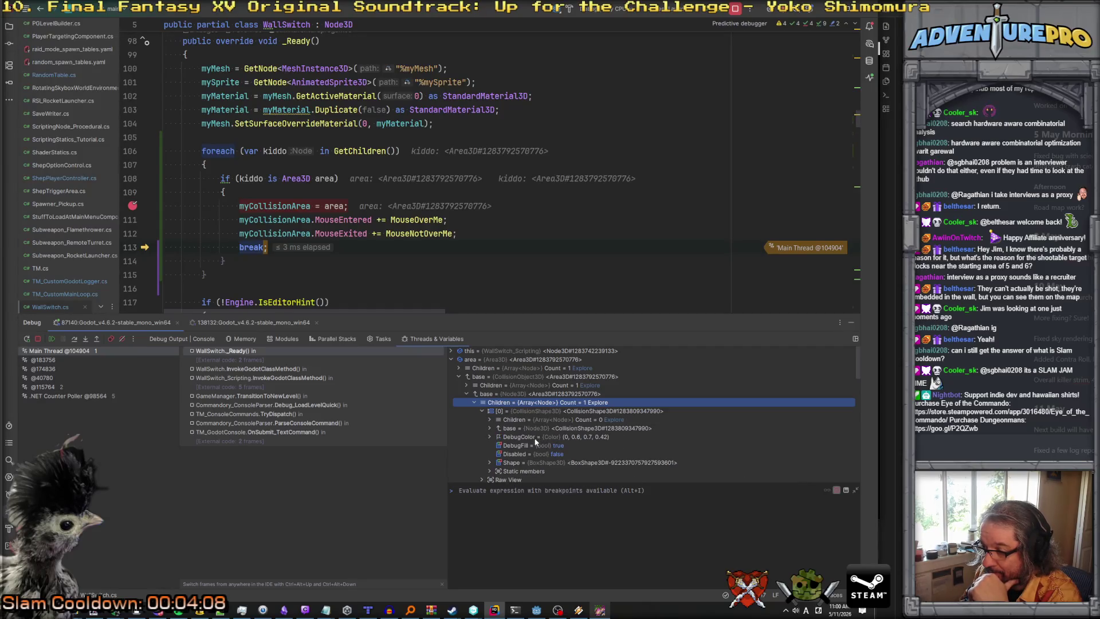
pyautogui.click(490, 463)
pyautogui.scroll(-1, 545, 466)
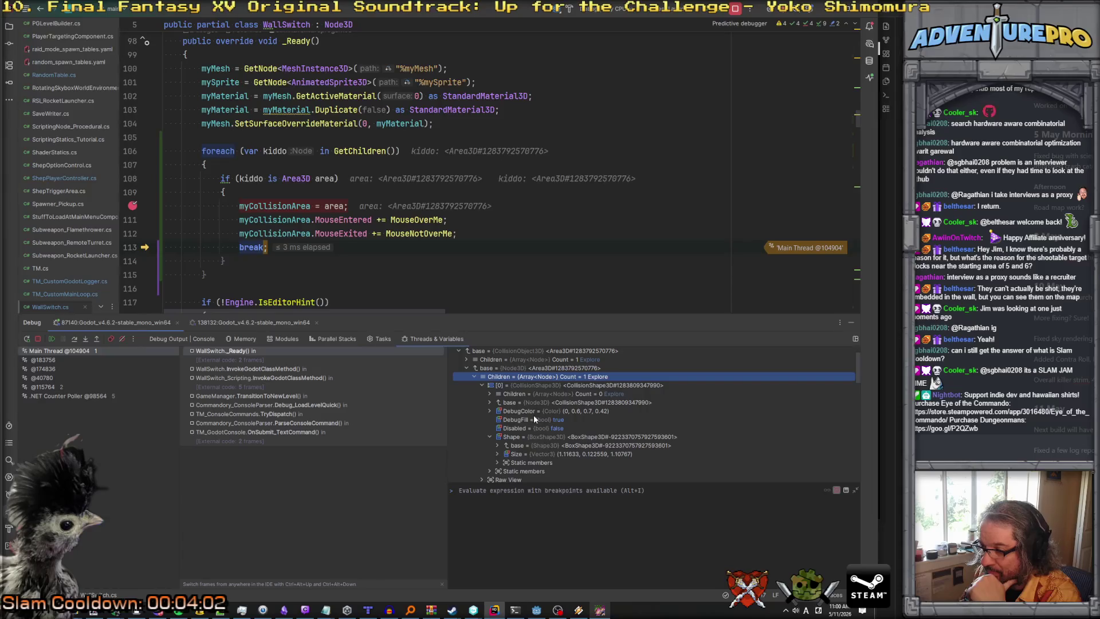
pyautogui.scroll(1, 534, 415)
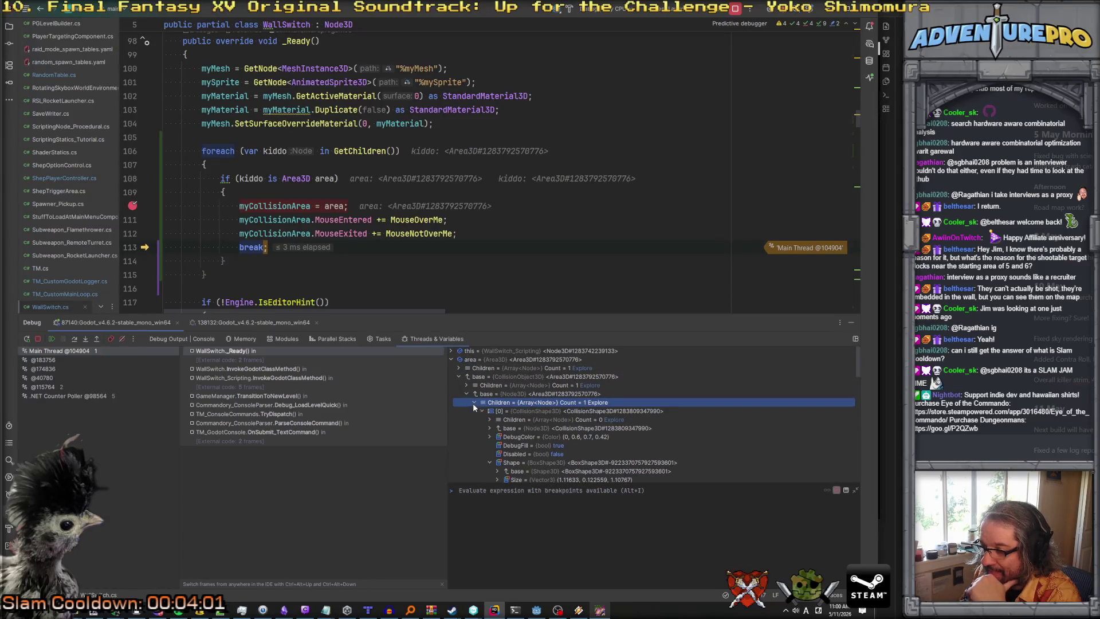
pyautogui.click(474, 403)
pyautogui.scroll(-5, 478, 408)
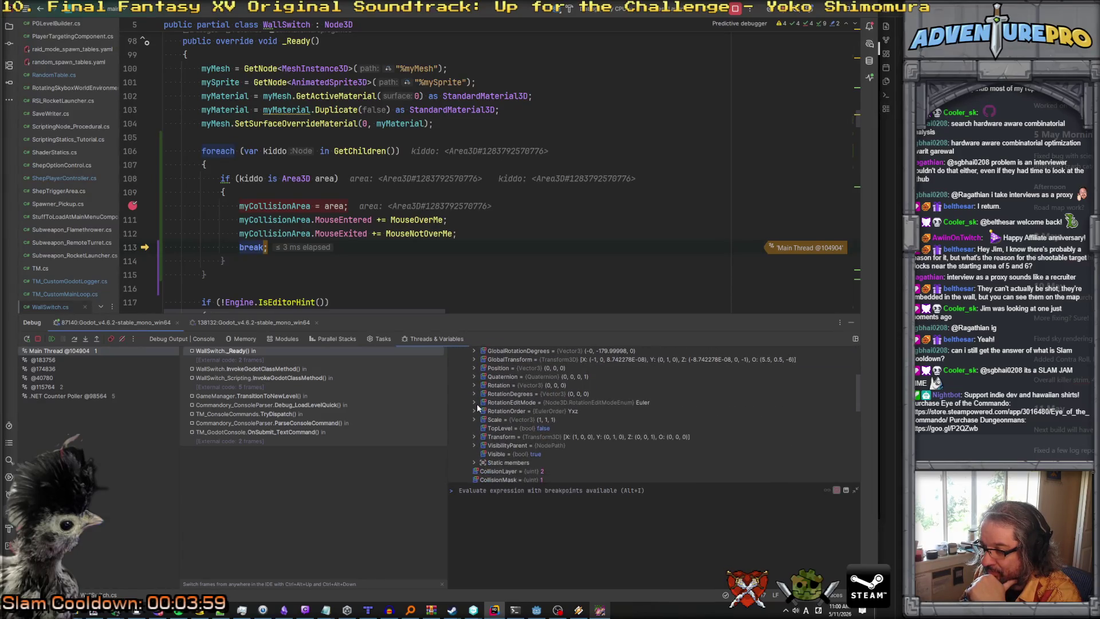
pyautogui.scroll(-2, 481, 408)
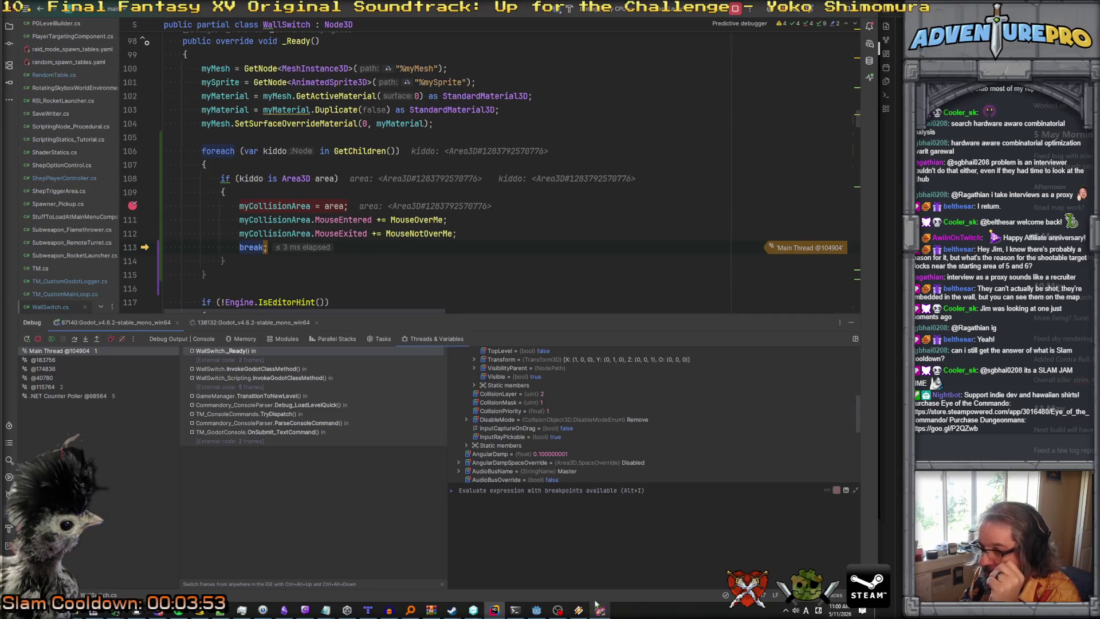
pyautogui.click(376, 219)
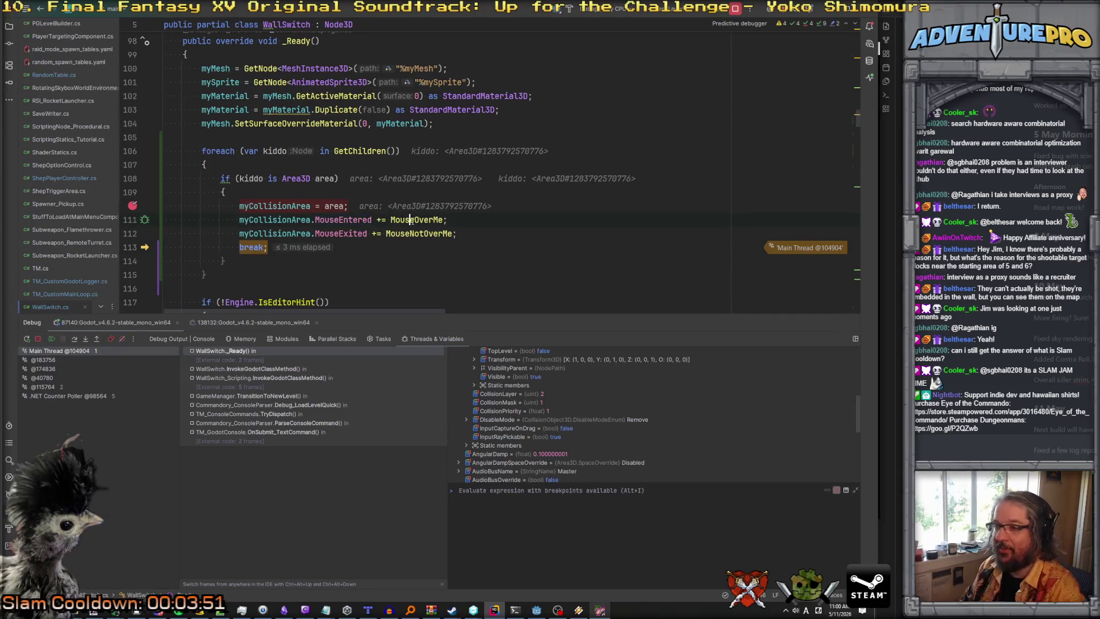
# Jump to MouseOverMe and set a breakpoint on its if (bCanBeShot) line.
pyautogui.keyDown('ctrl'); pyautogui.click(410, 220); pyautogui.keyUp('ctrl')
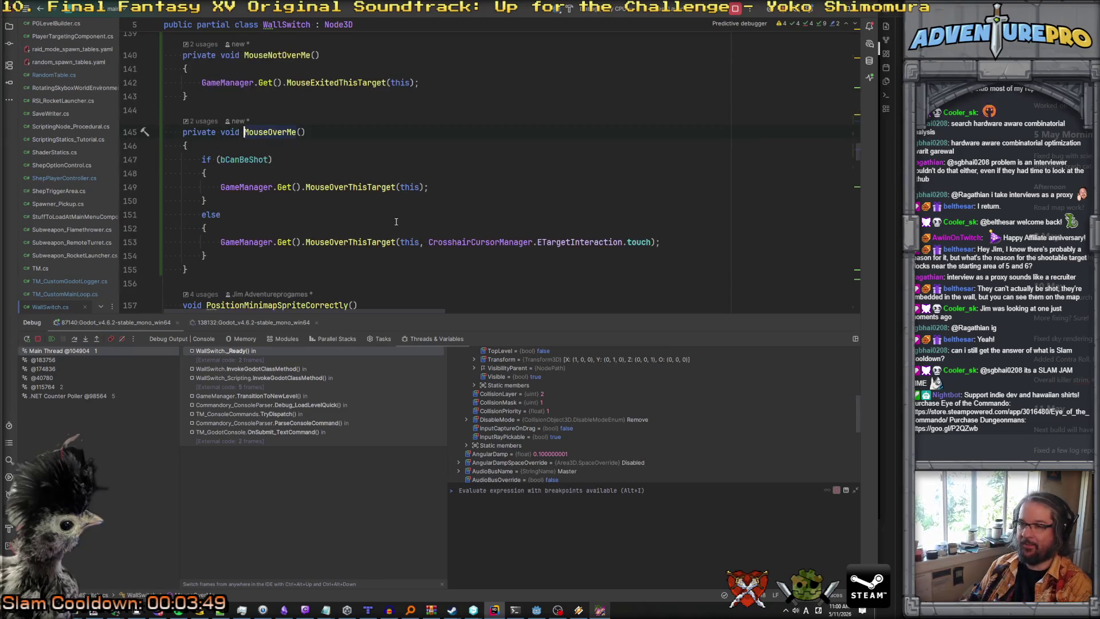
pyautogui.click(234, 159)
pyautogui.press('F9')
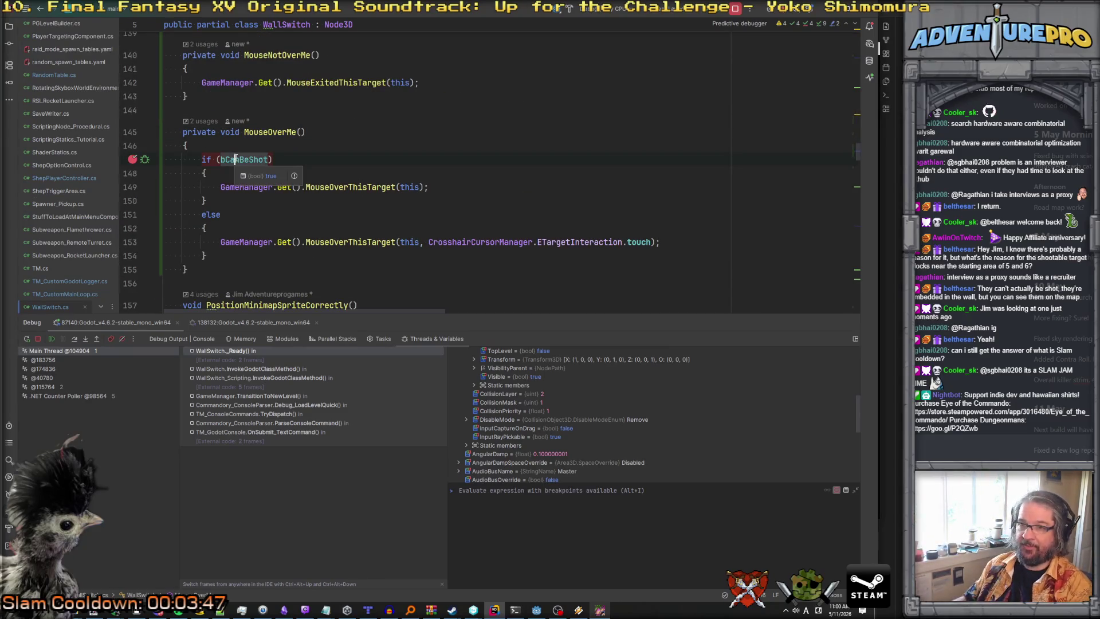
# Glance at the Godot editor, then resume the paused game from Rider.
pyautogui.hotkey('alt', 'Tab')
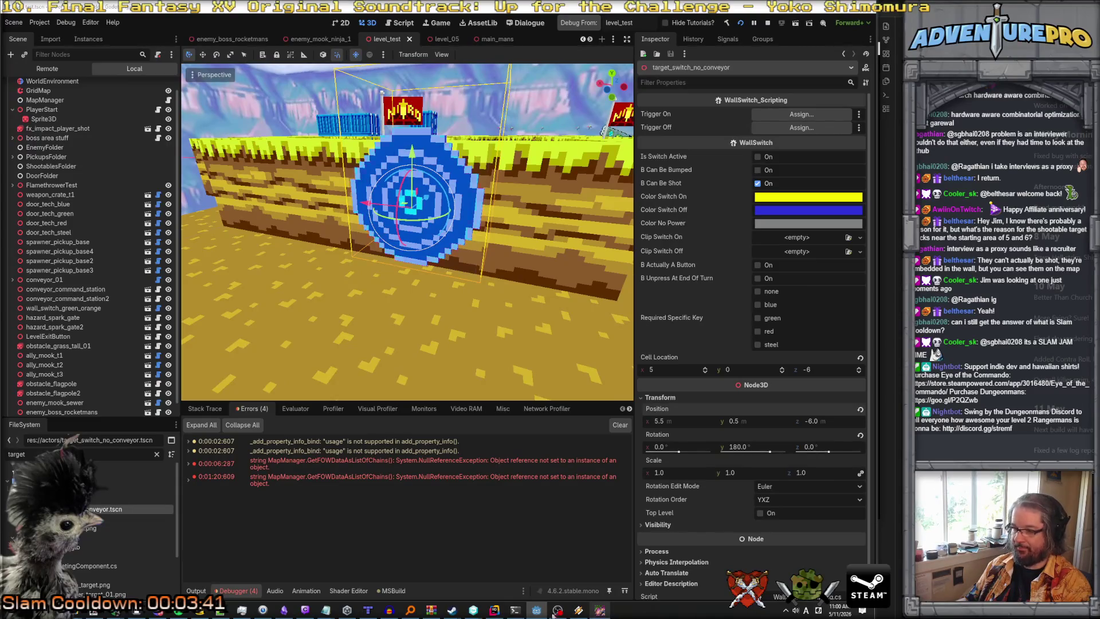
pyautogui.hotkey('alt', 'Tab')
pyautogui.press('F9')
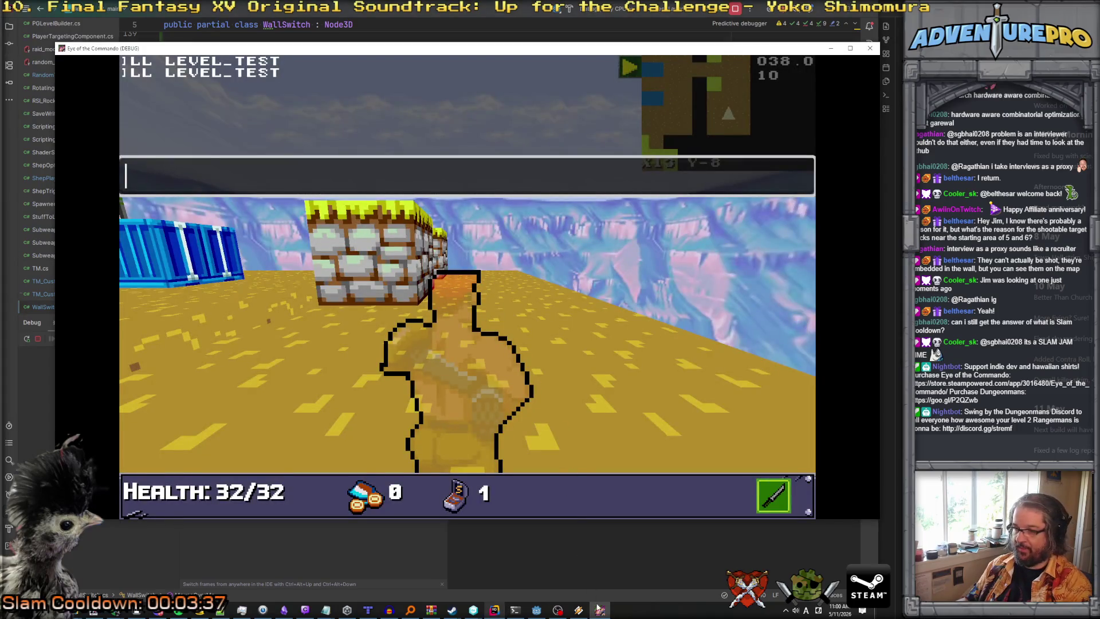
# Restore the game window and close its console.
pyautogui.click(598, 608)
pyautogui.click(599, 609)
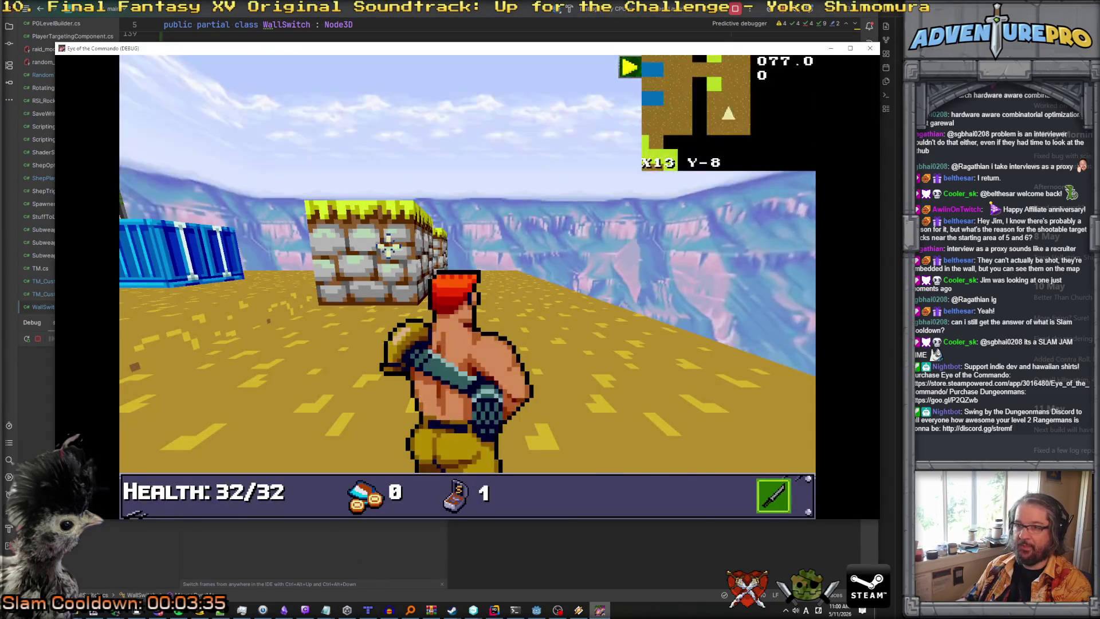
pyautogui.click(523, 311)
# Walk through the blue container corridor to the target, shoot it, and return to Rider.
pyautogui.press('w')
pyautogui.press('w')
pyautogui.press('q')
pyautogui.press('w')
pyautogui.press('w')
pyautogui.press('w')
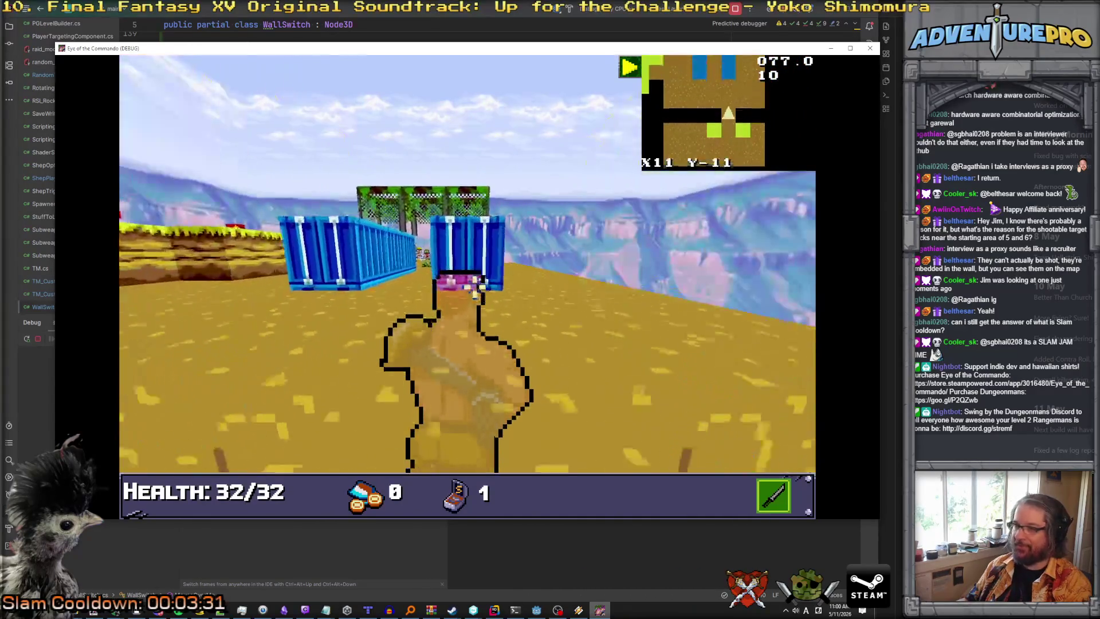
pyautogui.press('w')
pyautogui.press('w')
pyautogui.press('w')
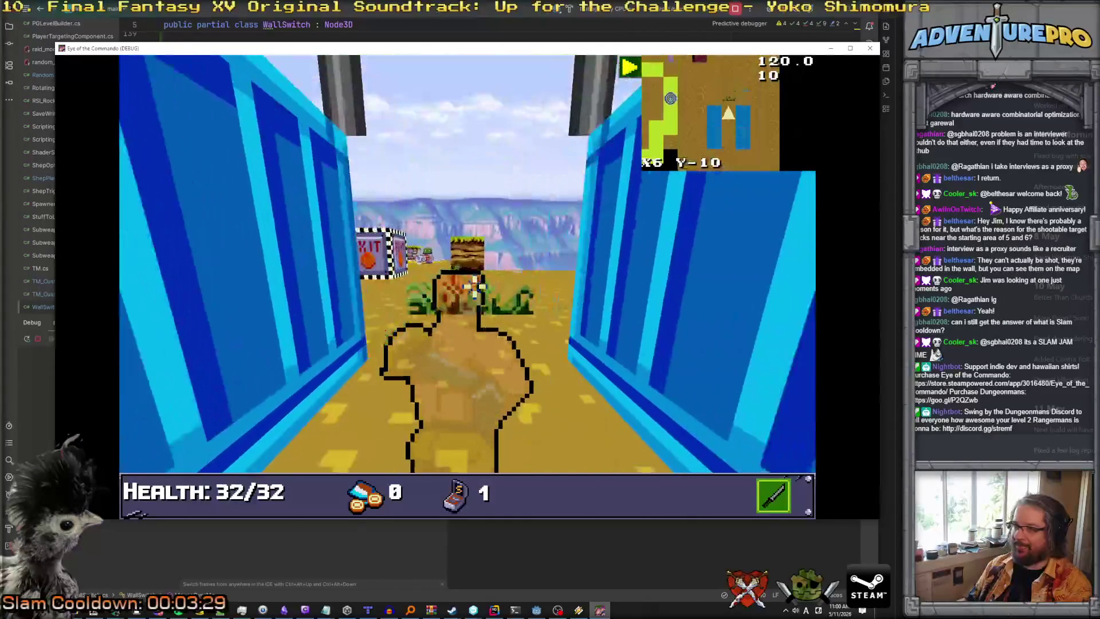
pyautogui.press('a')
pyautogui.press('w')
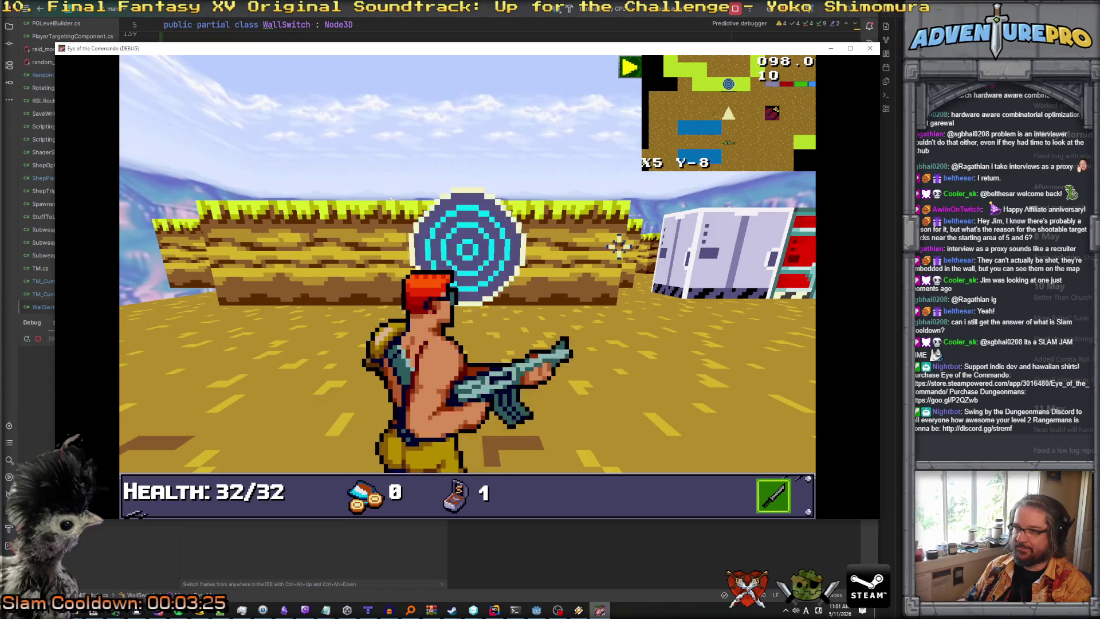
pyautogui.click(499, 243)
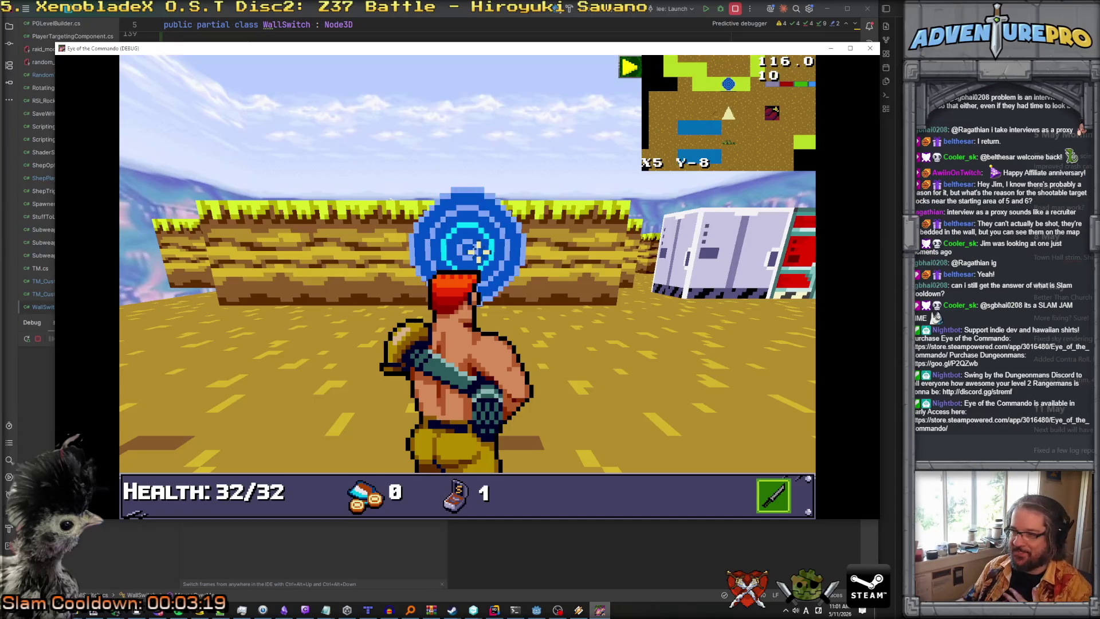
pyautogui.click(493, 611)
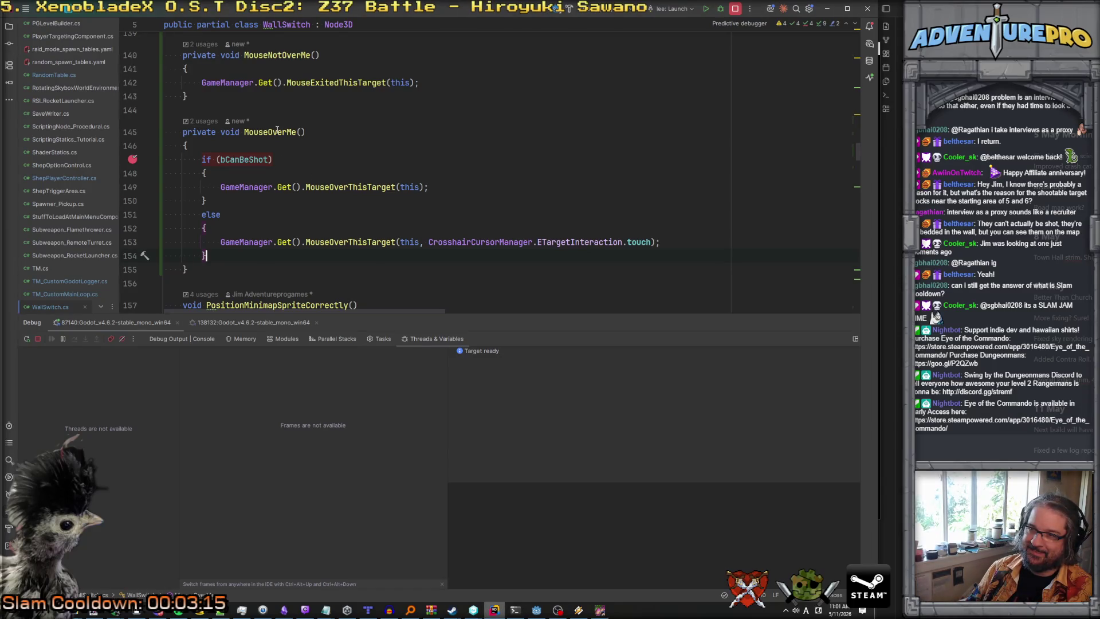
pyautogui.scroll(4, 278, 130)
pyautogui.scroll(14, 278, 130)
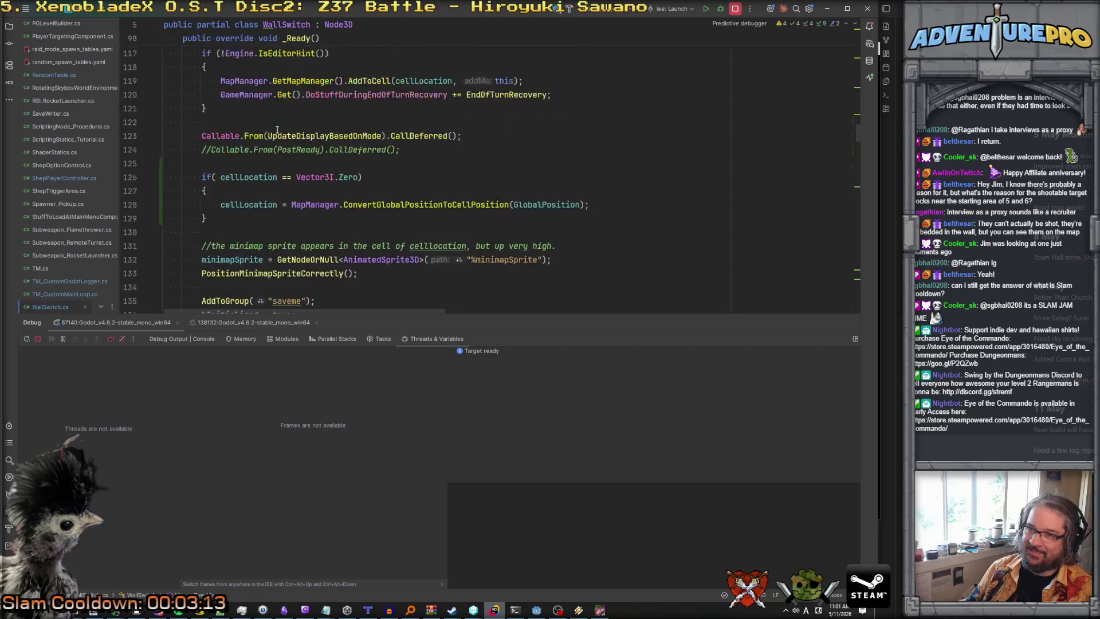
pyautogui.scroll(-5, 277, 131)
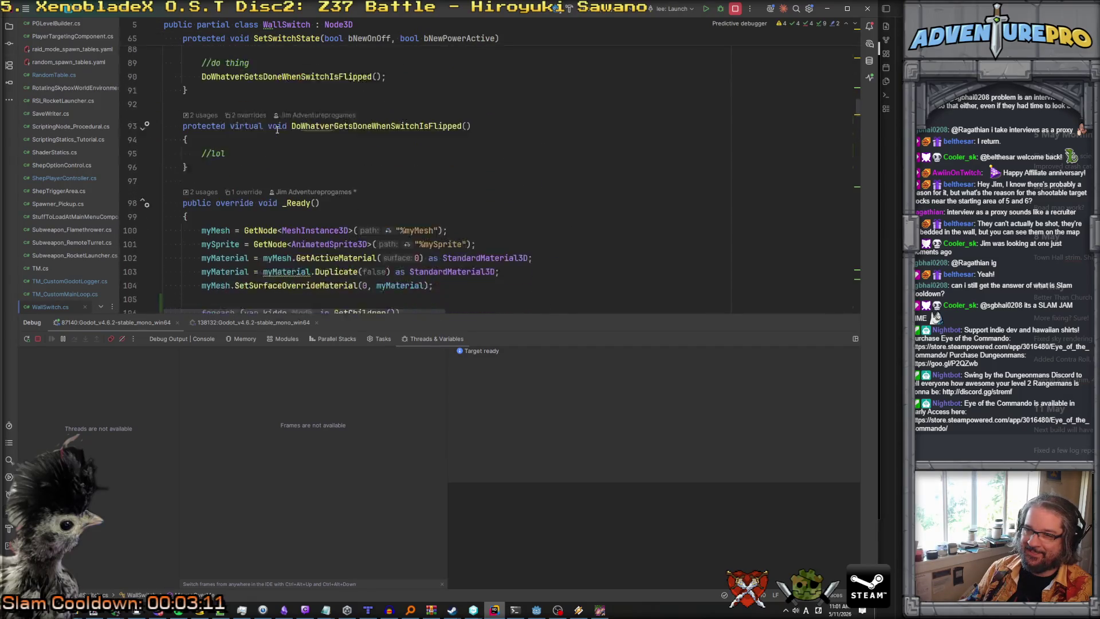
pyautogui.scroll(2, 277, 130)
pyautogui.scroll(-3, 278, 130)
pyautogui.scroll(2, 277, 130)
pyautogui.scroll(-7, 277, 130)
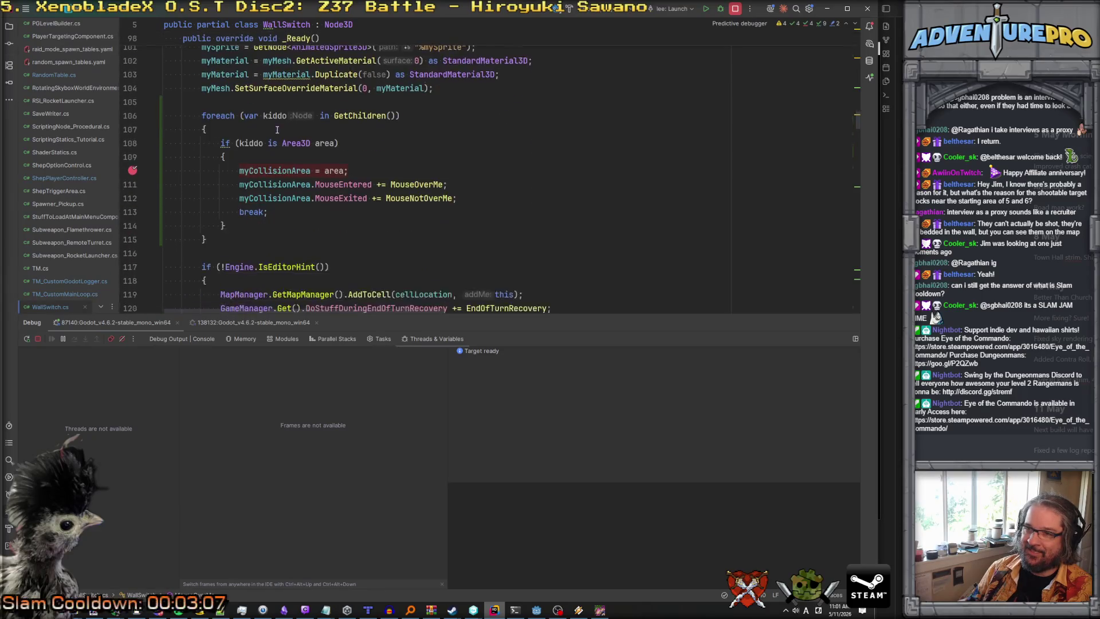
pyautogui.scroll(3, 278, 130)
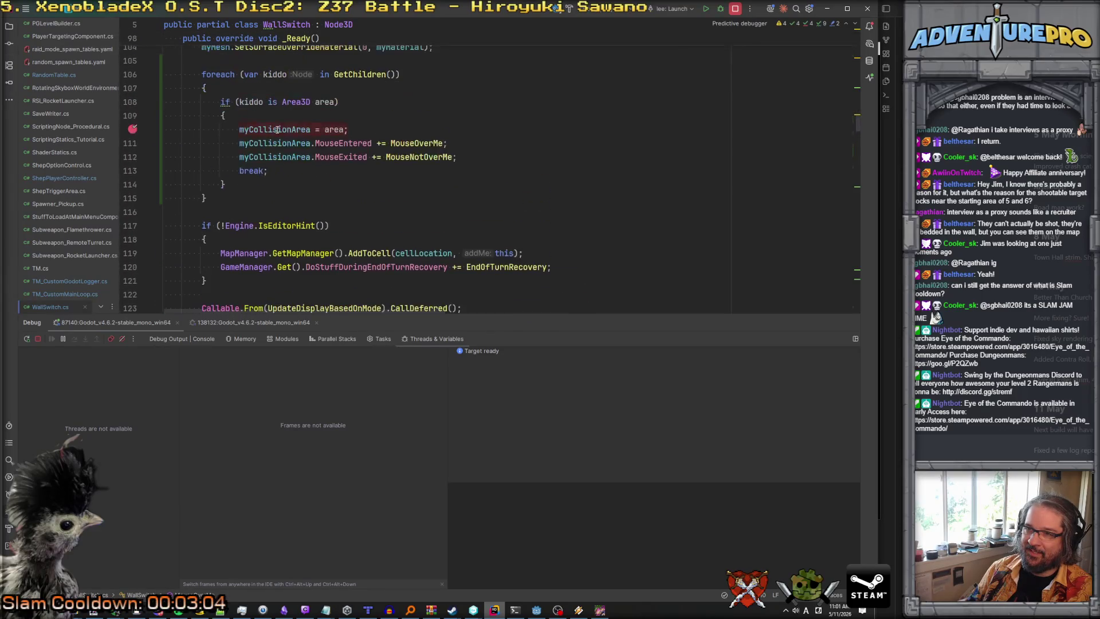
pyautogui.moveTo(297, 139)
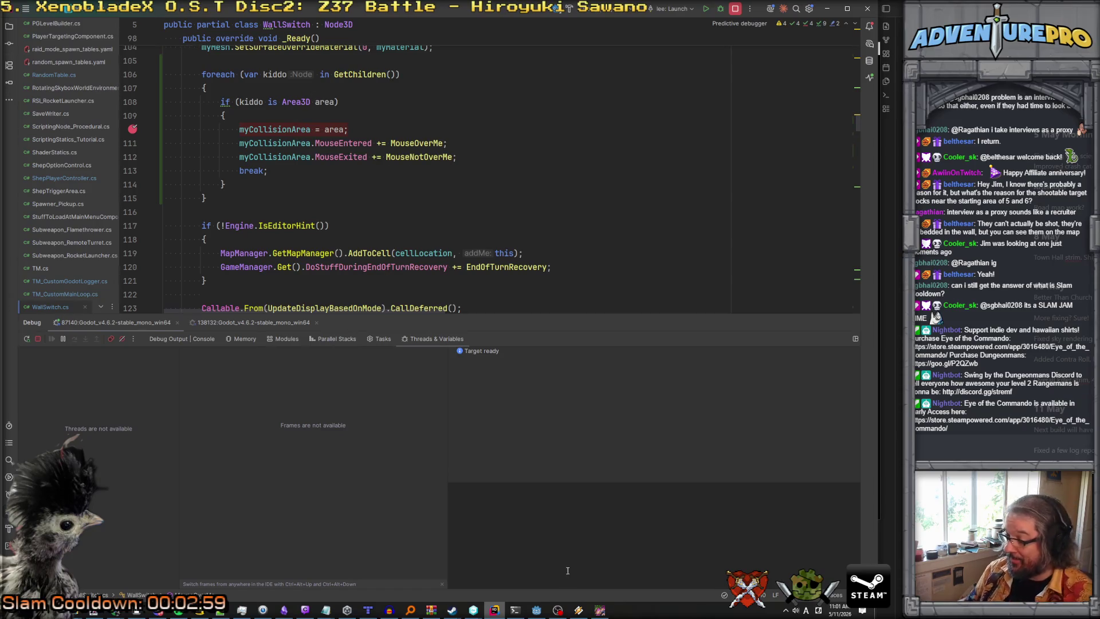
# Open the target_switch_no_conveyor scene and inspect its root, myMesh, mySprite and Area3D nodes.
pyautogui.click(542, 615)
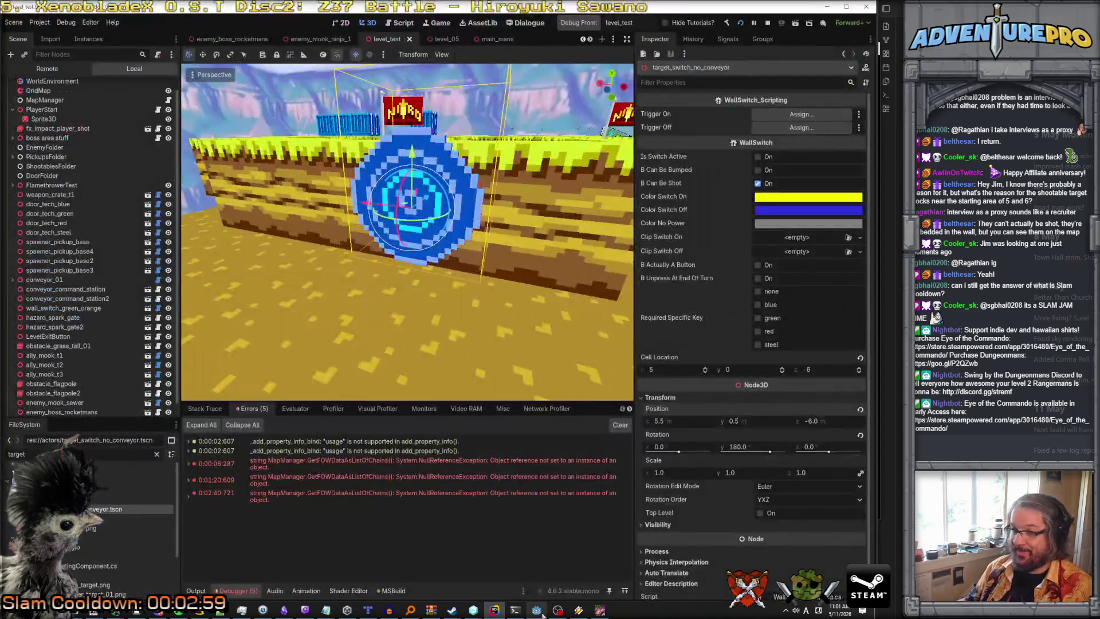
pyautogui.scroll(-5, 84, 288)
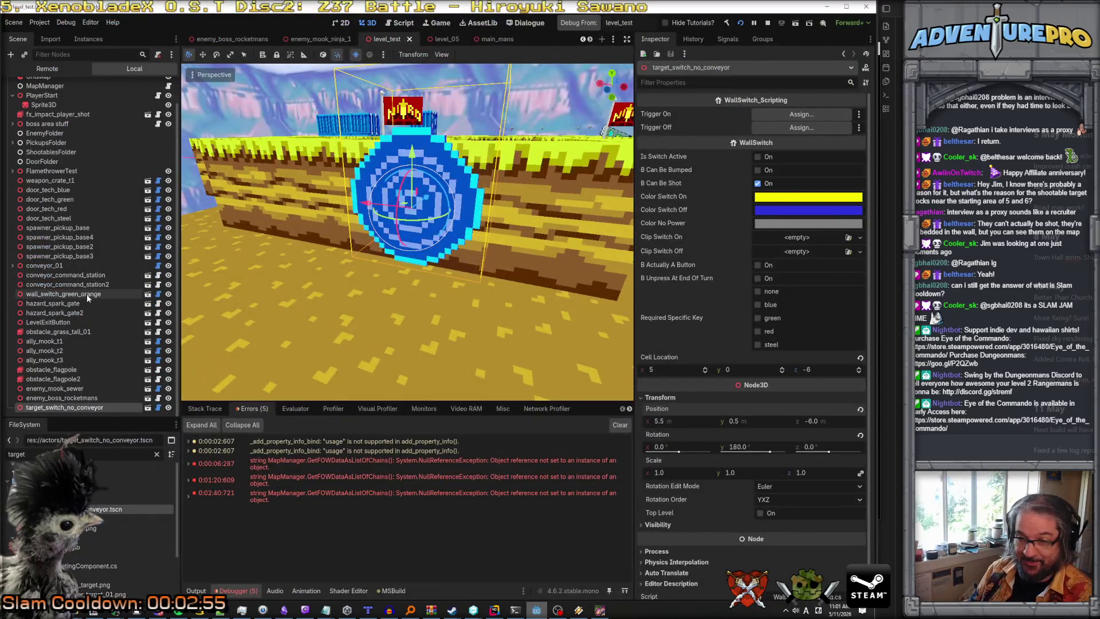
pyautogui.click(148, 408)
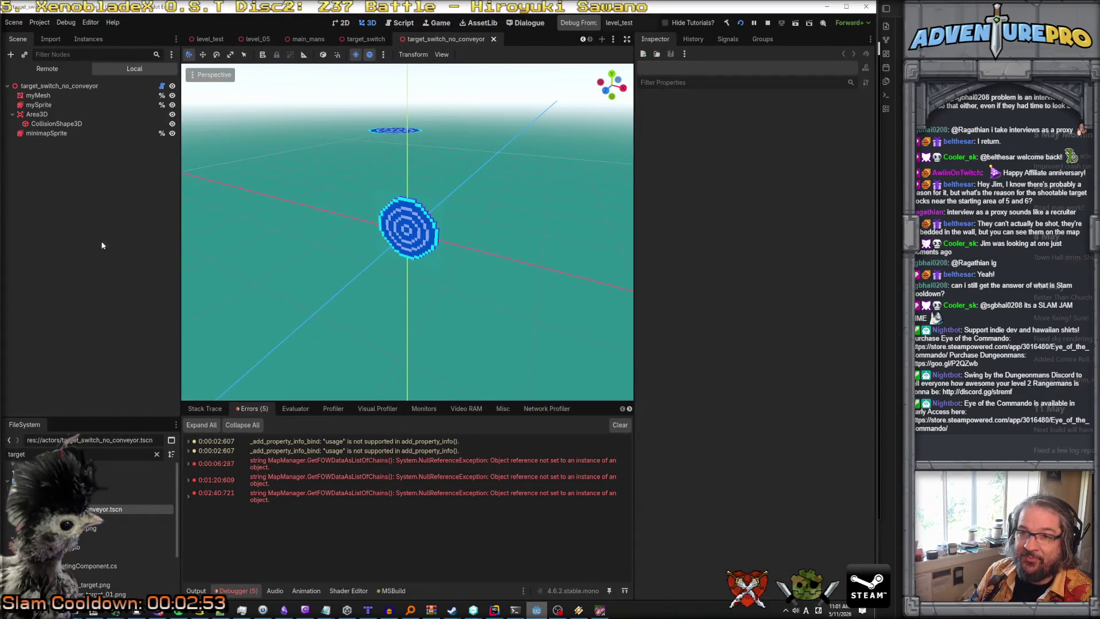
pyautogui.click(45, 87)
pyautogui.click(44, 96)
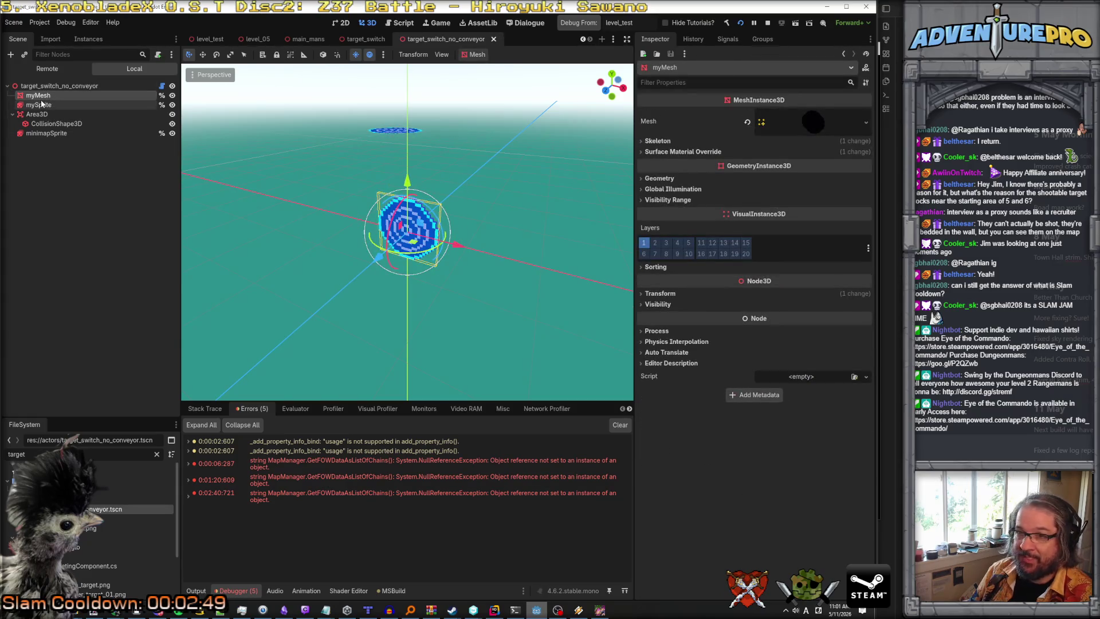
pyautogui.click(40, 105)
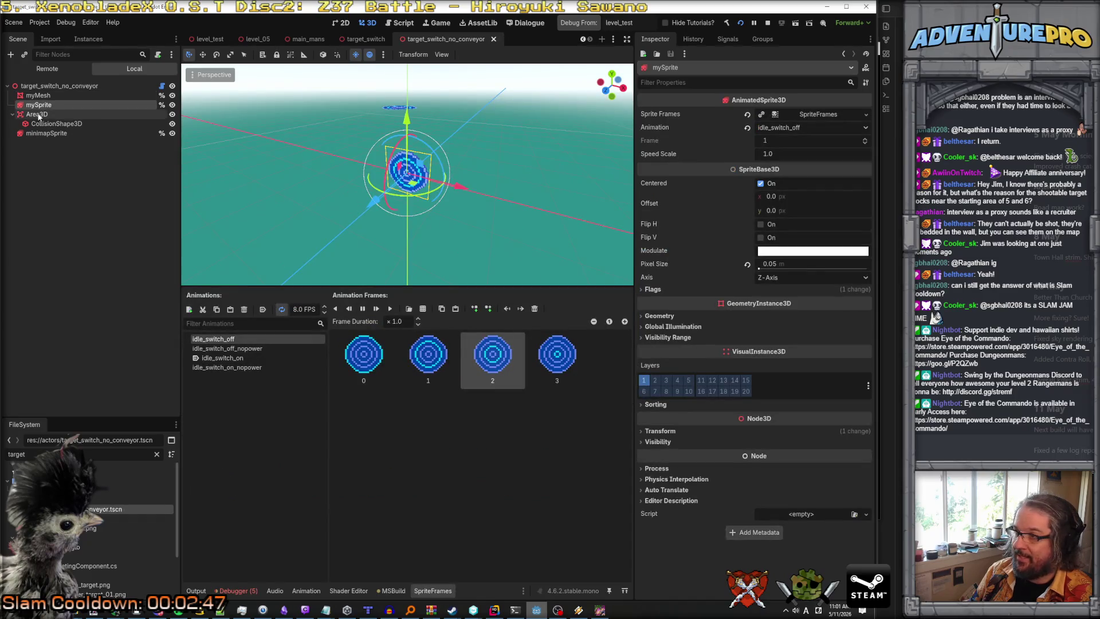
pyautogui.click(38, 116)
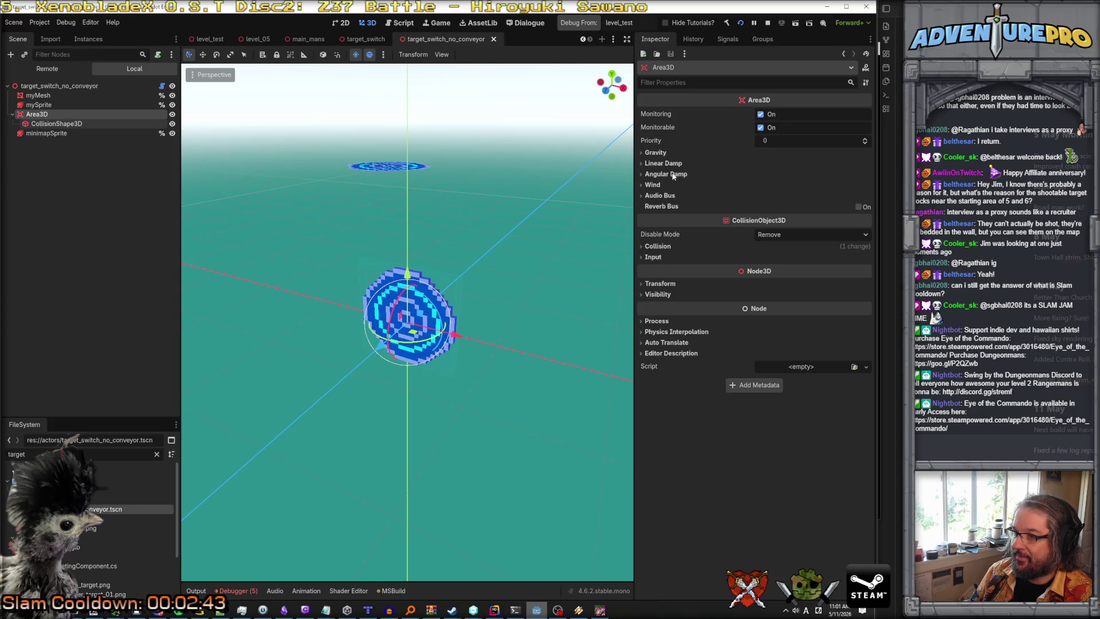
# Check the Area3D's collision layer, mask and Ray Pickable input settings, then return to Rider.
pyautogui.click(651, 246)
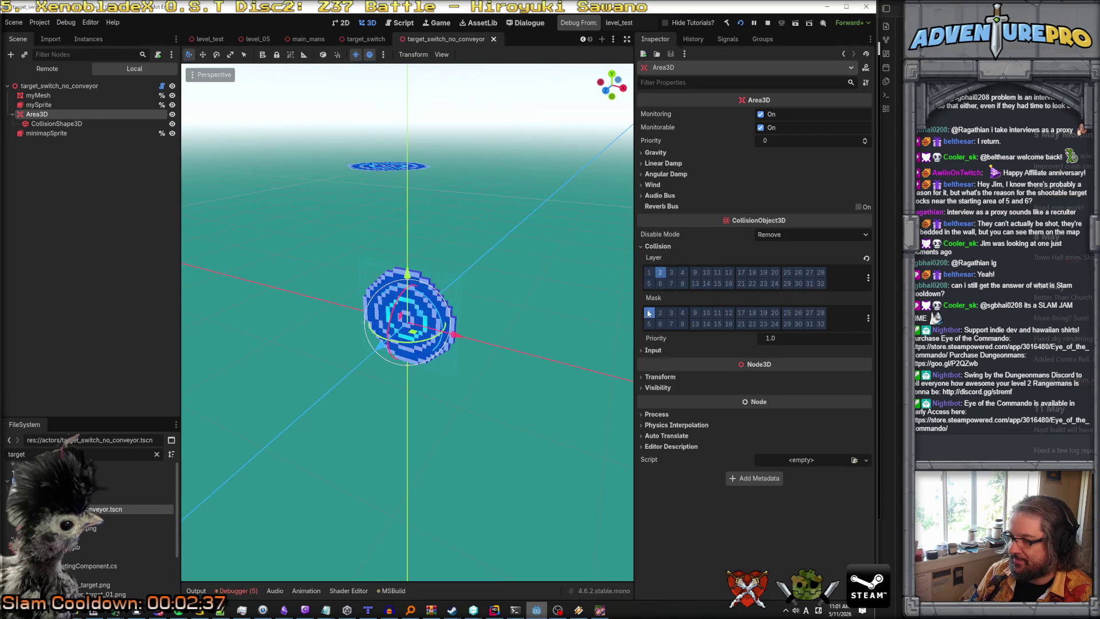
pyautogui.click(648, 351)
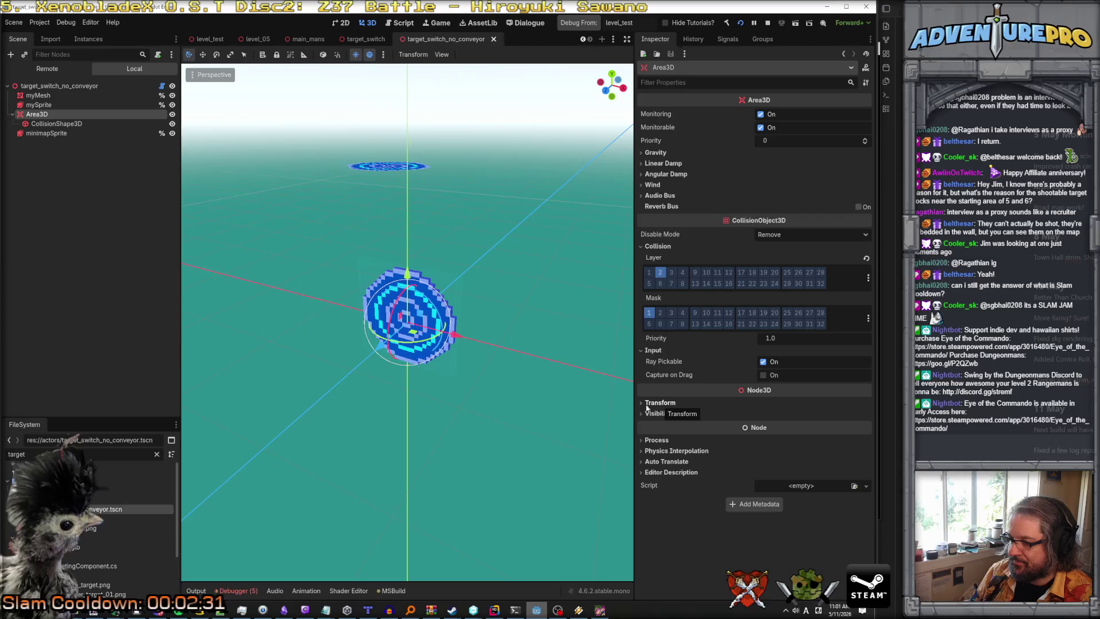
pyautogui.click(600, 612)
pyautogui.click(496, 612)
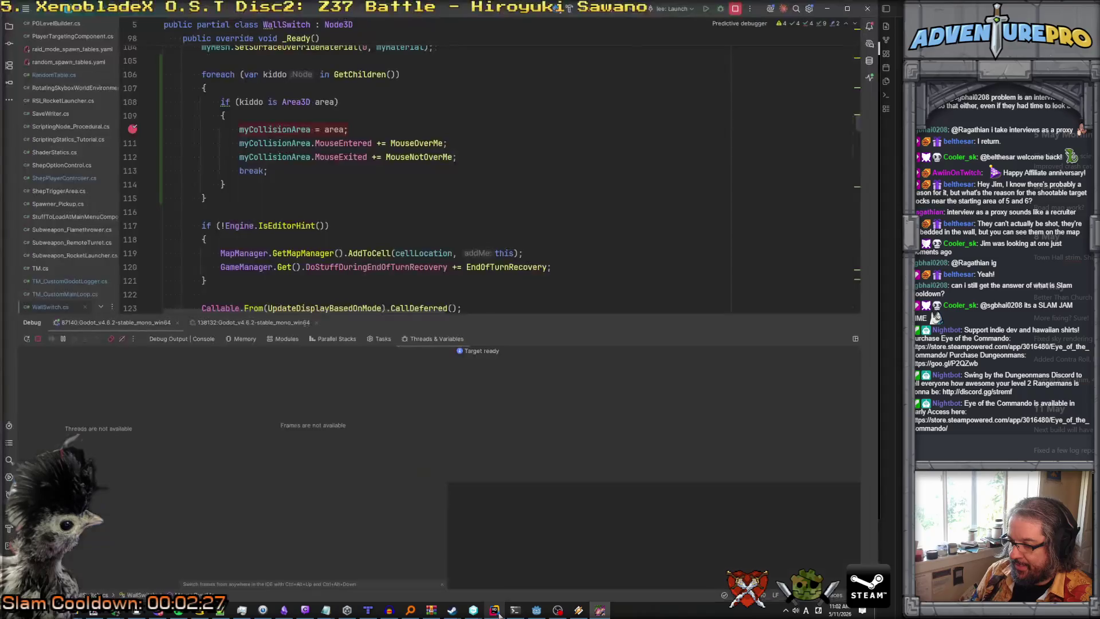
# Open EnemyCombatant.cs at MouseOverMe, which calls MouseOverThisTarget when not AmIDead.
pyautogui.scroll(7, 61, 78)
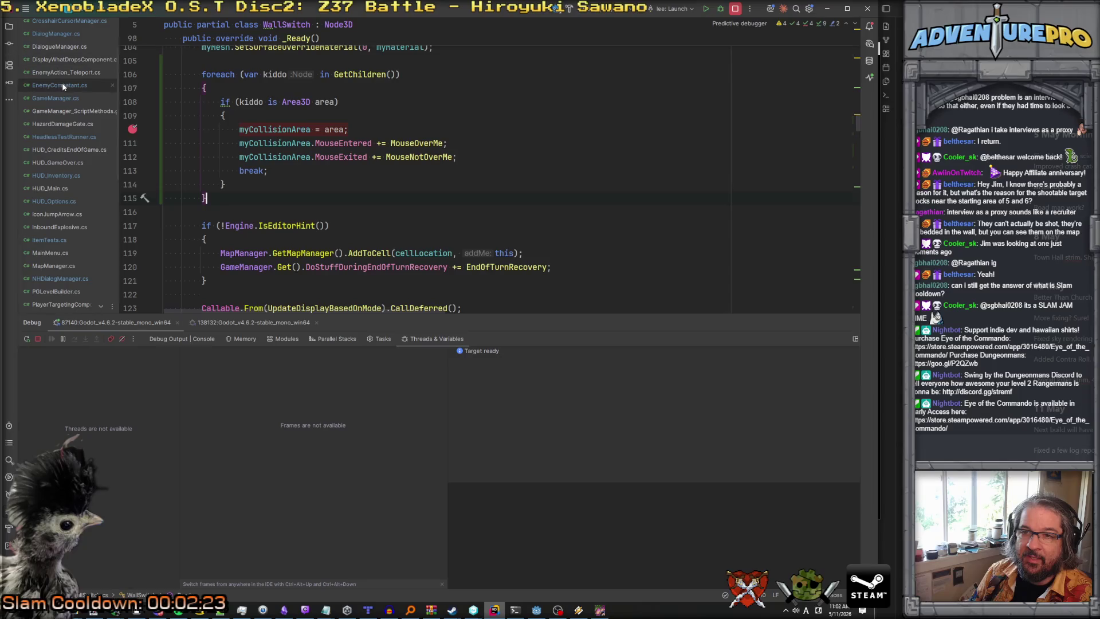
pyautogui.doubleClick(62, 85)
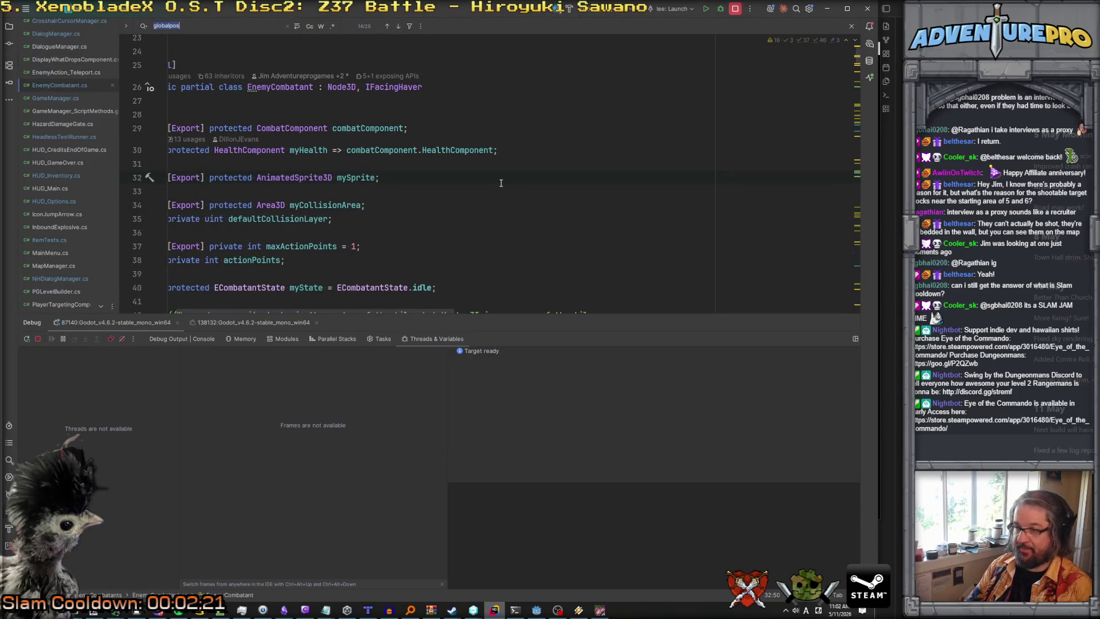
pyautogui.write('mouseover')
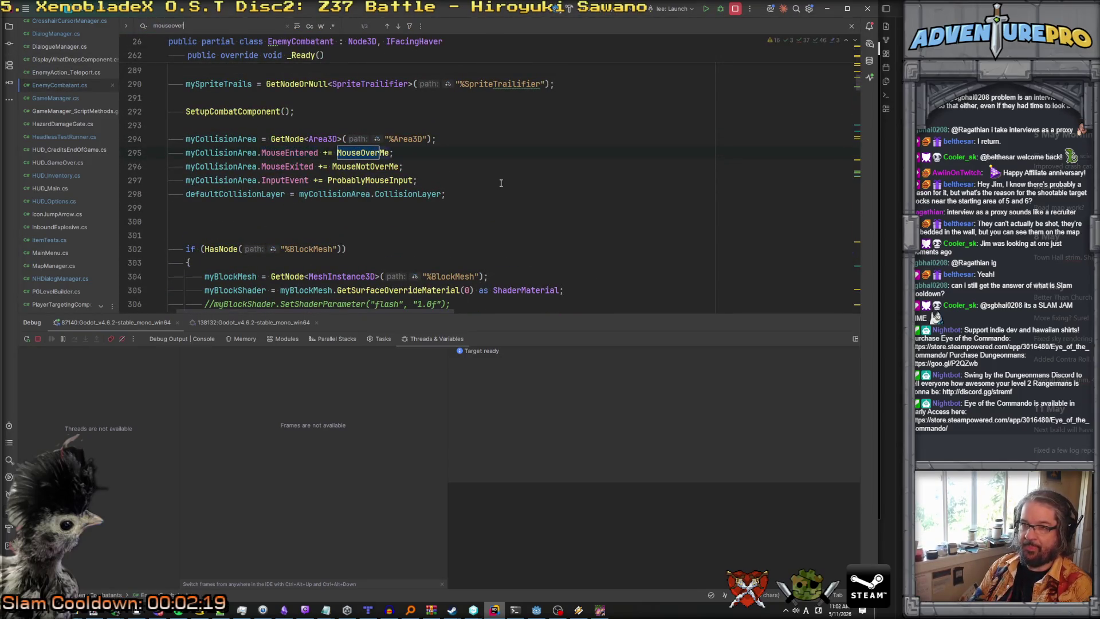
pyautogui.keyDown('ctrl'); pyautogui.click(361, 153); pyautogui.keyUp('ctrl')
pyautogui.click(214, 180)
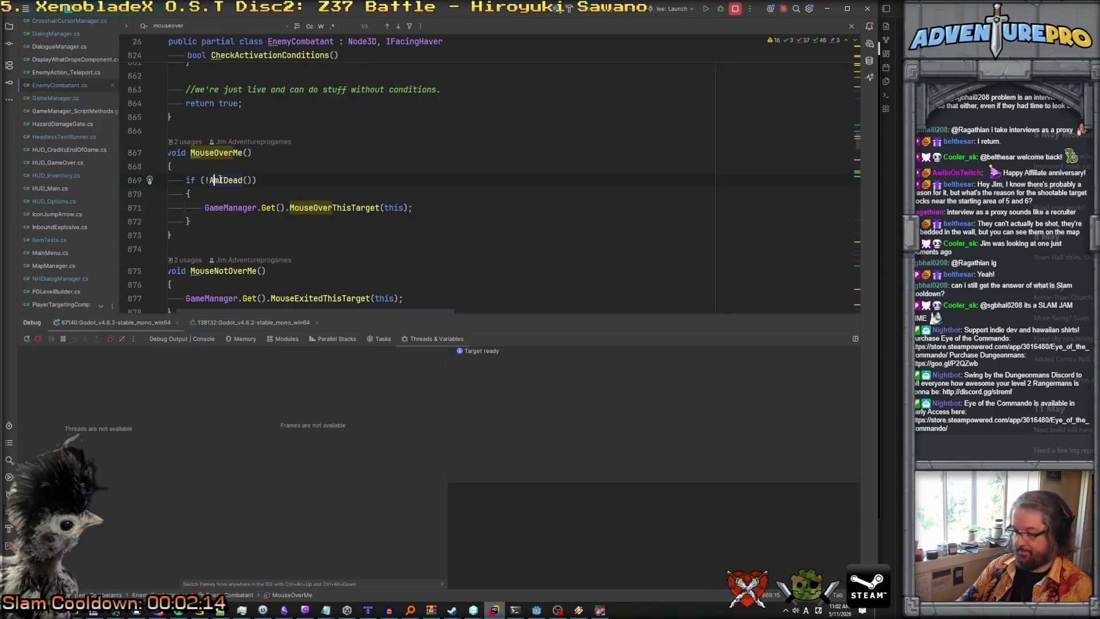
pyautogui.hotkey('alt', 'Tab')
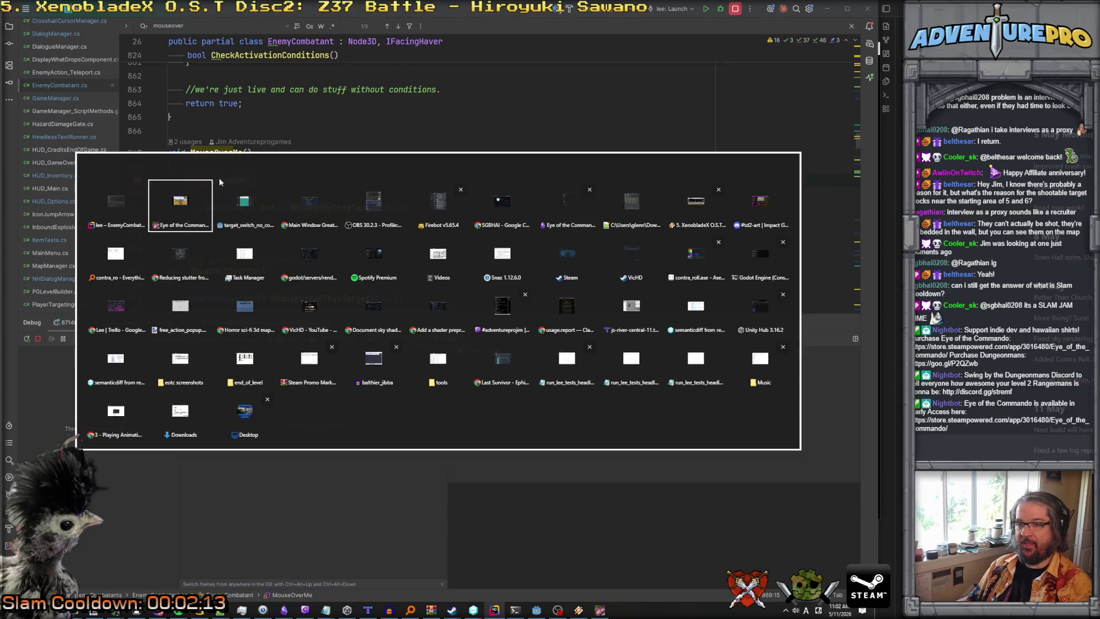
# Face the EXIT sign, spawn an enemy there via the debug console, and step one tile closer.
pyautogui.press('e')
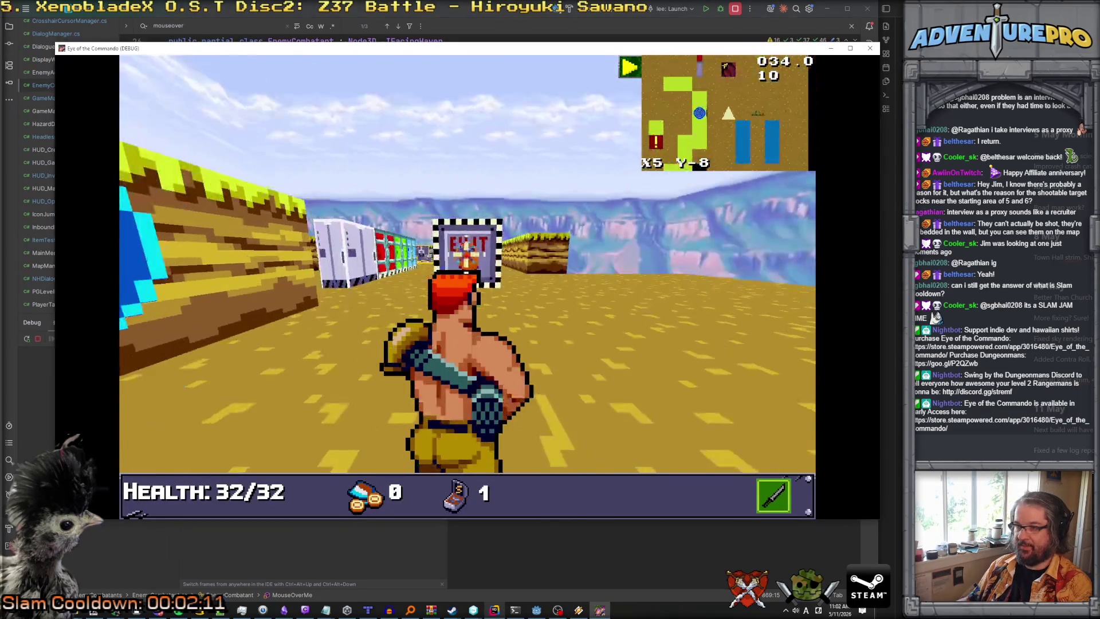
pyautogui.press('`')
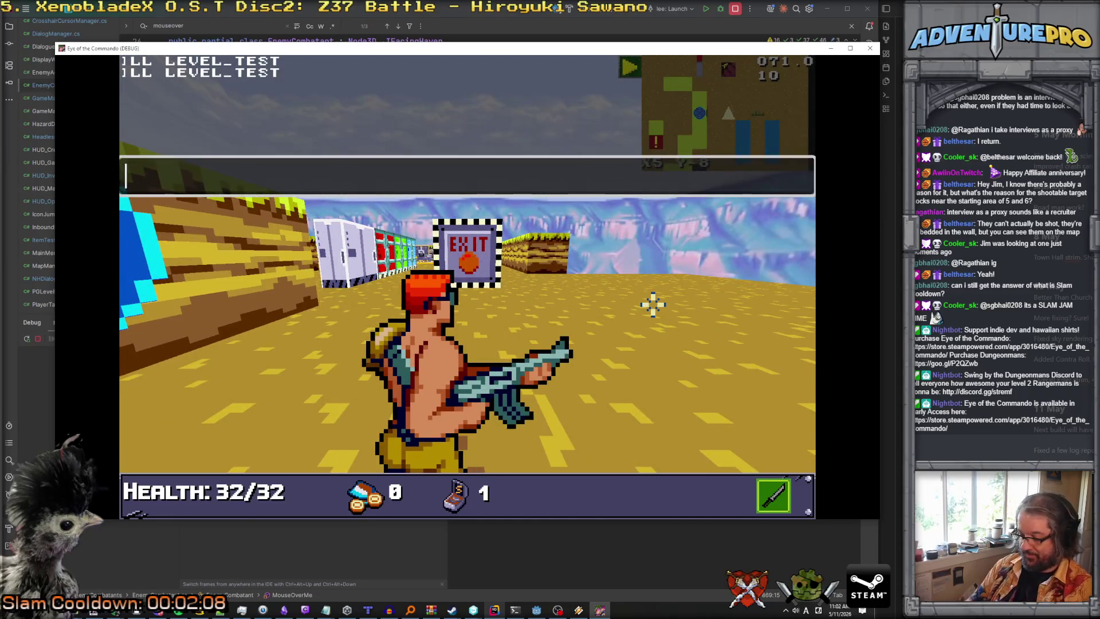
pyautogui.write('spawn e!')
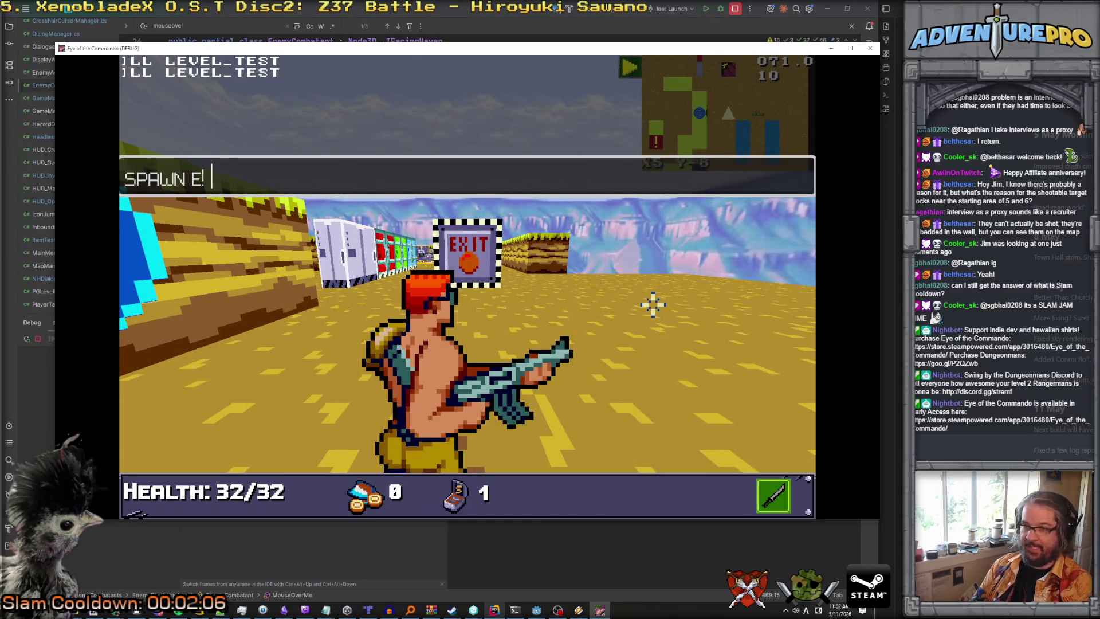
pyautogui.press('Return')
pyautogui.press('`')
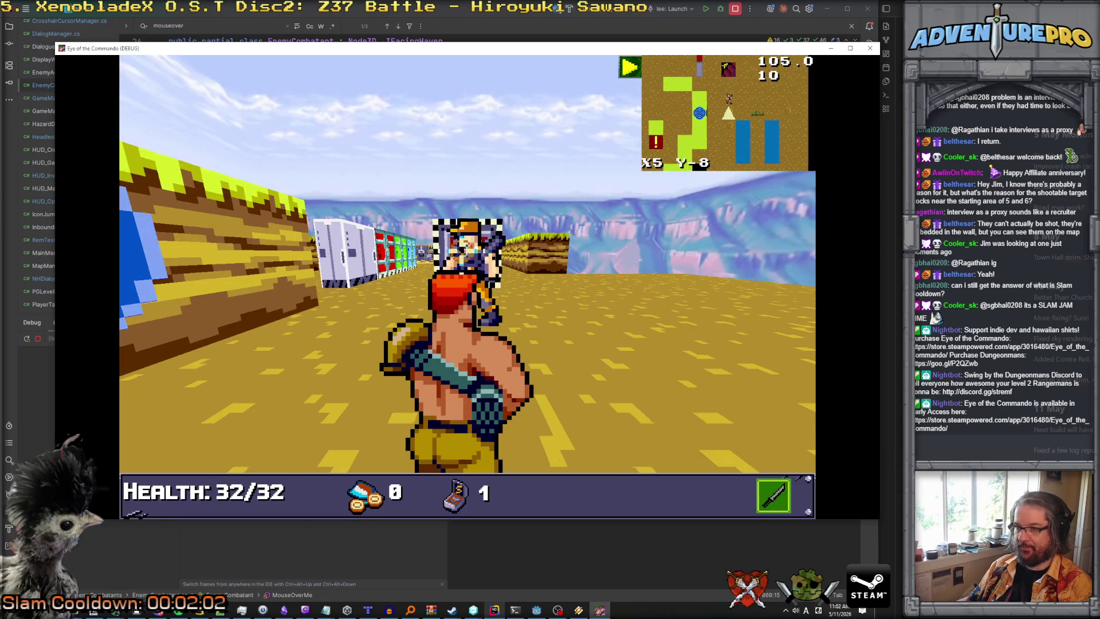
pyautogui.press('w')
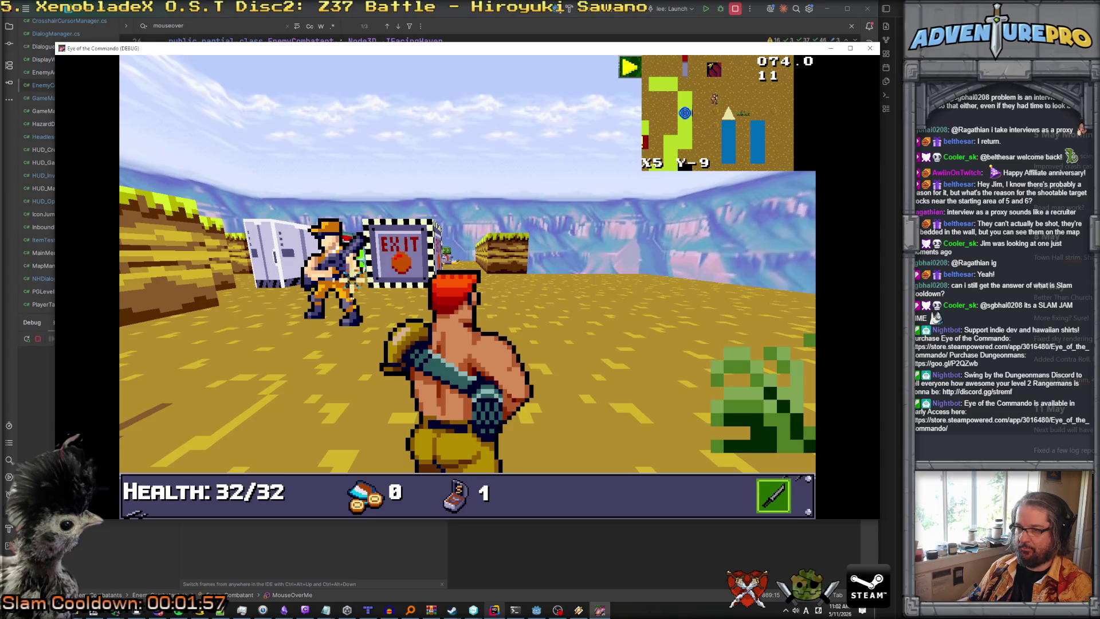
pyautogui.click(537, 610)
pyautogui.hotkey('alt', 'Tab')
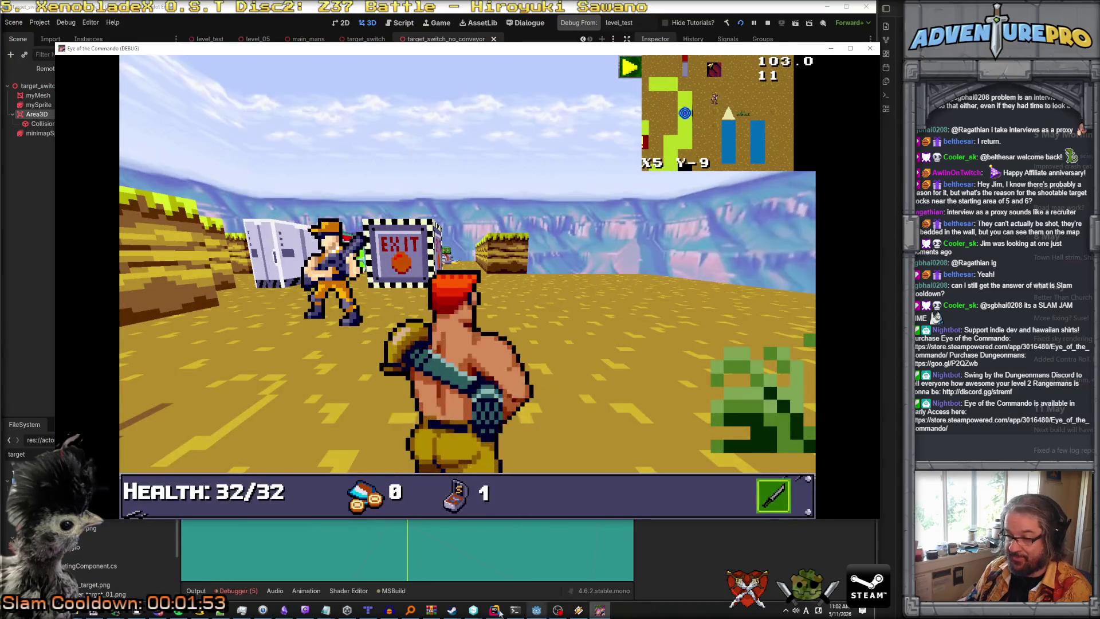
# Go to GameManager's MouseOverThisTarget and hover the enemy in-game to hit the breakpoint.
pyautogui.click(494, 610)
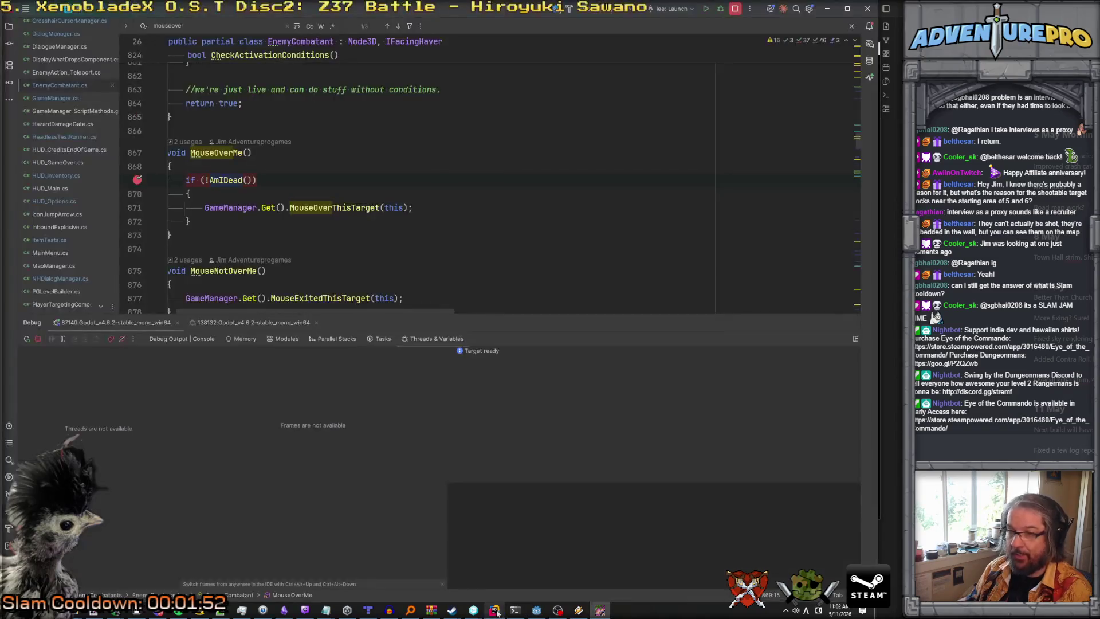
pyautogui.keyDown('ctrl'); pyautogui.click(339, 210); pyautogui.keyUp('ctrl')
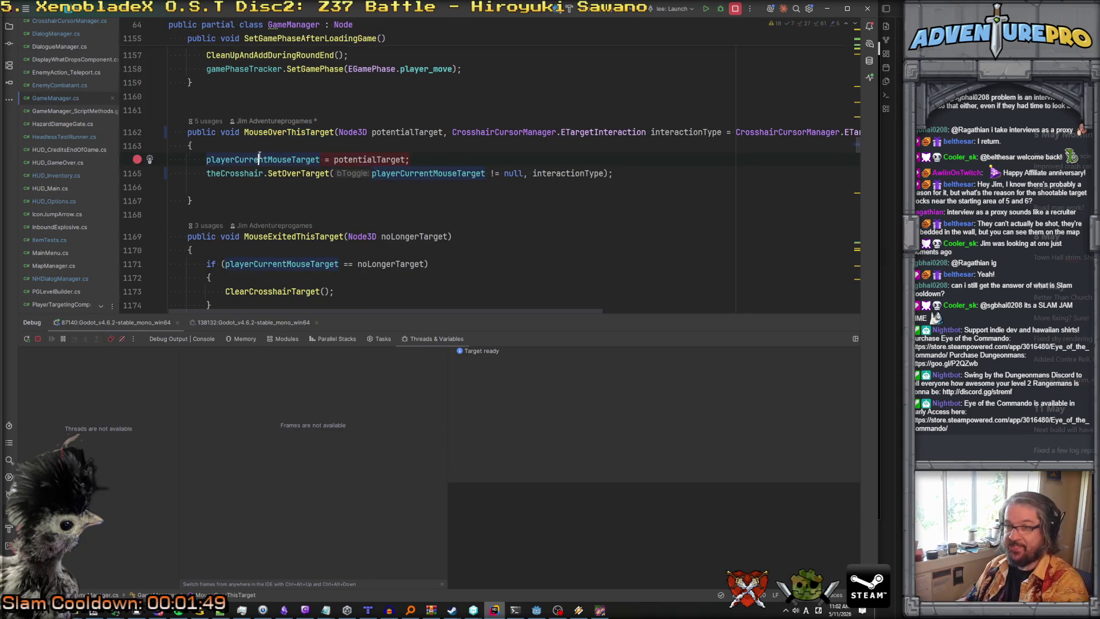
pyautogui.hotkey('alt', 'Tab')
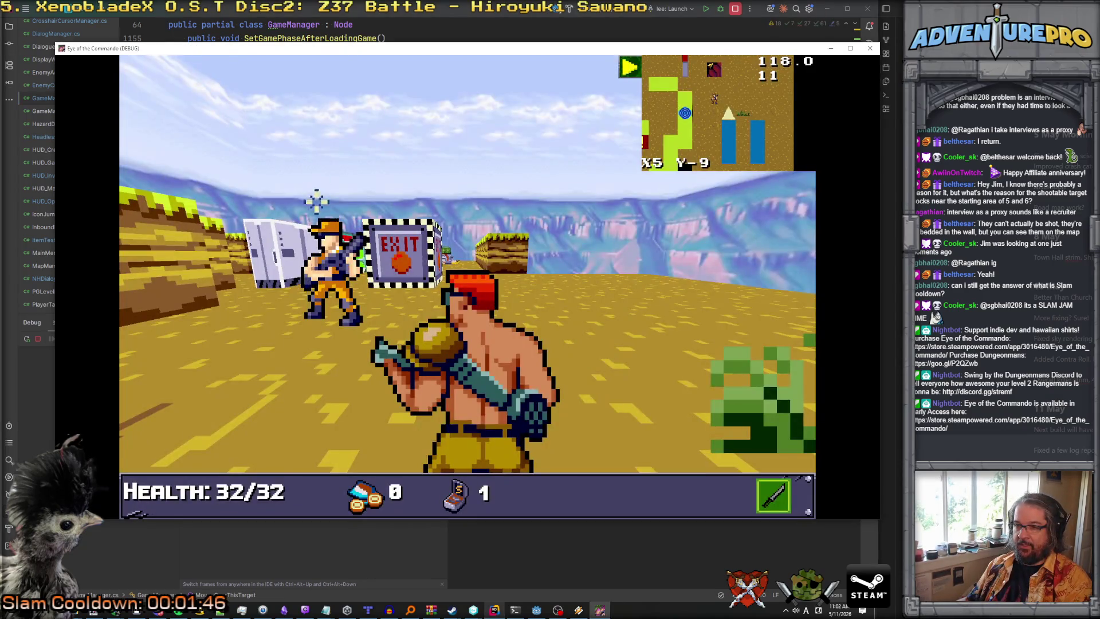
pyautogui.moveTo(331, 247)
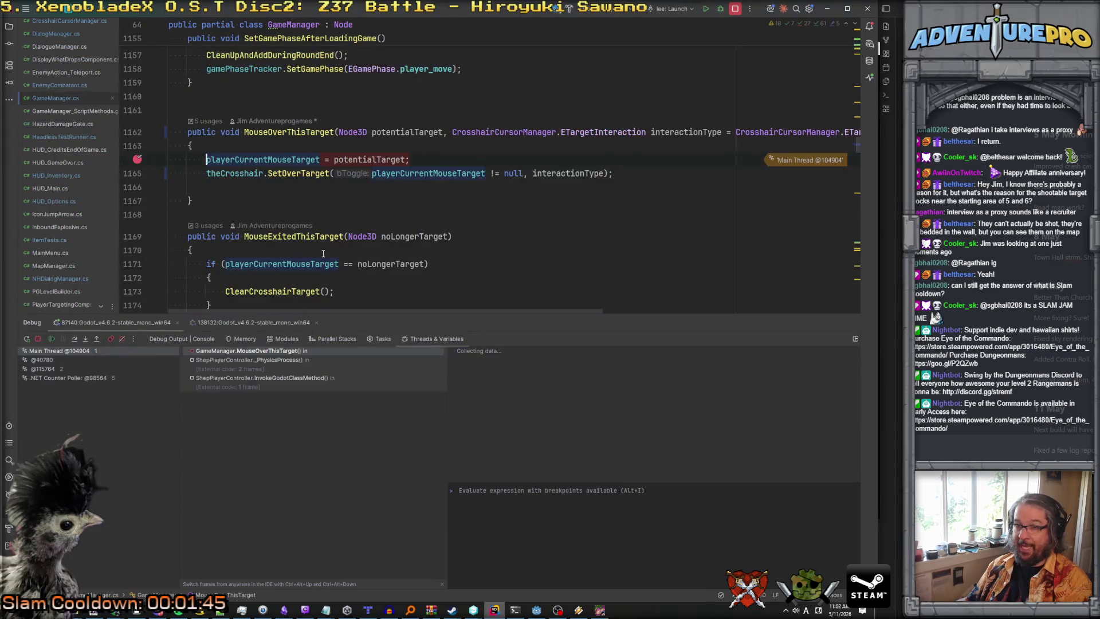
# Inspect the ShepPlayerController._PhysicsProcess caller frame, return to the top frame, and resume.
pyautogui.click(267, 359)
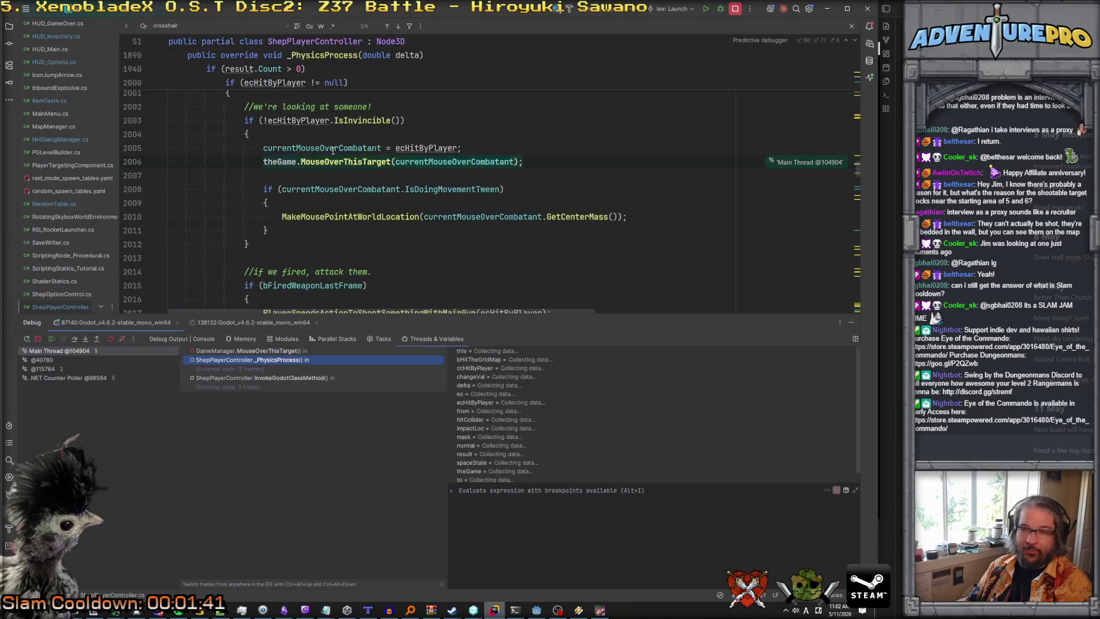
pyautogui.moveTo(333, 151)
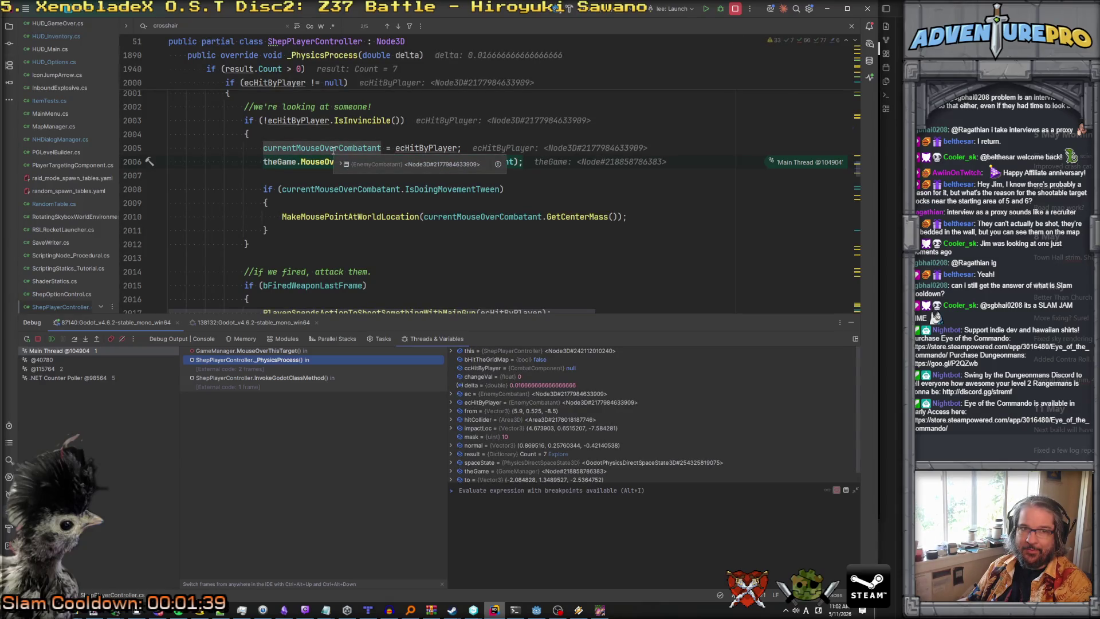
pyautogui.scroll(1, 333, 150)
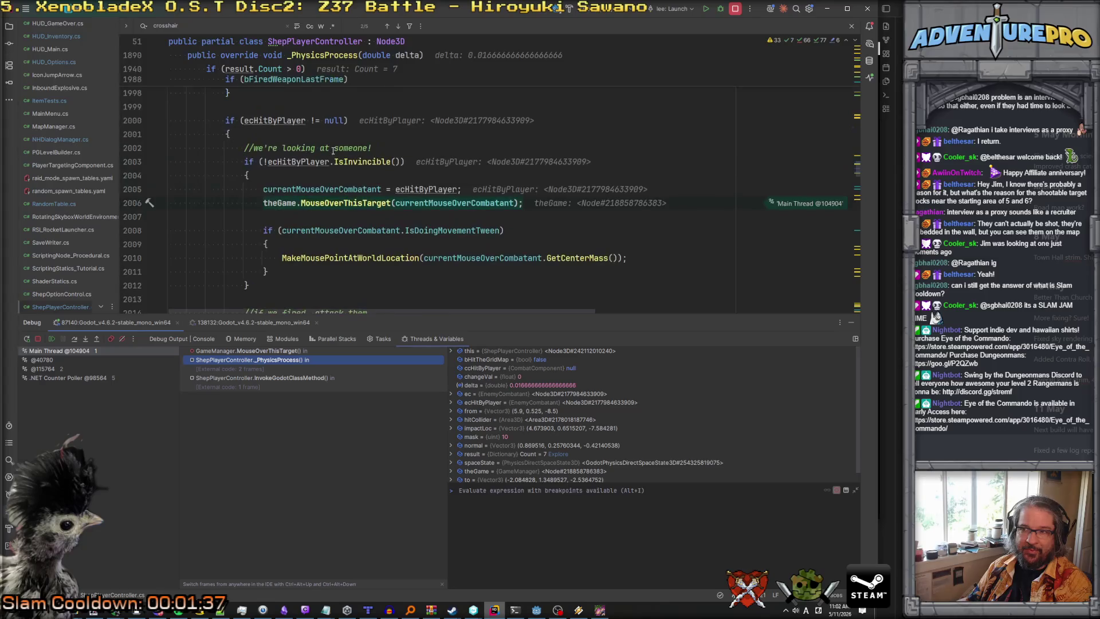
pyautogui.moveTo(335, 188)
pyautogui.scroll(-1, 335, 188)
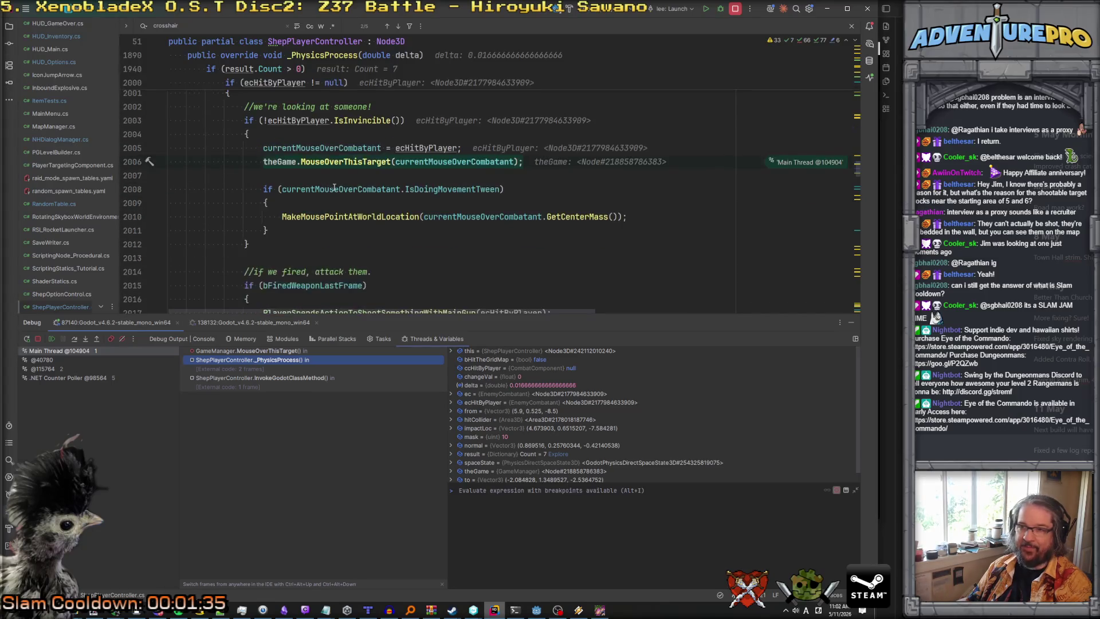
pyautogui.scroll(6, 350, 162)
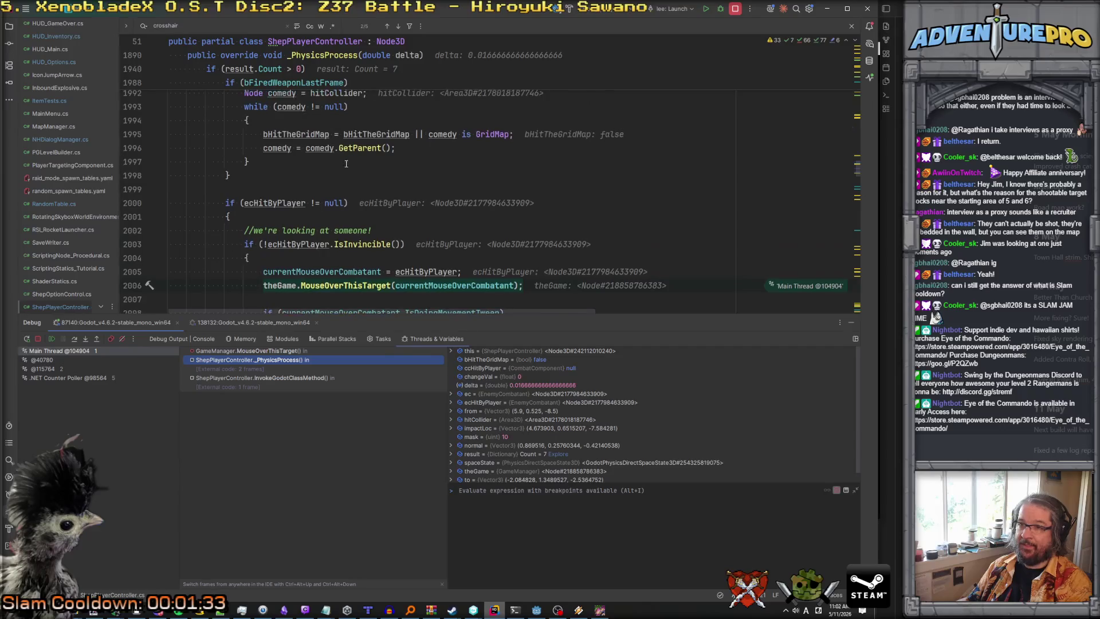
pyautogui.scroll(-5, 336, 169)
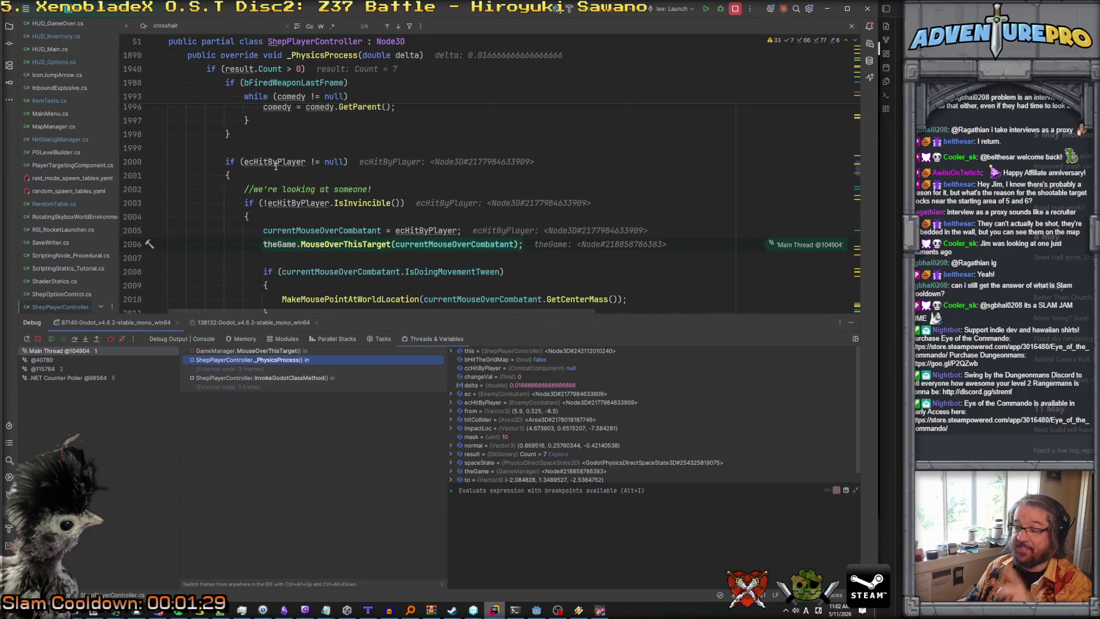
pyautogui.moveTo(276, 165)
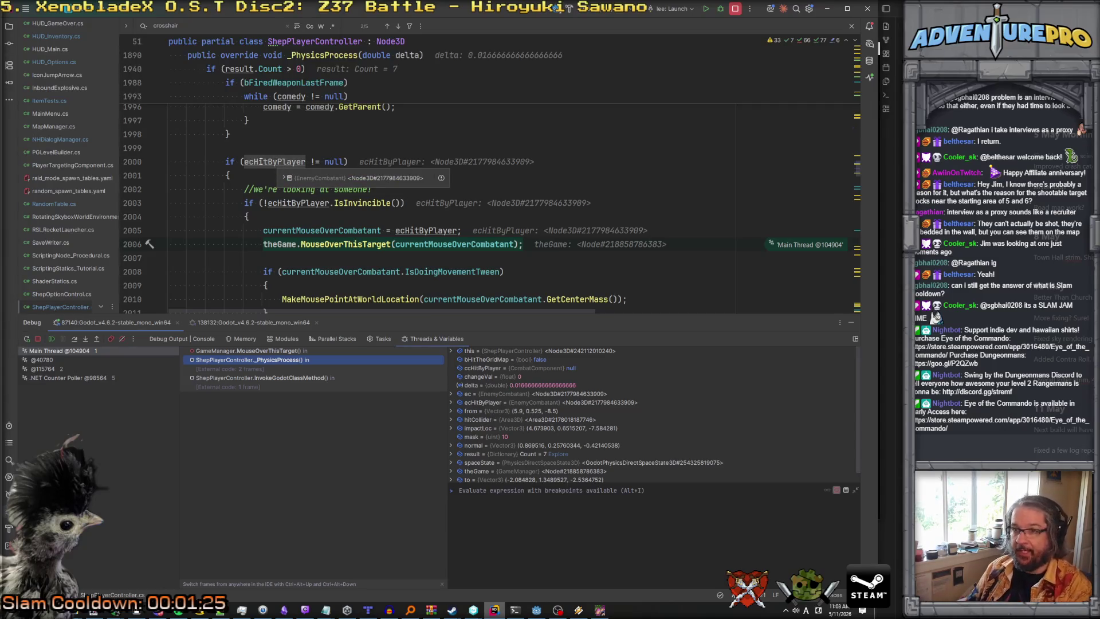
pyautogui.scroll(-2, 280, 162)
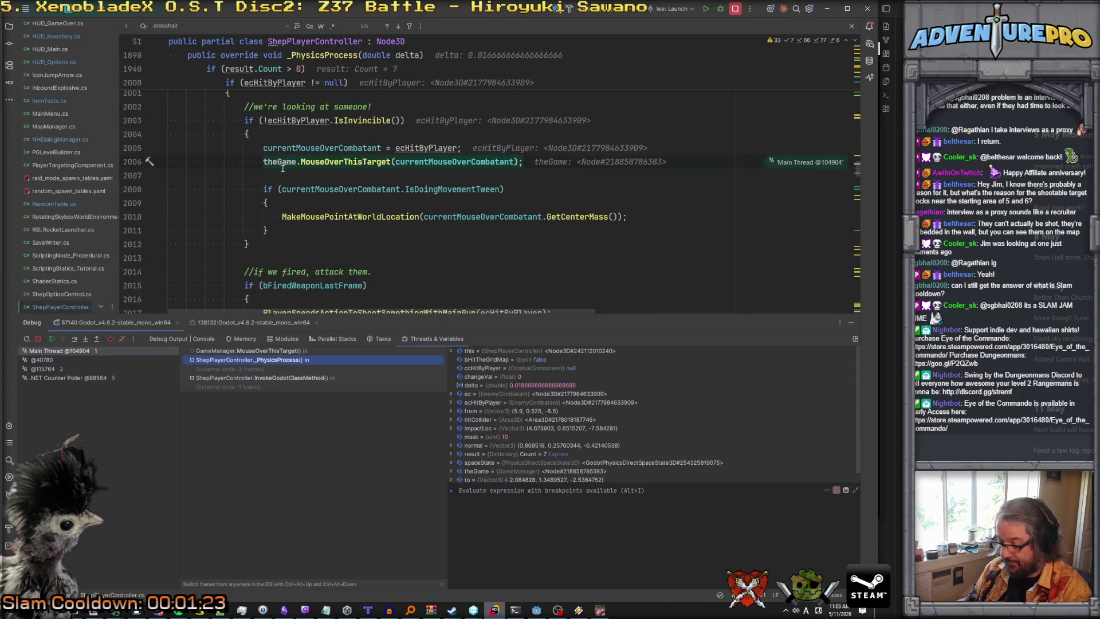
pyautogui.hotkey('ctrl', 'alt', 'Up')
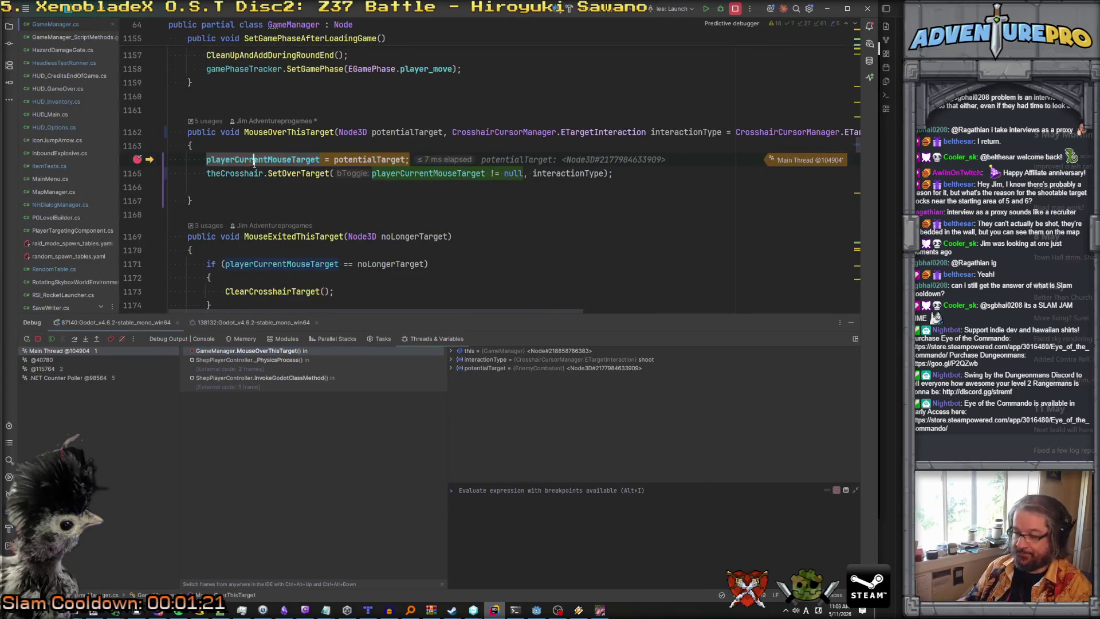
pyautogui.press('F5')
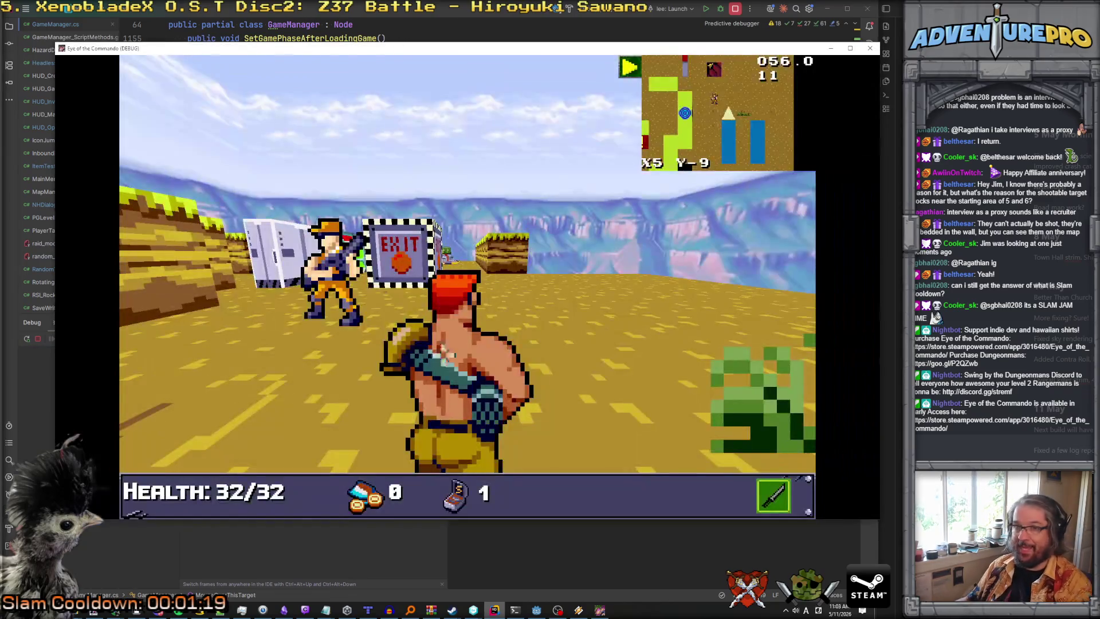
# Turn toward the blue target, shoot the enemy soldier down to 16/32 health, and return to Rider.
pyautogui.press('Left')
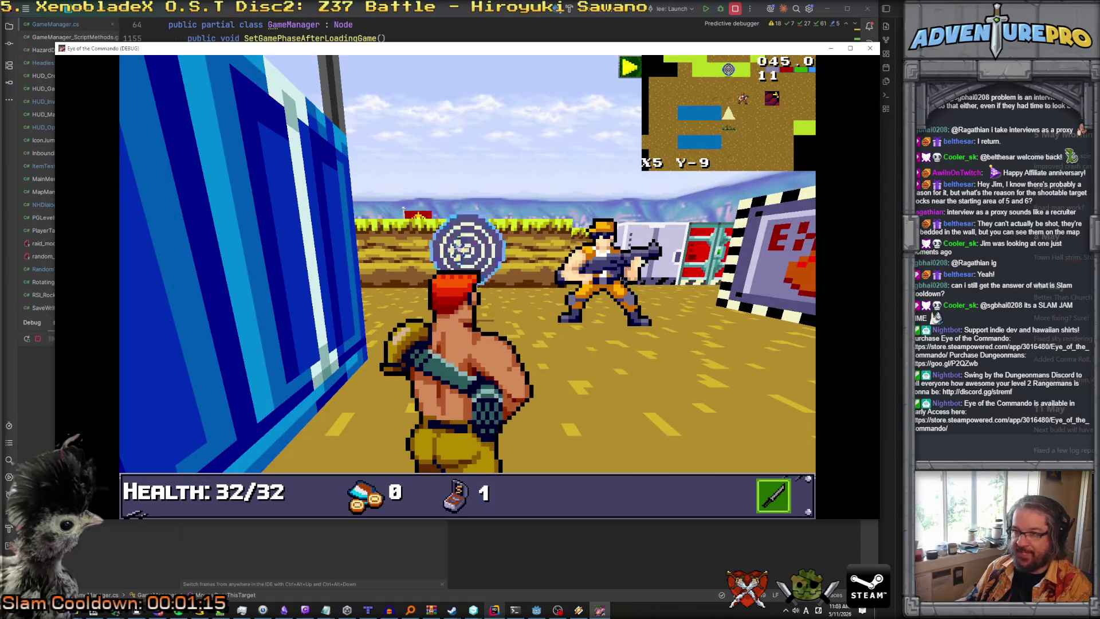
pyautogui.click(608, 255)
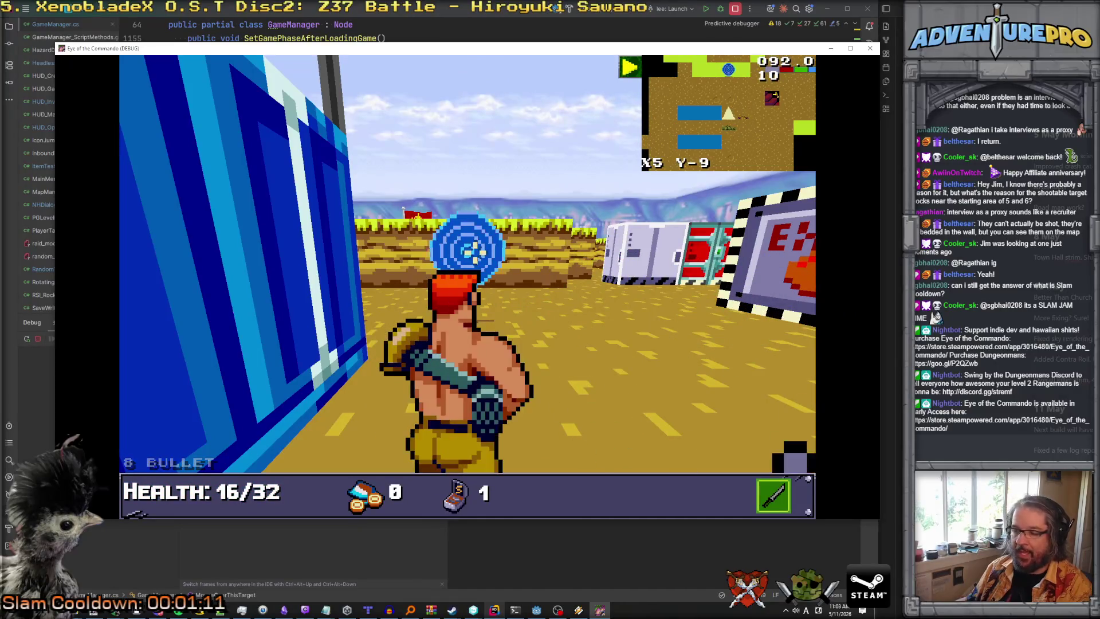
pyautogui.moveTo(538, 612)
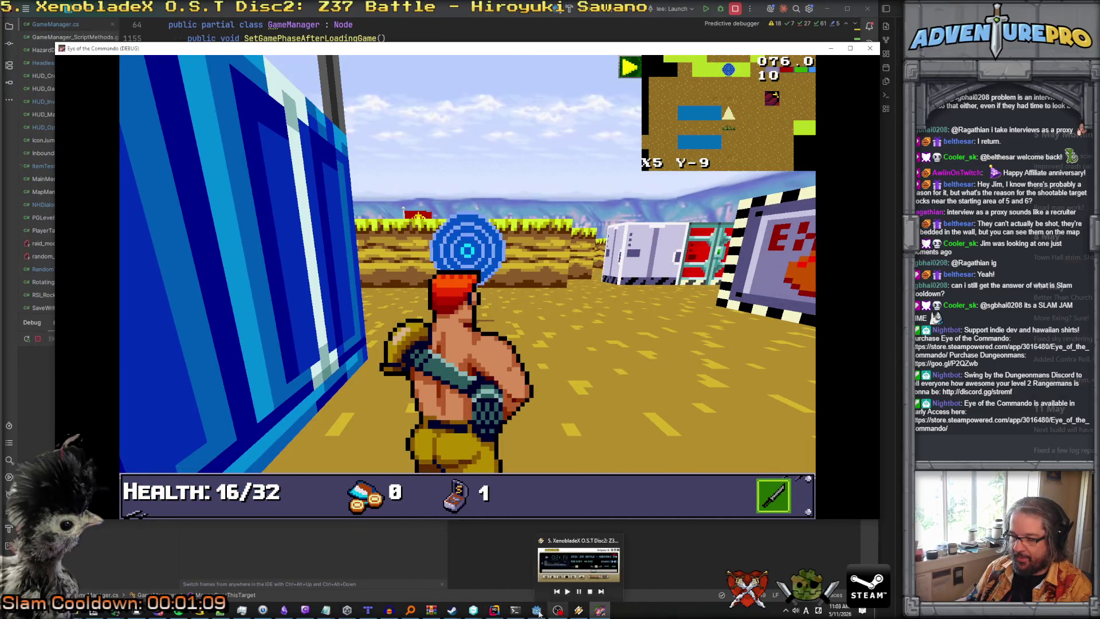
pyautogui.click(494, 610)
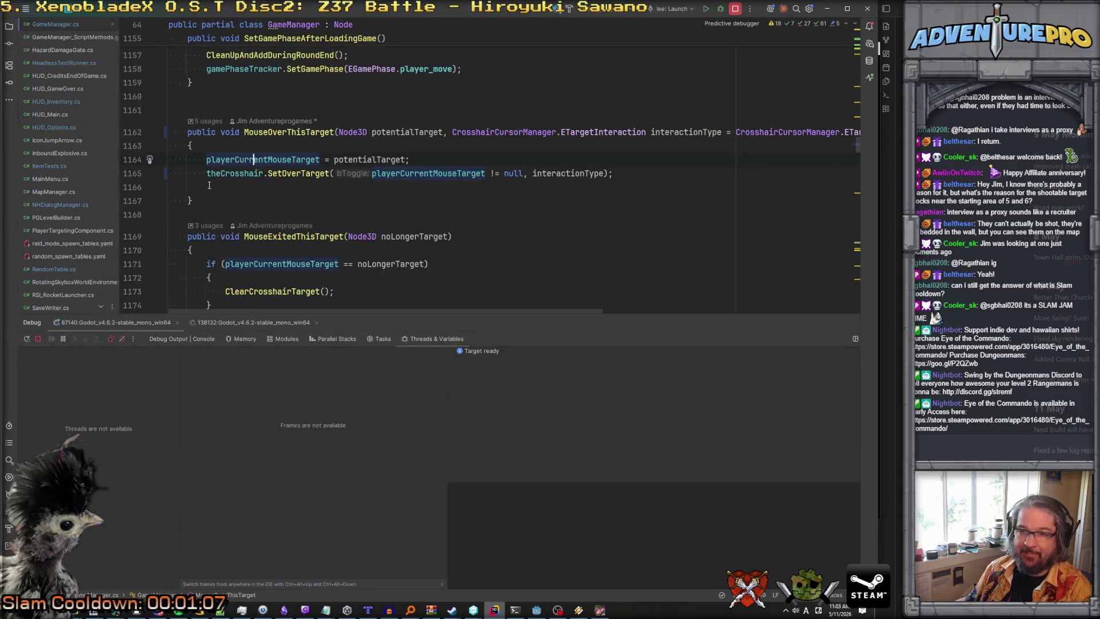
# Open ShepPlayerController.cs and shrink the debug panel to make the editor taller.
pyautogui.scroll(-4, 75, 221)
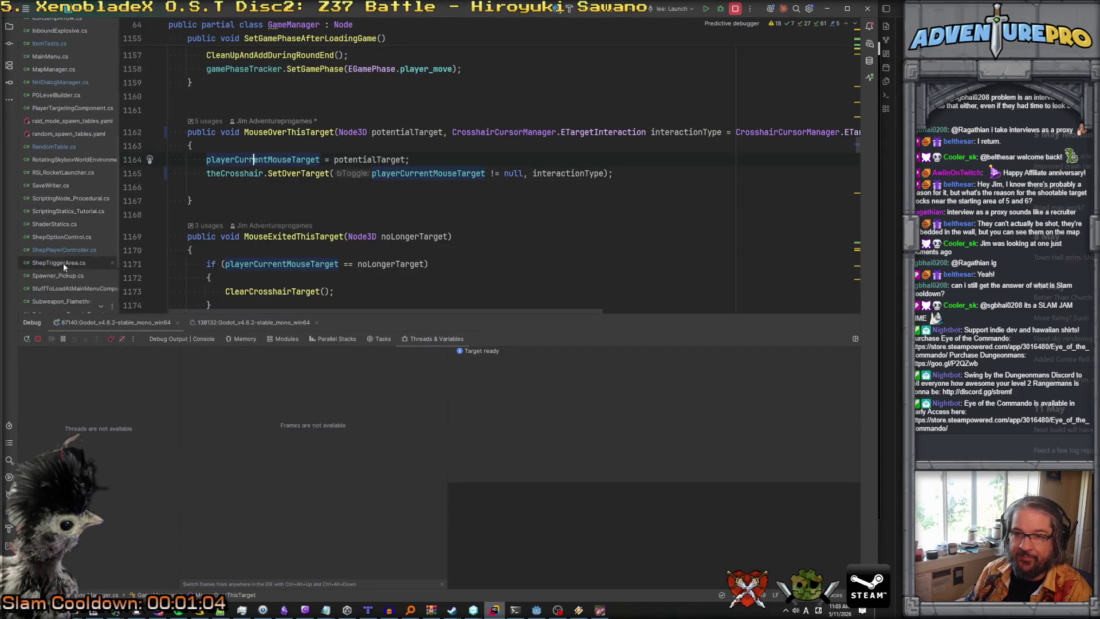
pyautogui.doubleClick(61, 222)
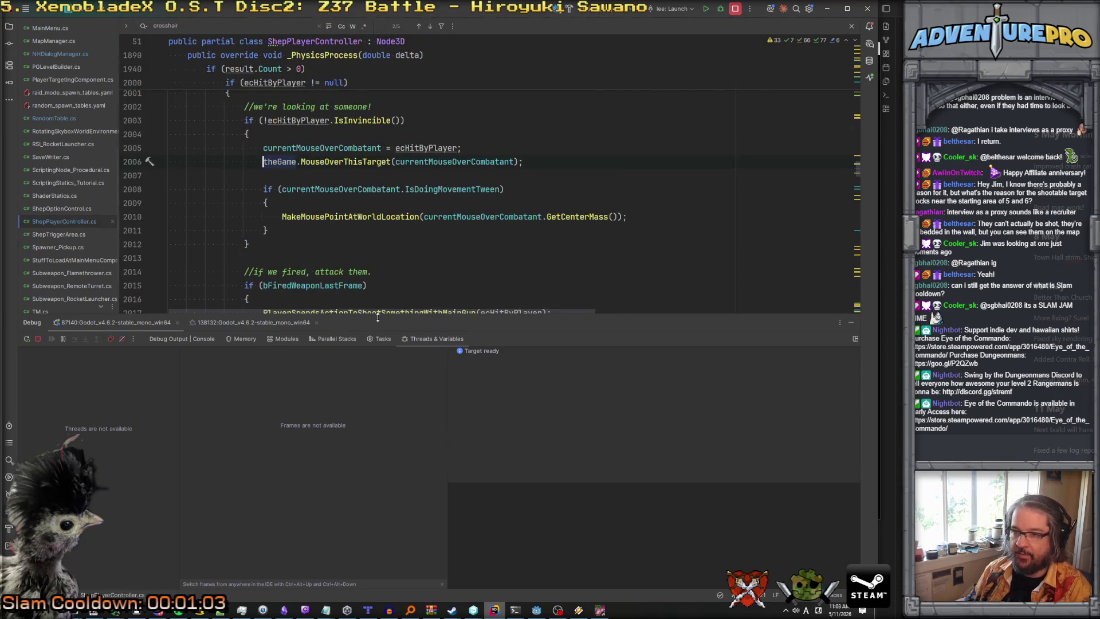
pyautogui.moveTo(385, 319); pyautogui.dragTo(385, 497)
# Scroll to the _PhysicsProcess raycast code and collapse the bFiredWeaponLastFrame block at line 1958.
pyautogui.scroll(6, 337, 233)
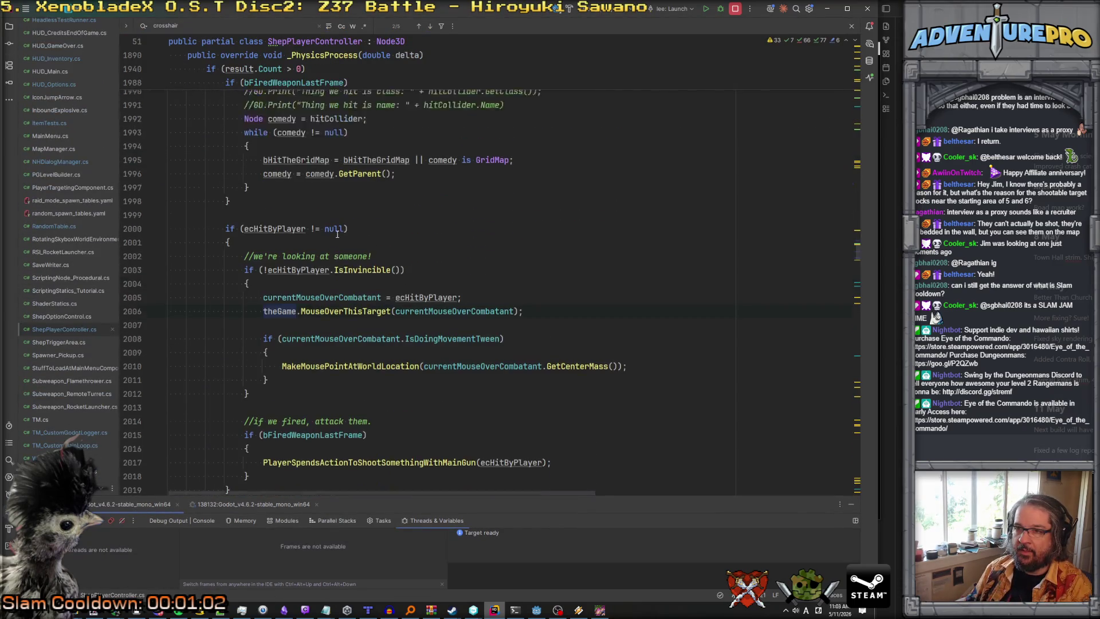
pyautogui.scroll(9, 337, 234)
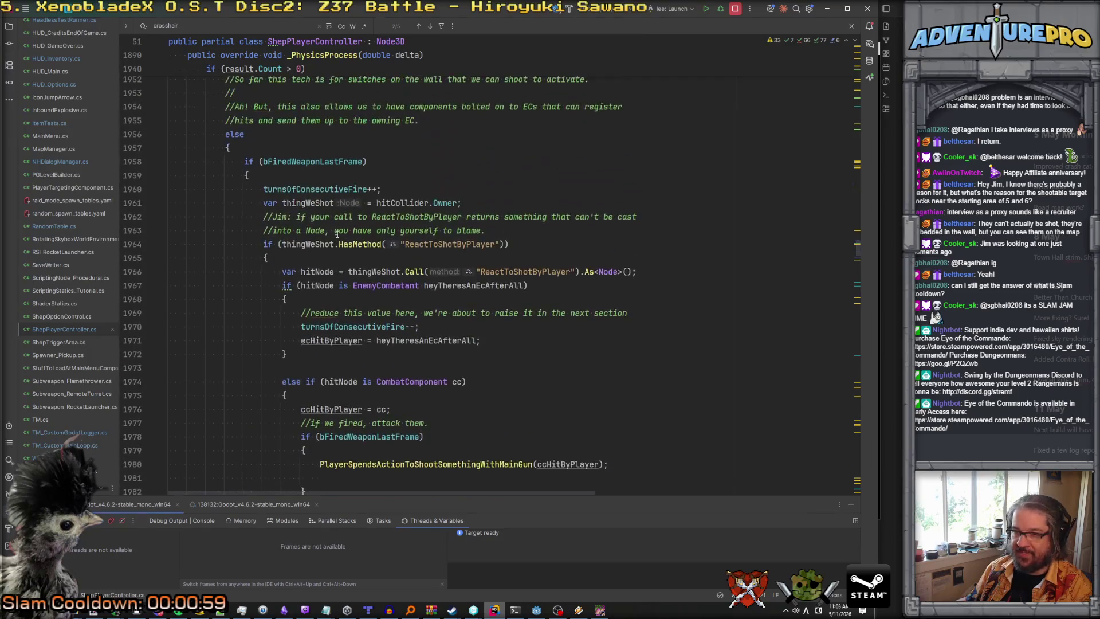
pyautogui.scroll(4, 337, 234)
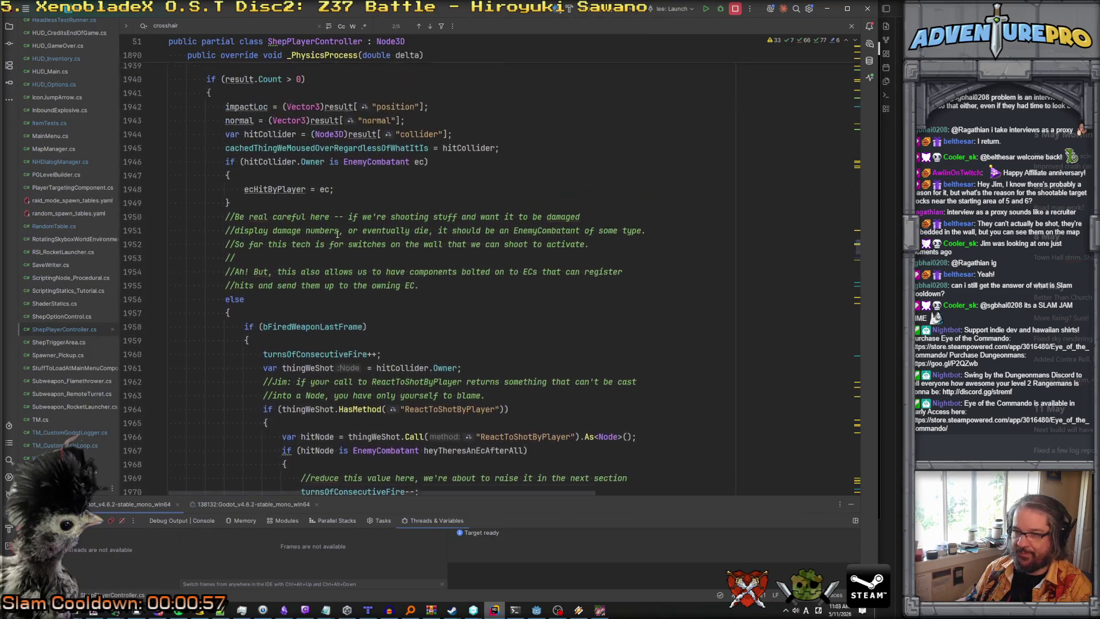
pyautogui.scroll(-3, 337, 234)
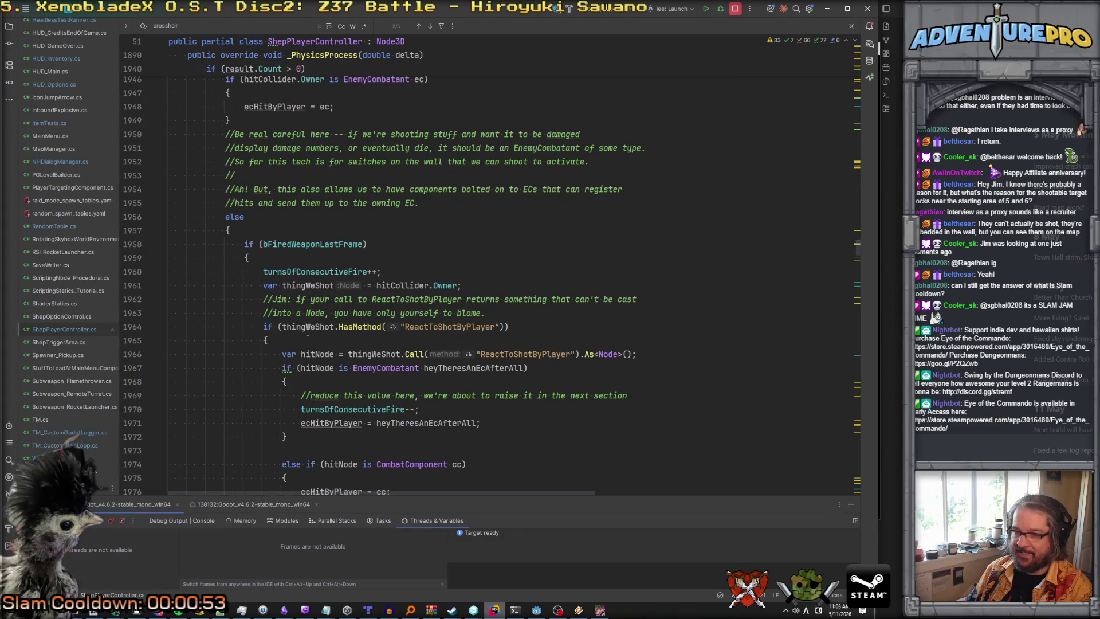
pyautogui.scroll(-2, 321, 325)
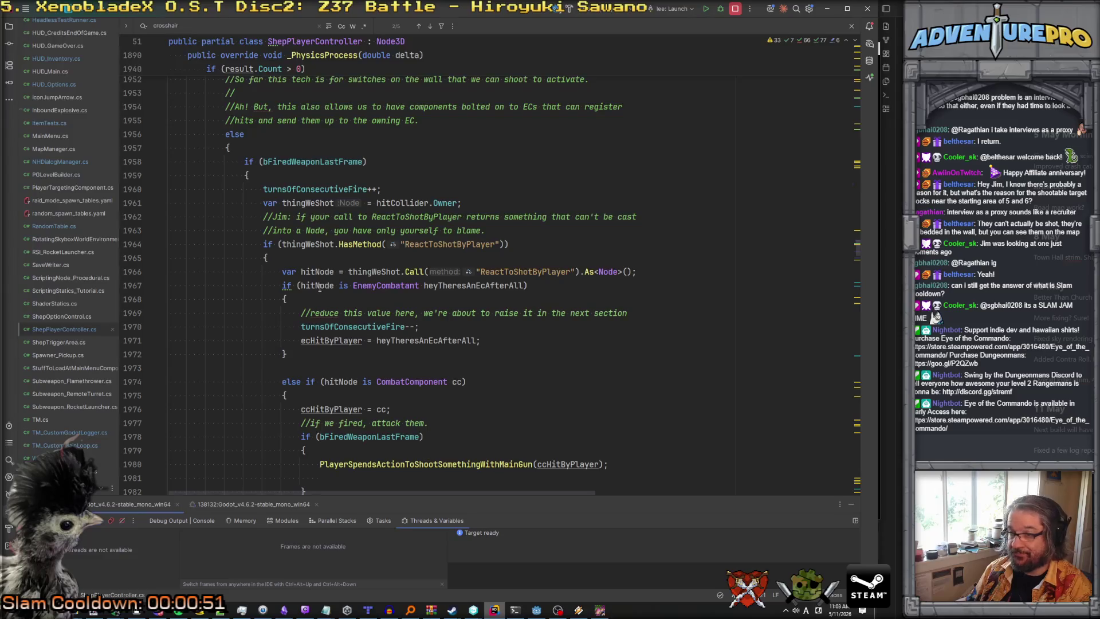
pyautogui.scroll(-2, 322, 302)
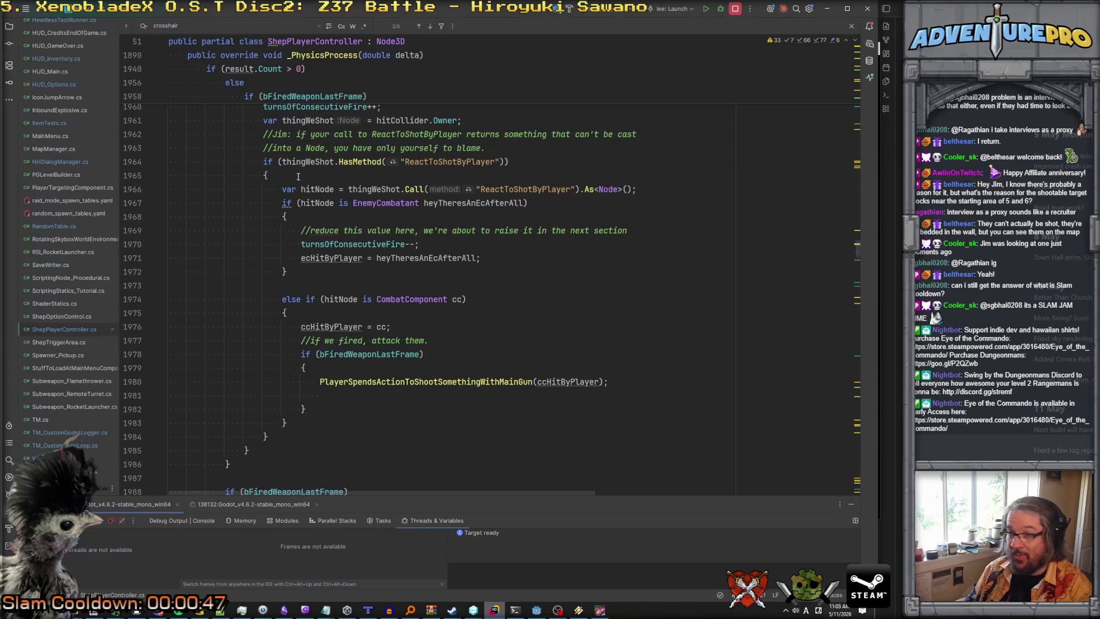
pyautogui.scroll(-2, 332, 330)
pyautogui.scroll(4, 318, 241)
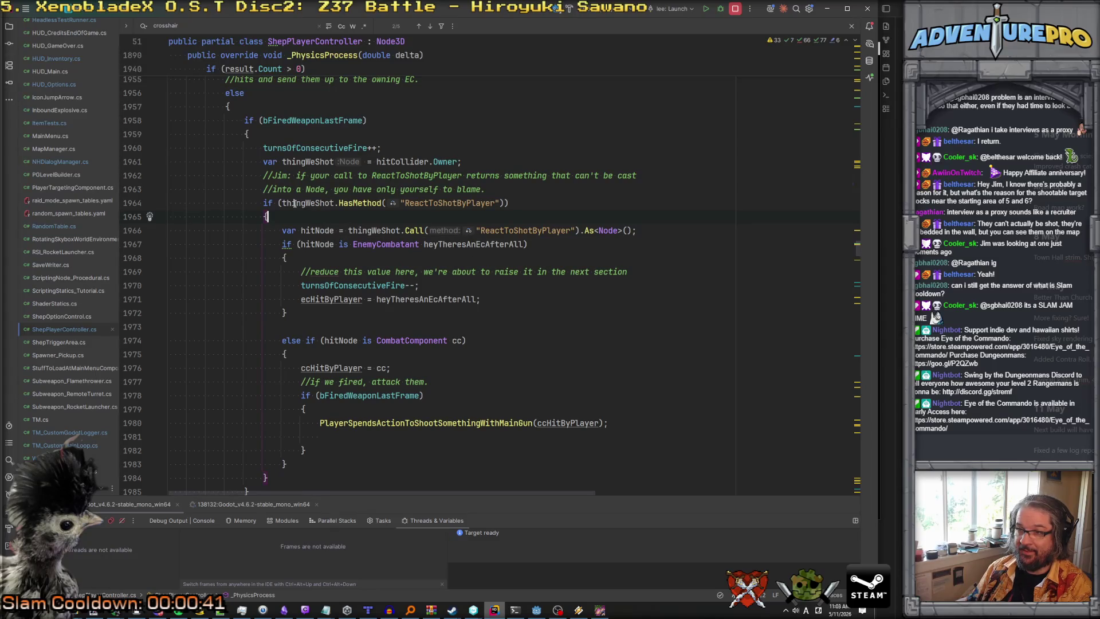
pyautogui.scroll(7, 293, 212)
pyautogui.scroll(4, 291, 219)
pyautogui.scroll(11, 291, 219)
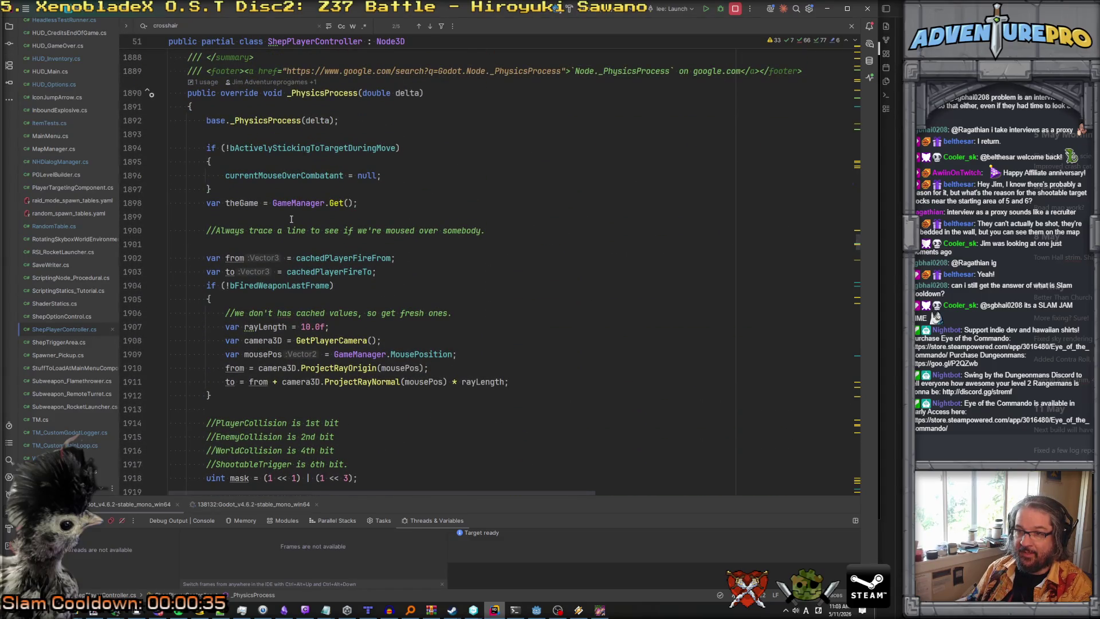
pyautogui.scroll(-20, 292, 219)
pyautogui.scroll(-18, 292, 219)
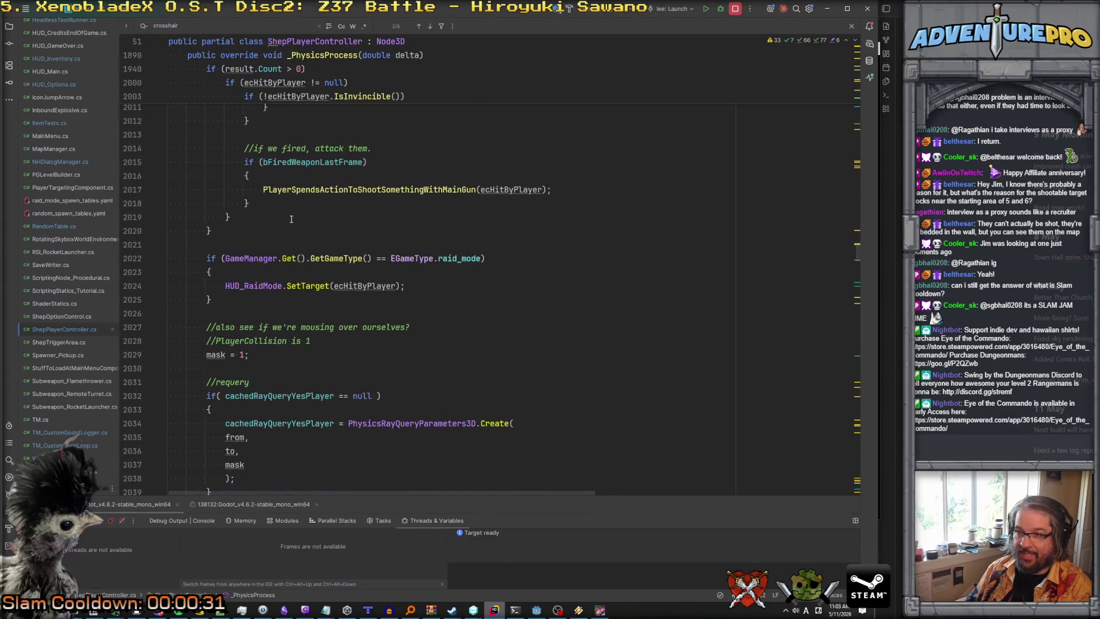
pyautogui.scroll(20, 291, 220)
pyautogui.scroll(-2, 292, 219)
pyautogui.scroll(8, 291, 219)
pyautogui.scroll(3, 291, 219)
pyautogui.scroll(-8, 290, 218)
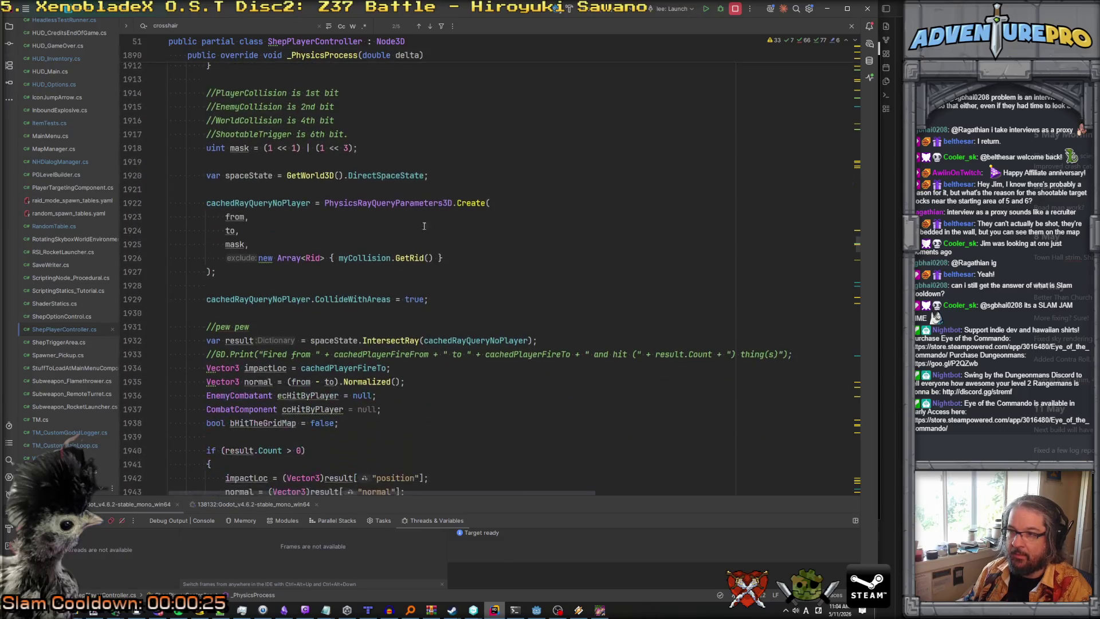
pyautogui.scroll(-2, 373, 299)
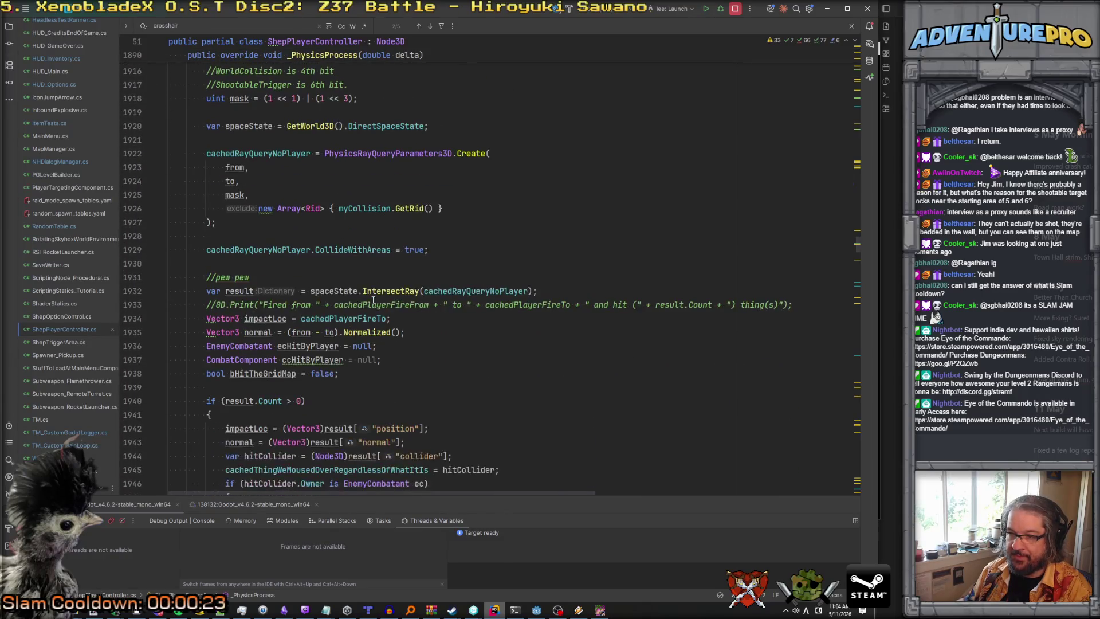
pyautogui.scroll(-7, 377, 284)
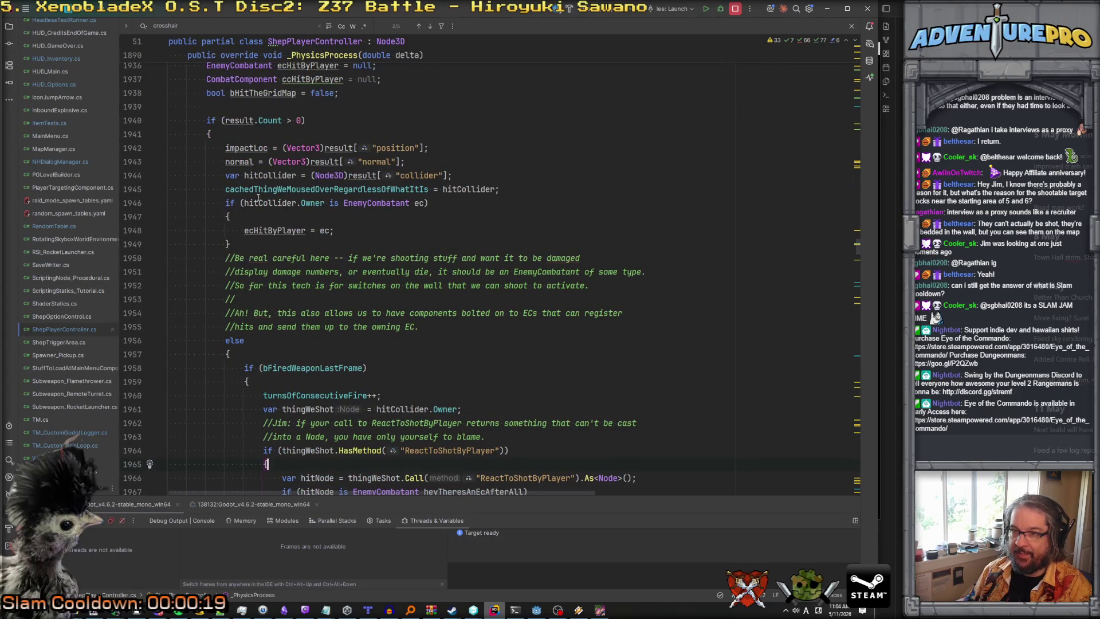
pyautogui.scroll(-1, 249, 382)
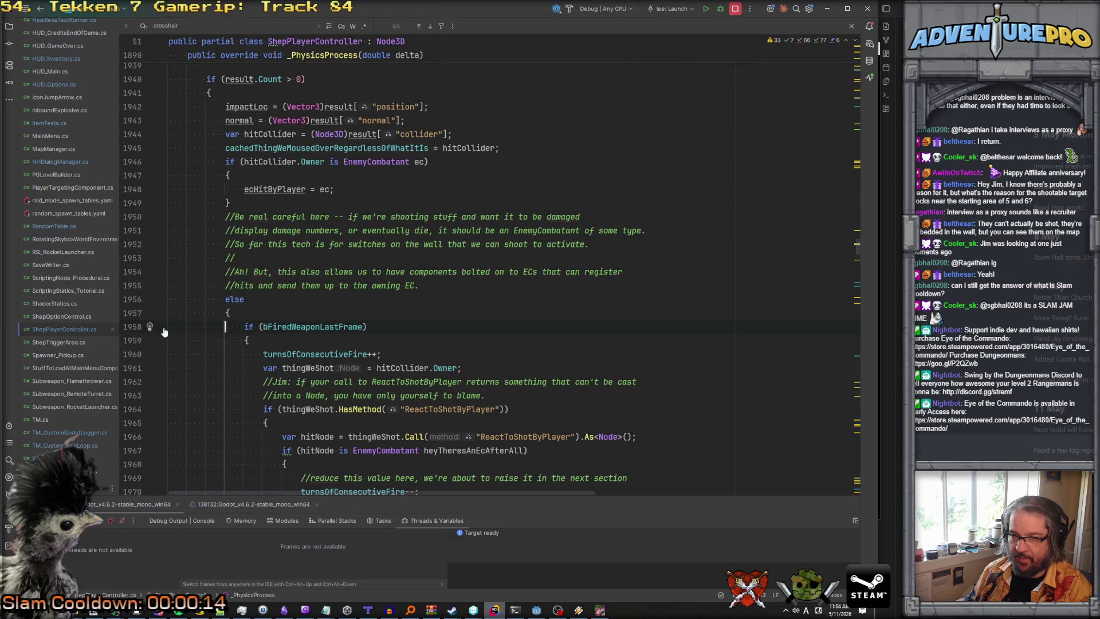
pyautogui.click(160, 330)
# Scroll past the collapsed block to the ecHitByPlayer mouse-over check after the GridMap loop.
pyautogui.scroll(-5, 255, 340)
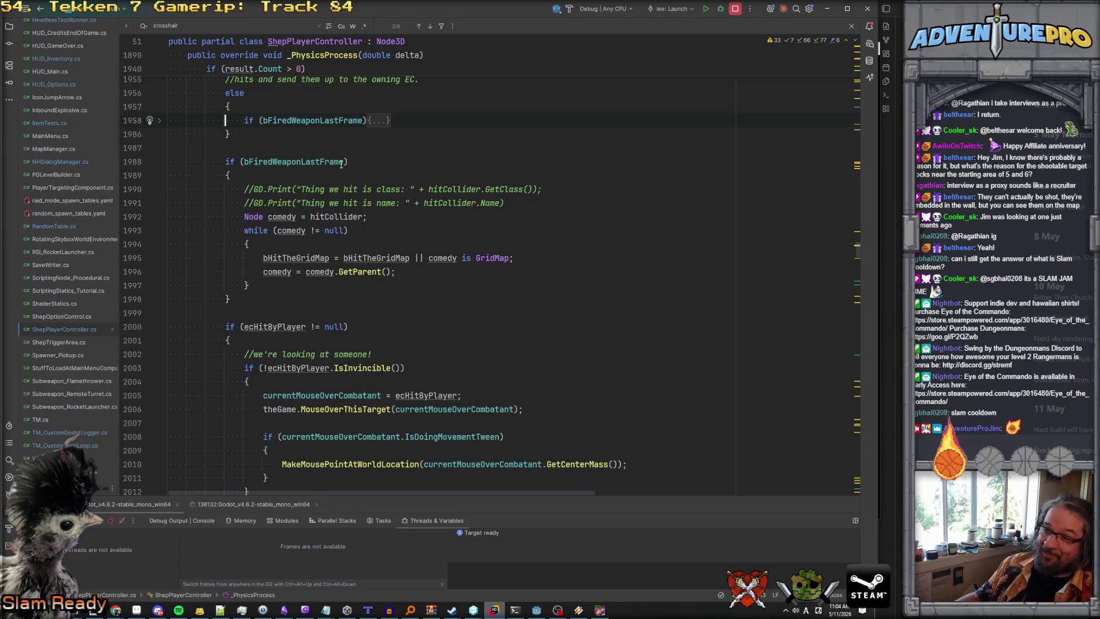
pyautogui.scroll(-1, 397, 209)
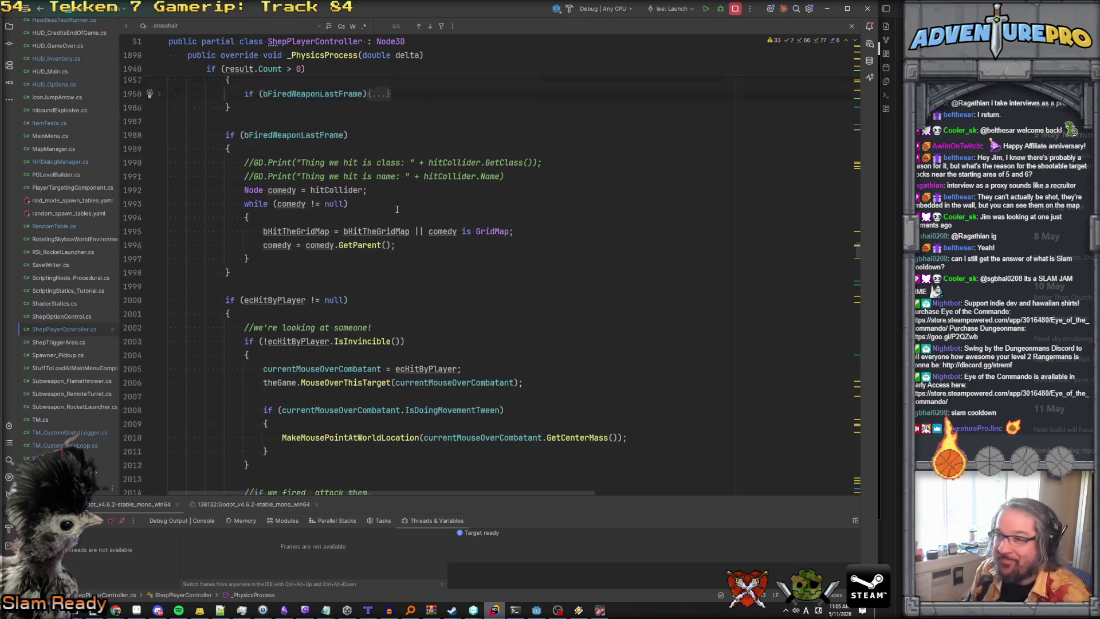
# Scroll back up to review the ecHitByPlayer check that calls MouseOverThisTarget.
pyautogui.scroll(1, 367, 189)
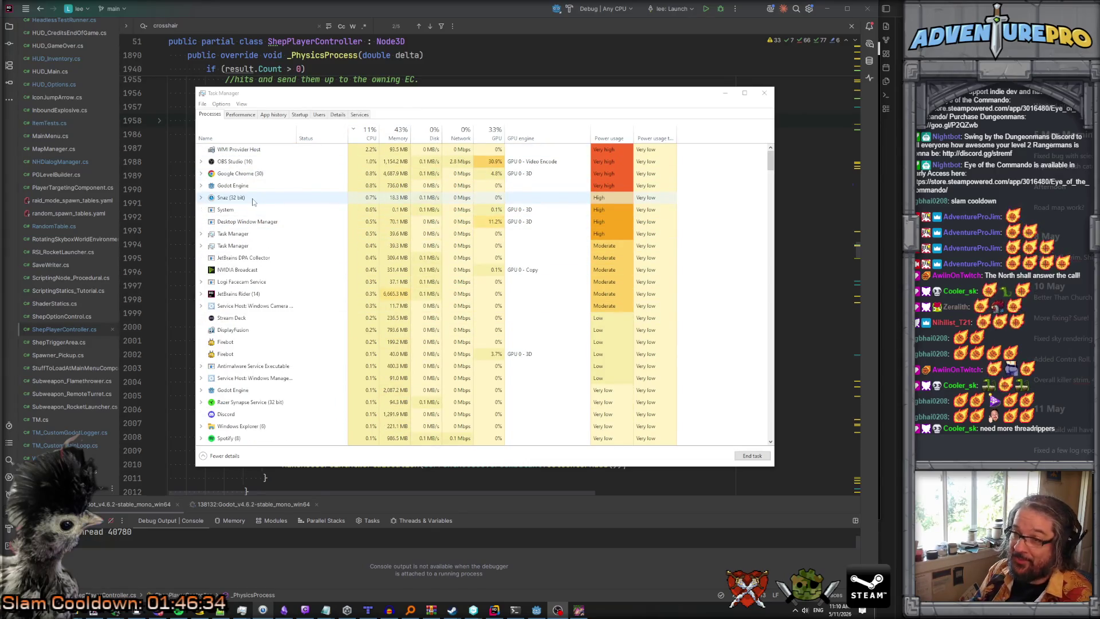
# Surface the Snaz countdown window from Task Manager, then switch to Paint.NET's image.
pyautogui.click(229, 198)
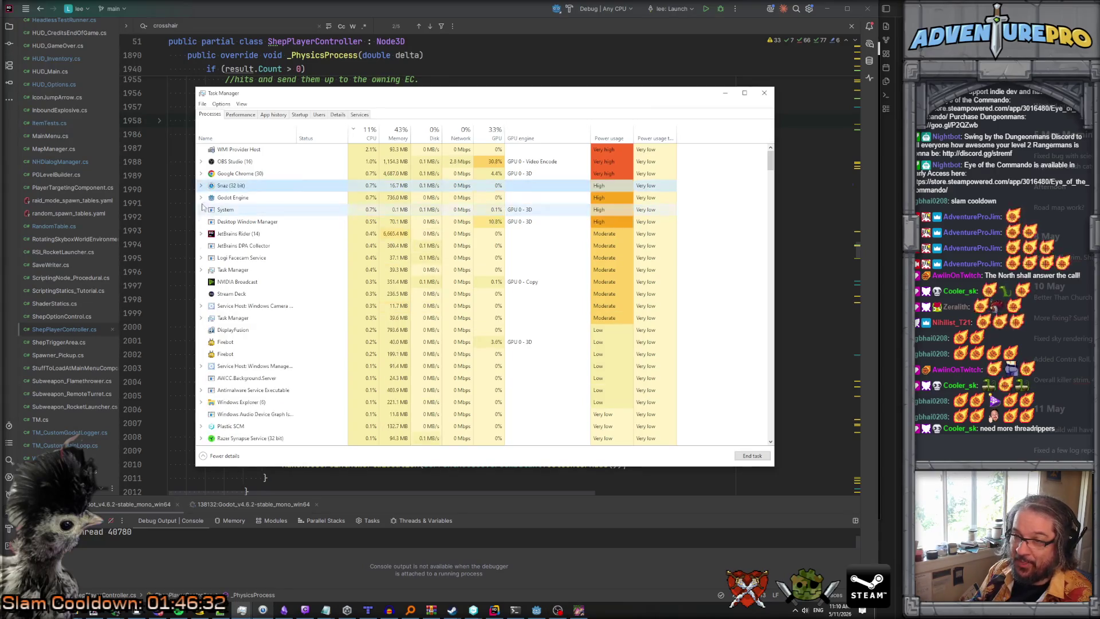
pyautogui.click(201, 186)
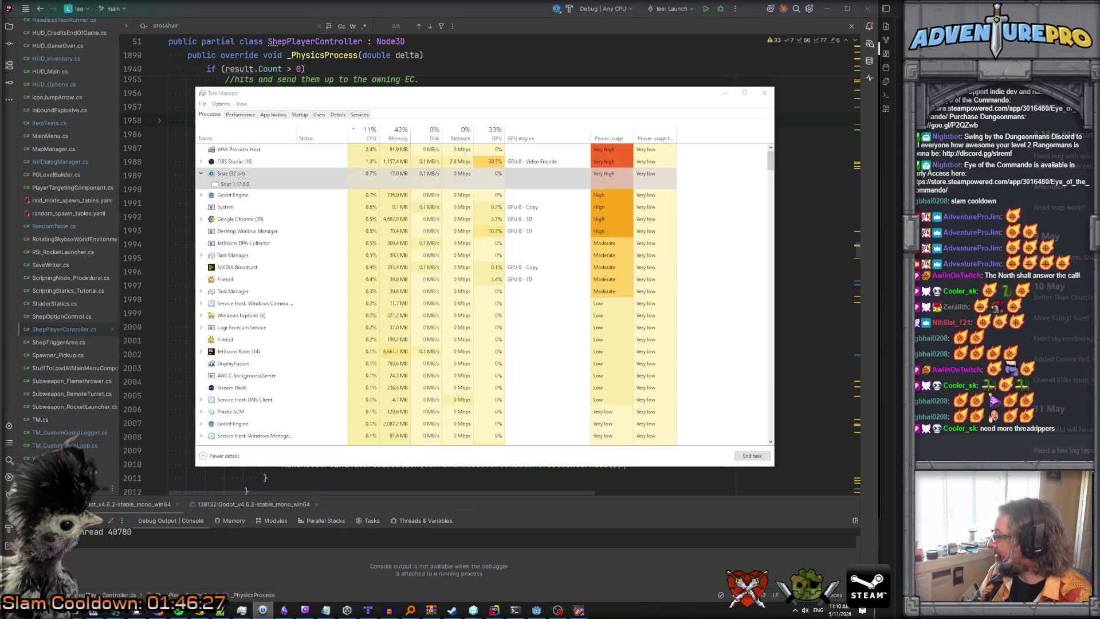
pyautogui.doubleClick(557, 173)
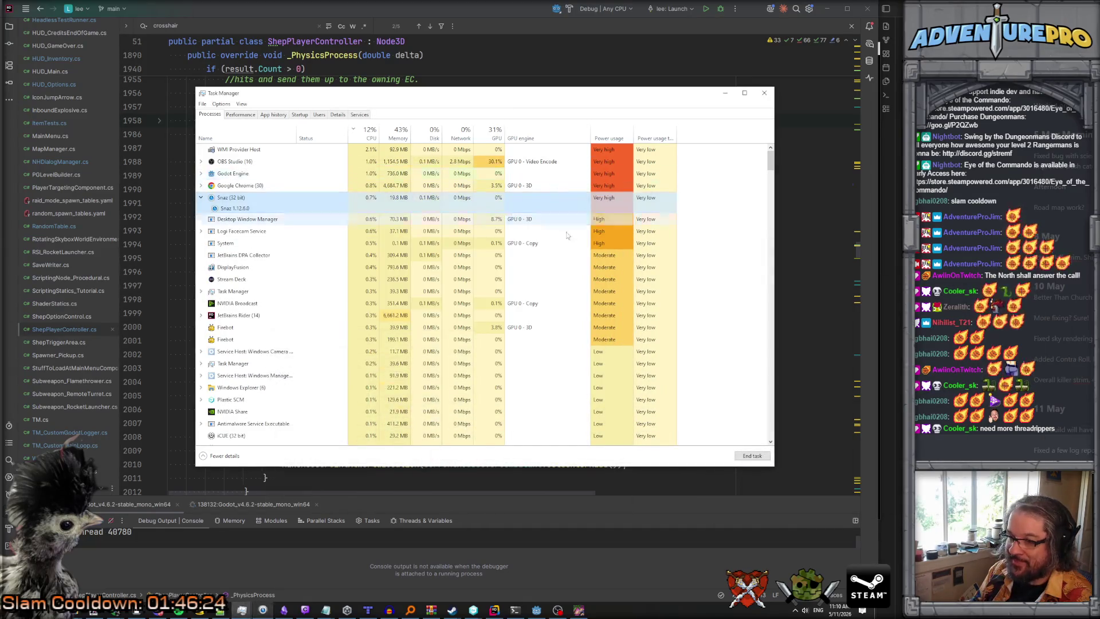
pyautogui.click(263, 610)
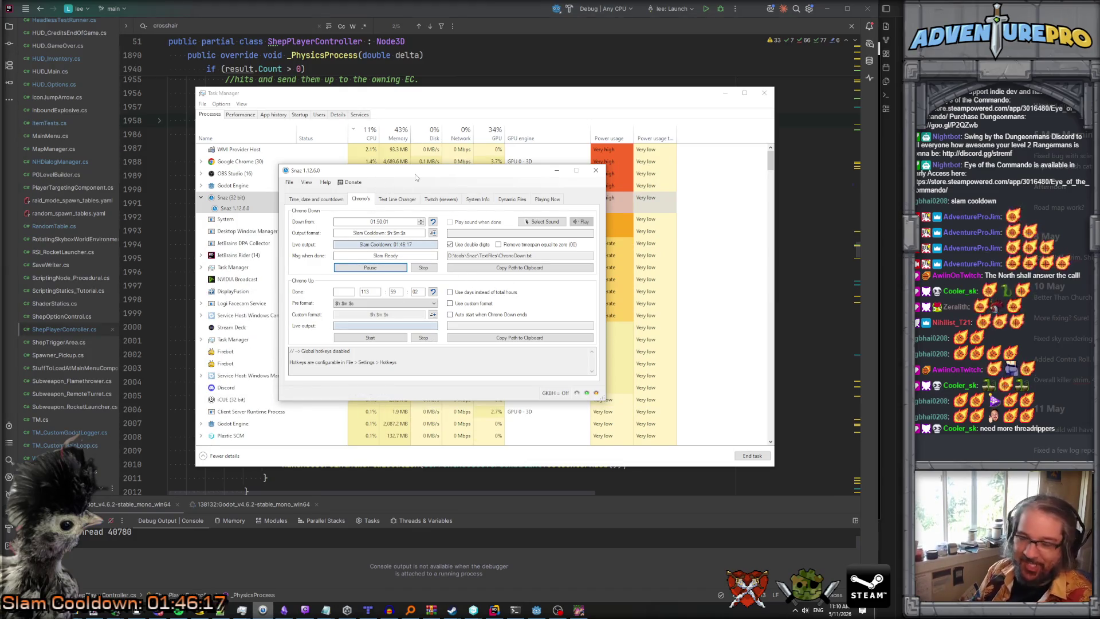
pyautogui.click(95, 612)
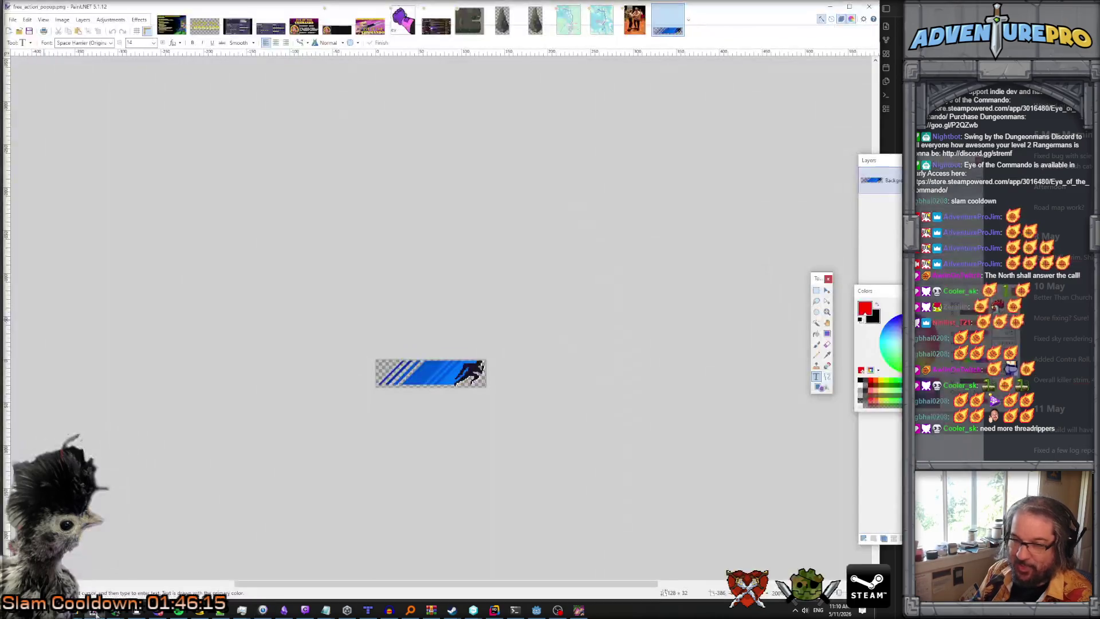
# View RiverRockPillar.png, reorder its image tab, and minimize Paint.NET.
pyautogui.click(575, 25)
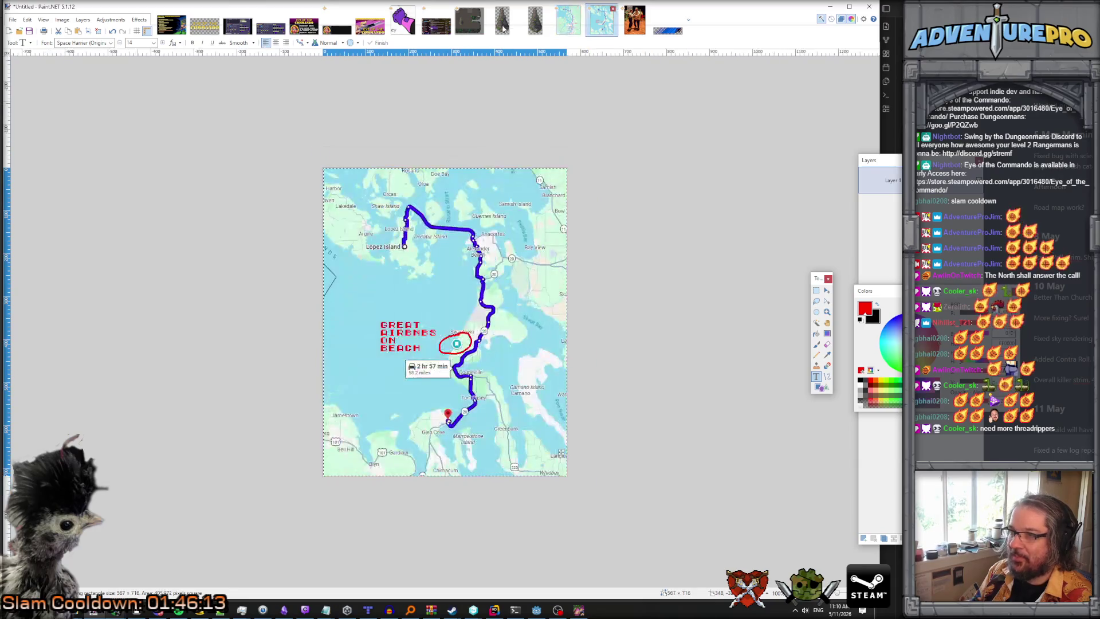
pyautogui.click(534, 25)
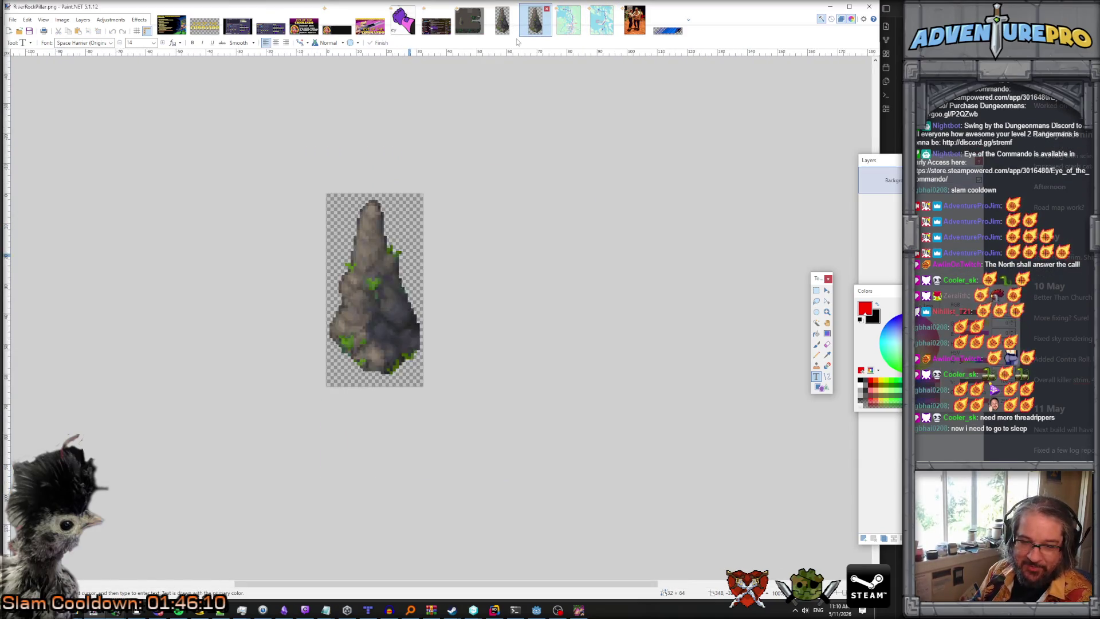
pyautogui.moveTo(536, 22); pyautogui.dragTo(523, 41)
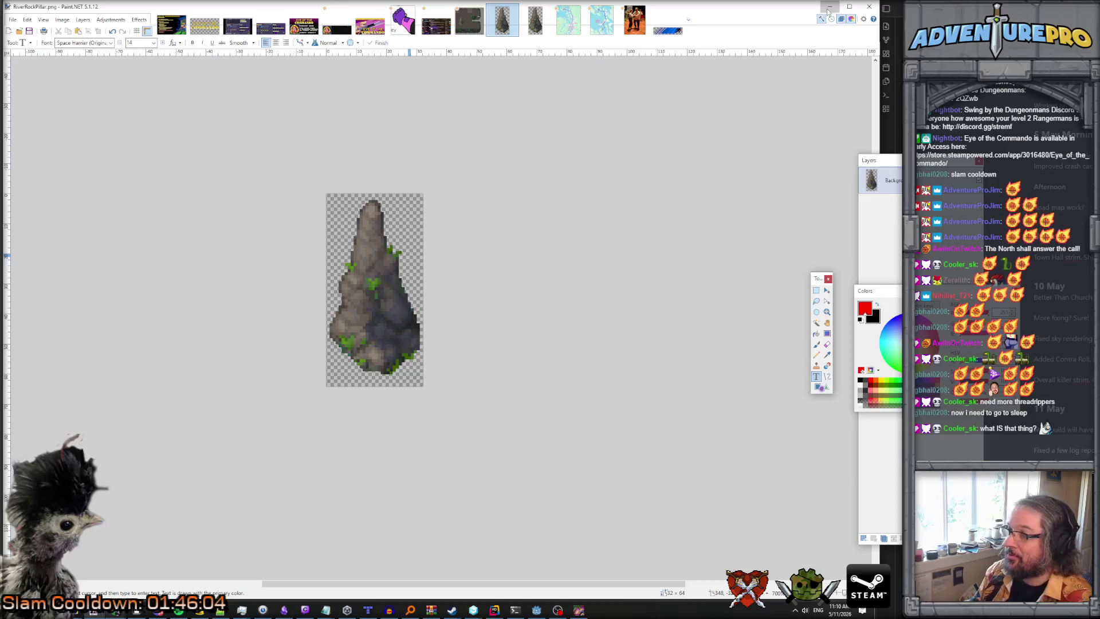
pyautogui.click(829, 8)
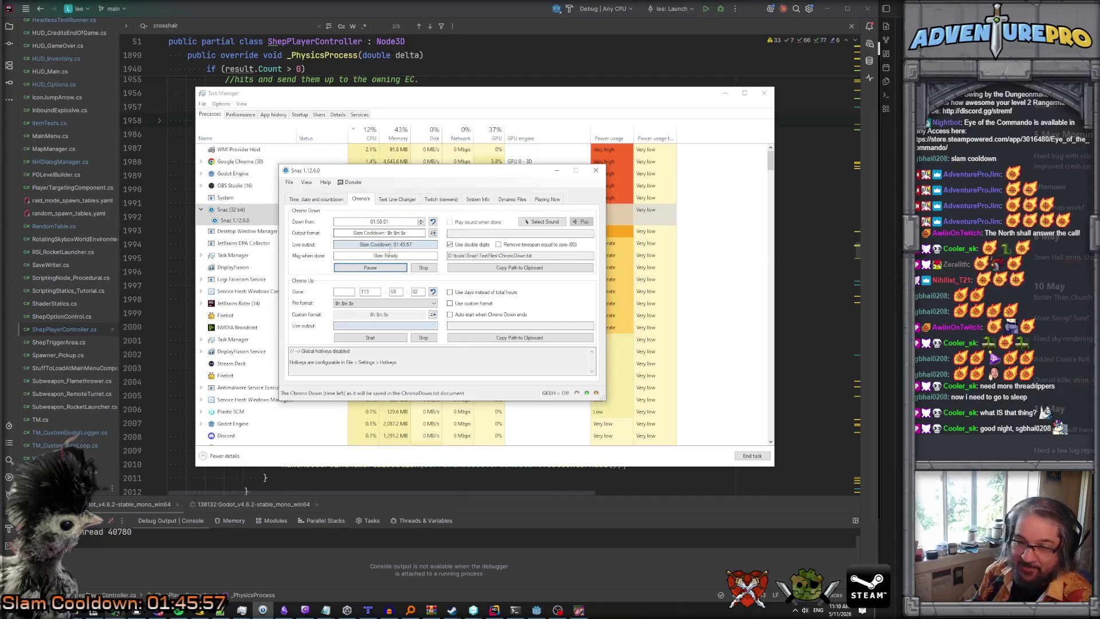
# Focus the Snaz Chrono Down timer window and minimize it.
pyautogui.click(376, 271)
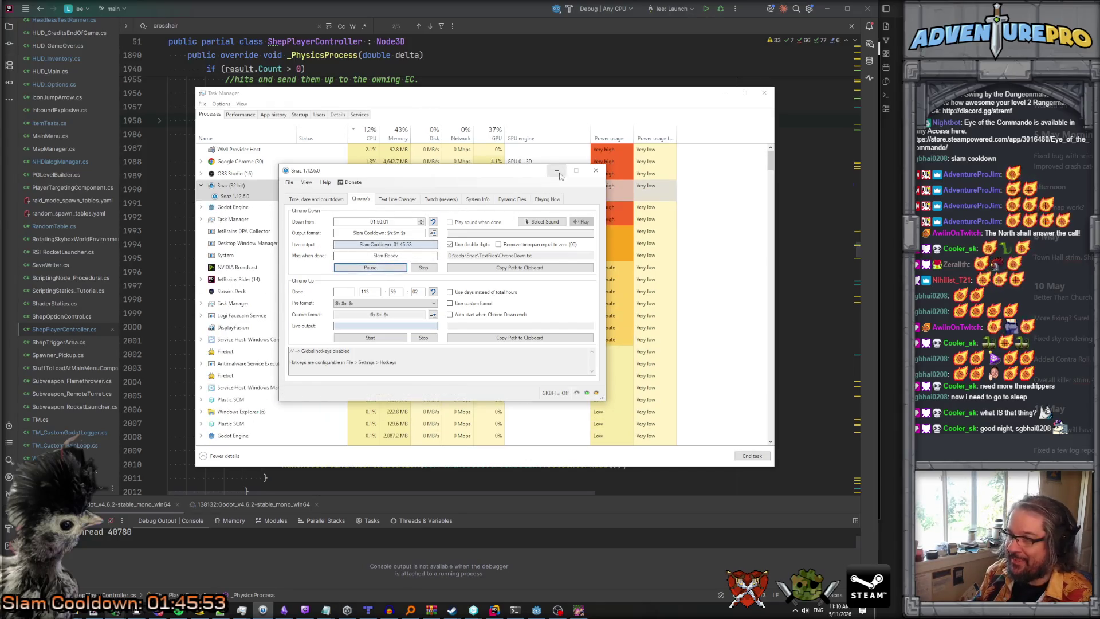
pyautogui.click(557, 171)
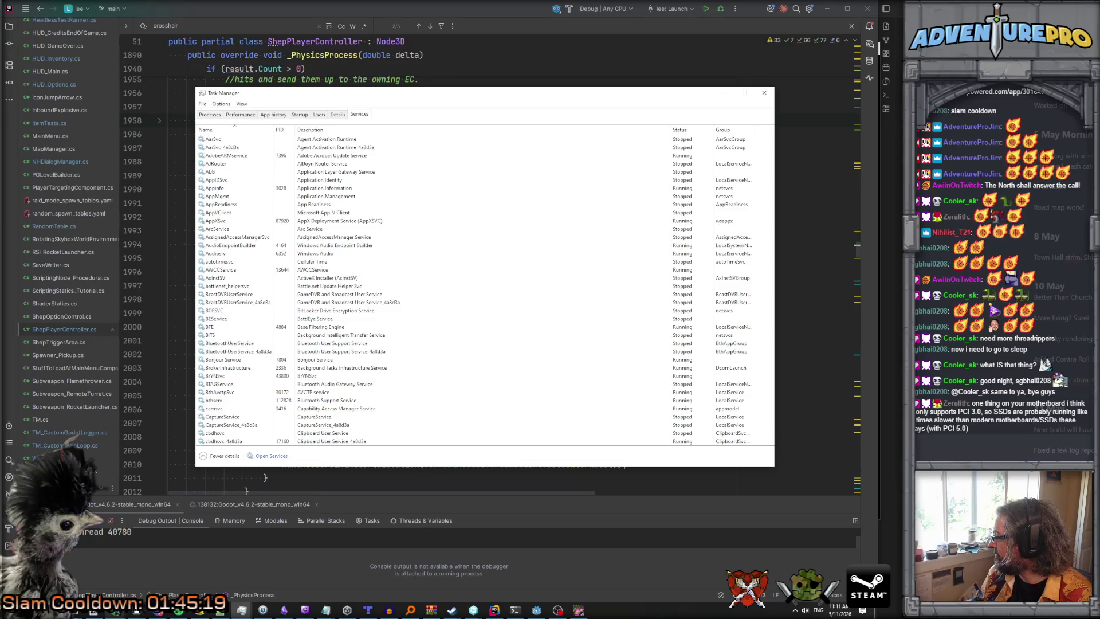
# Show the Details list sorted by highest CPU usage with a wider User name column.
pyautogui.click(337, 115)
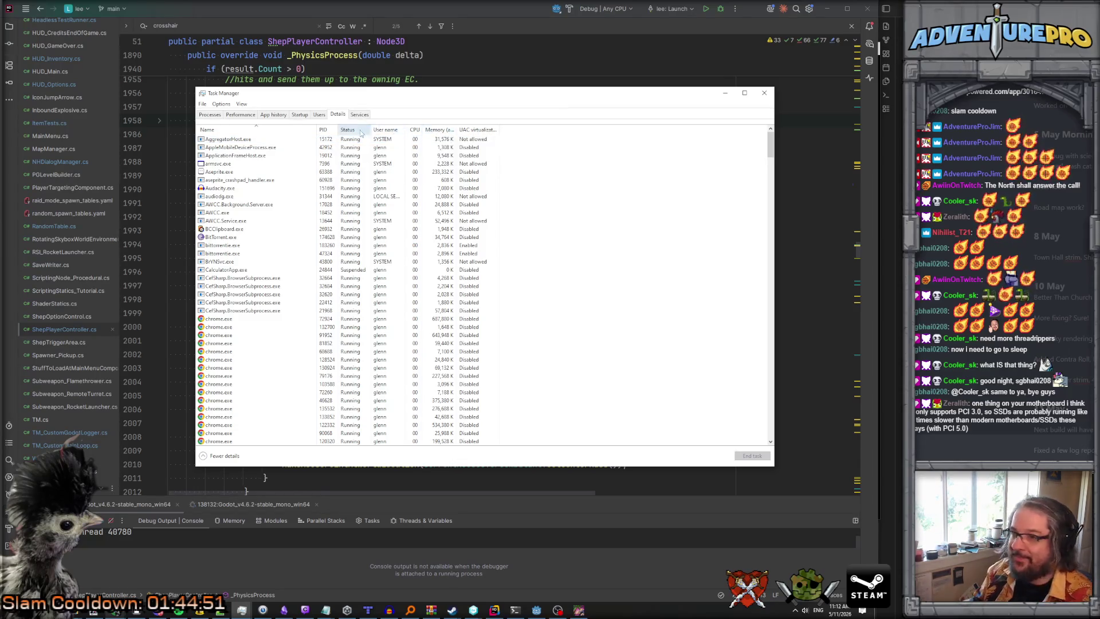
pyautogui.click(415, 133)
pyautogui.click(415, 133)
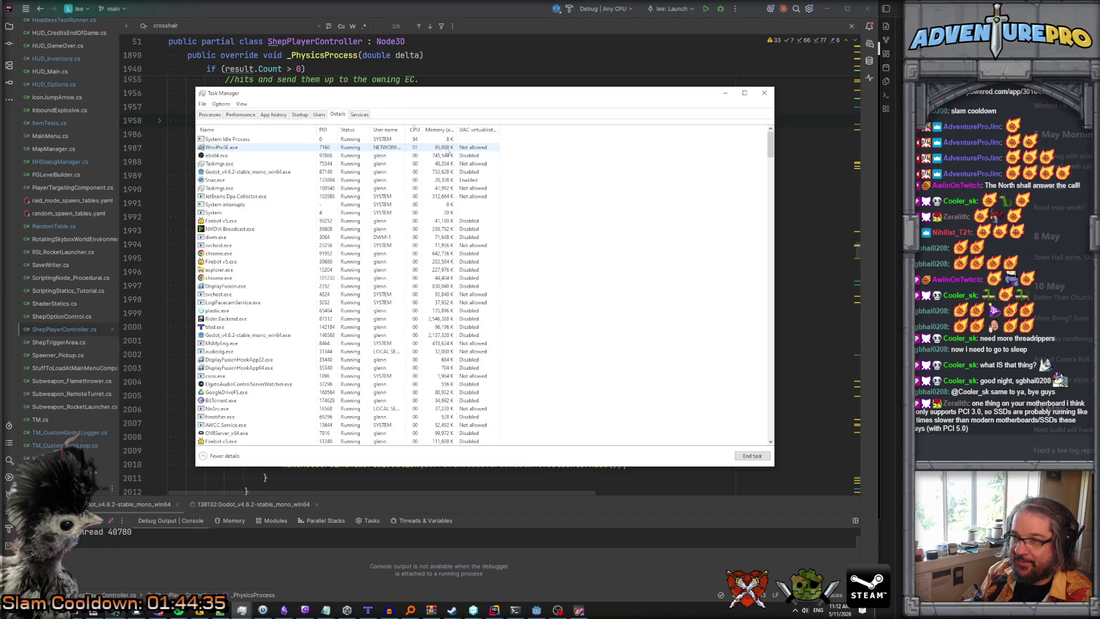
pyautogui.moveTo(406, 130)
pyautogui.mouseDown()
pyautogui.moveTo(472, 130)
pyautogui.moveTo(453, 131)
pyautogui.mouseUp()
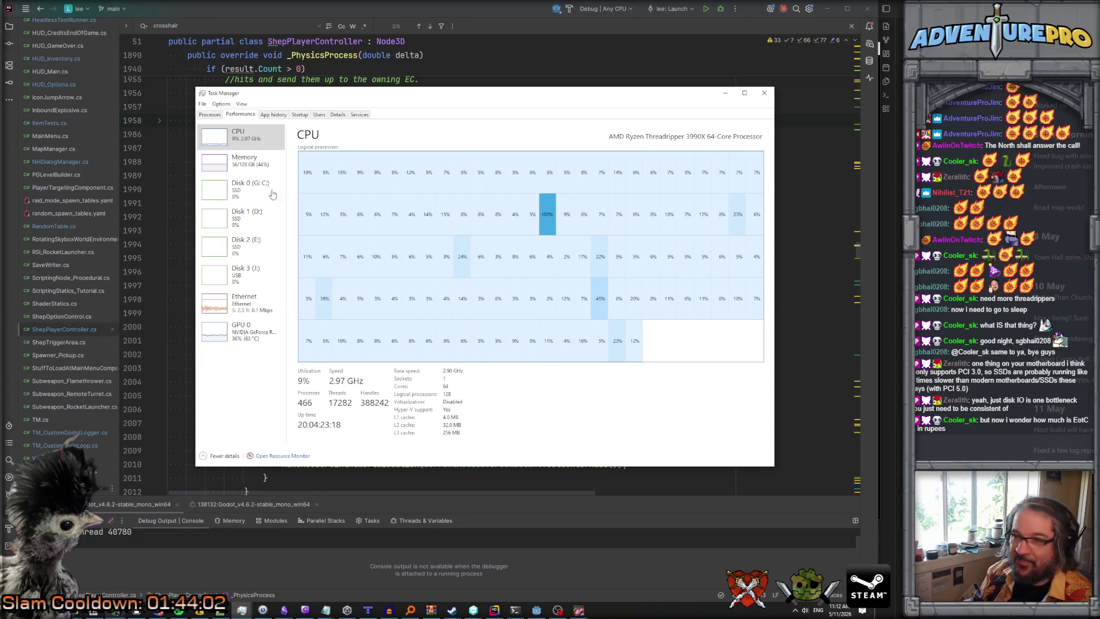
# Review the Disk 0–3 and Ethernet performance graphs, then minimize Task Manager.
pyautogui.click(242, 196)
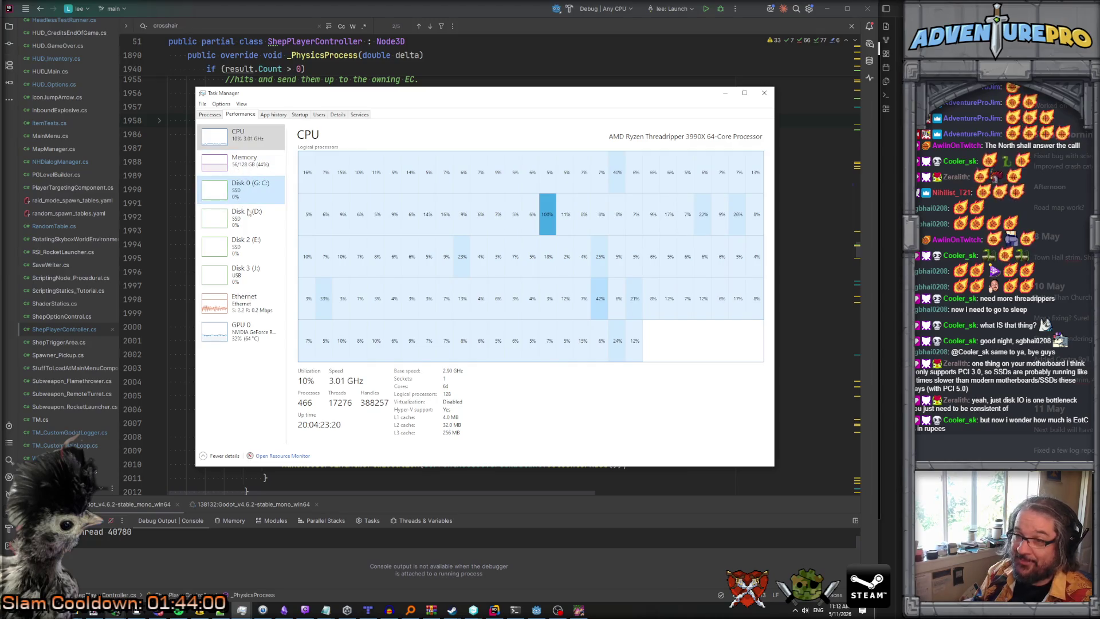
pyautogui.click(250, 221)
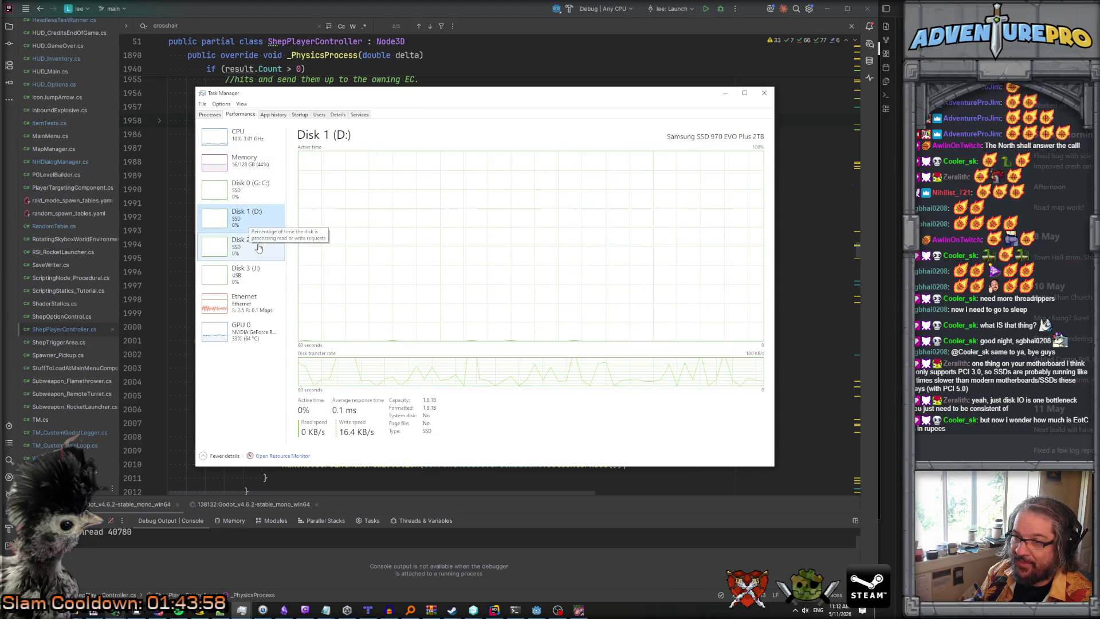
pyautogui.click(252, 249)
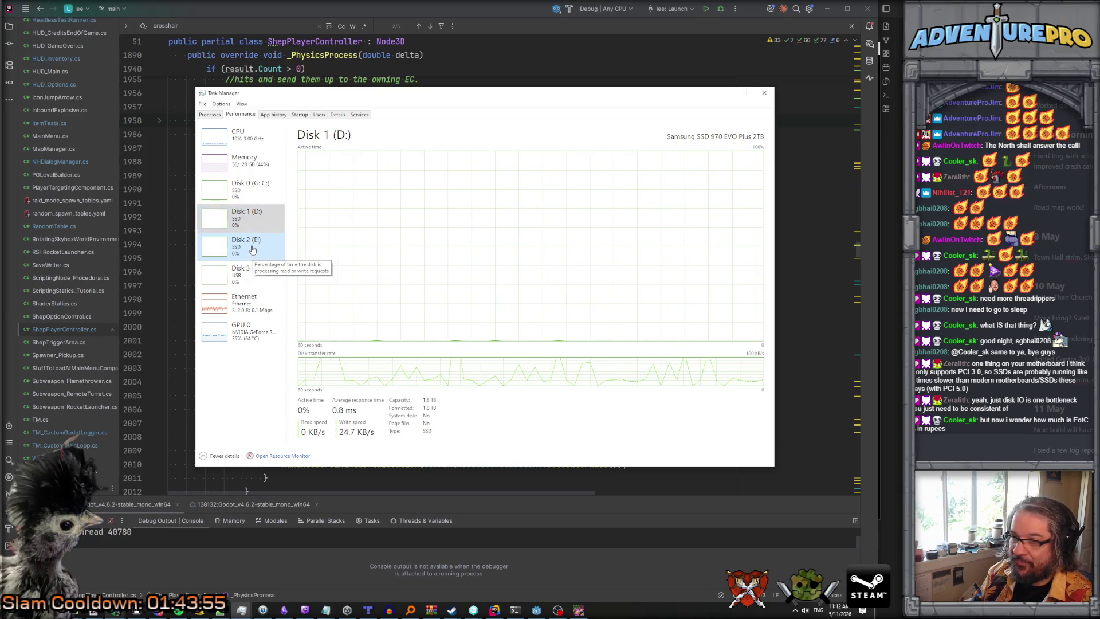
pyautogui.click(249, 282)
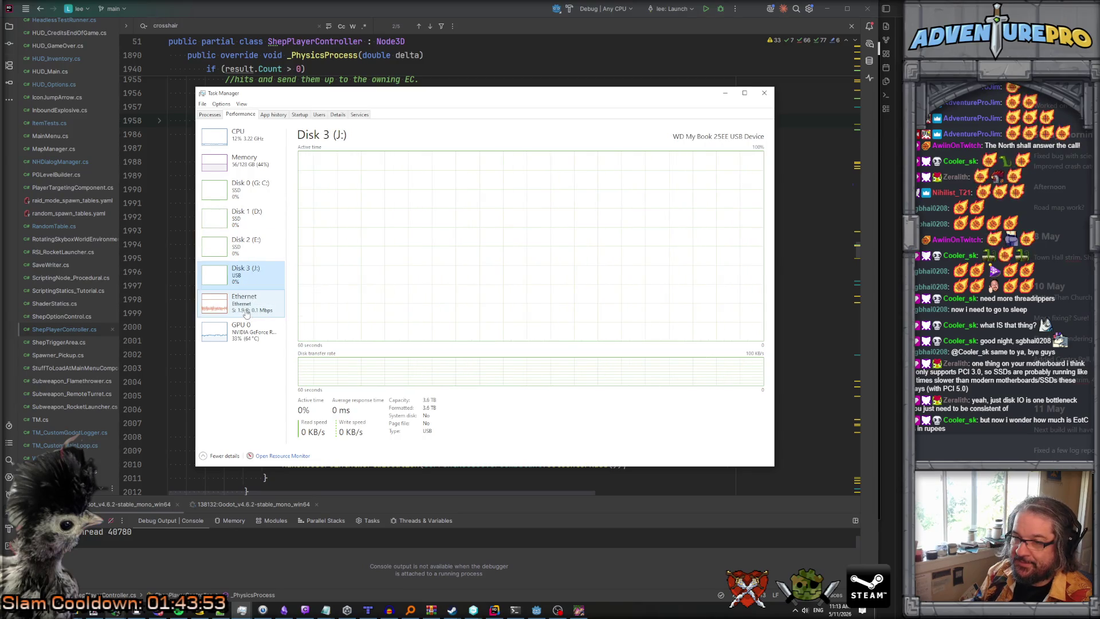
pyautogui.click(247, 312)
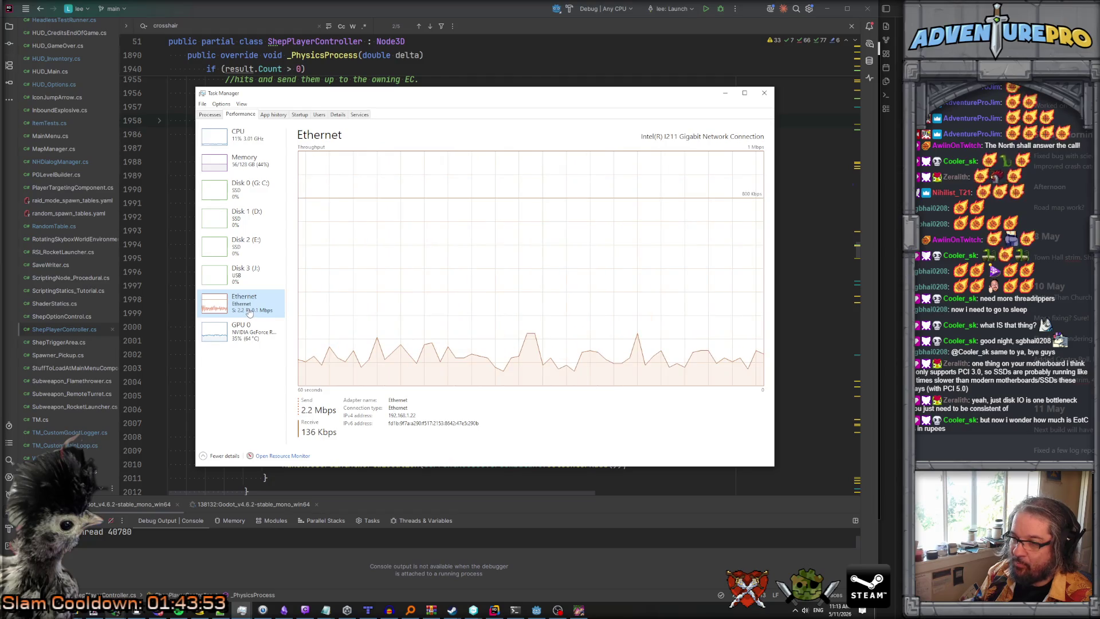
pyautogui.click(725, 93)
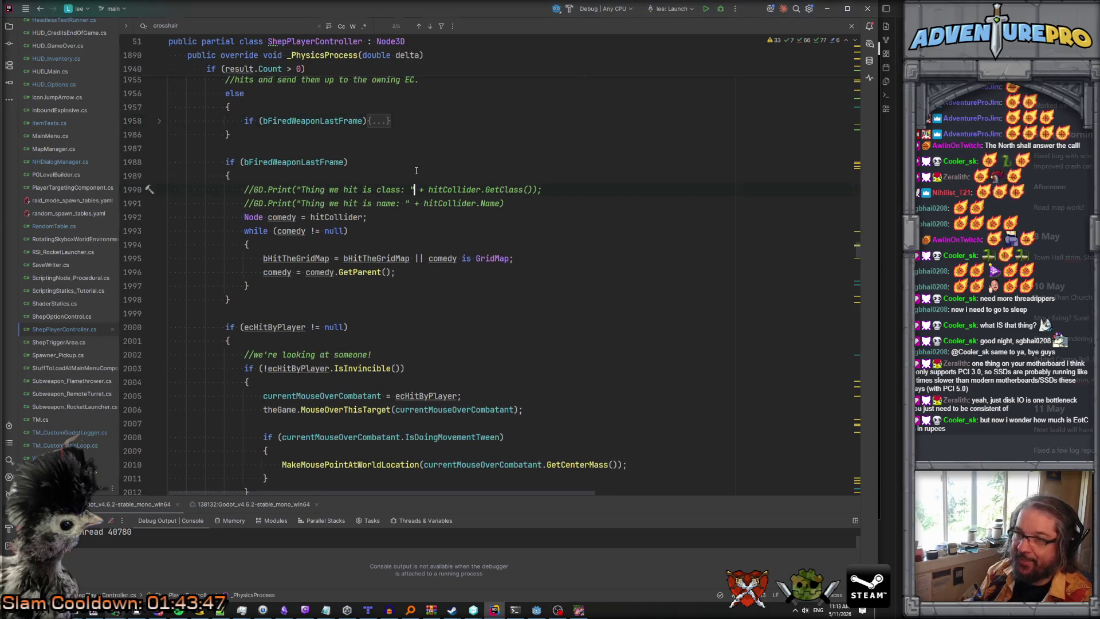
# Focus Rider's _PhysicsProcess code and bring up the Windows Start menu.
pyautogui.click(415, 189)
pyautogui.scroll(3, 414, 189)
pyautogui.scroll(-4, 415, 189)
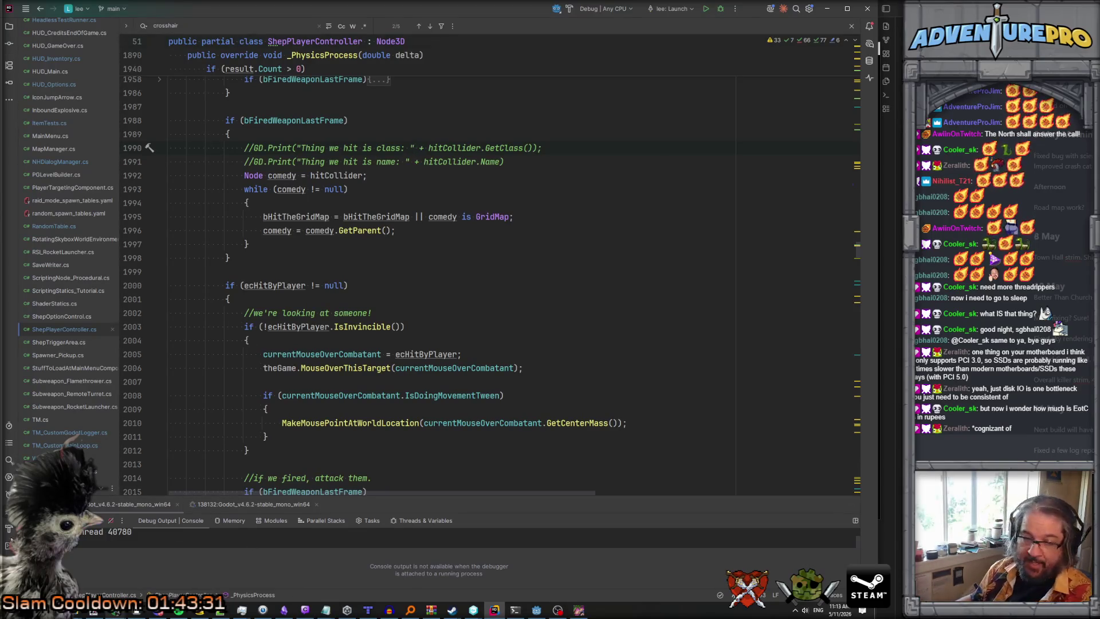
pyautogui.press('super')
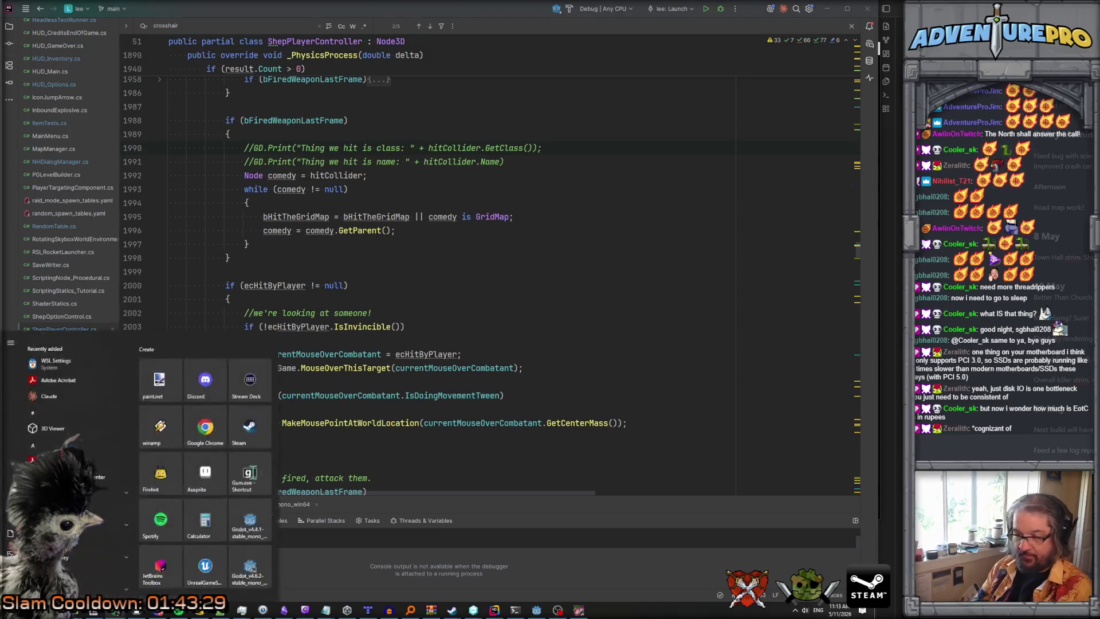
# Launch Winamp from the Start search and decline its new-version download offer.
pyautogui.write('winamp')
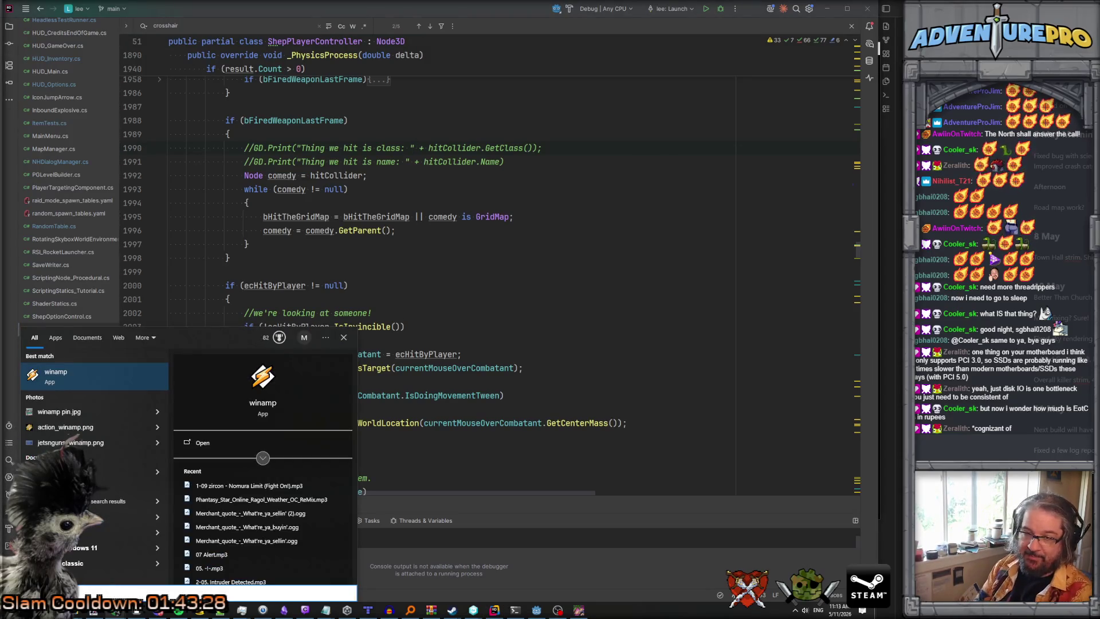
pyautogui.press('Return')
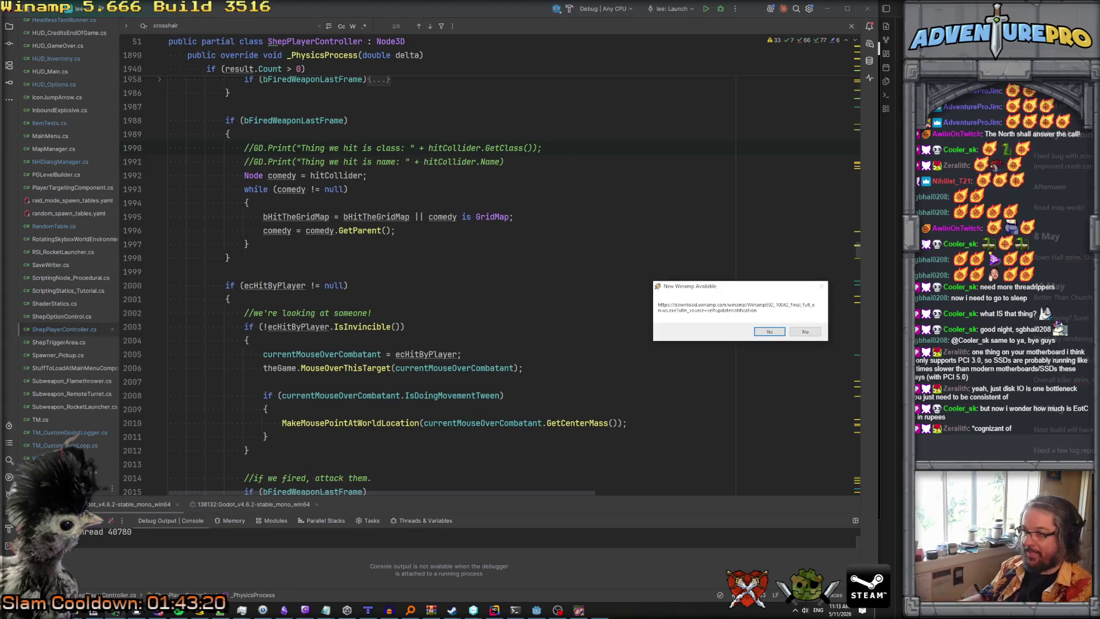
pyautogui.click(804, 332)
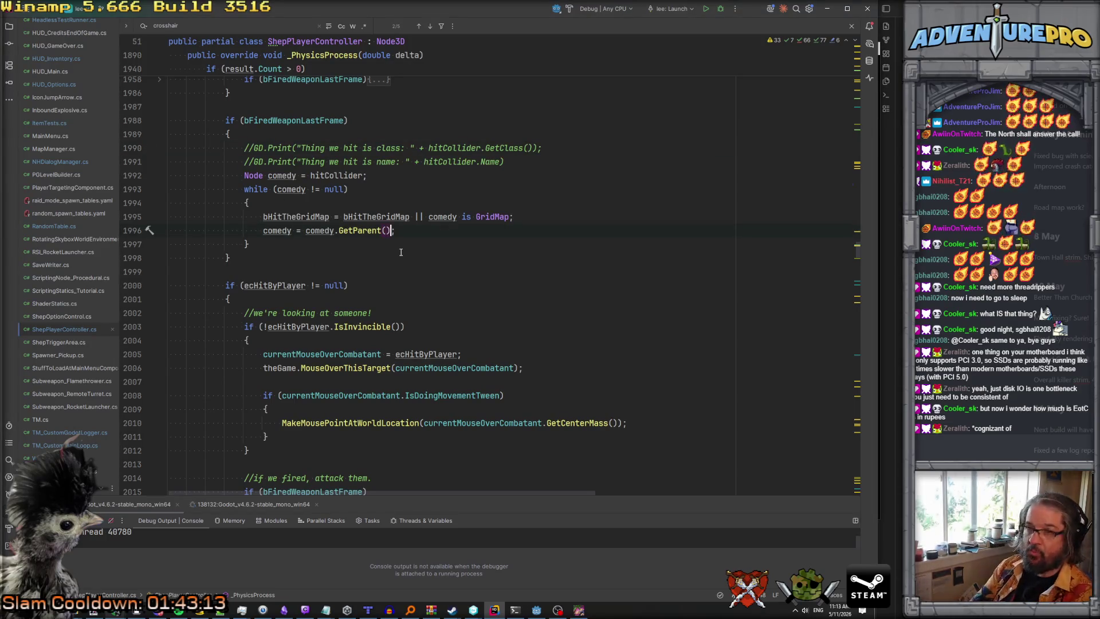
pyautogui.press('shift')
pyautogui.press('shift')
# Open RaidRunManager.cs via a project-wide 'raidrun' search.
pyautogui.write('raidmode')
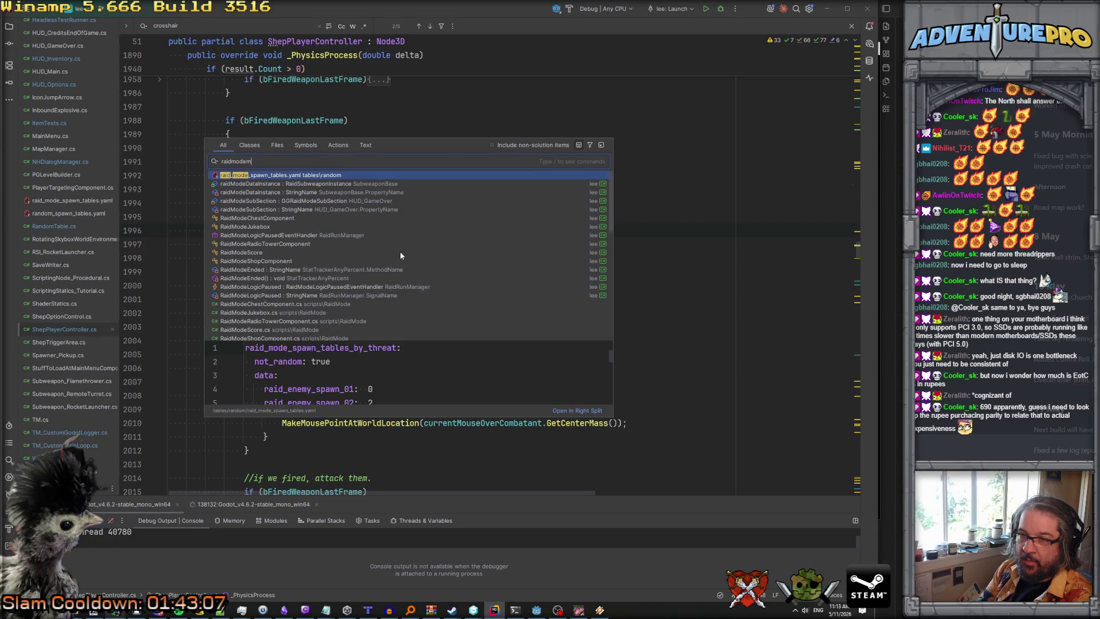
pyautogui.press('BackSpace')
pyautogui.press('BackSpace')
pyautogui.press('BackSpace')
pyautogui.write('run')
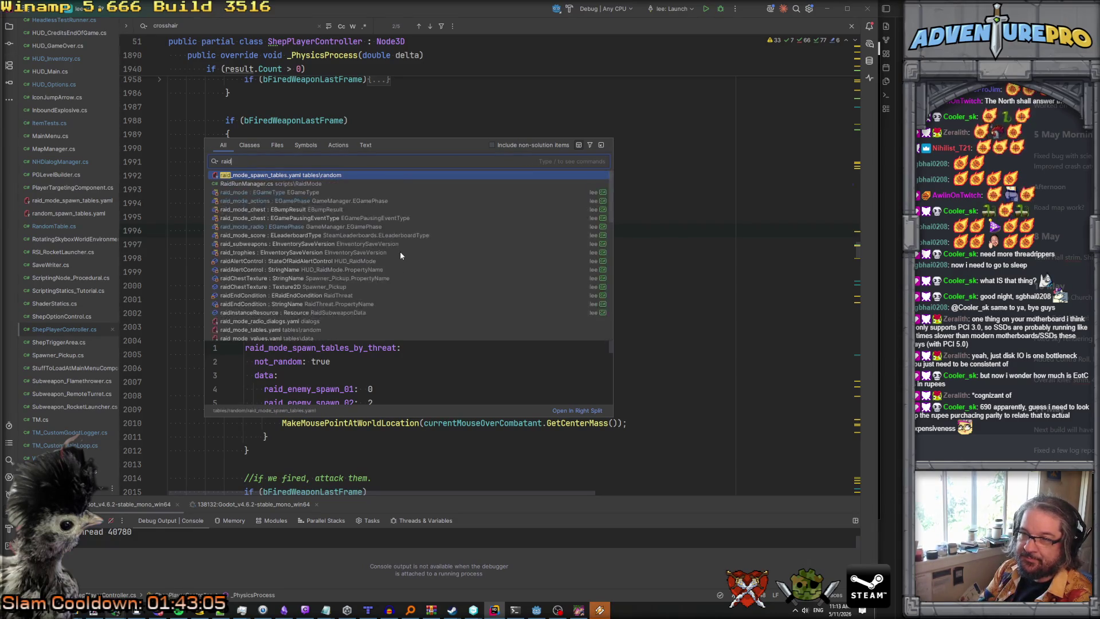
pyautogui.press('Return')
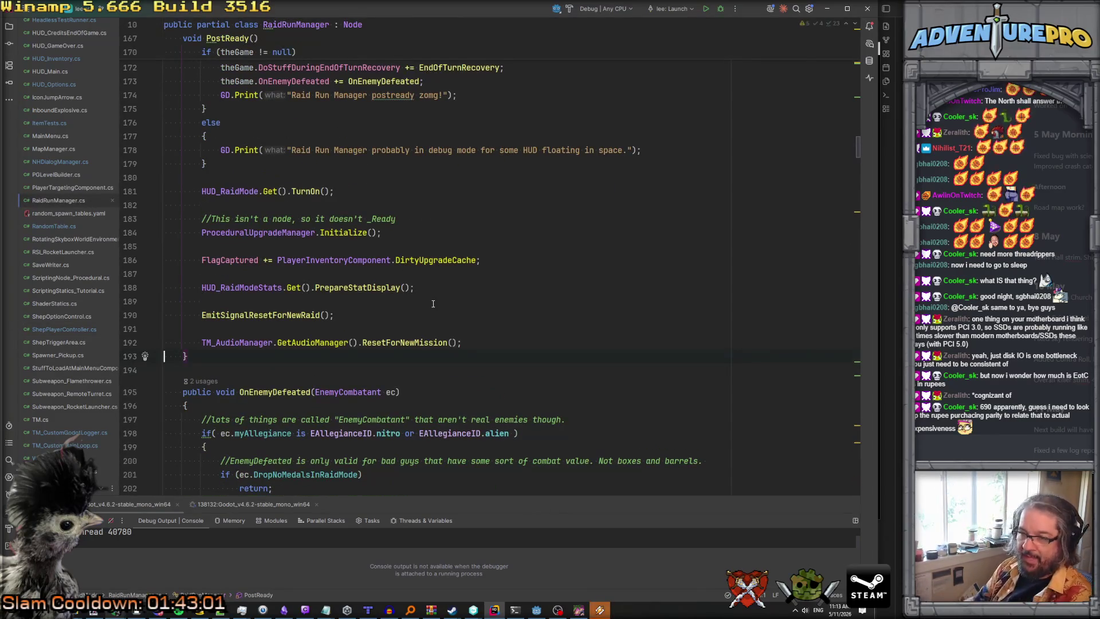
# Search RaidRunManager.cs for 'mouse' and 'health', clear it, and start Find in Files.
pyautogui.hotkey('ctrl', 'f')
pyautogui.write('mouse')
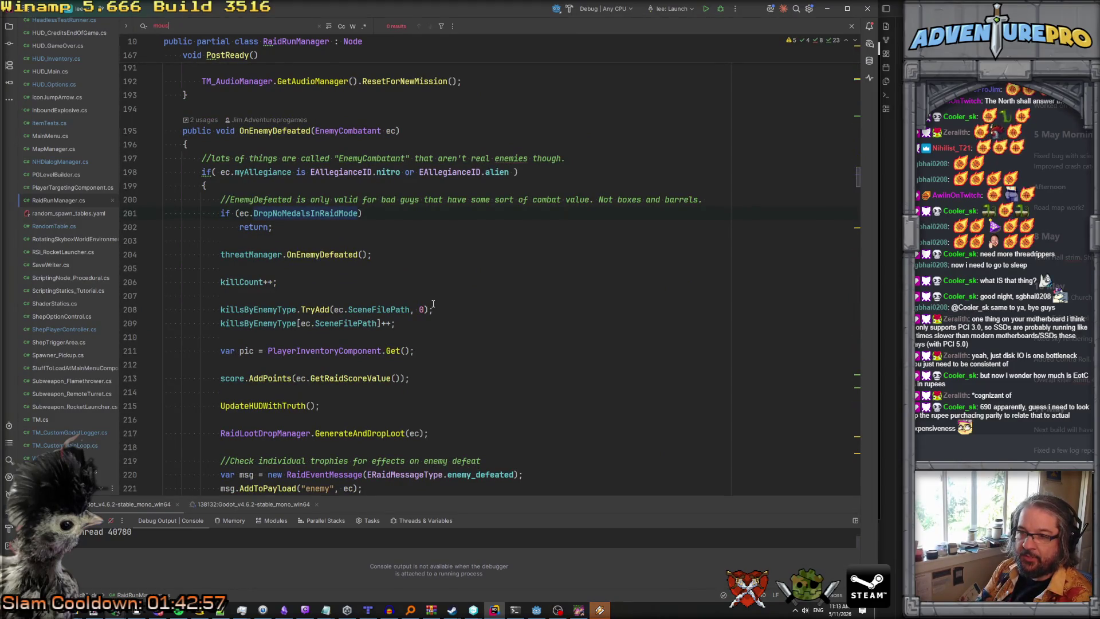
pyautogui.press('BackSpace')
pyautogui.press('BackSpace')
pyautogui.press('BackSpace')
pyautogui.write('hea')
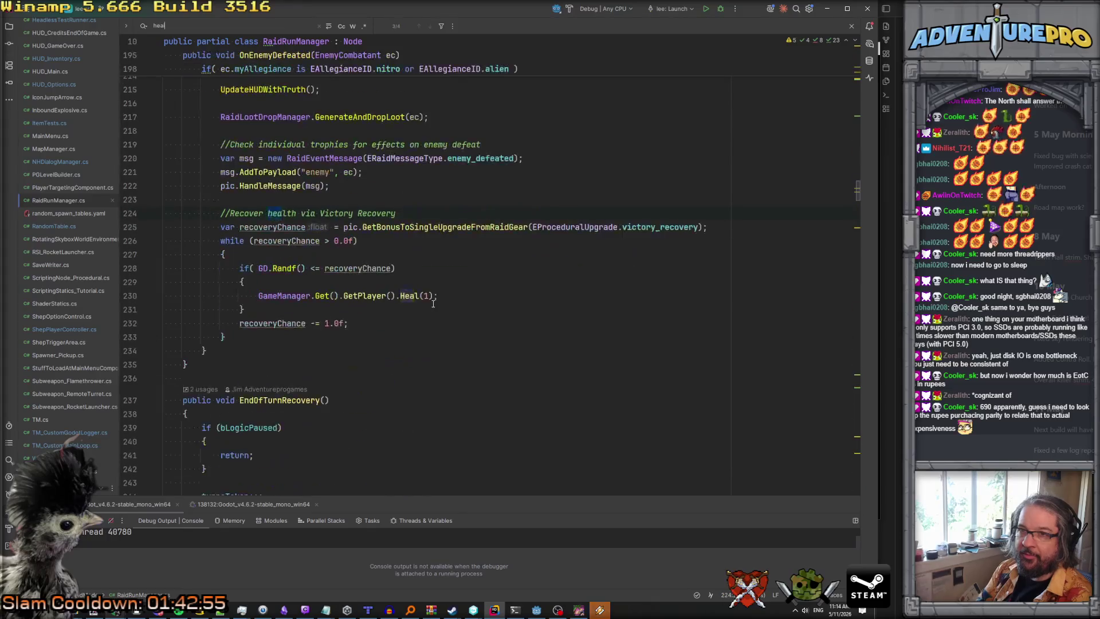
pyautogui.write('lth')
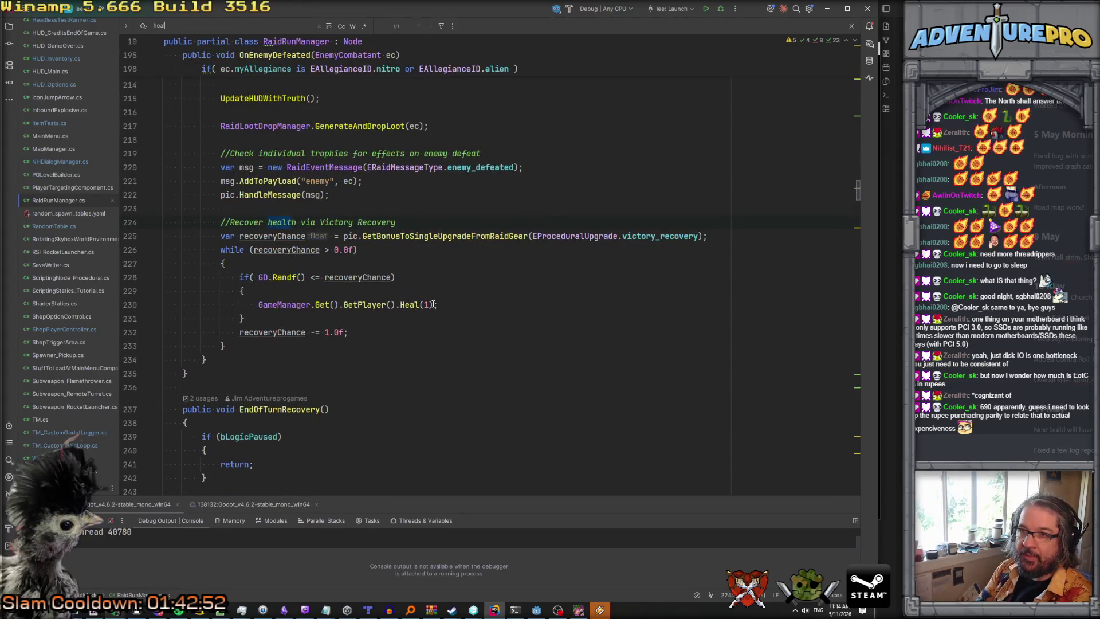
pyautogui.hotkey('ctrl', 'BackSpace')
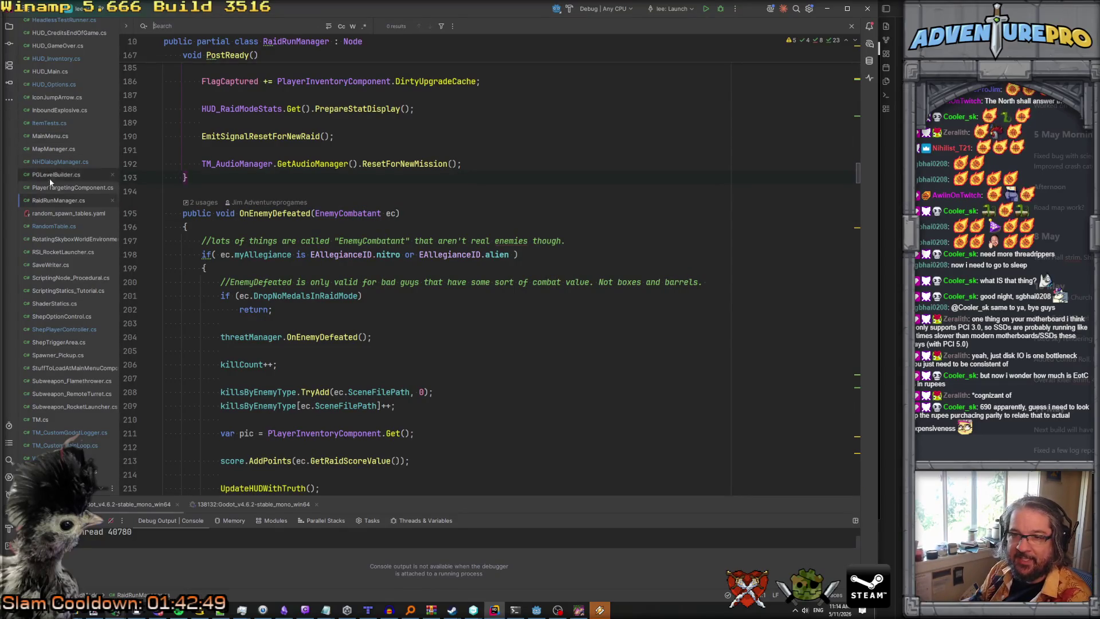
pyautogui.scroll(-4, 328, 289)
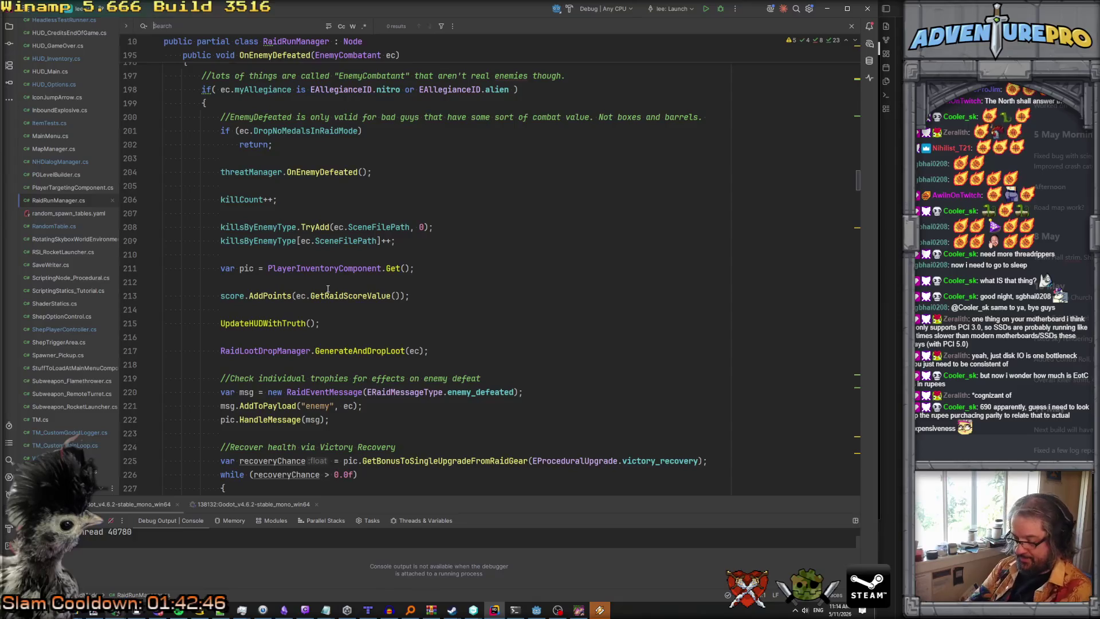
pyautogui.hotkey('ctrl', 'shift', 'f')
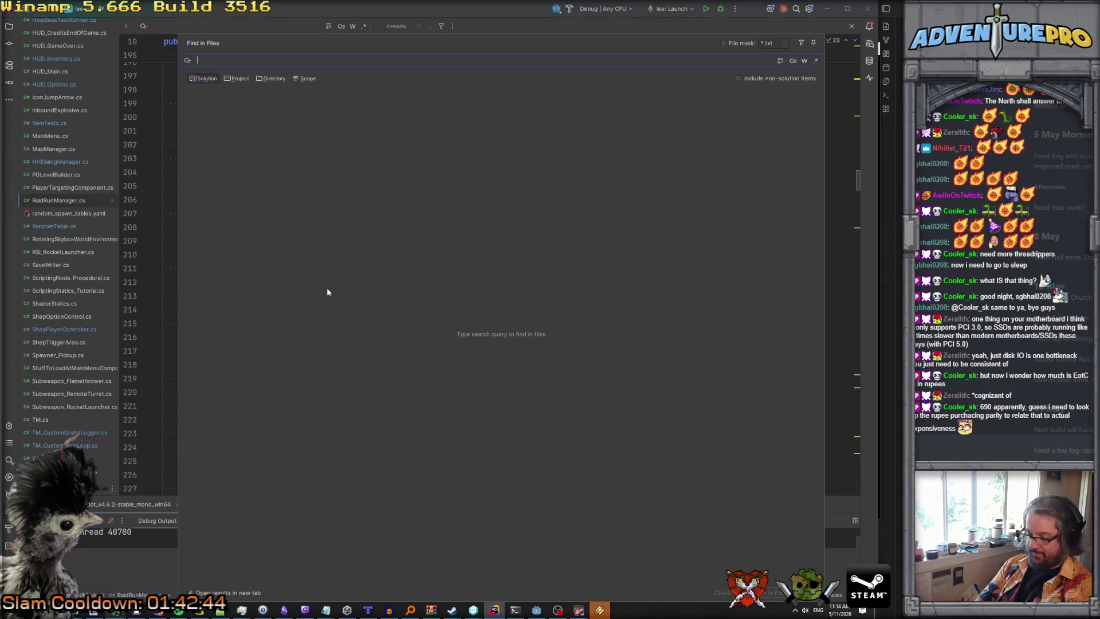
# Search all project files for 'EnemyStatusBox' after trying 'enemyh' and 'healthbar'.
pyautogui.write('enemyh')
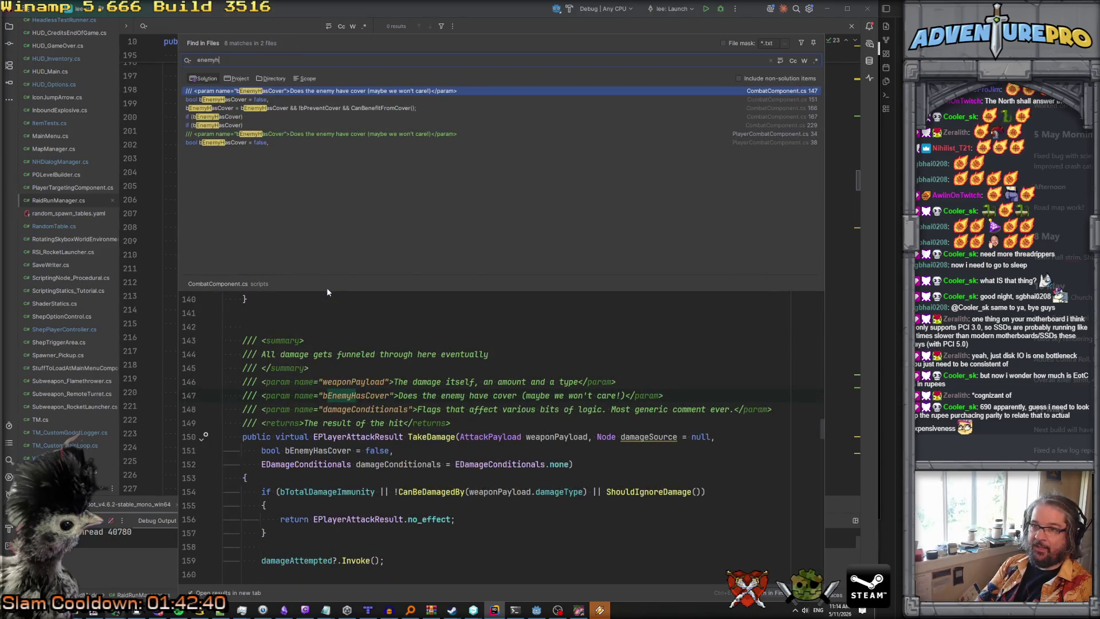
pyautogui.hotkey('ctrl', 'a')
pyautogui.write('h')
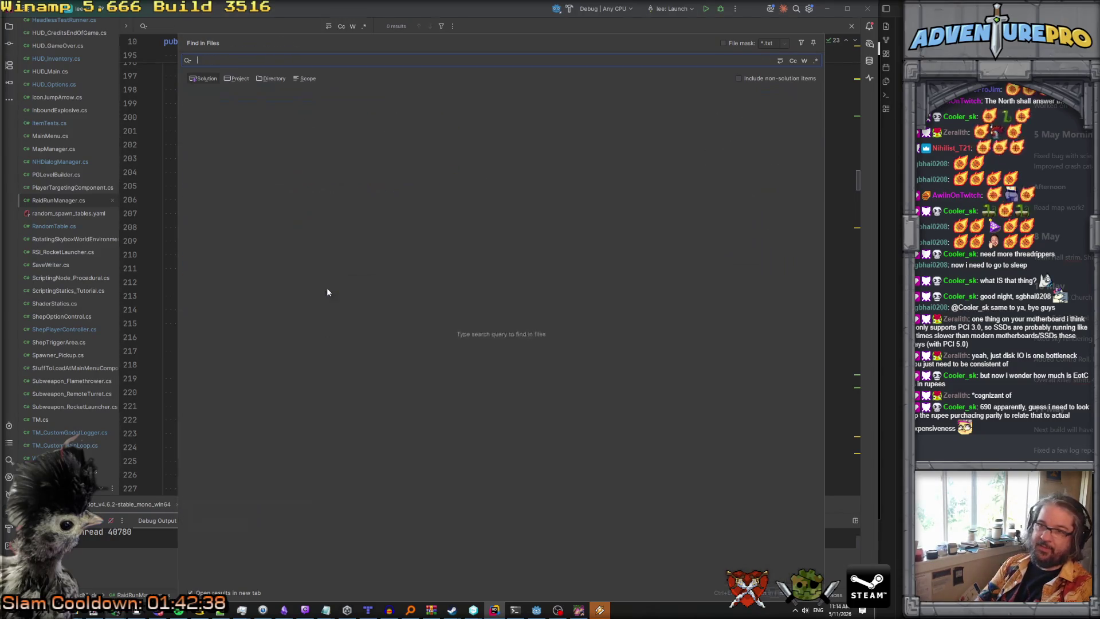
pyautogui.write('ealthbar')
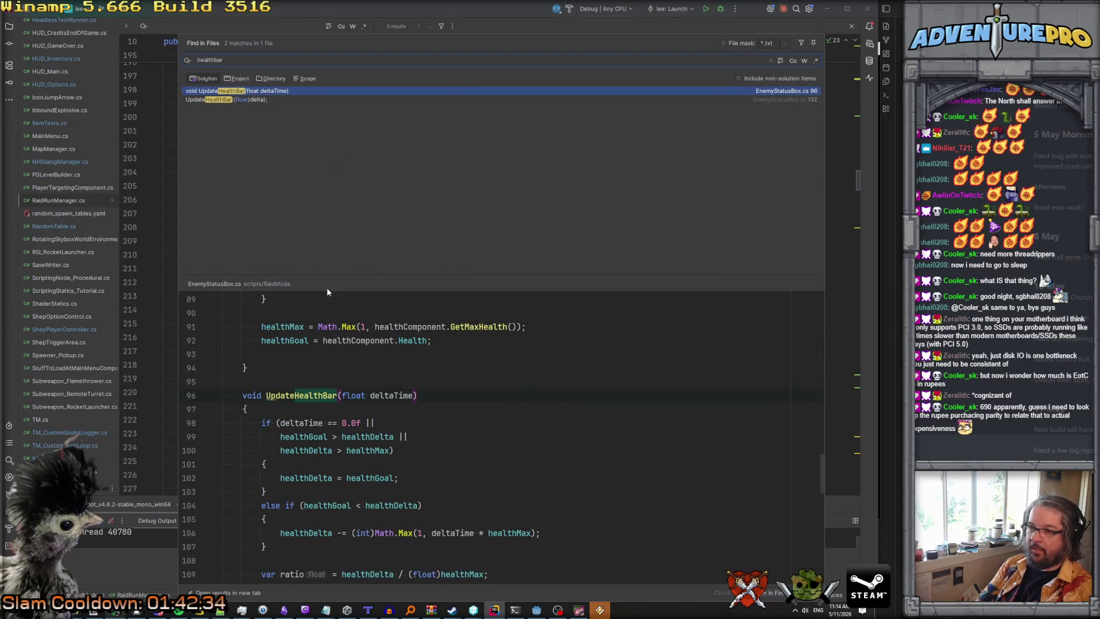
pyautogui.hotkey('ctrl', 'a')
pyautogui.write('EnemyS')
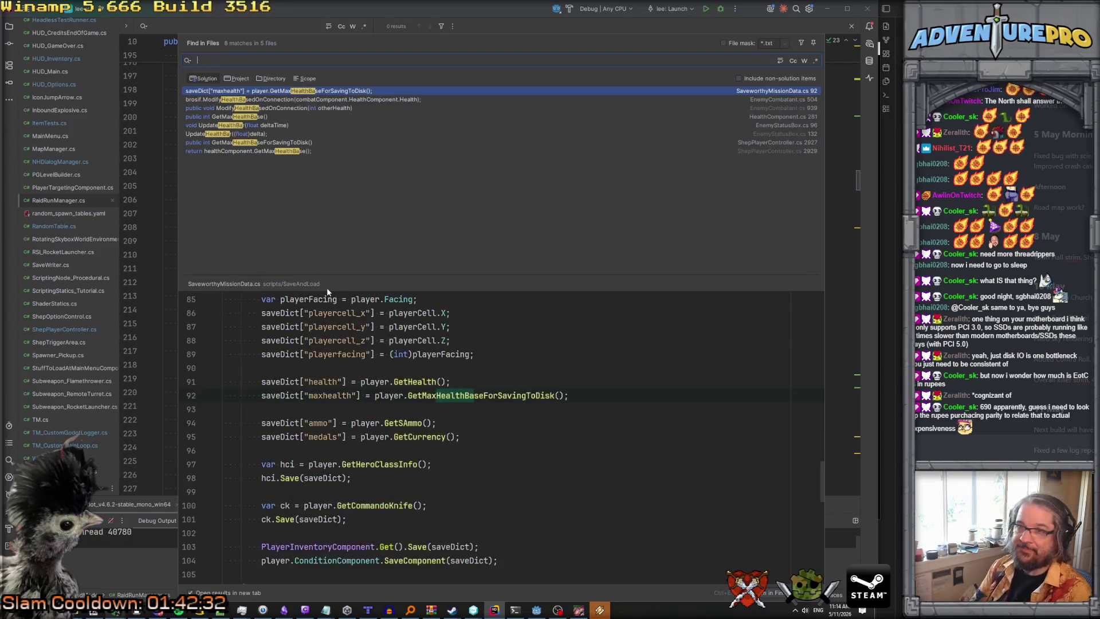
pyautogui.write('tatusBox')
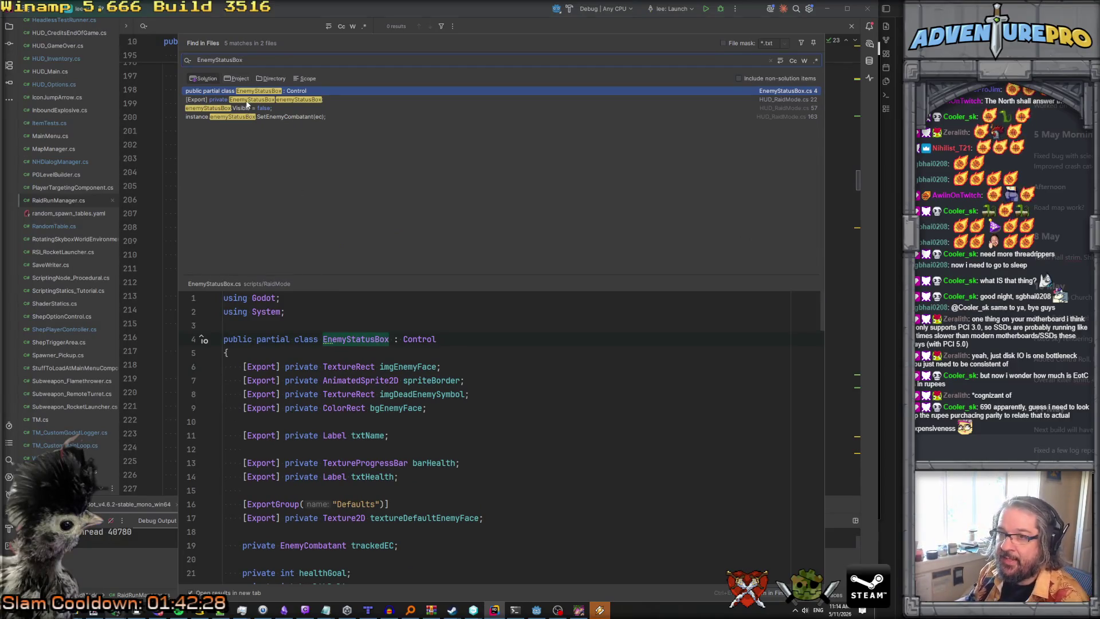
# Go to HUD_RaidMode.cs's SetTarget method and list its usages.
pyautogui.press('Down')
pyautogui.press('Down')
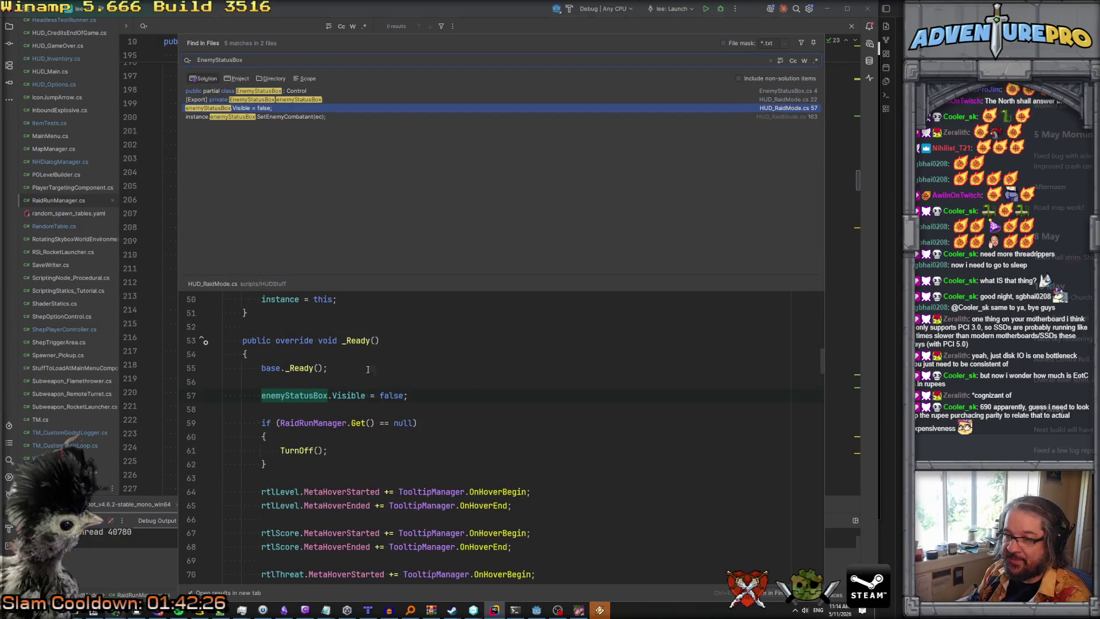
pyautogui.press('Down')
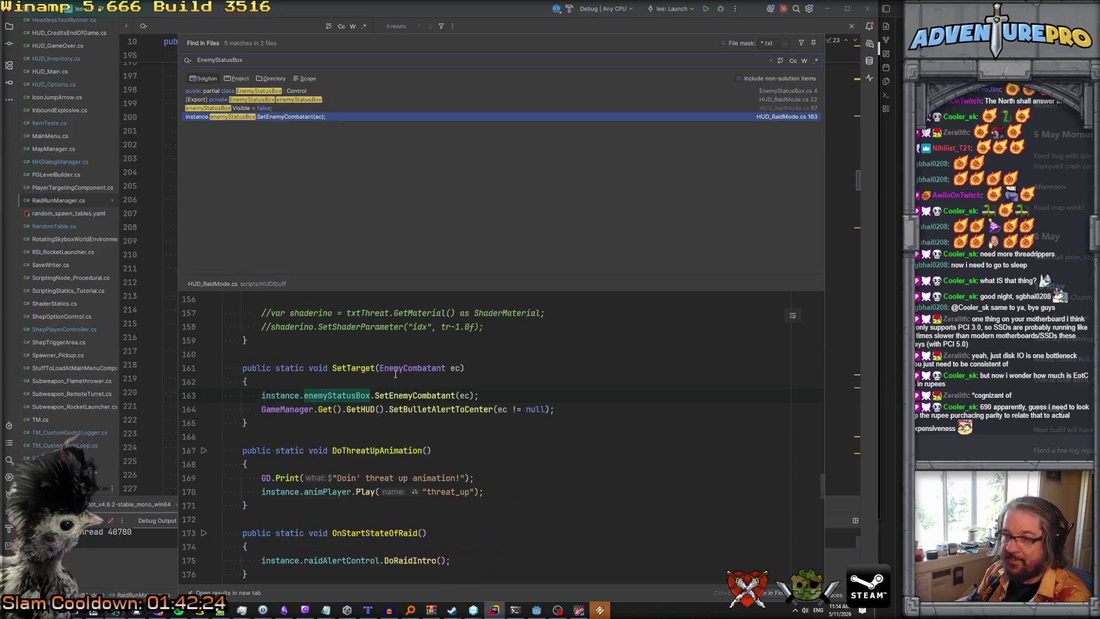
pyautogui.click(376, 368)
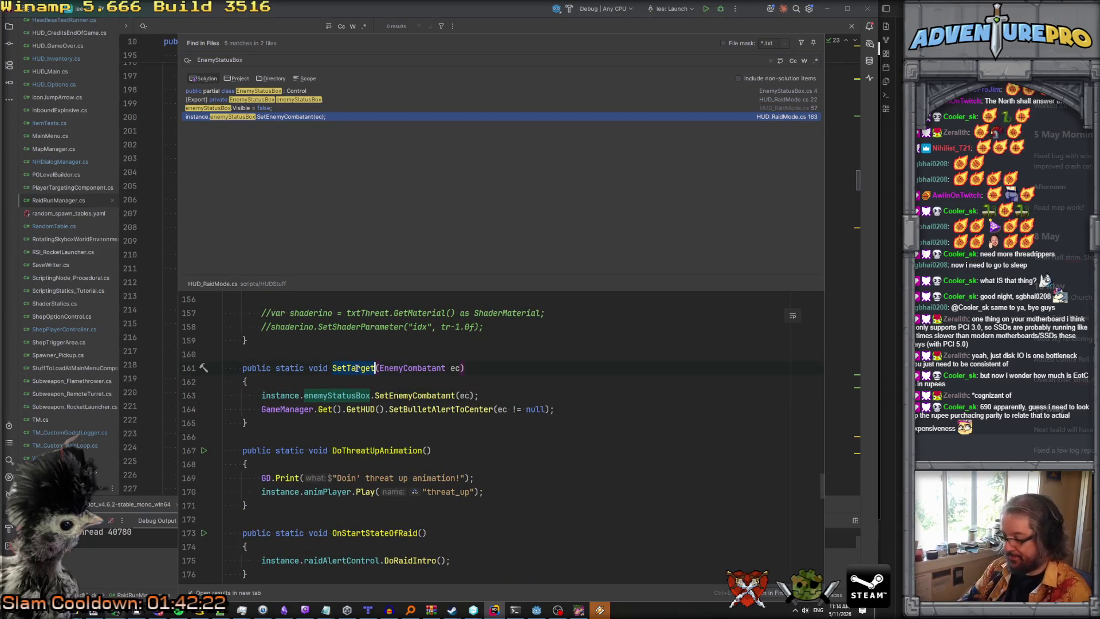
pyautogui.hotkey('alt', 'F7')
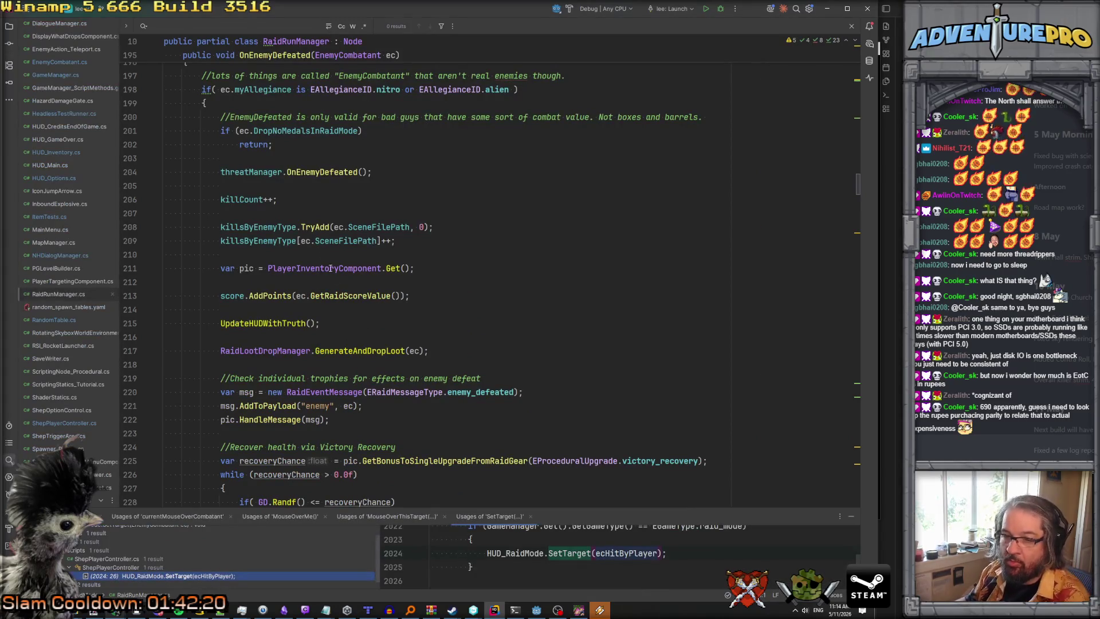
pyautogui.doubleClick(217, 576)
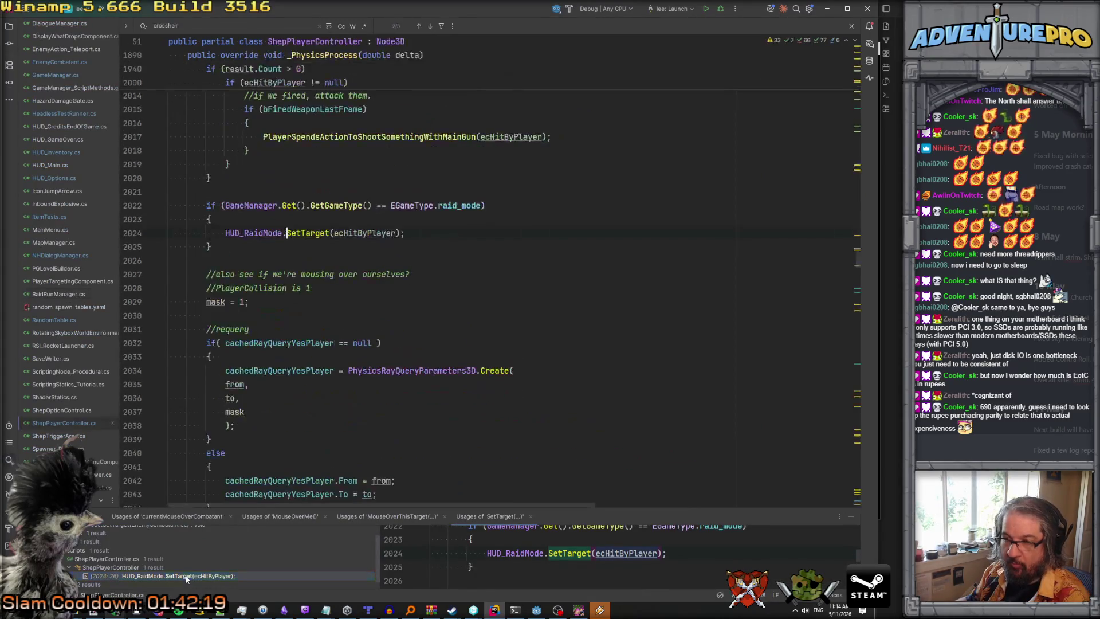
pyautogui.scroll(8, 324, 299)
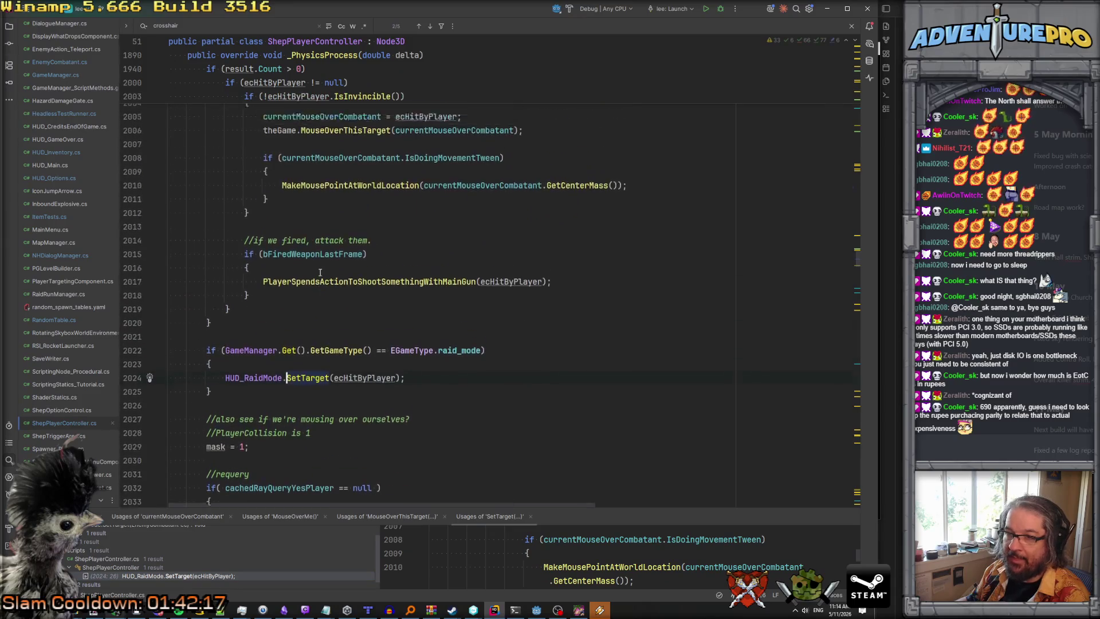
pyautogui.scroll(20, 320, 273)
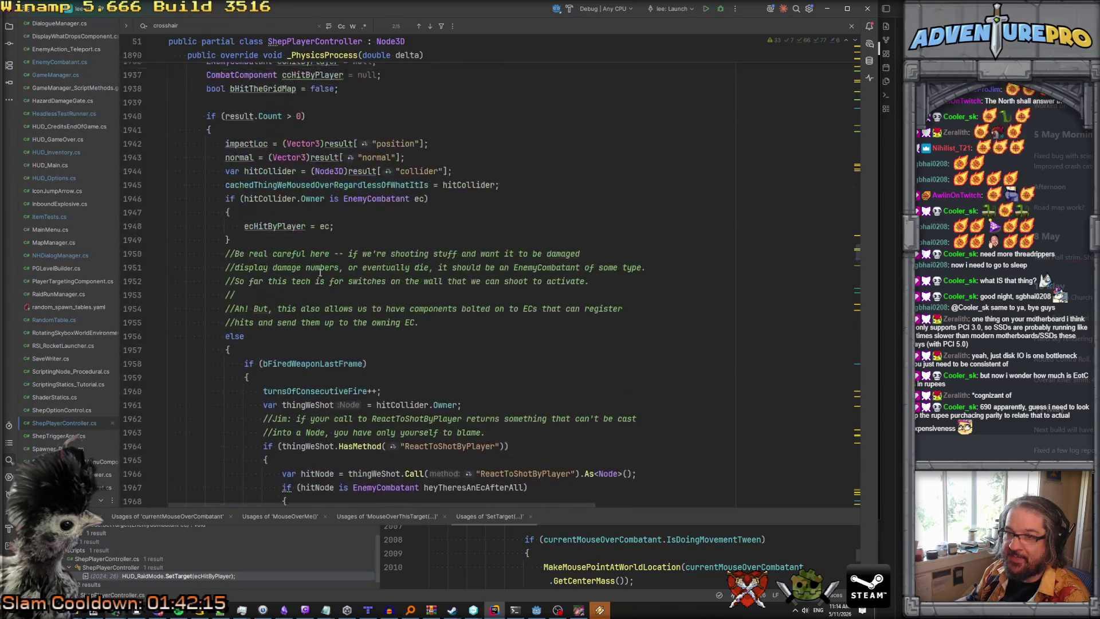
pyautogui.scroll(4, 320, 273)
pyautogui.scroll(-20, 321, 274)
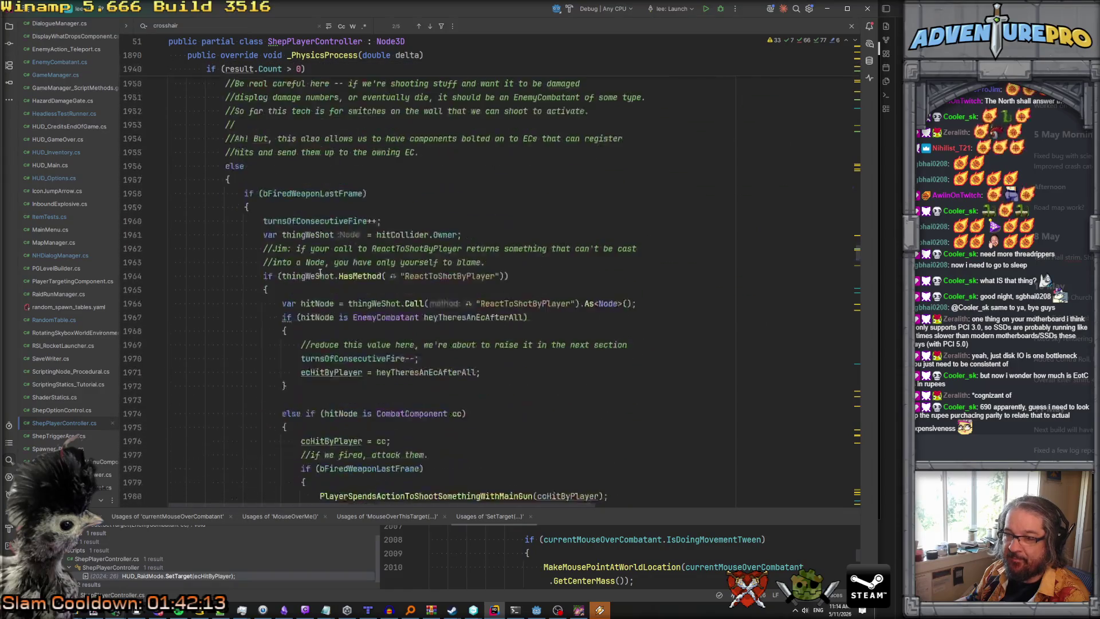
pyautogui.scroll(-20, 320, 274)
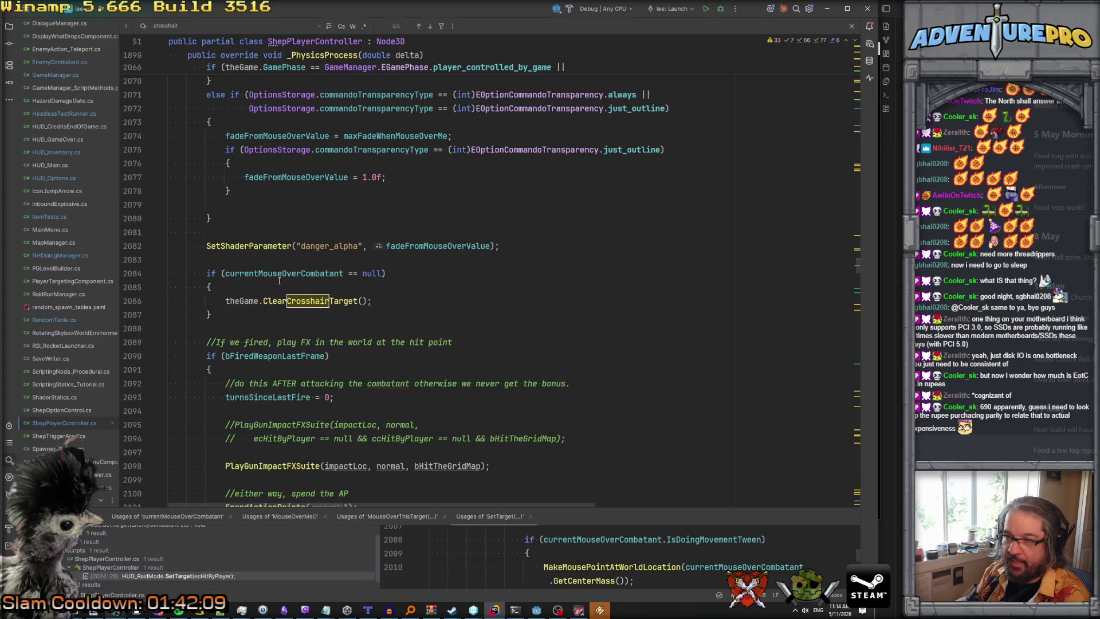
pyautogui.scroll(-16, 279, 281)
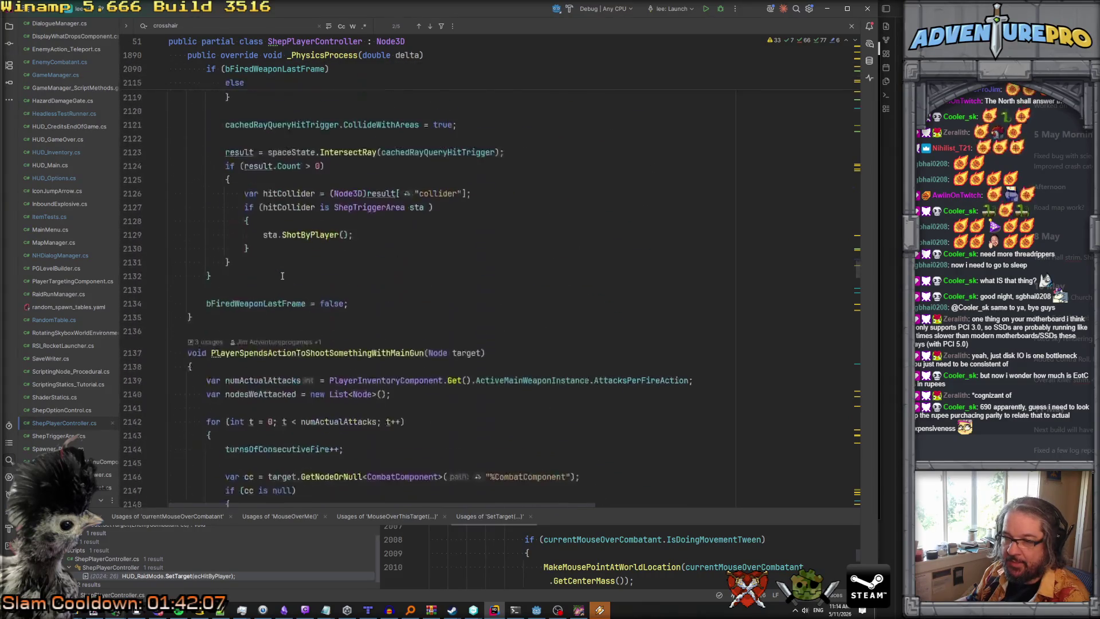
pyautogui.scroll(20, 282, 276)
pyautogui.scroll(16, 282, 275)
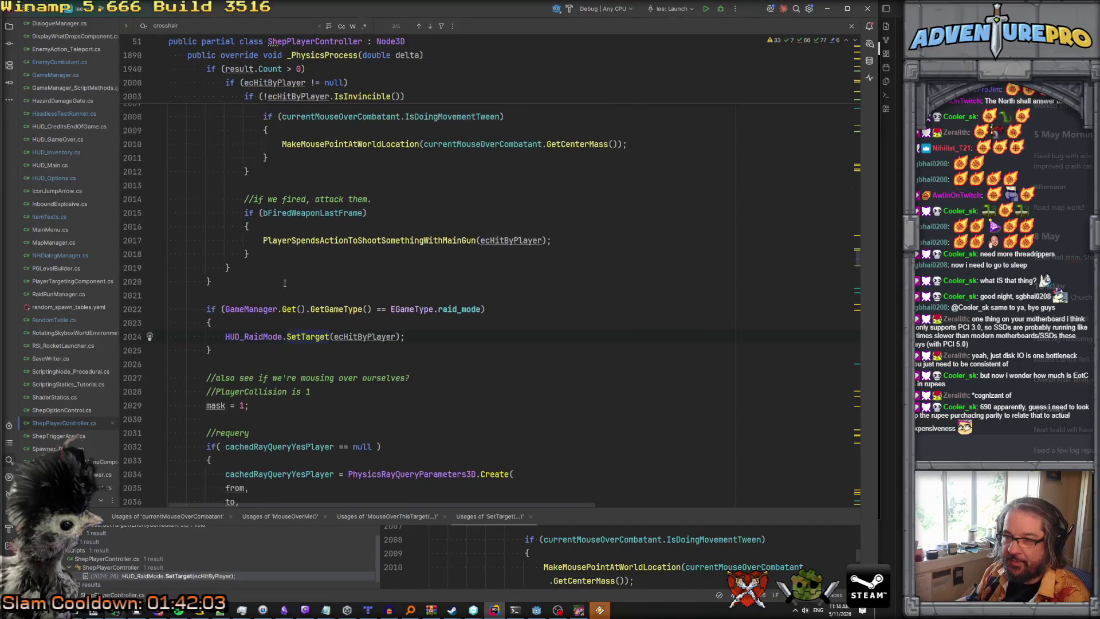
pyautogui.click(319, 337)
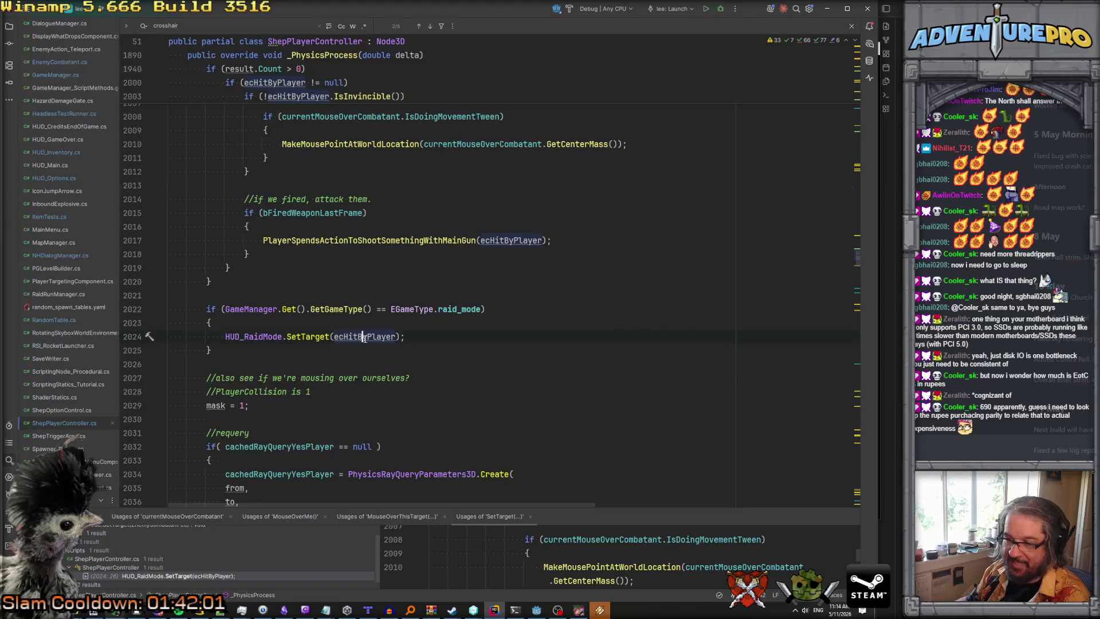
pyautogui.scroll(4, 338, 317)
pyautogui.scroll(16, 338, 317)
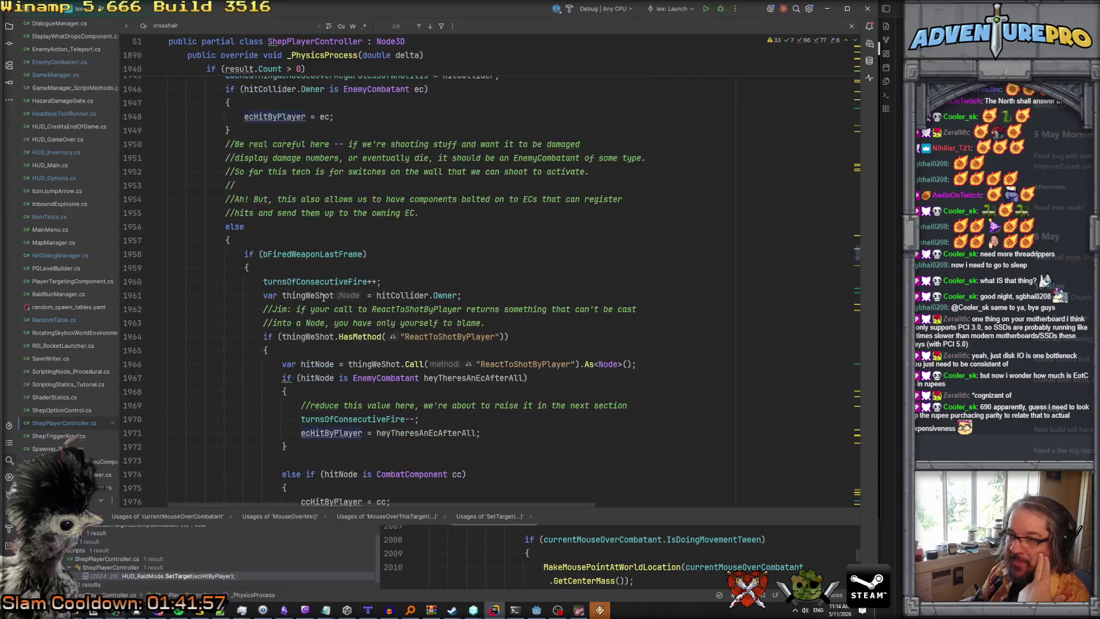
pyautogui.scroll(5, 324, 297)
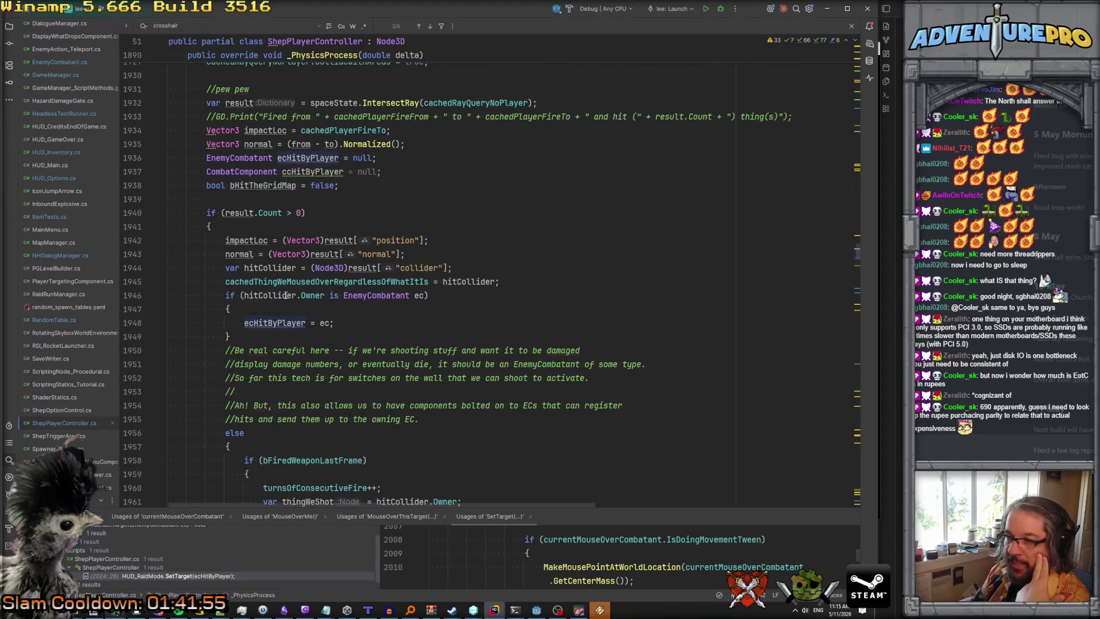
pyautogui.scroll(-6, 286, 296)
pyautogui.scroll(-4, 280, 319)
pyautogui.scroll(2, 275, 294)
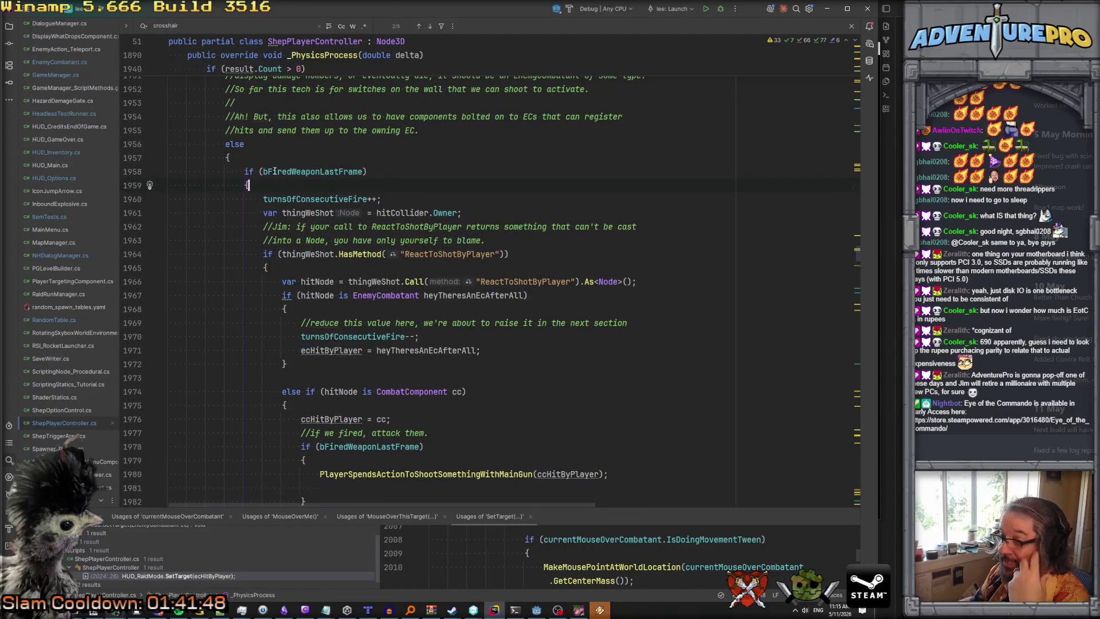
pyautogui.scroll(-1, 306, 156)
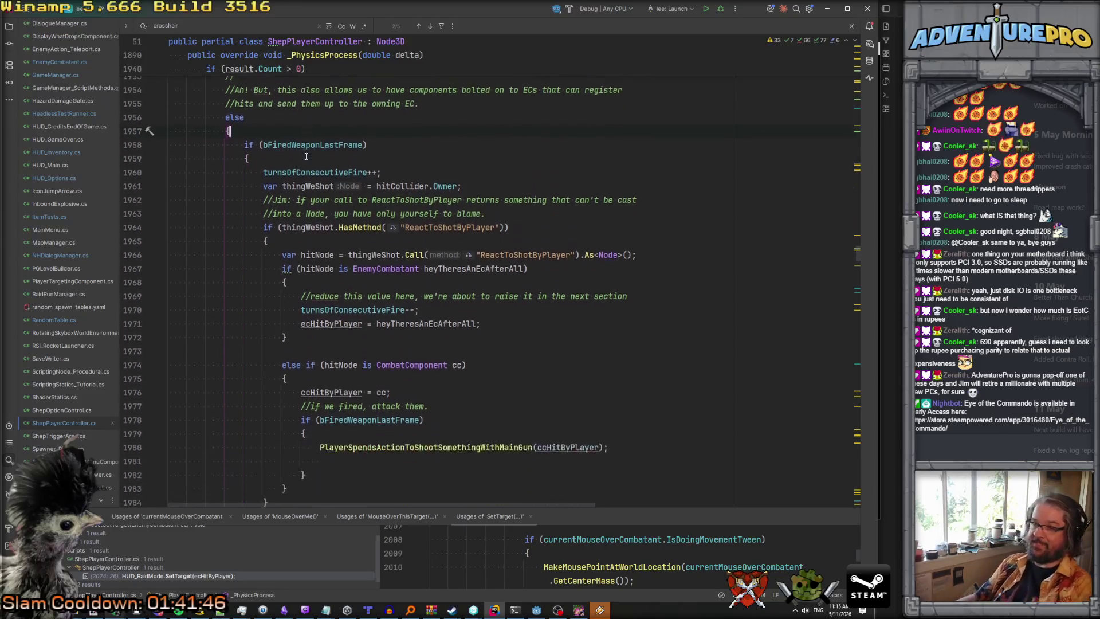
pyautogui.click(312, 213)
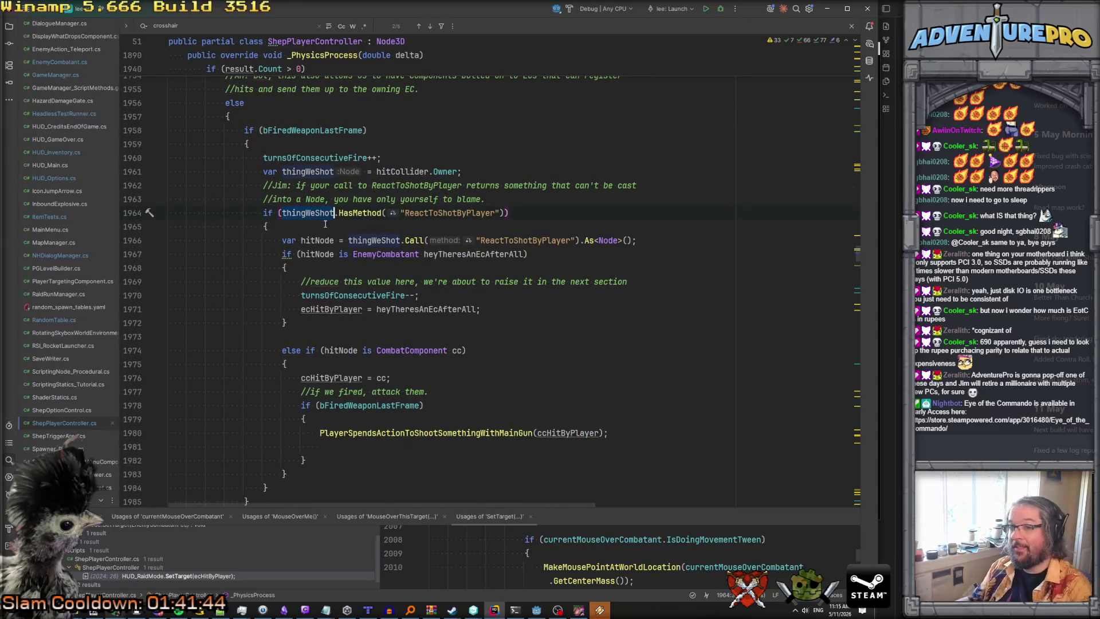
pyautogui.scroll(4, 321, 221)
pyautogui.scroll(-4, 321, 223)
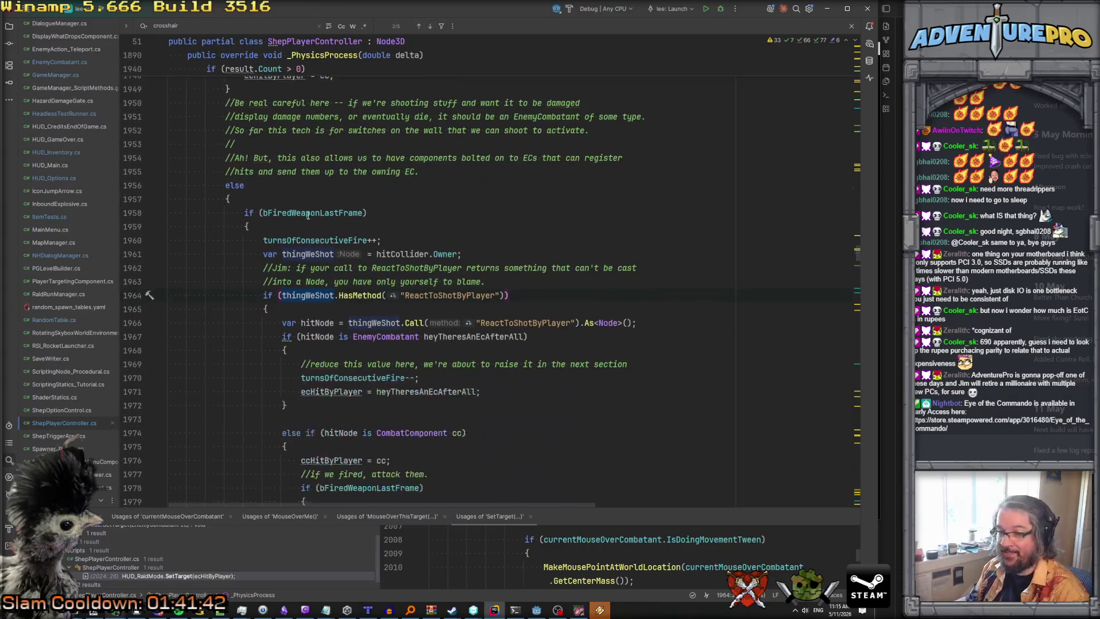
pyautogui.scroll(3, 303, 219)
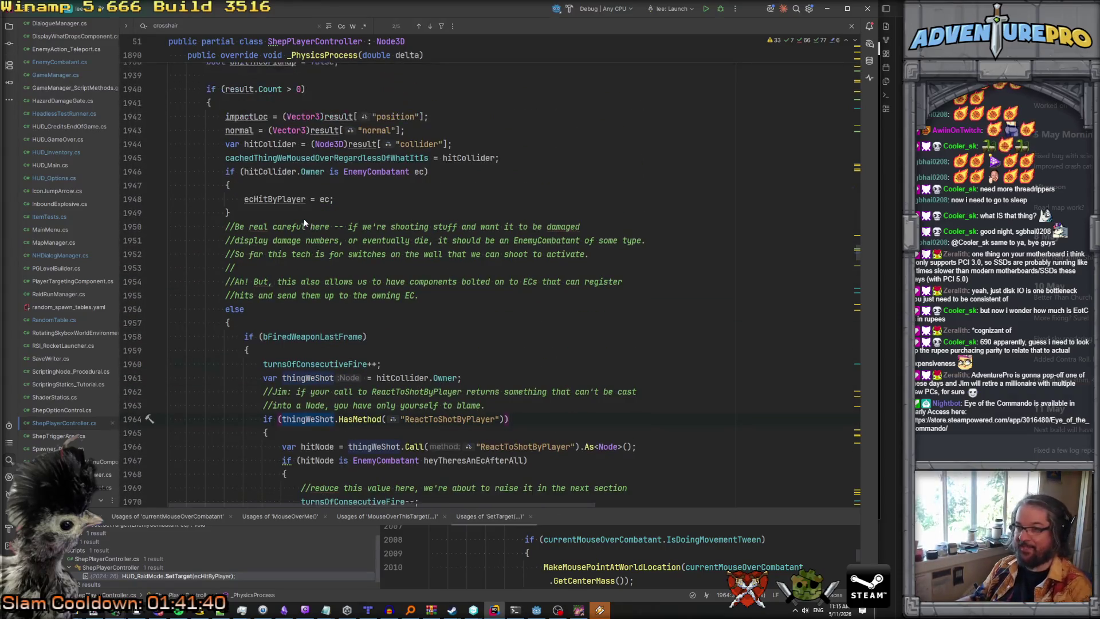
pyautogui.scroll(-4, 304, 219)
pyautogui.scroll(-8, 303, 218)
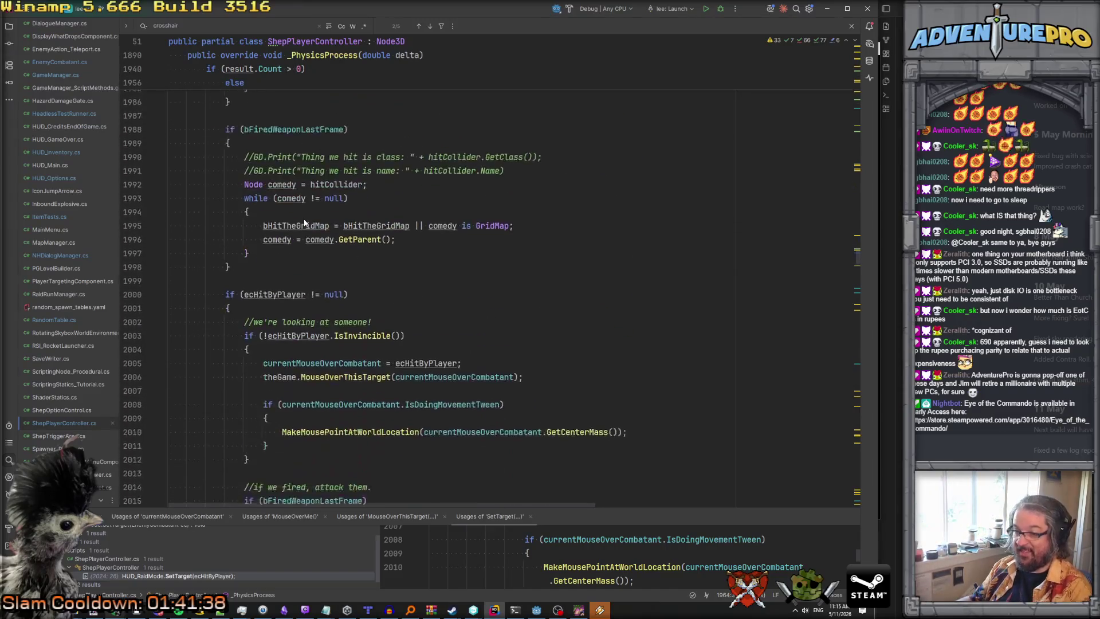
pyautogui.scroll(13, 304, 223)
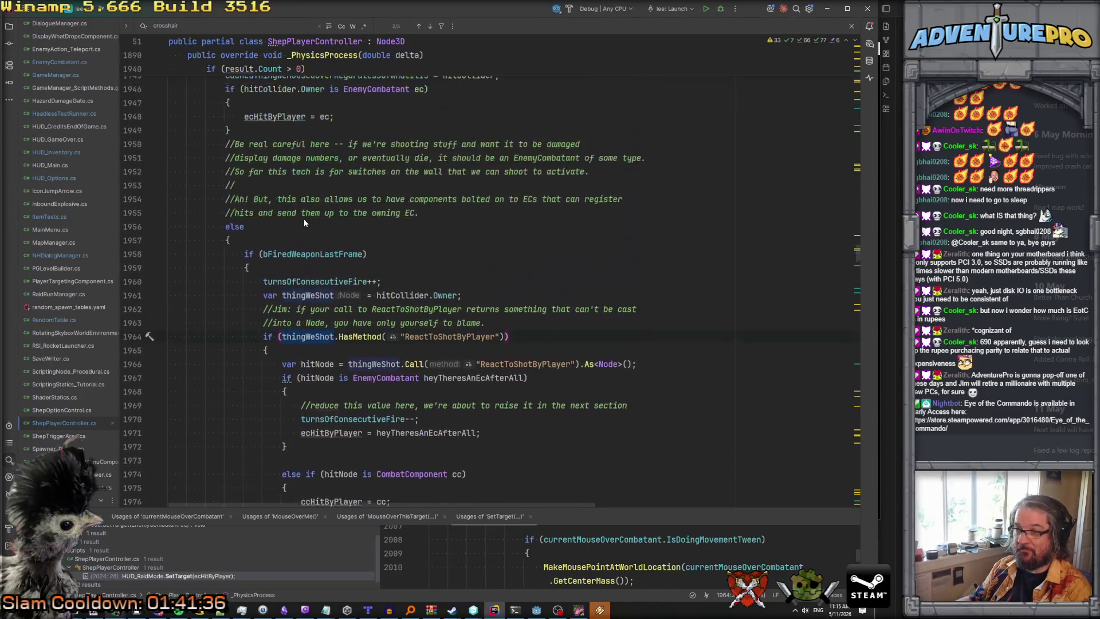
pyautogui.click(301, 257)
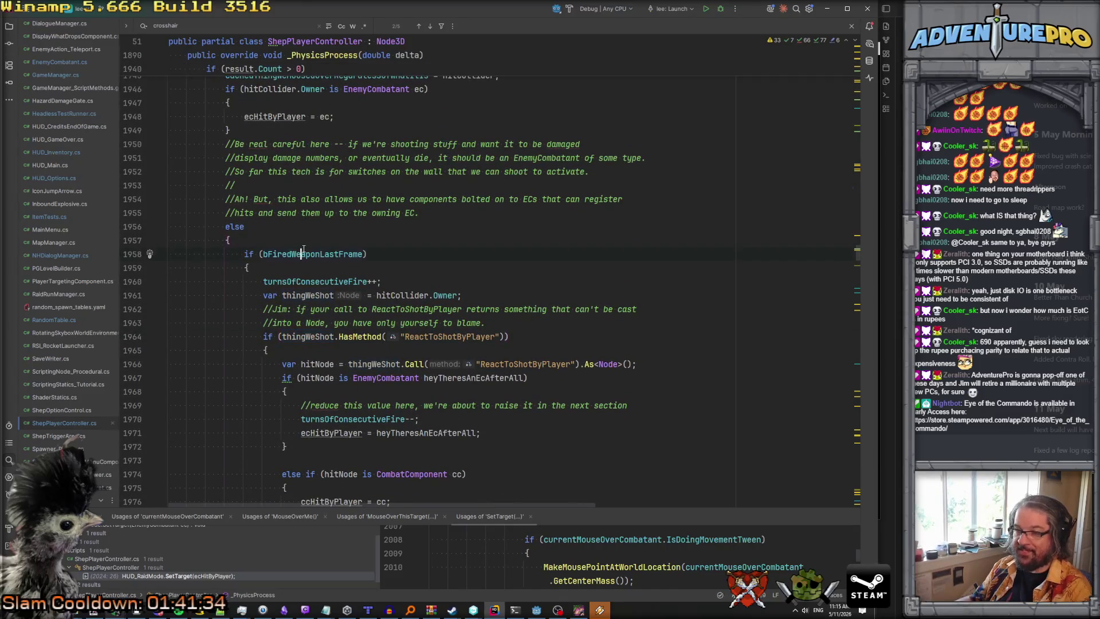
pyautogui.scroll(-3, 301, 252)
pyautogui.click(320, 241)
pyautogui.scroll(-2, 321, 240)
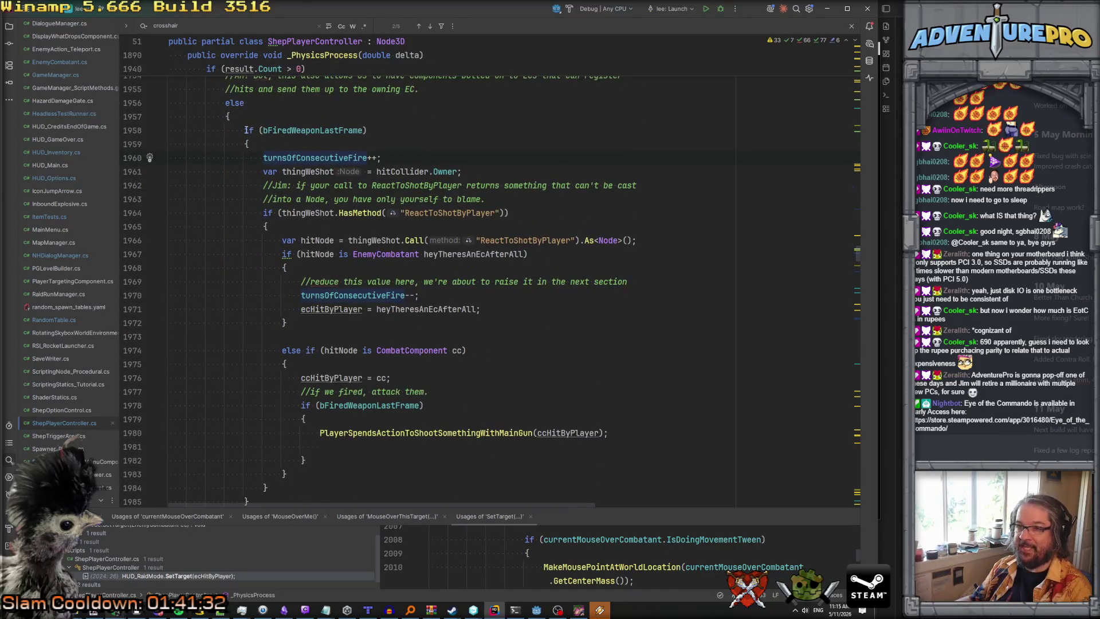
pyautogui.click(304, 254)
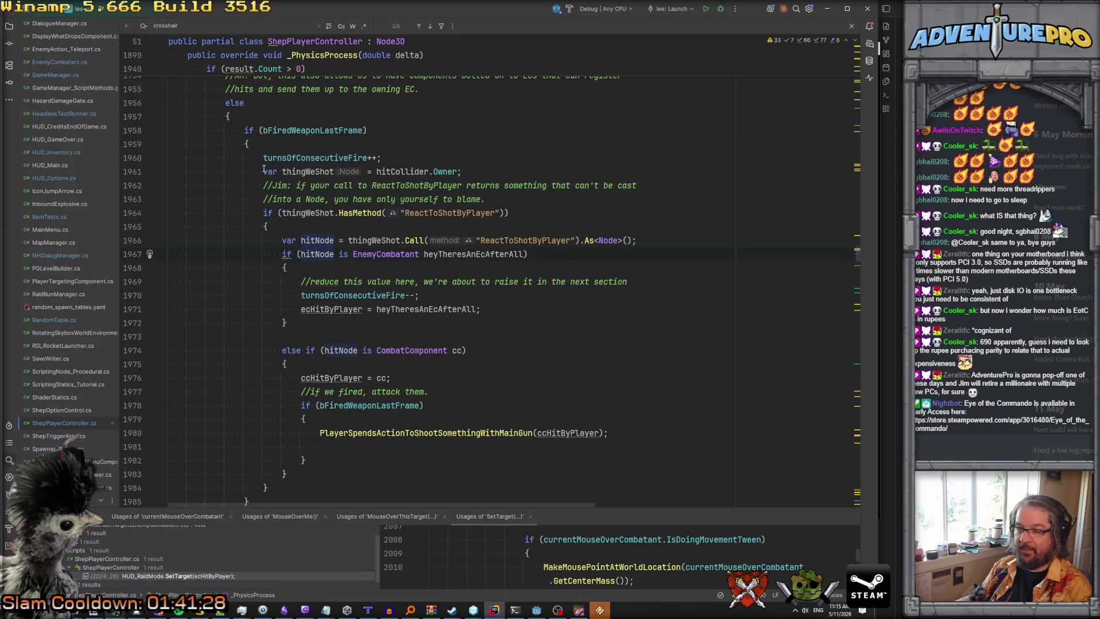
pyautogui.moveTo(263, 171)
pyautogui.mouseDown()
pyautogui.moveTo(286, 353)
pyautogui.moveTo(325, 493)
pyautogui.mouseUp()
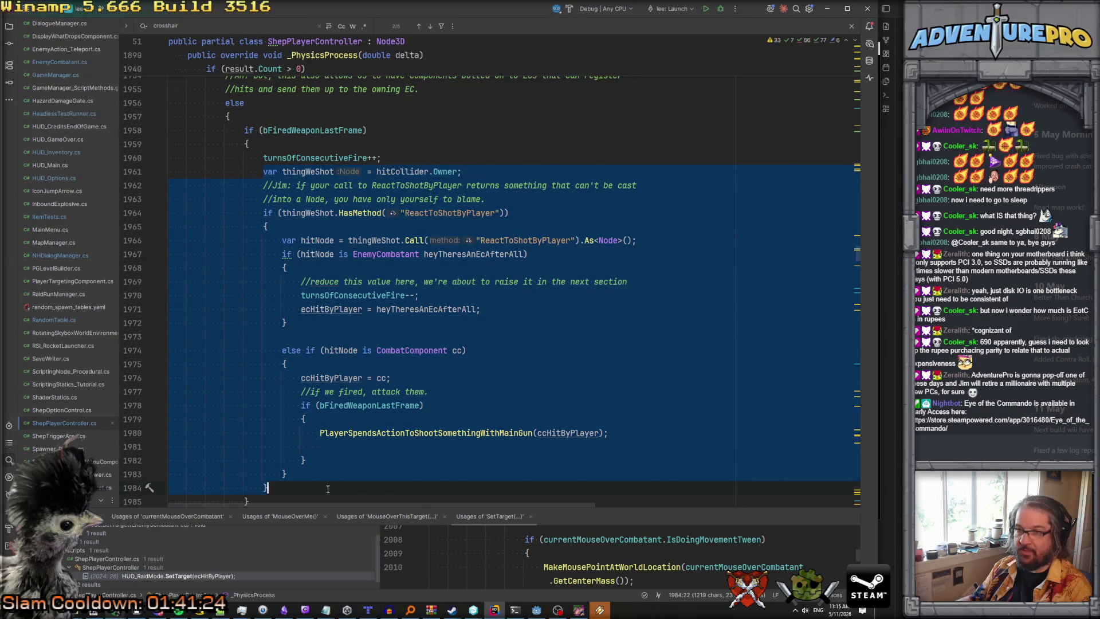
pyautogui.click(330, 158)
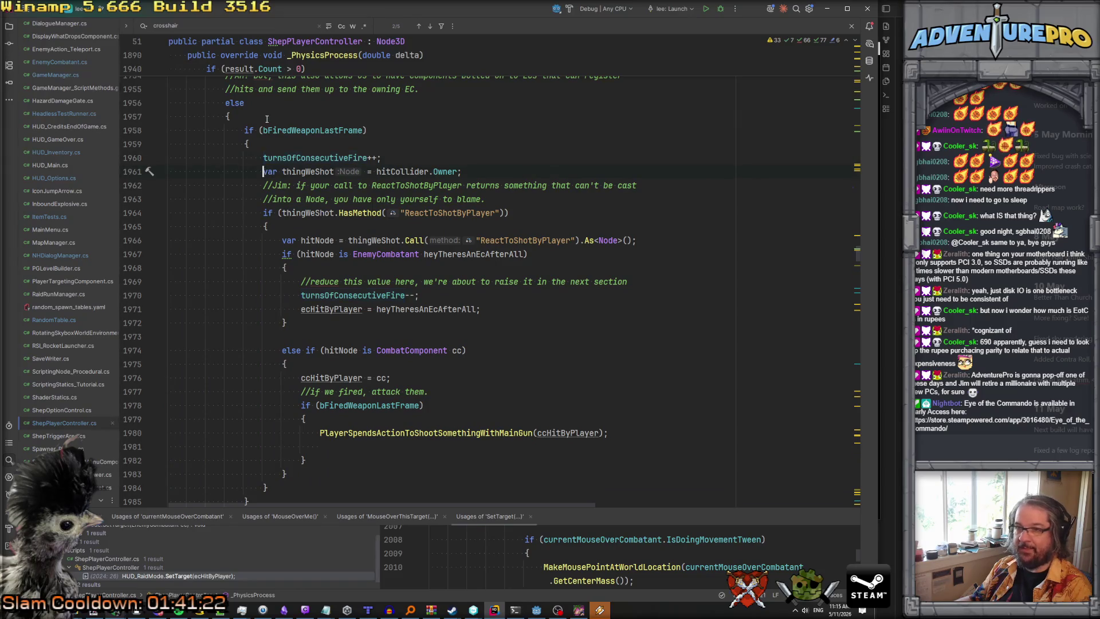
# Declare 'var thingWeAreTargeting = hitCollider.Owner;' at the top of the else branch.
pyautogui.press('Return')
pyautogui.press('Return')
pyautogui.press('Up')
pyautogui.write('var')
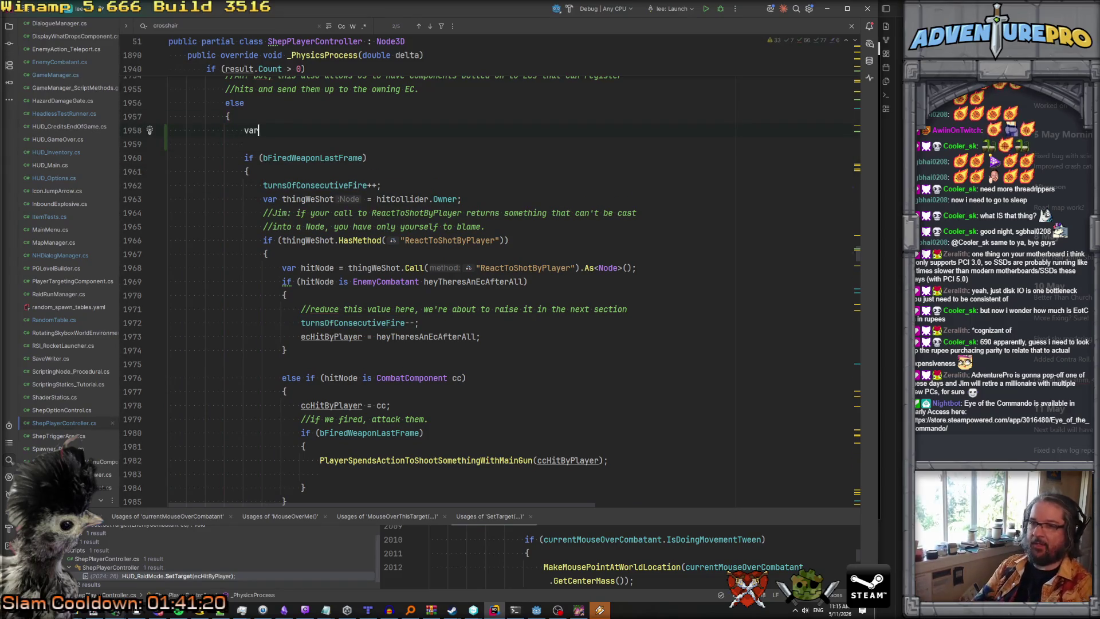
pyautogui.write(" thingWe'r")
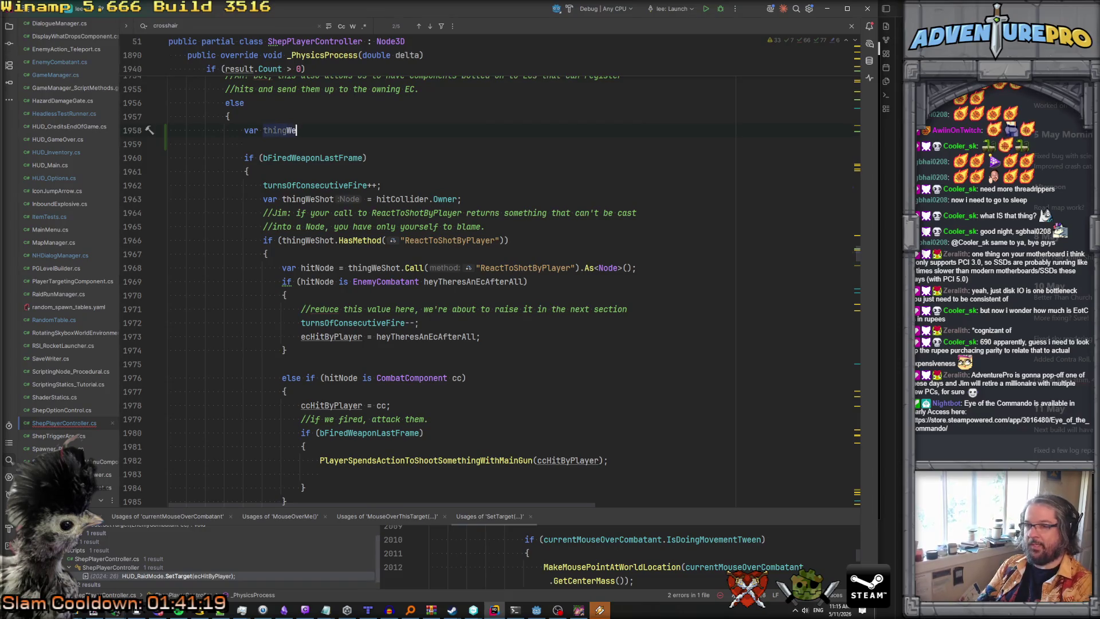
pyautogui.press('BackSpace')
pyautogui.press('BackSpace')
pyautogui.write('argeting =- hitCollider.')
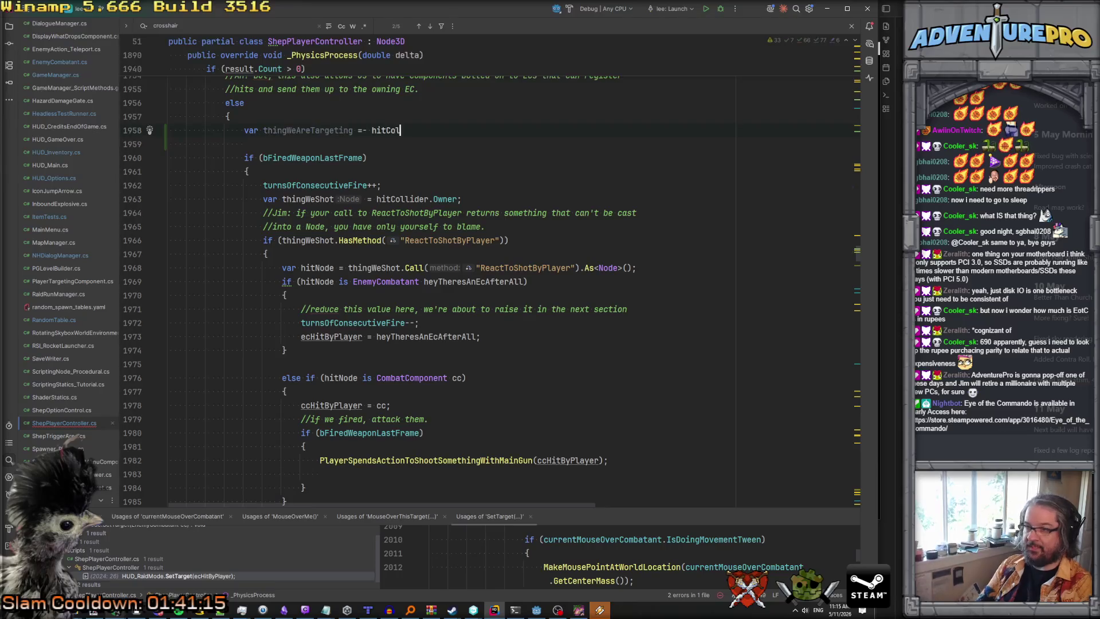
pyautogui.write('Owner;')
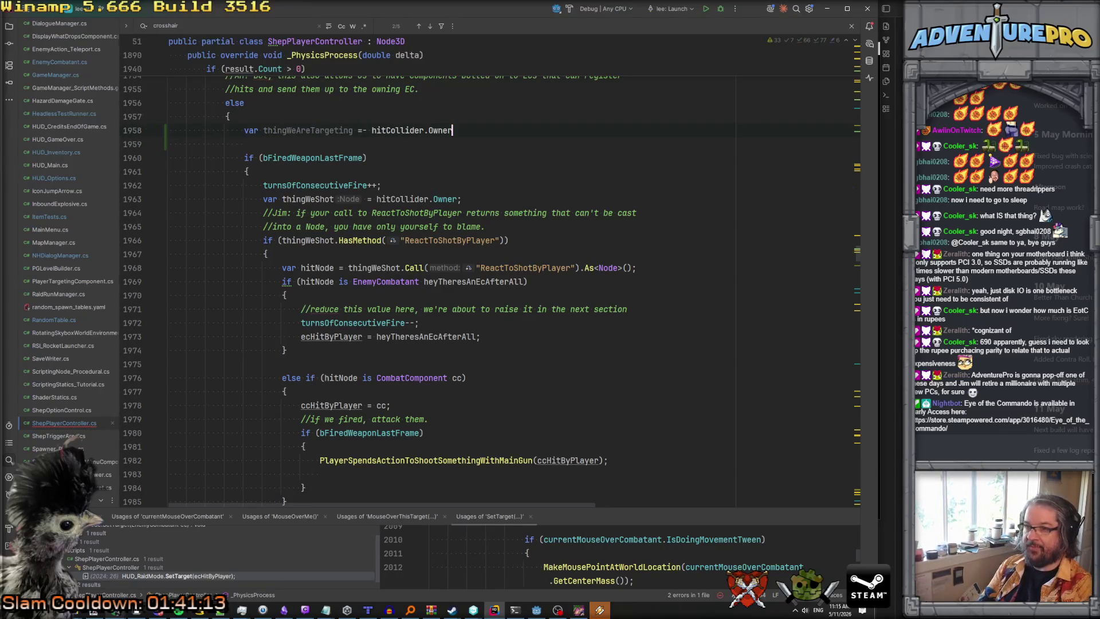
pyautogui.press('Return')
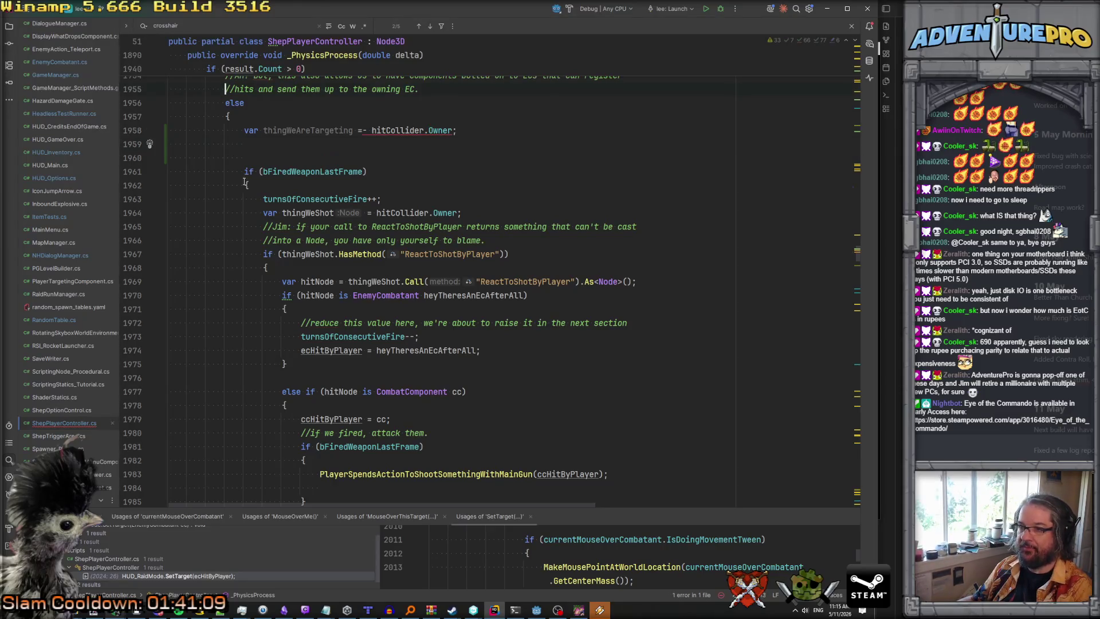
pyautogui.press('BackSpace')
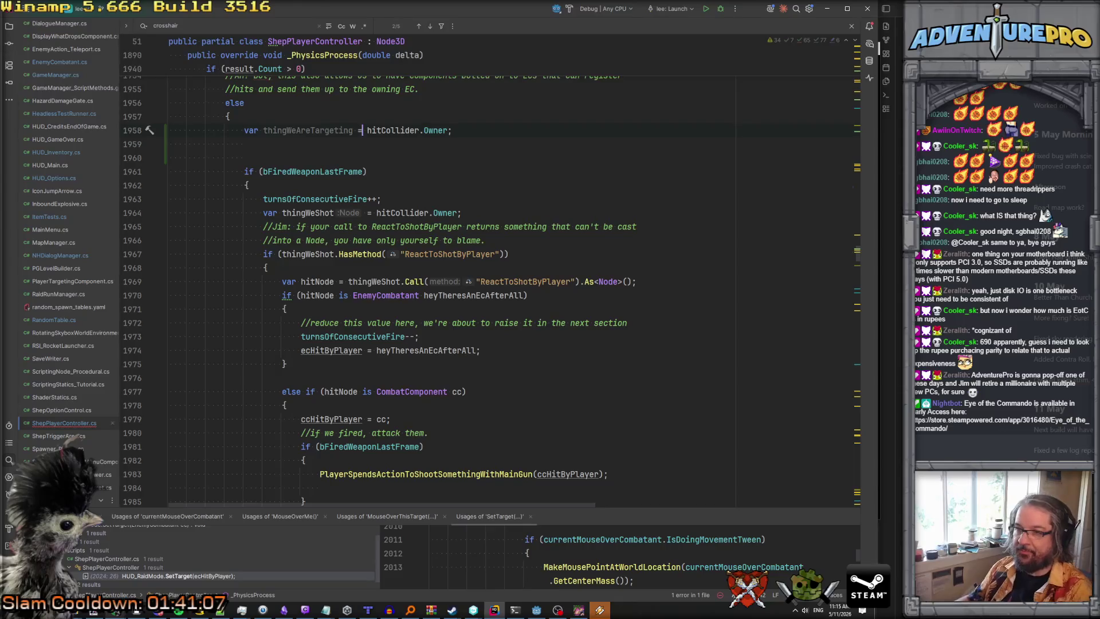
# Copy the HasMethod("ReactToShotByPlayer") check below it, using thingWeAreTargeting instead of thingWeShot.
pyautogui.click(440, 200)
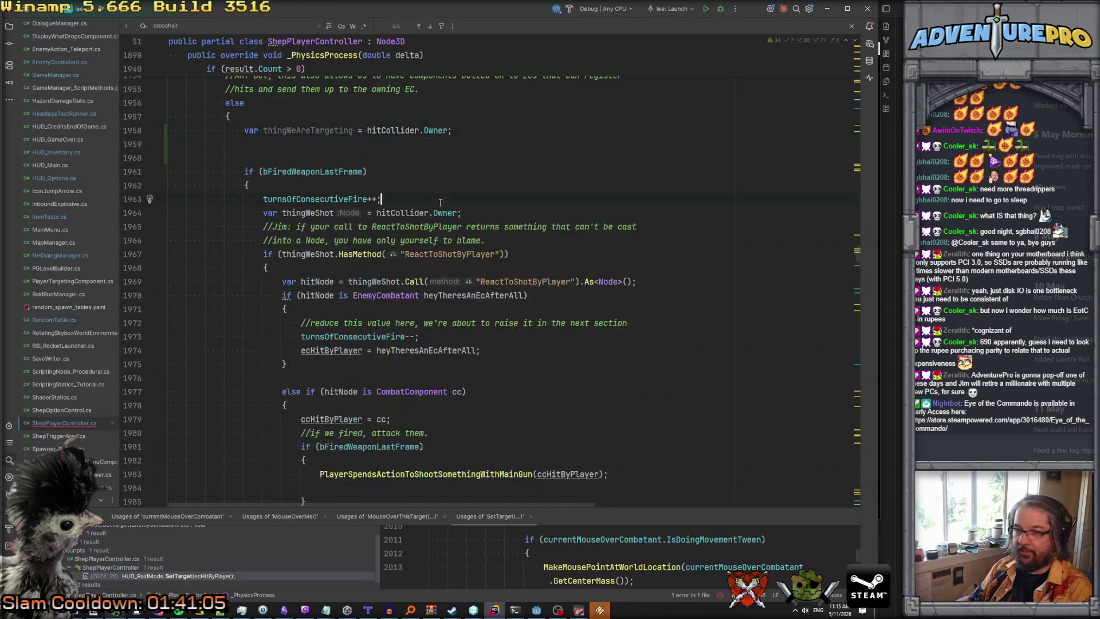
pyautogui.moveTo(264, 253); pyautogui.dragTo(520, 252)
pyautogui.hotkey('ctrl', 'c')
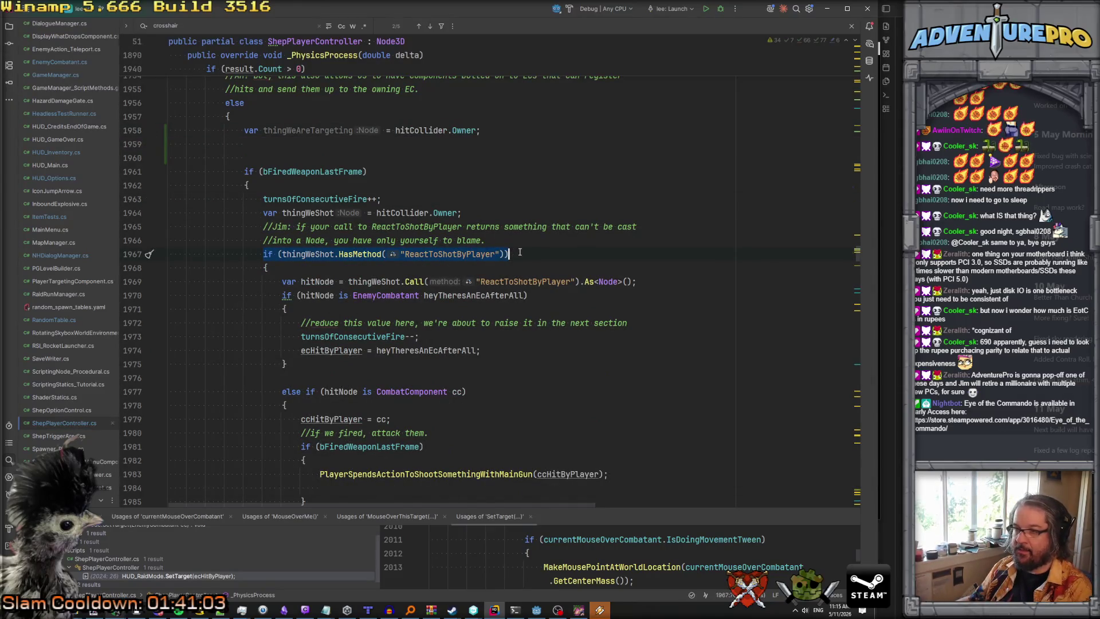
pyautogui.click(292, 143)
pyautogui.hotkey('ctrl', 'v')
pyautogui.doubleClick(291, 131)
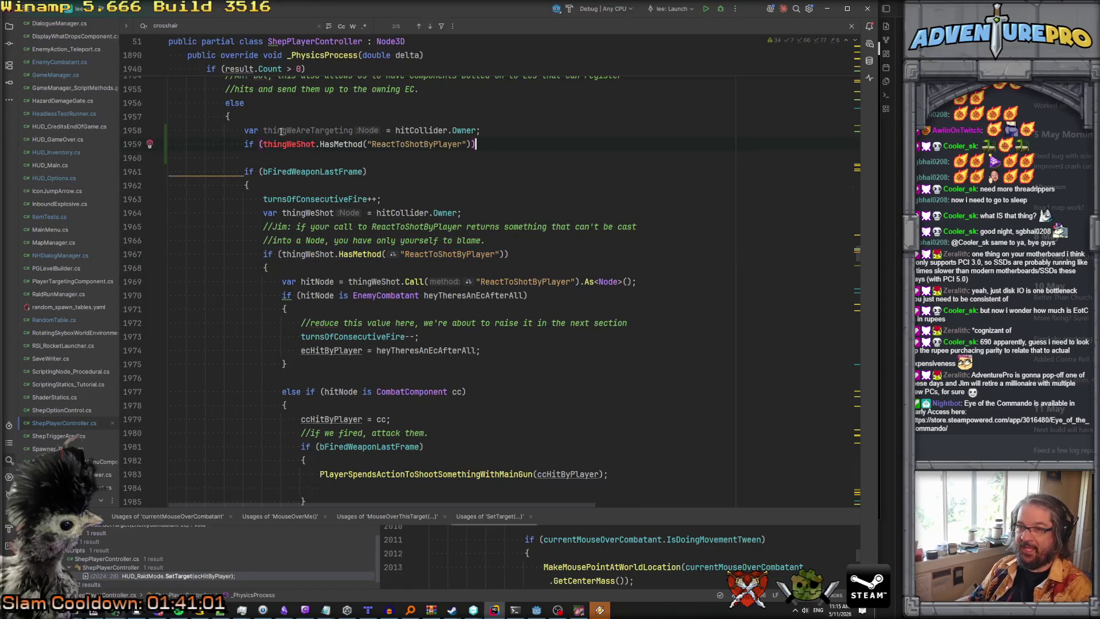
pyautogui.hotkey('ctrl', 'c')
pyautogui.doubleClick(289, 144)
pyautogui.hotkey('ctrl', 'v')
# Add an empty brace block for the new if statement.
pyautogui.click(557, 144)
pyautogui.press('Return')
pyautogui.write('{')
pyautogui.press('Return')
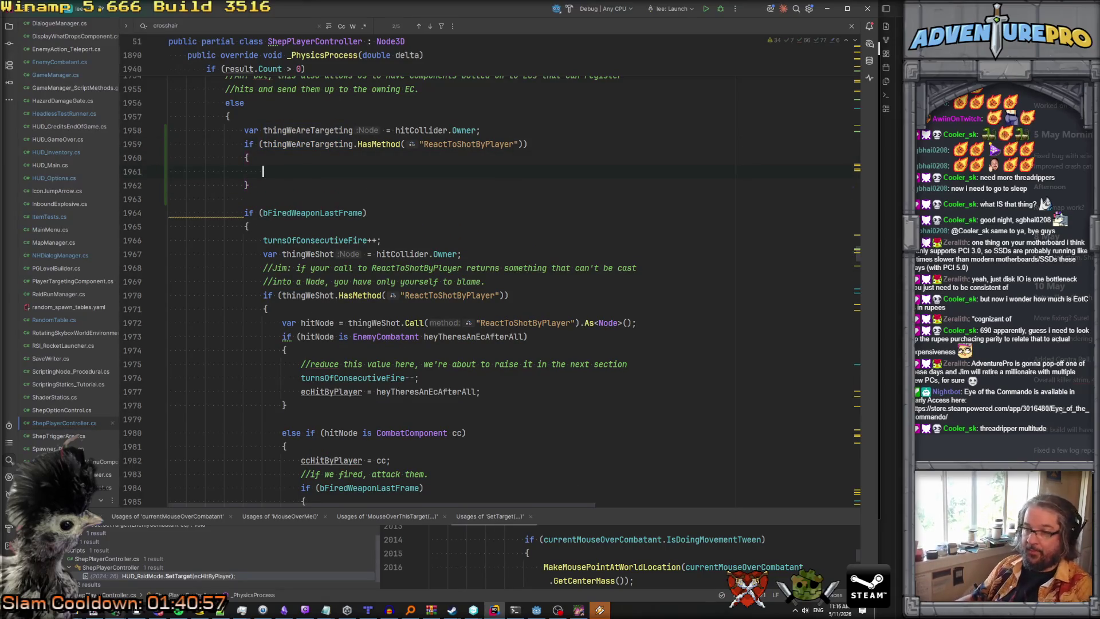
pyautogui.scroll(-2, 478, 230)
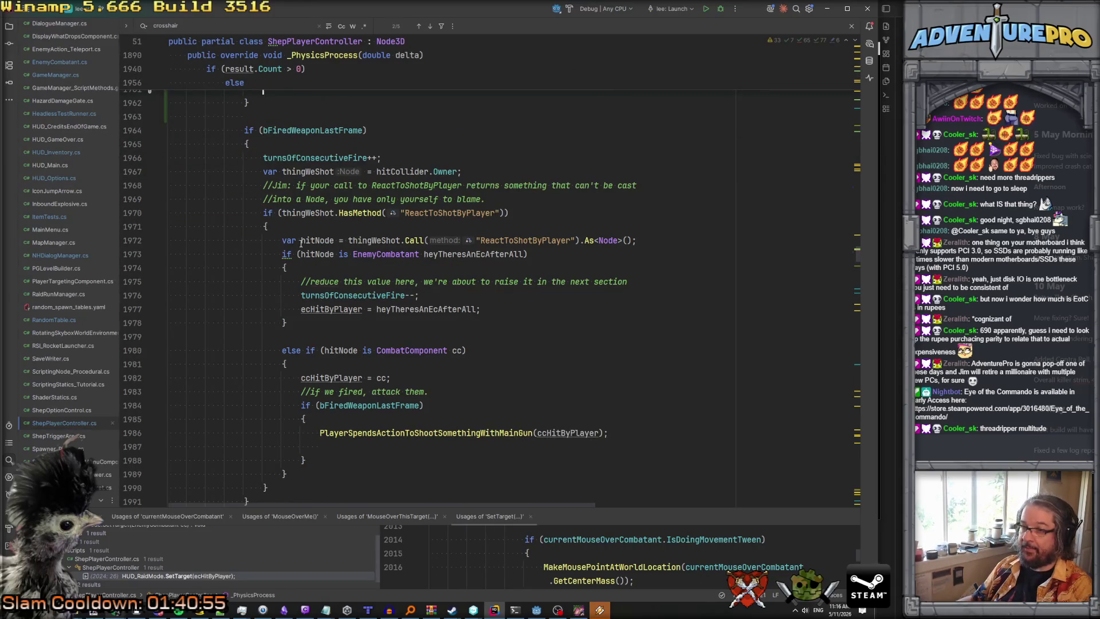
pyautogui.scroll(3, 301, 243)
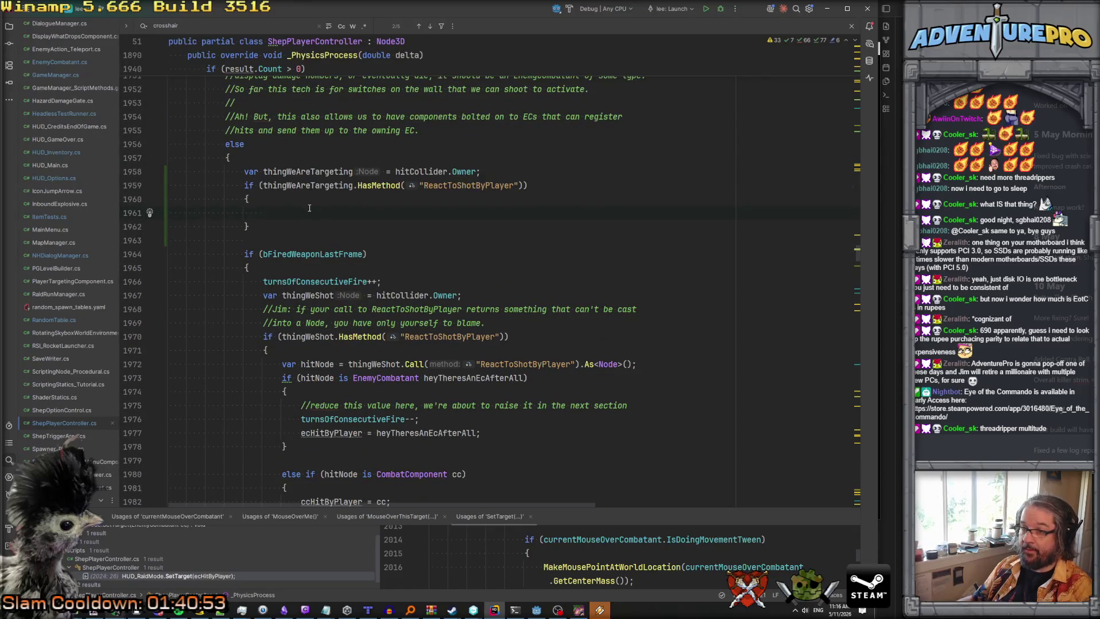
pyautogui.scroll(-15, 310, 208)
pyautogui.scroll(-13, 309, 208)
pyautogui.scroll(-13, 309, 208)
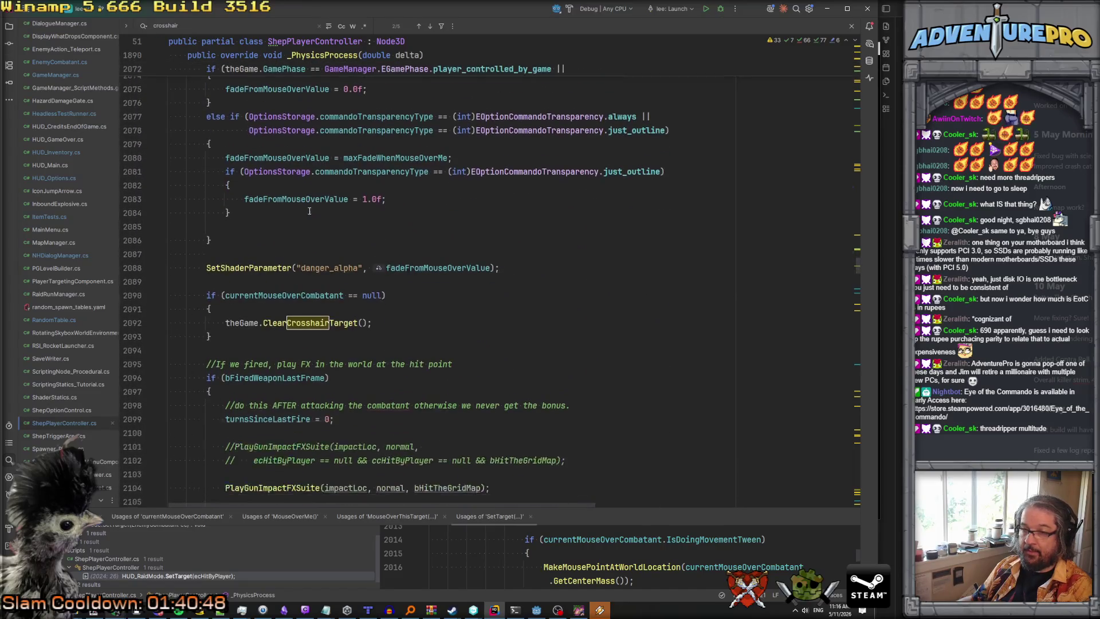
pyautogui.moveTo(297, 296)
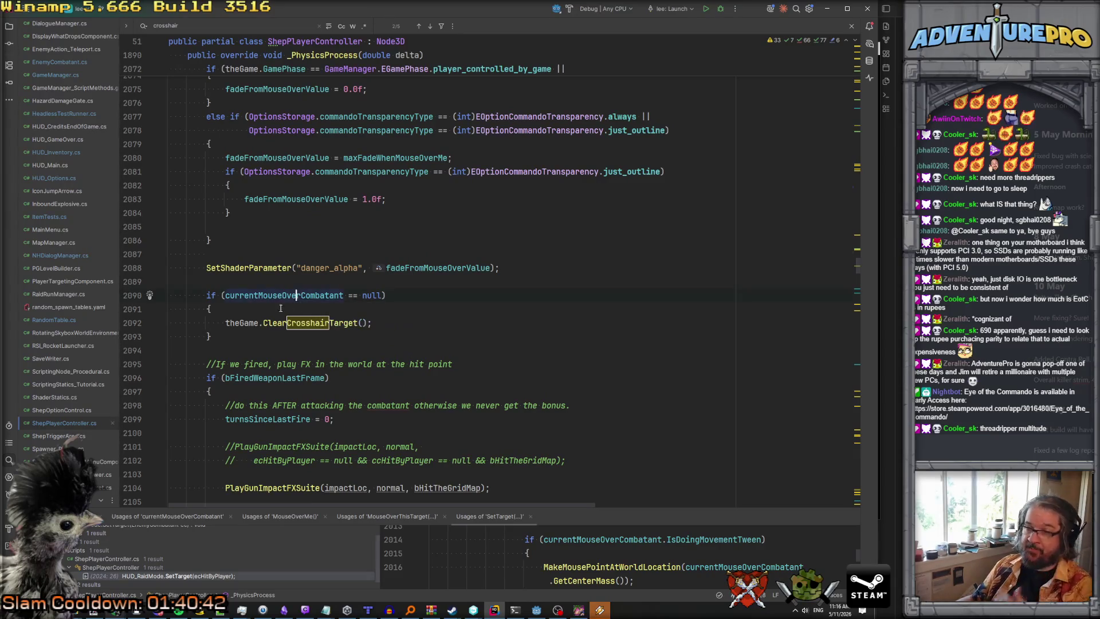
pyautogui.scroll(11, 281, 290)
pyautogui.scroll(20, 275, 285)
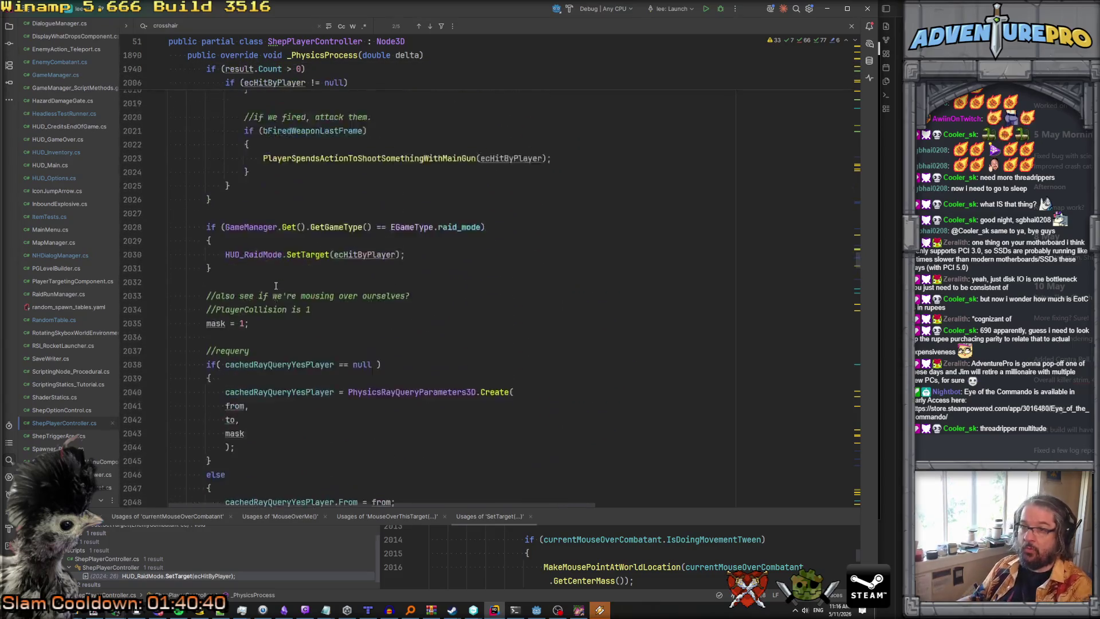
pyautogui.scroll(4, 276, 285)
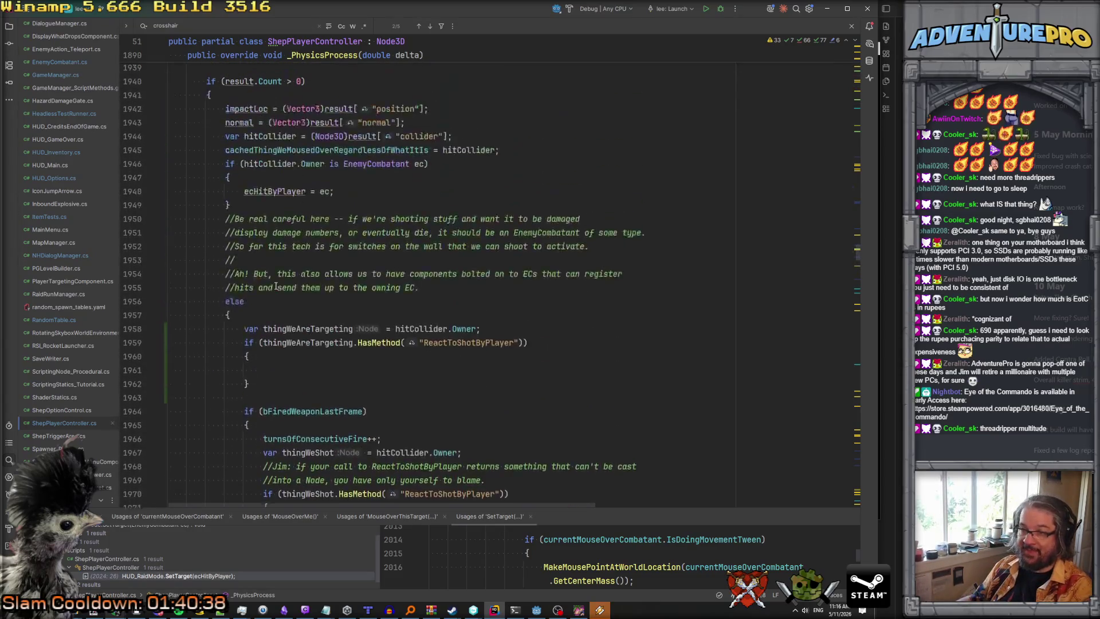
pyautogui.click(302, 252)
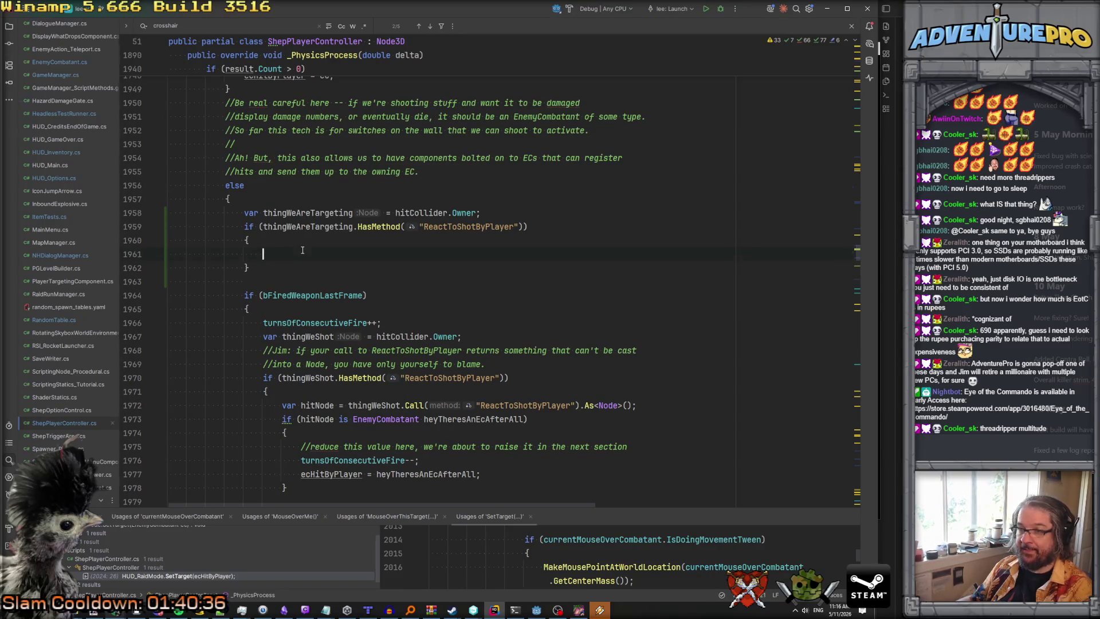
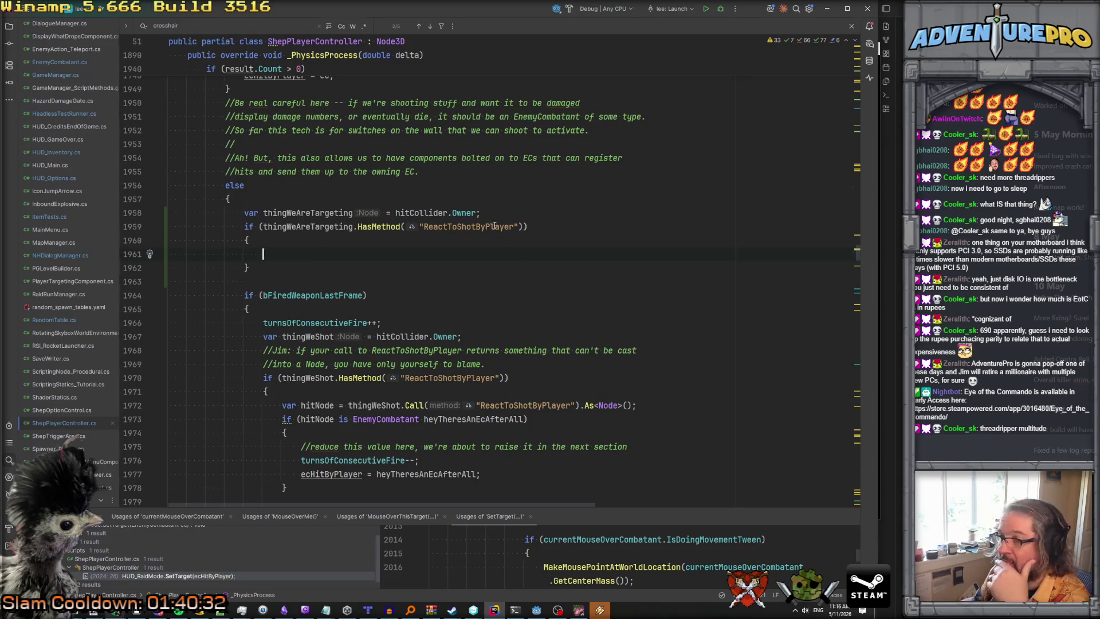
# Change the new HasMethod check's string to "MouseOverMe".
pyautogui.doubleClick(464, 228)
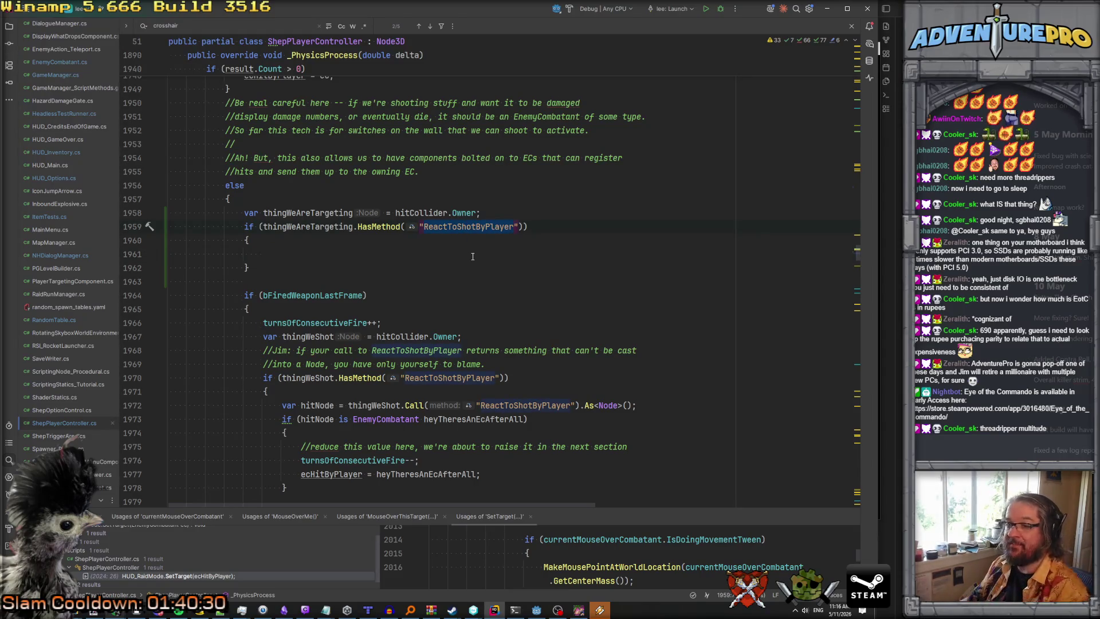
pyautogui.write('Mou')
pyautogui.write('seOverM')
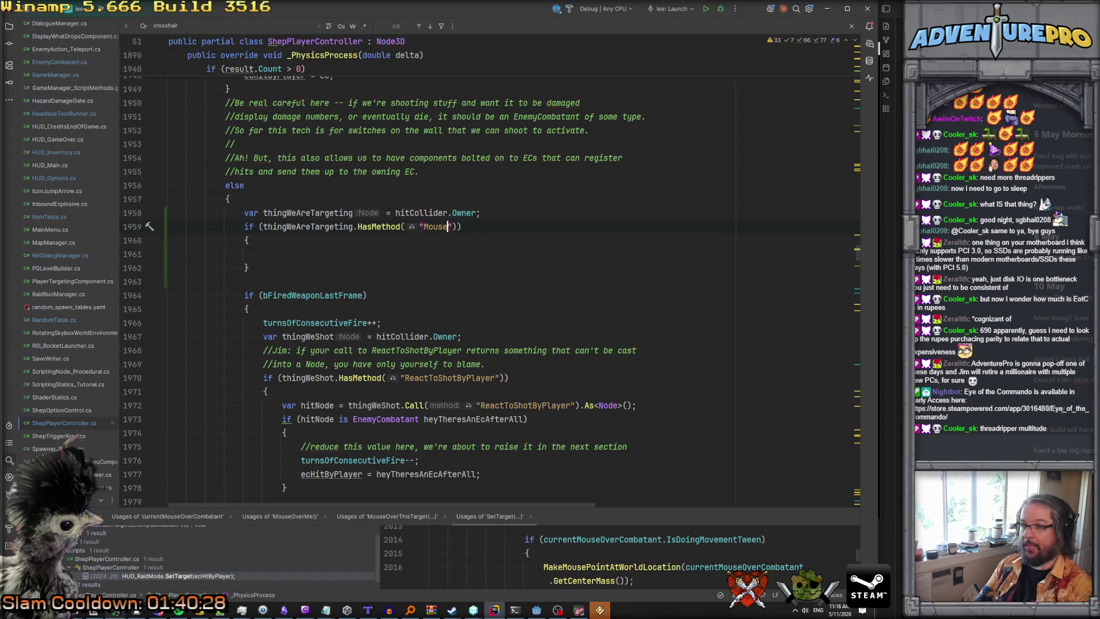
pyautogui.write('e')
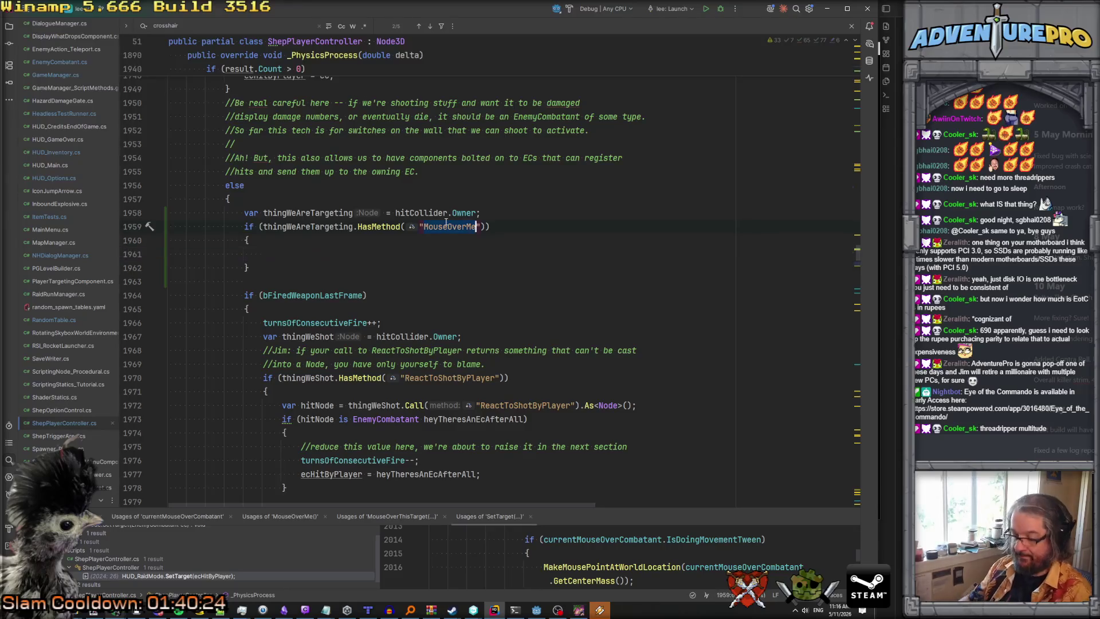
pyautogui.hotkey('ctrl', 'shift', 'f')
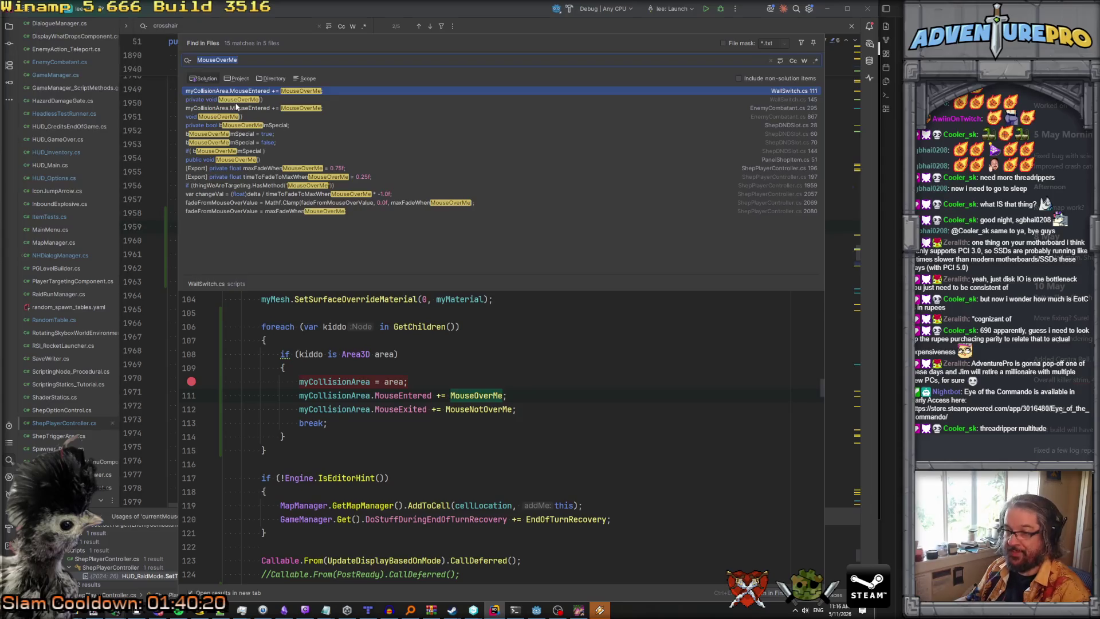
pyautogui.press('Escape')
# Paste the Call line into the empty block, calling MouseOverMe on thingWeAreTargeting without the As<Node> cast.
pyautogui.click(312, 254)
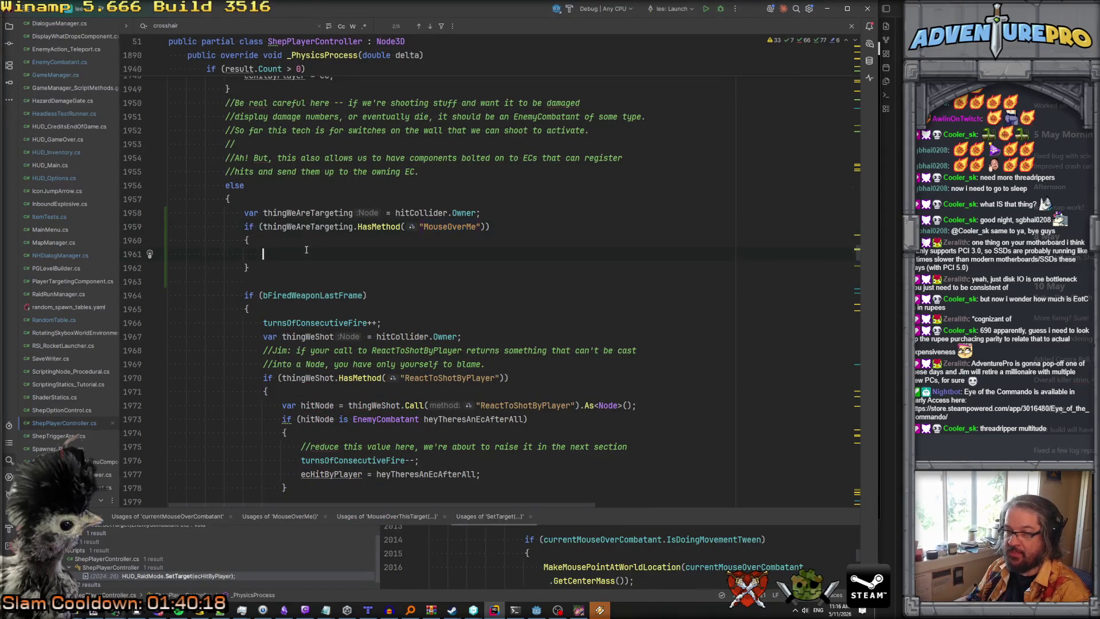
pyautogui.scroll(-2, 287, 275)
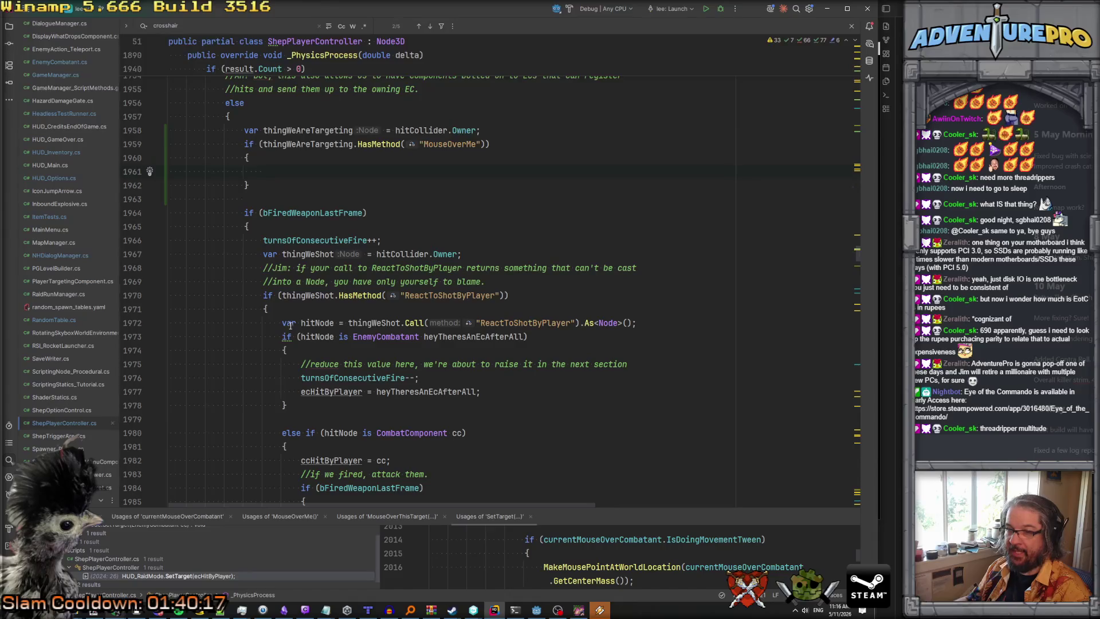
pyautogui.click(348, 323)
pyautogui.hotkey('shift', 'End')
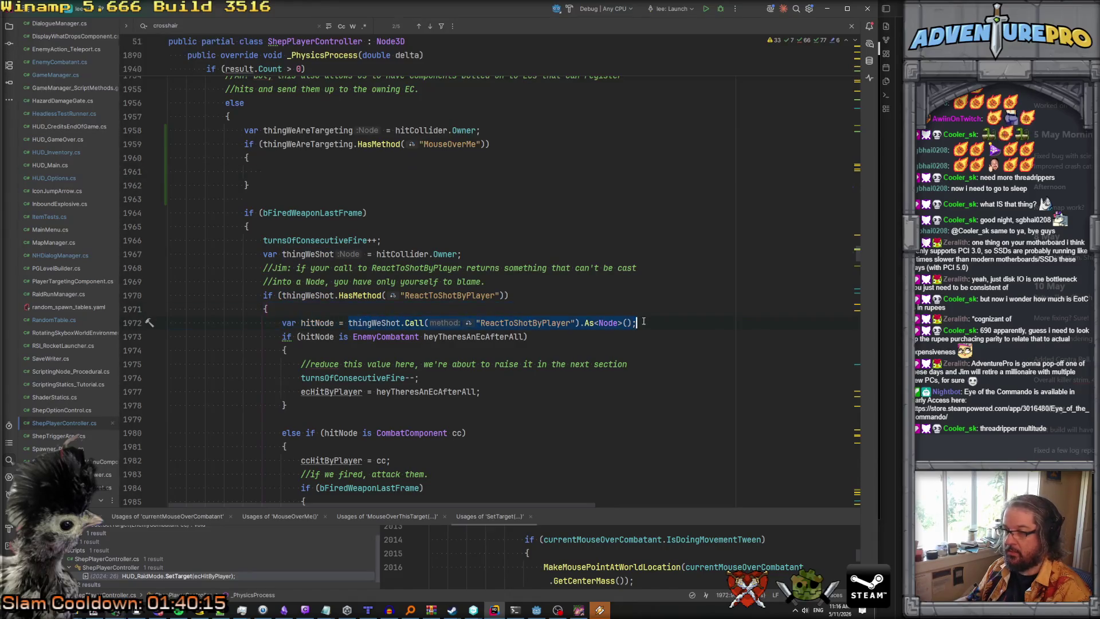
pyautogui.write('thingWeShot.Call("ReactToShotByPlayer").As<Node>();')
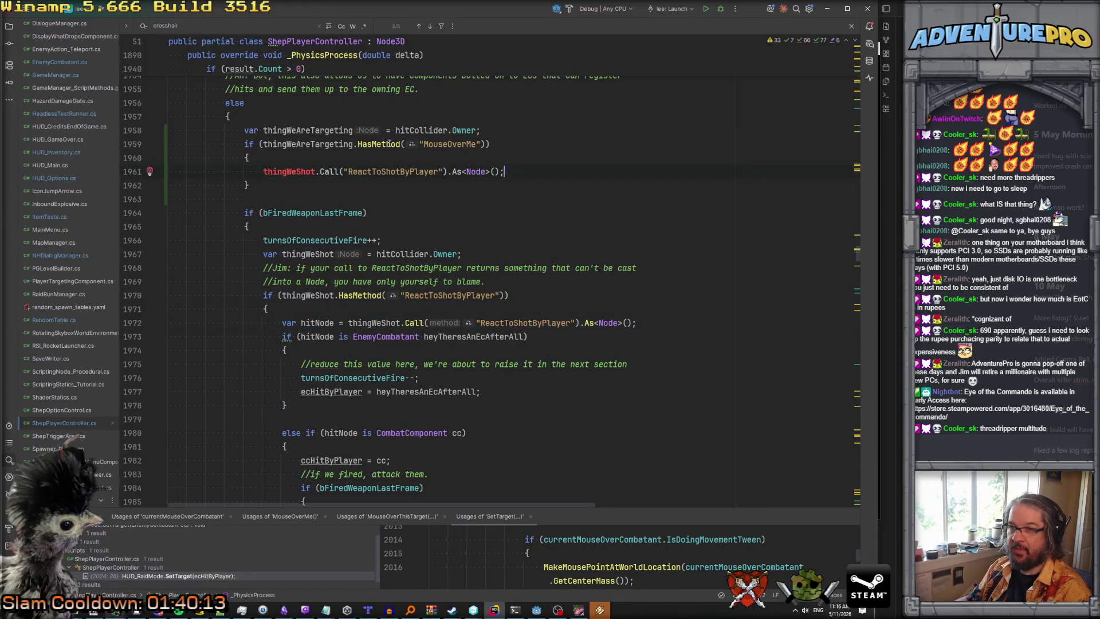
pyautogui.write('thingWeAreTargeting')
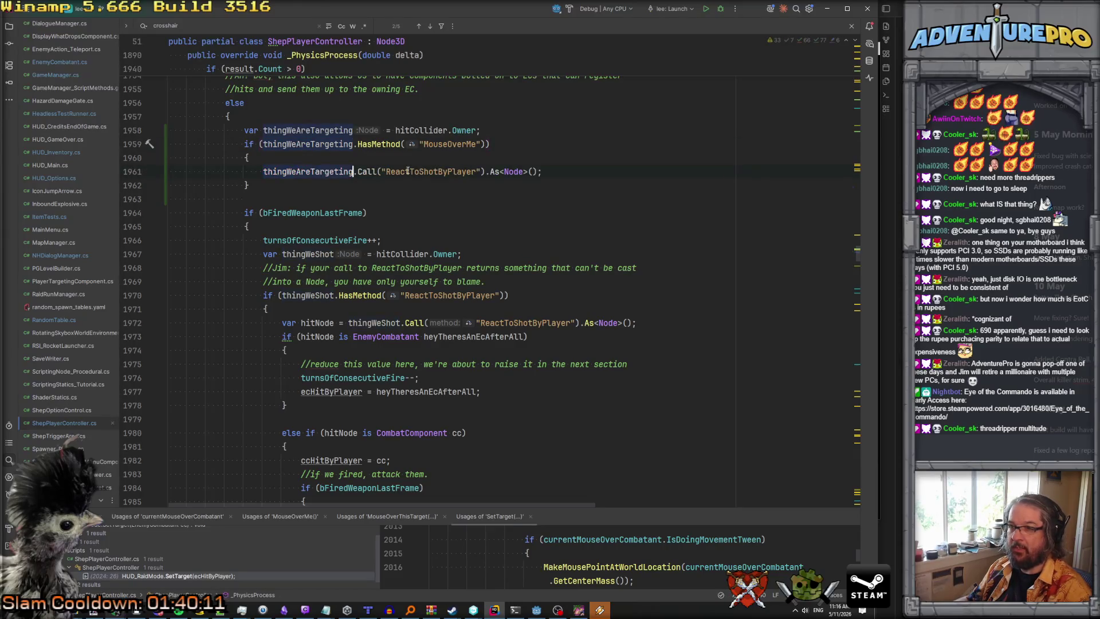
pyautogui.doubleClick(428, 172)
pyautogui.write('MouseOverMe')
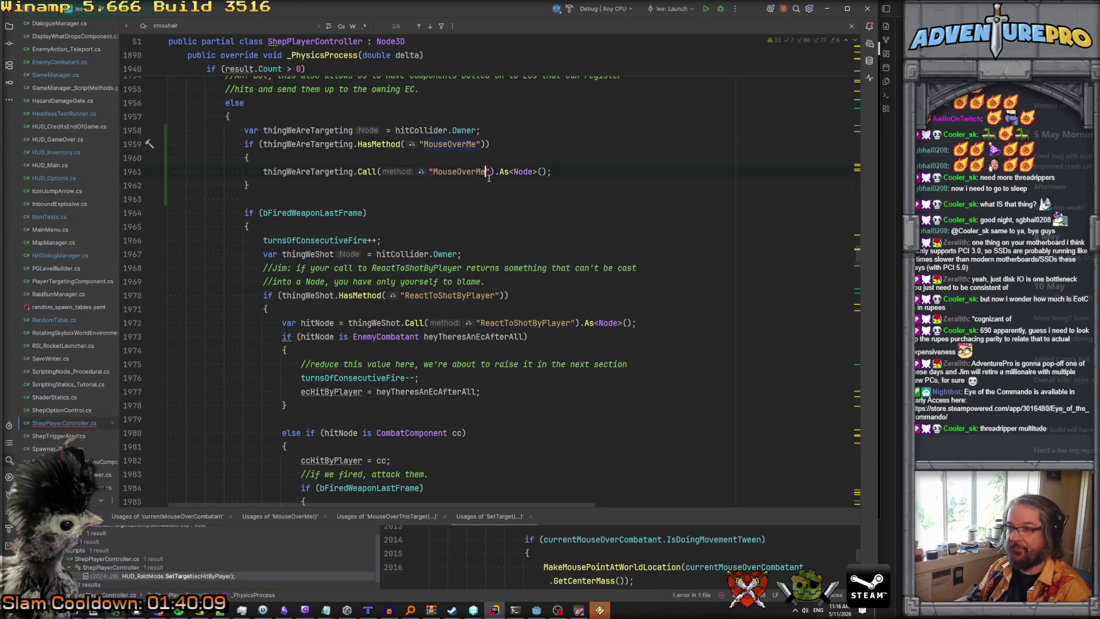
pyautogui.moveTo(496, 171); pyautogui.dragTo(568, 173)
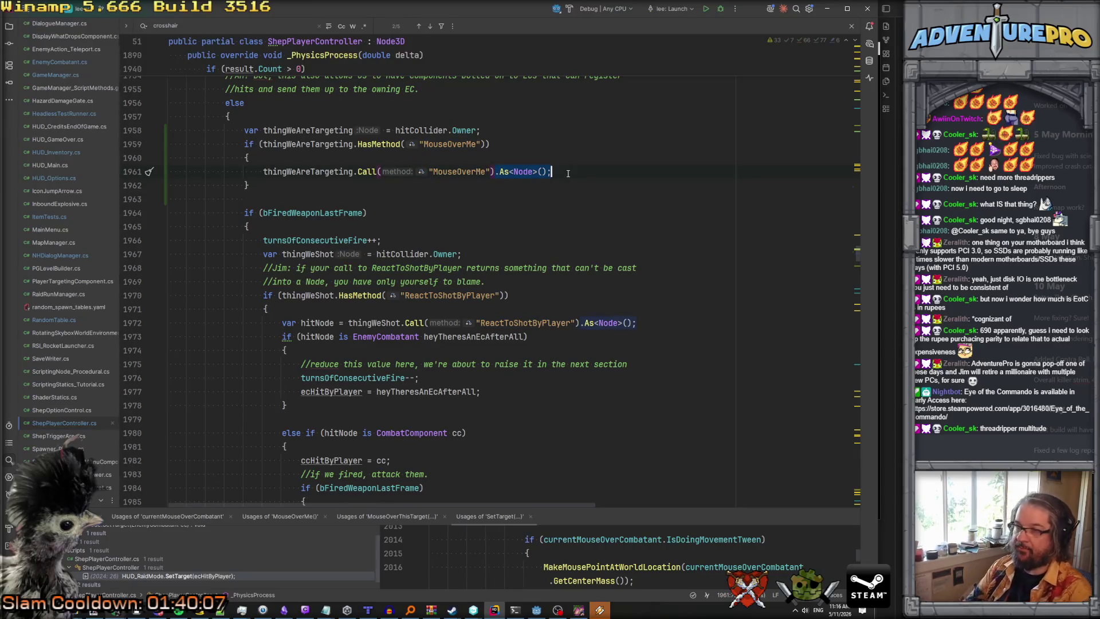
# End the MouseOverMe call with a semicolon and return to the bHitTheGridMap declaration.
pyautogui.write(';')
pyautogui.scroll(2, 478, 160)
pyautogui.press('Up')
pyautogui.scroll(10, 479, 160)
pyautogui.scroll(10, 295, 193)
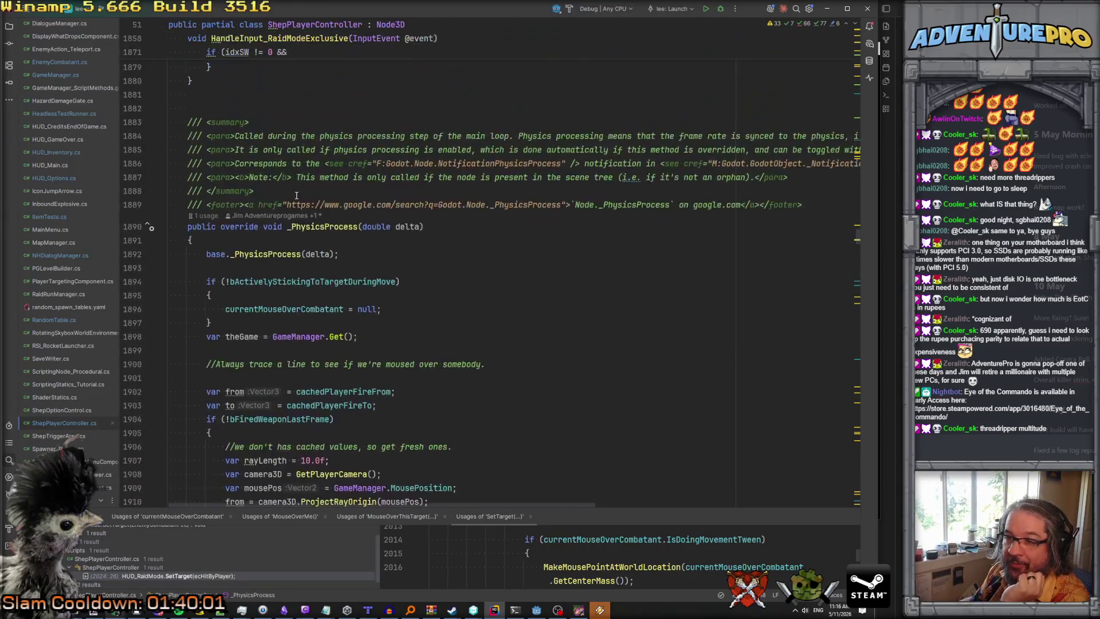
pyautogui.scroll(-15, 296, 195)
pyautogui.scroll(2, 296, 197)
pyautogui.scroll(-1, 344, 240)
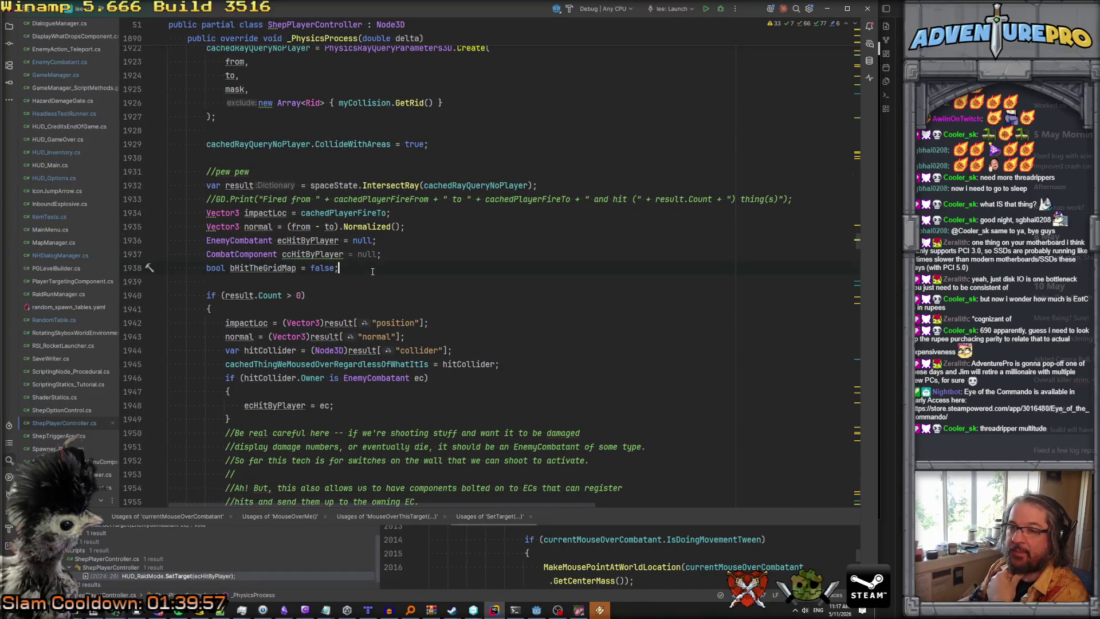
# Declare Node3D mouseOverNode = null; right after bHitTheGridMap.
pyautogui.press('Return')
pyautogui.press('Return')
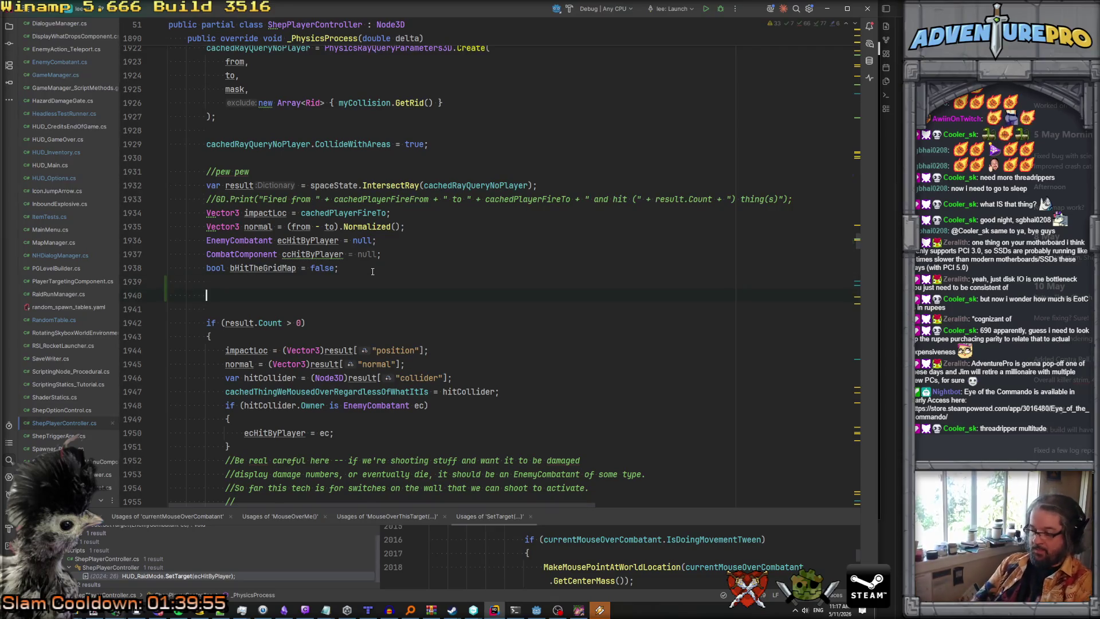
pyautogui.write('var mouseOverNode = ')
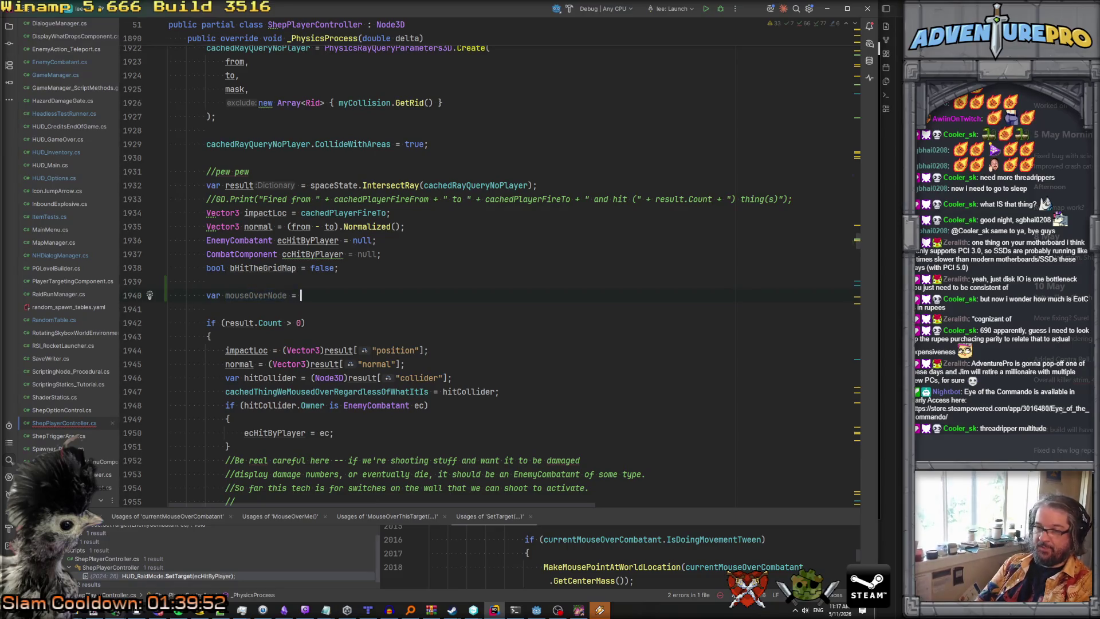
pyautogui.write('Get')
pyautogui.press('Return')
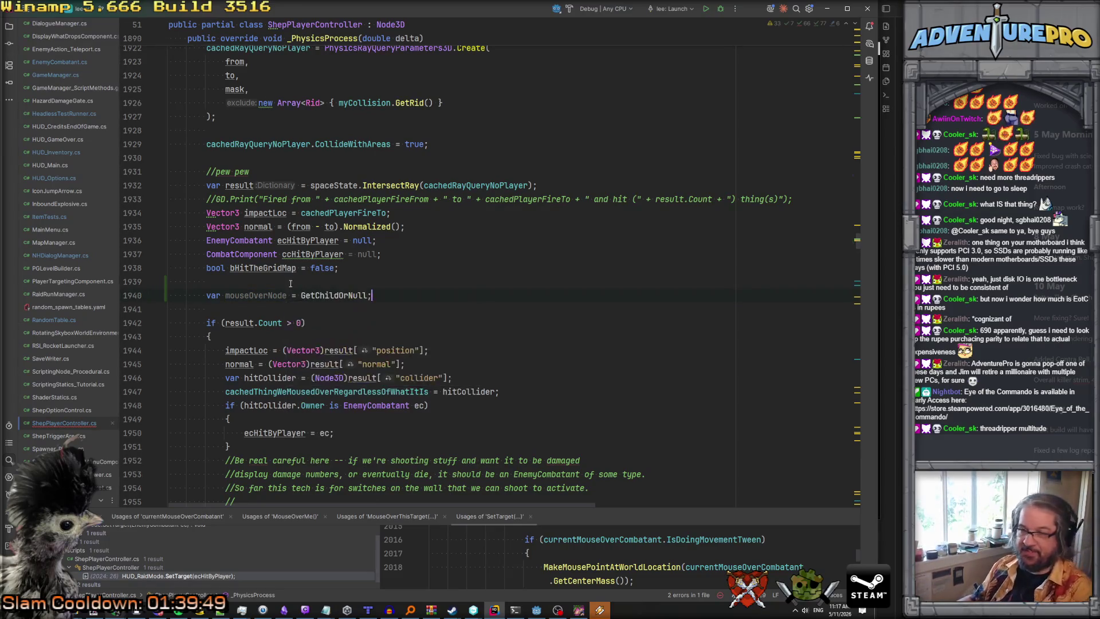
pyautogui.write('Nopd')
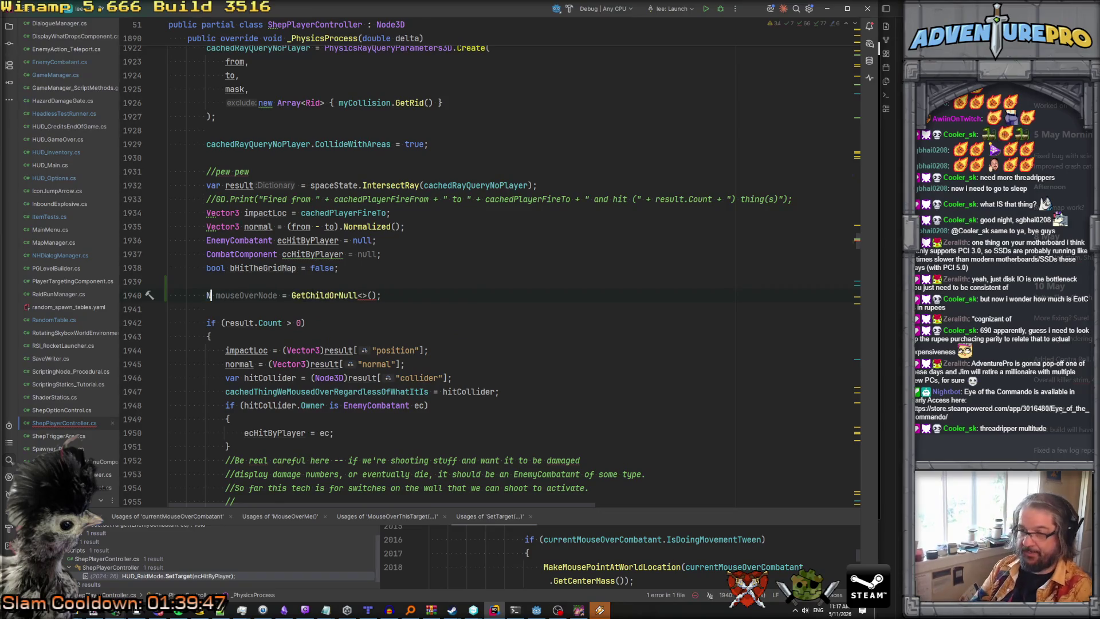
pyautogui.press('BackSpace')
pyautogui.press('BackSpace')
pyautogui.write('de3d')
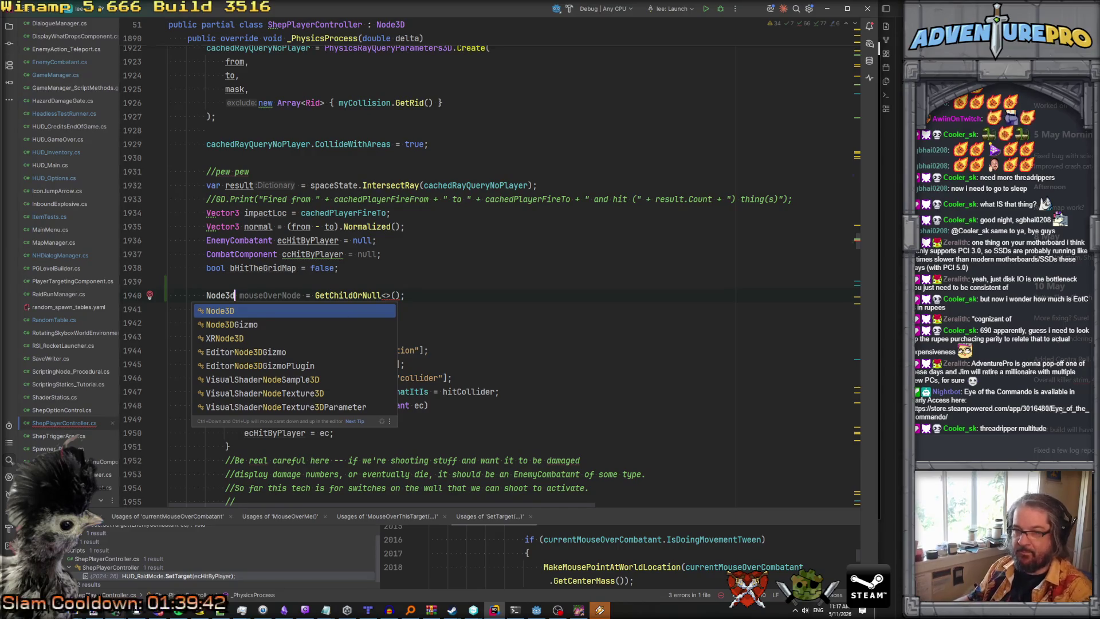
pyautogui.press('Return')
pyautogui.click(402, 295)
pyautogui.hotkey('ctrl', 'shift', 'Left')
pyautogui.hotkey('ctrl', 'shift', 'Left')
pyautogui.hotkey('ctrl', 'shift', 'Left')
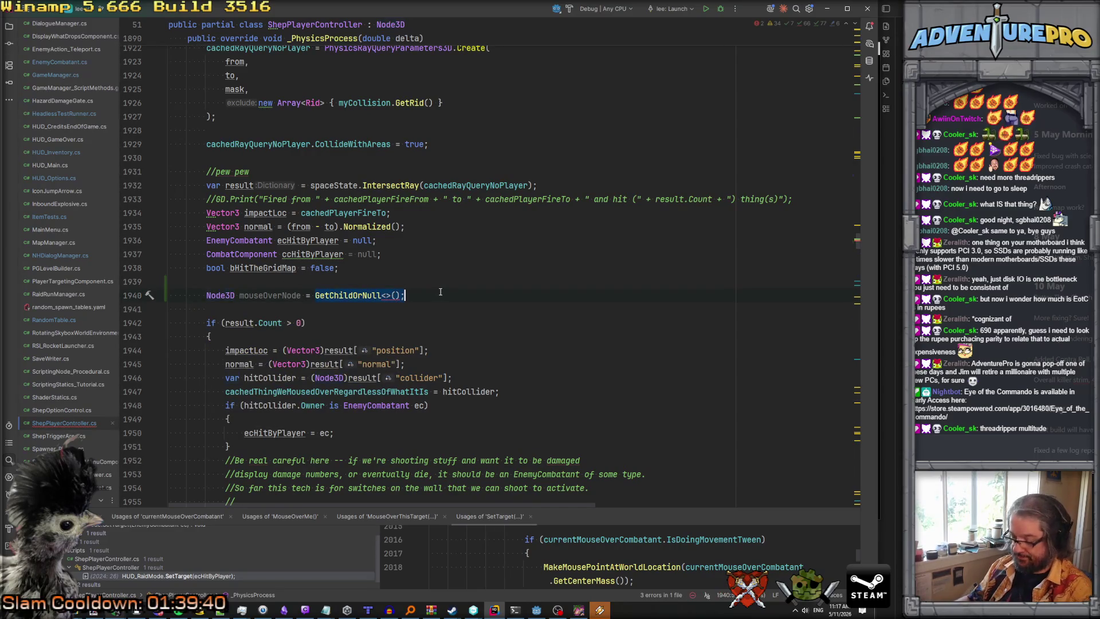
pyautogui.press('BackSpace')
pyautogui.write('nu')
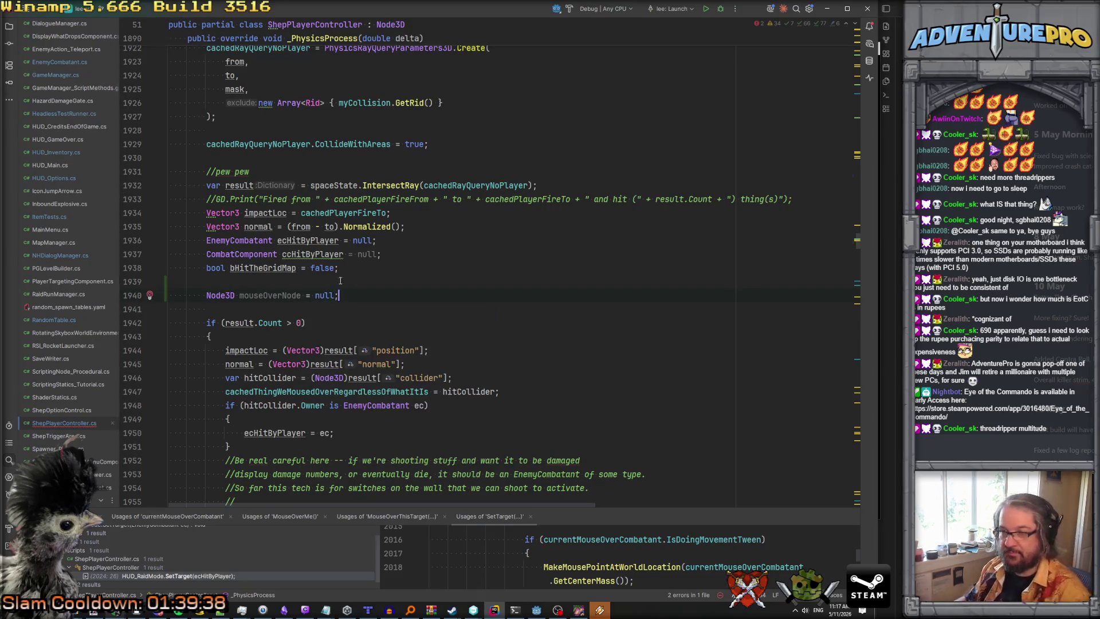
pyautogui.doubleClick(268, 294)
# Assign mouseOverNode = thingWeAreTargeting; inside the MouseOverMe block.
pyautogui.scroll(-10, 386, 318)
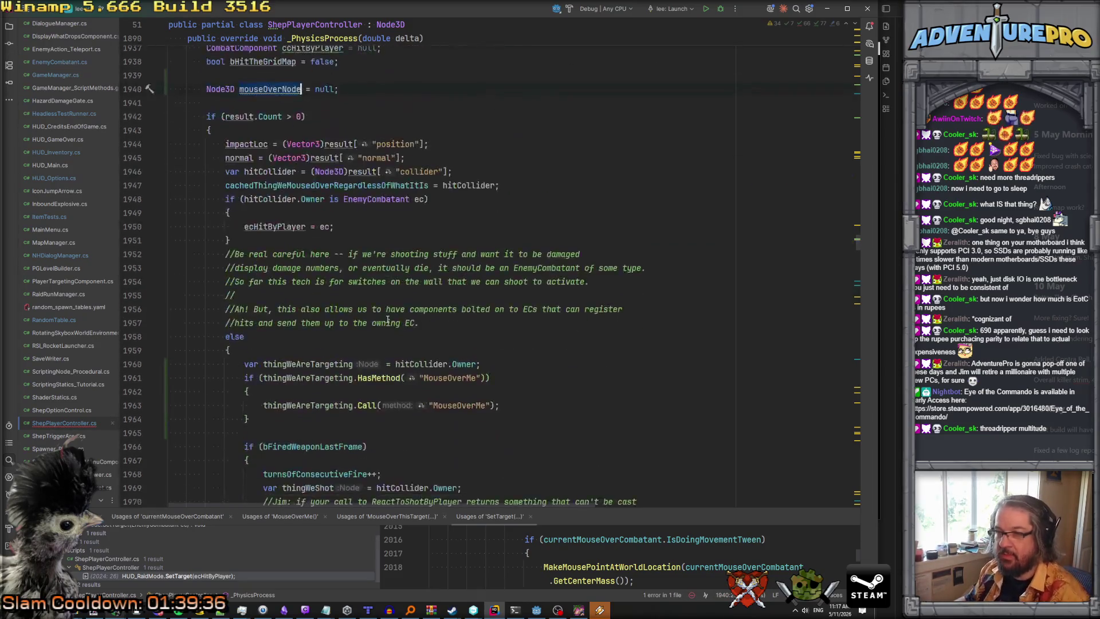
pyautogui.click(478, 229)
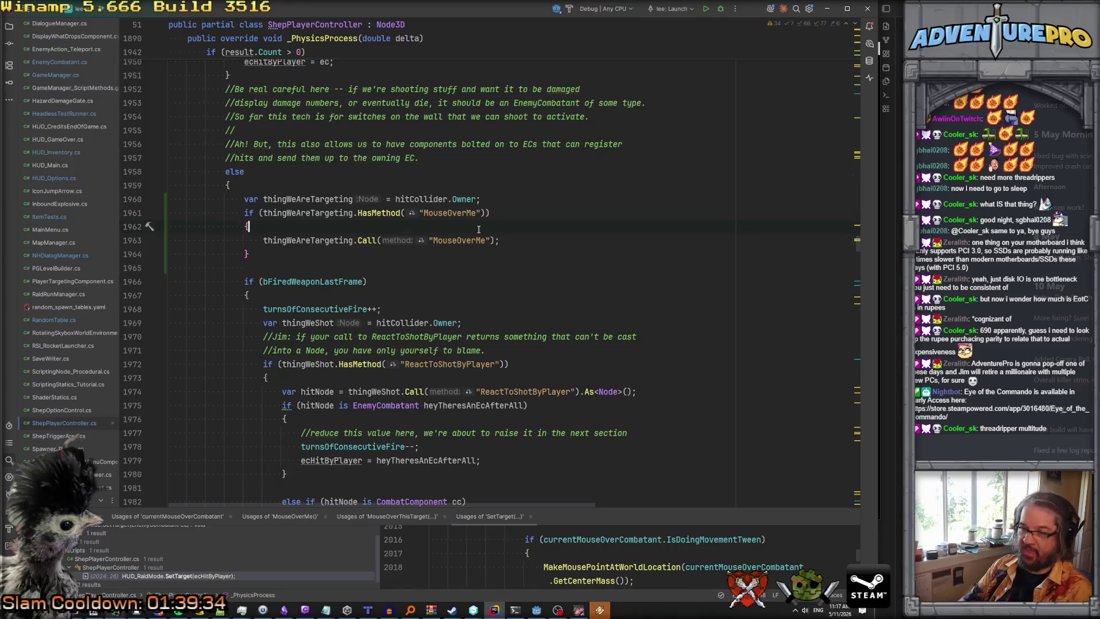
pyautogui.press('Return')
pyautogui.write('mouseOverNode = nul')
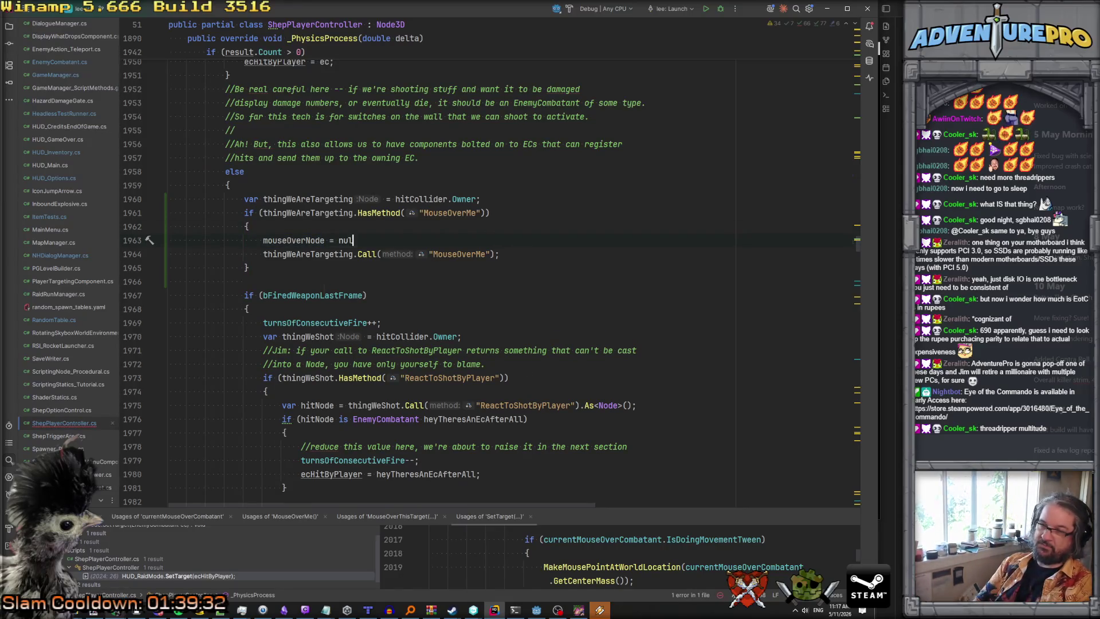
pyautogui.press('BackSpace')
pyautogui.press('BackSpace')
pyautogui.press('BackSpace')
pyautogui.write('thing')
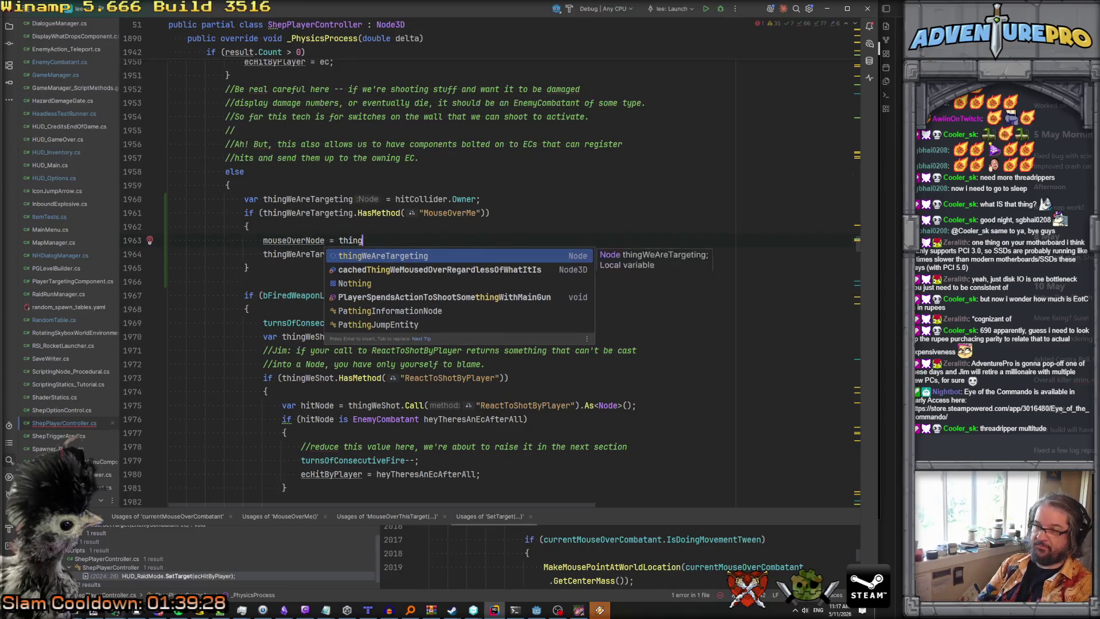
pyautogui.press('Return')
pyautogui.write(';')
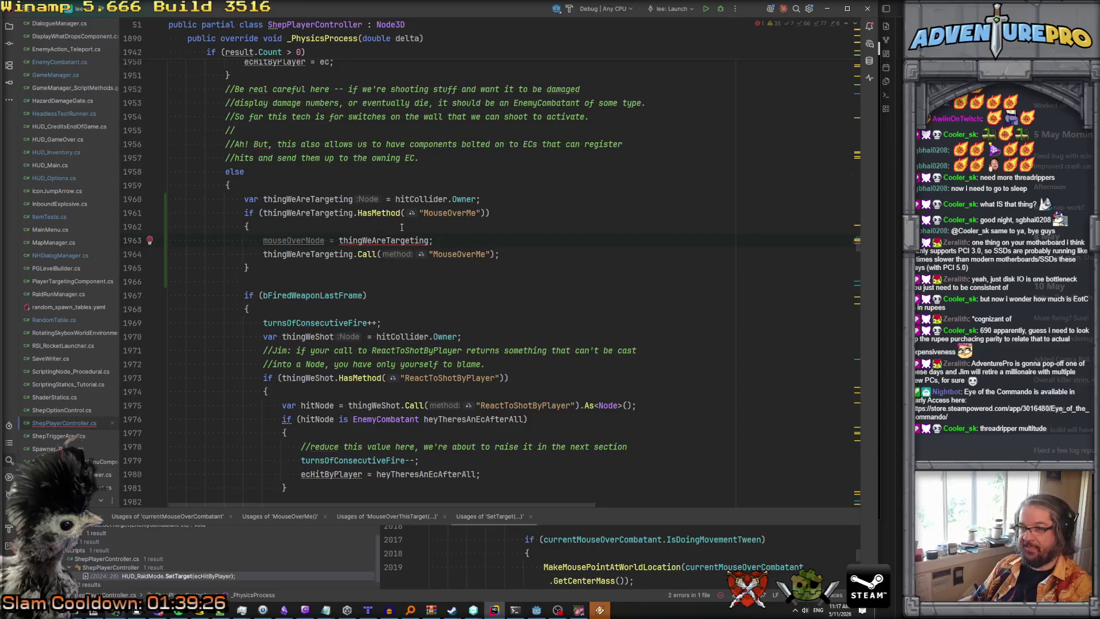
pyautogui.moveTo(362, 241)
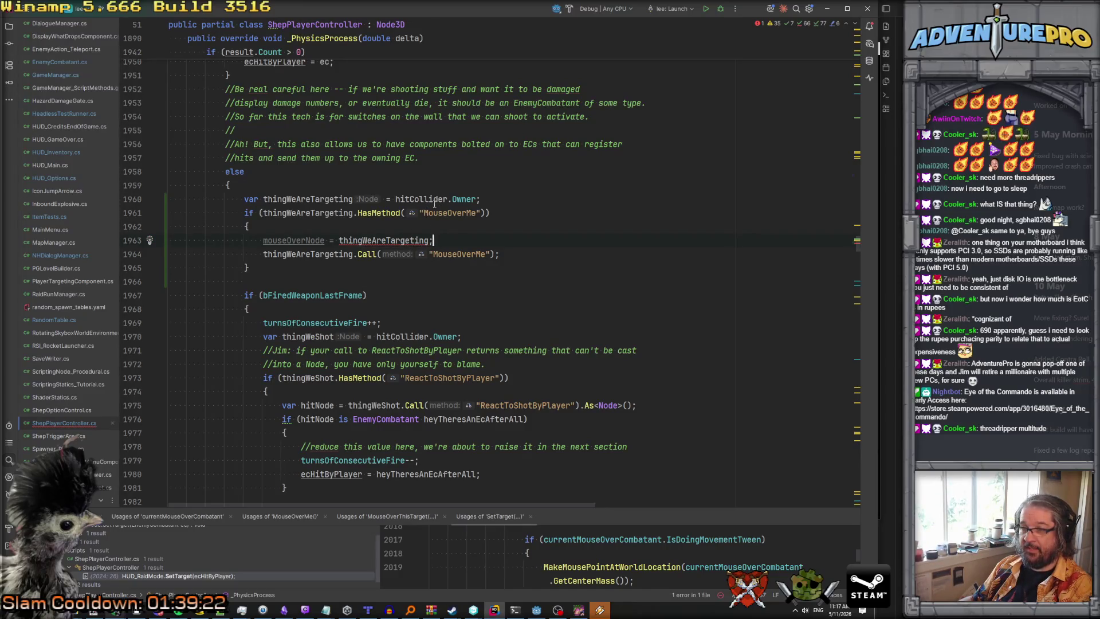
# Cast thingWeAreTargeting as Node3D and make the check thingWeAreTargeting?.HasMethod("MouseOverMe") == true.
pyautogui.click(481, 199)
pyautogui.write('as Node3D')
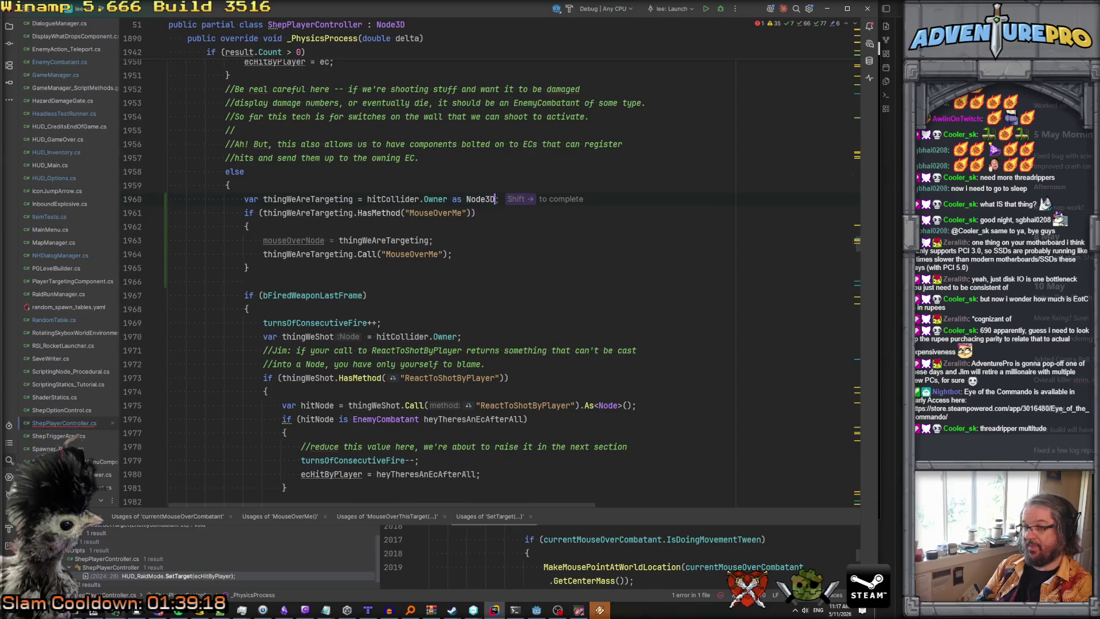
pyautogui.press('End')
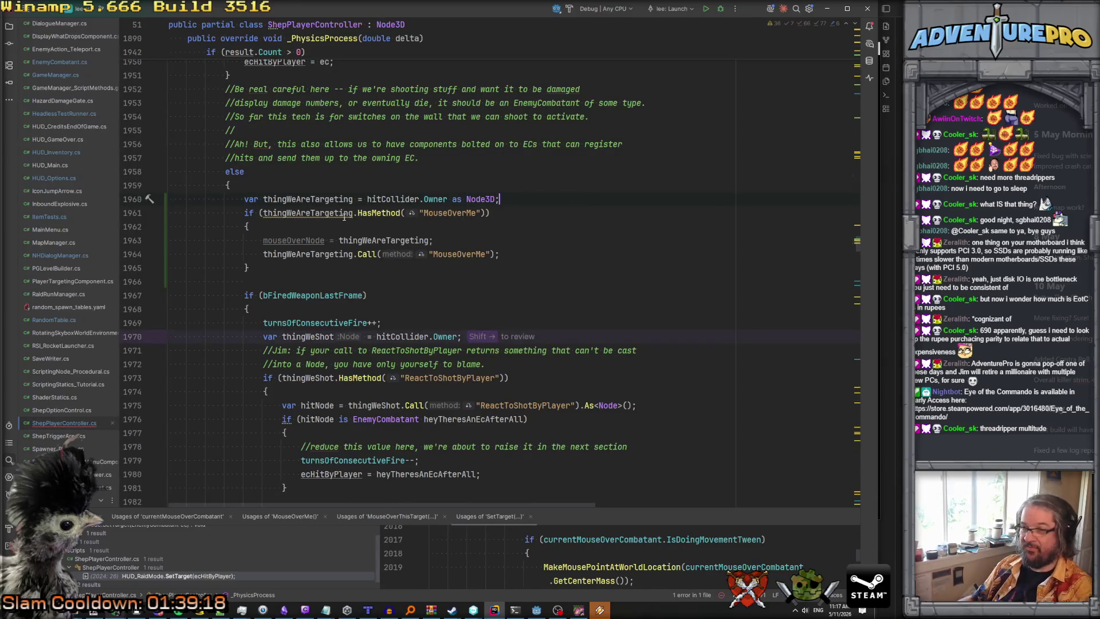
pyautogui.click(355, 213)
pyautogui.write('?')
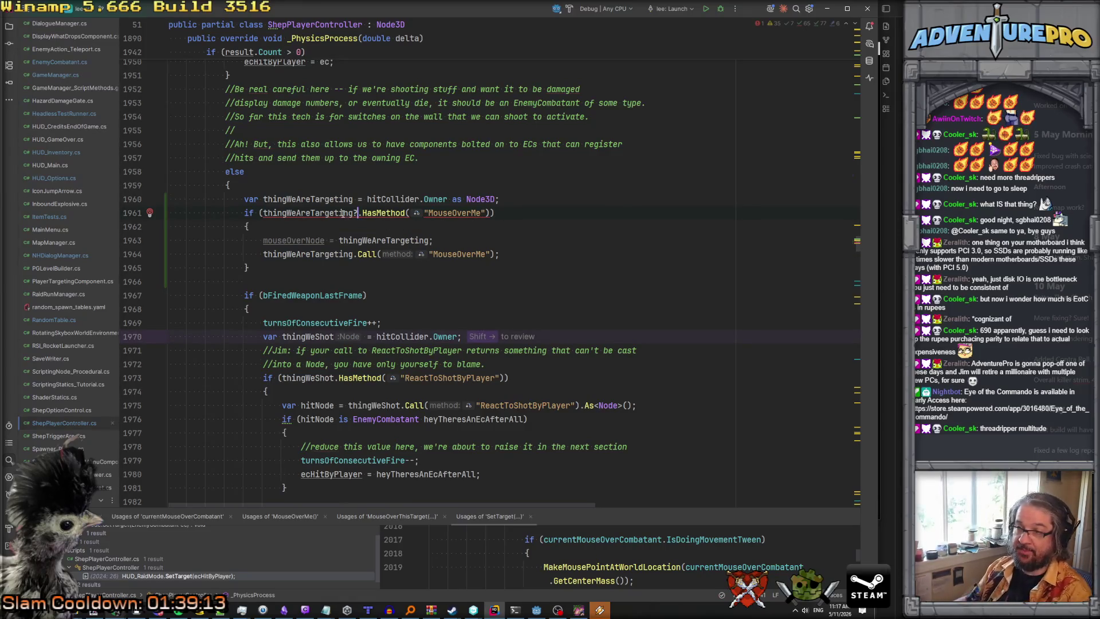
pyautogui.moveTo(343, 212)
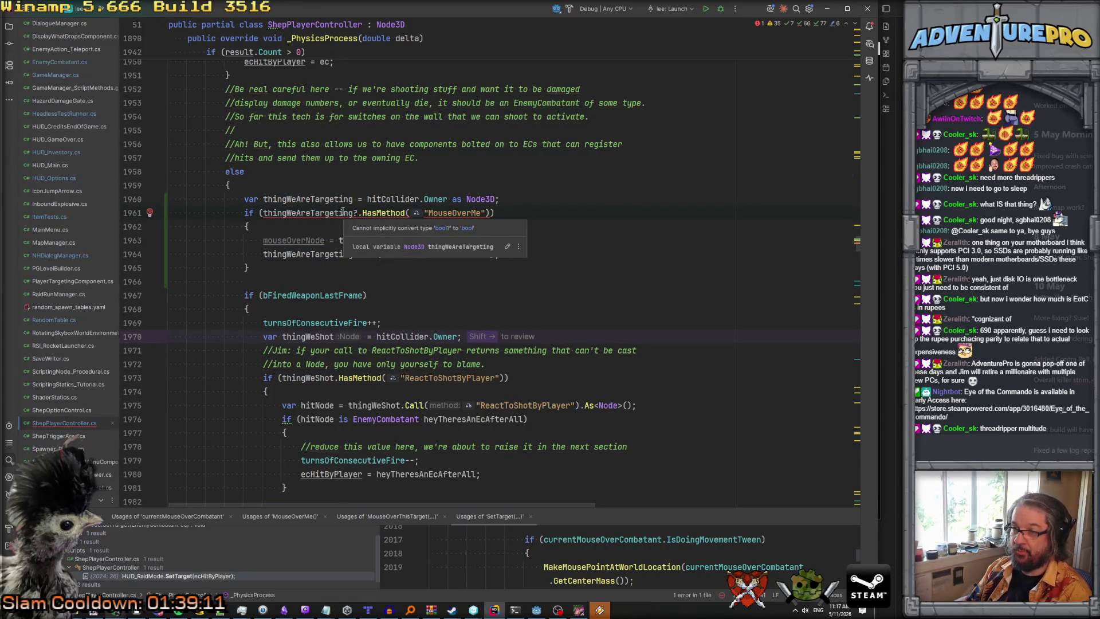
pyautogui.click(491, 212)
pyautogui.write('== ')
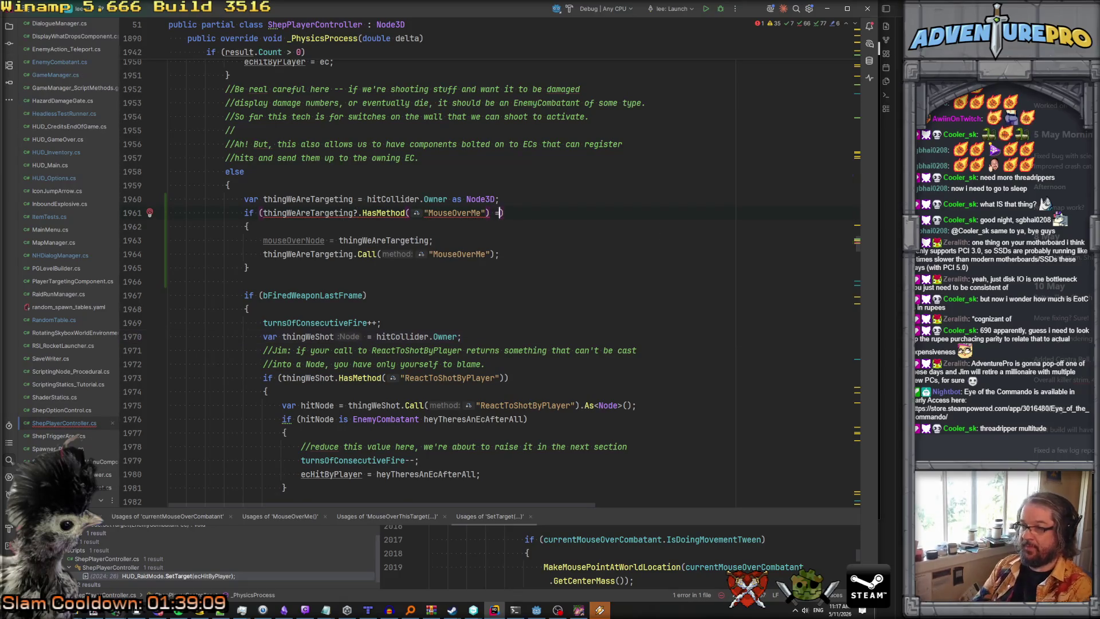
pyautogui.write('true')
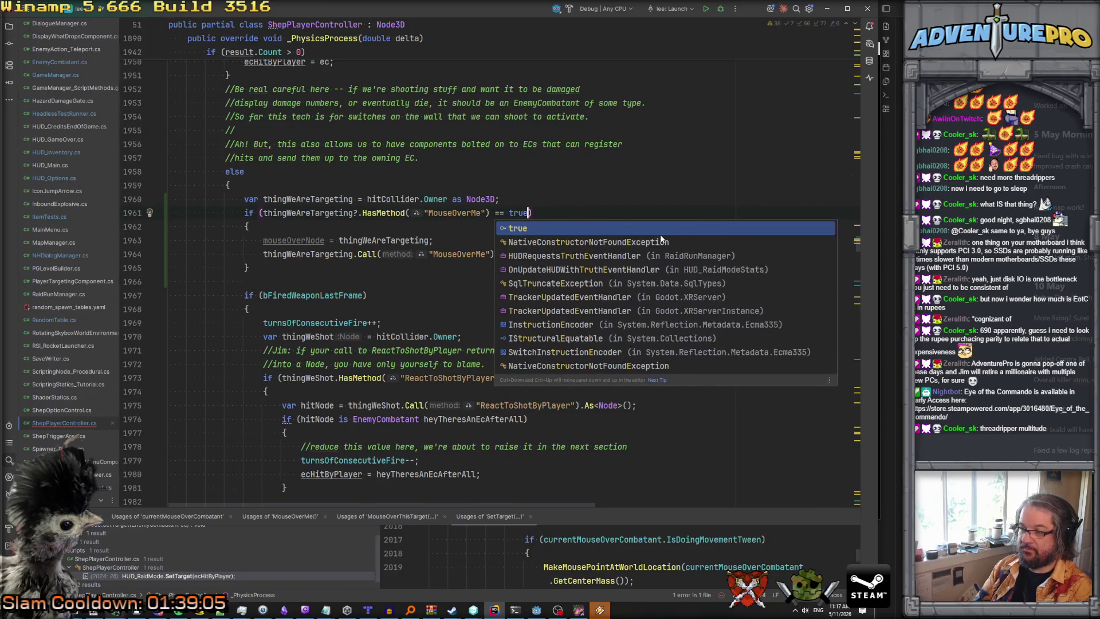
pyautogui.press('Escape')
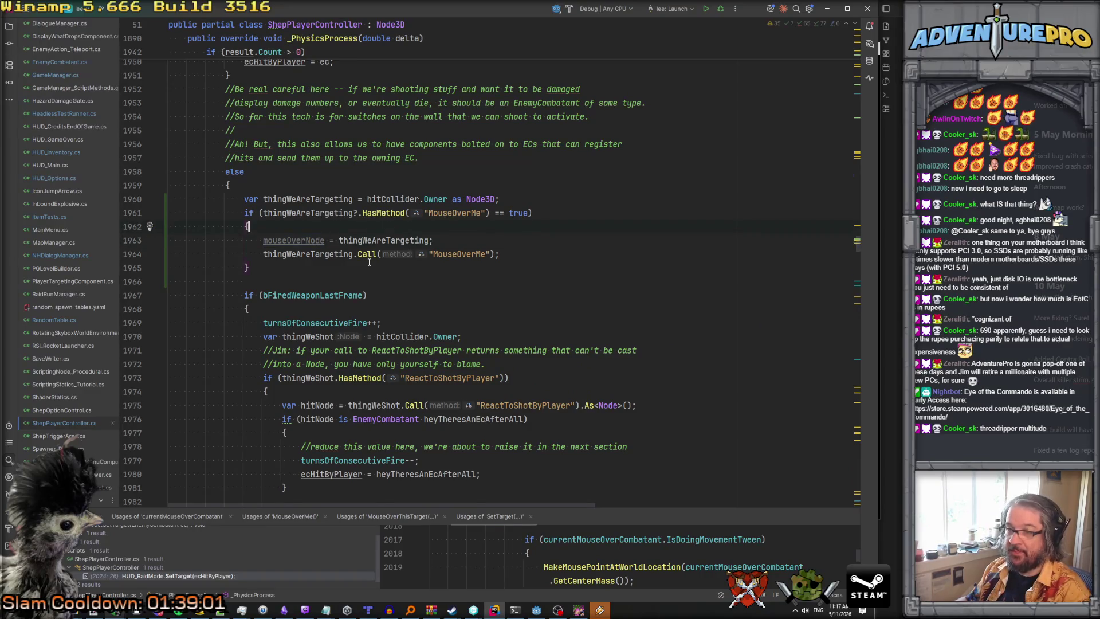
# Review the mouseOverNode assignment and scroll down to the crosshair-clearing check.
pyautogui.scroll(-3, 369, 262)
pyautogui.scroll(2, 369, 262)
pyautogui.scroll(2, 369, 262)
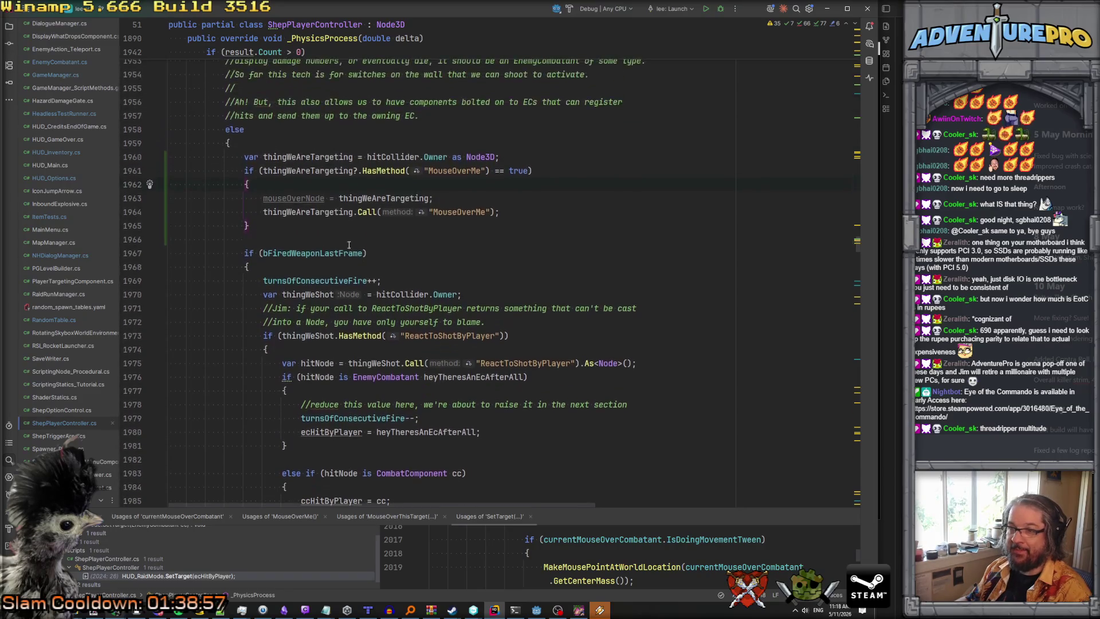
pyautogui.doubleClick(297, 200)
pyautogui.scroll(-14, 329, 380)
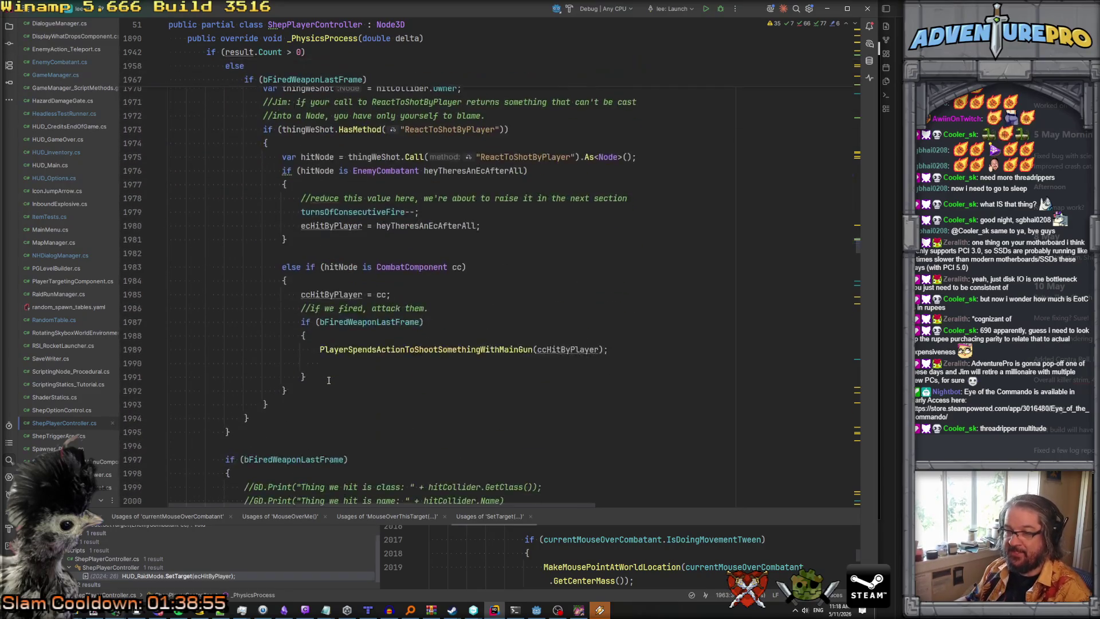
pyautogui.scroll(3, 329, 381)
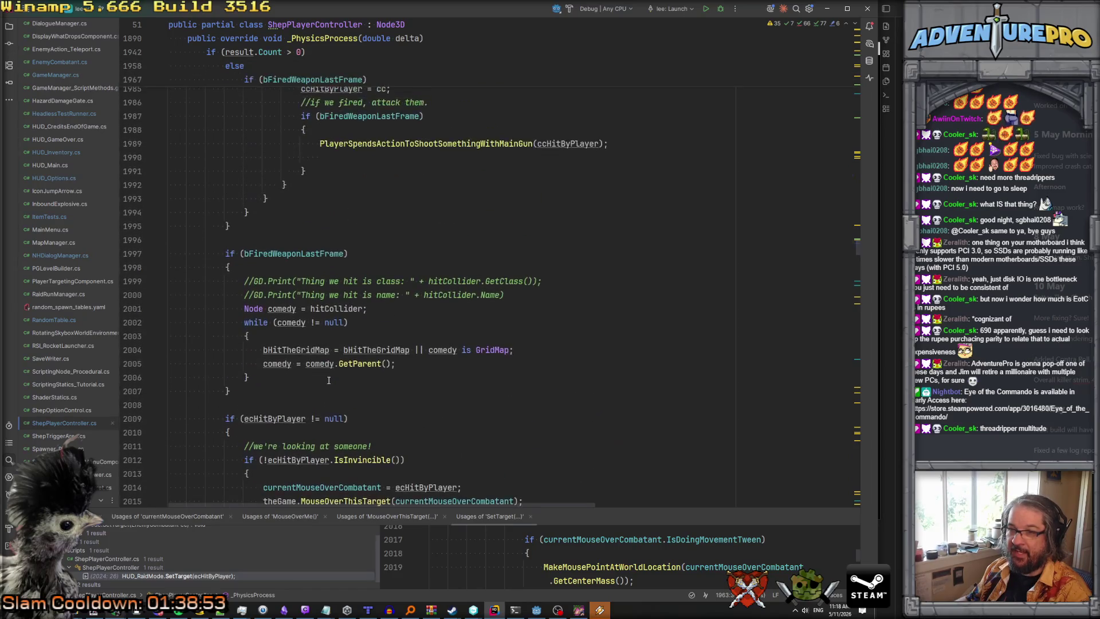
pyautogui.scroll(-8, 328, 380)
pyautogui.scroll(-12, 328, 381)
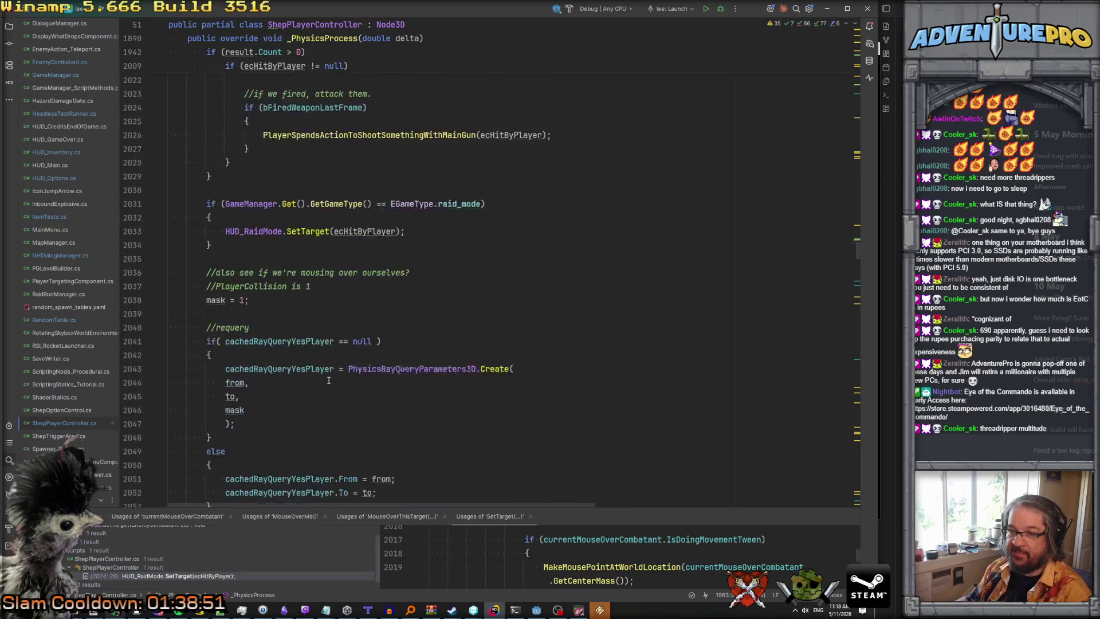
pyautogui.scroll(-7, 329, 380)
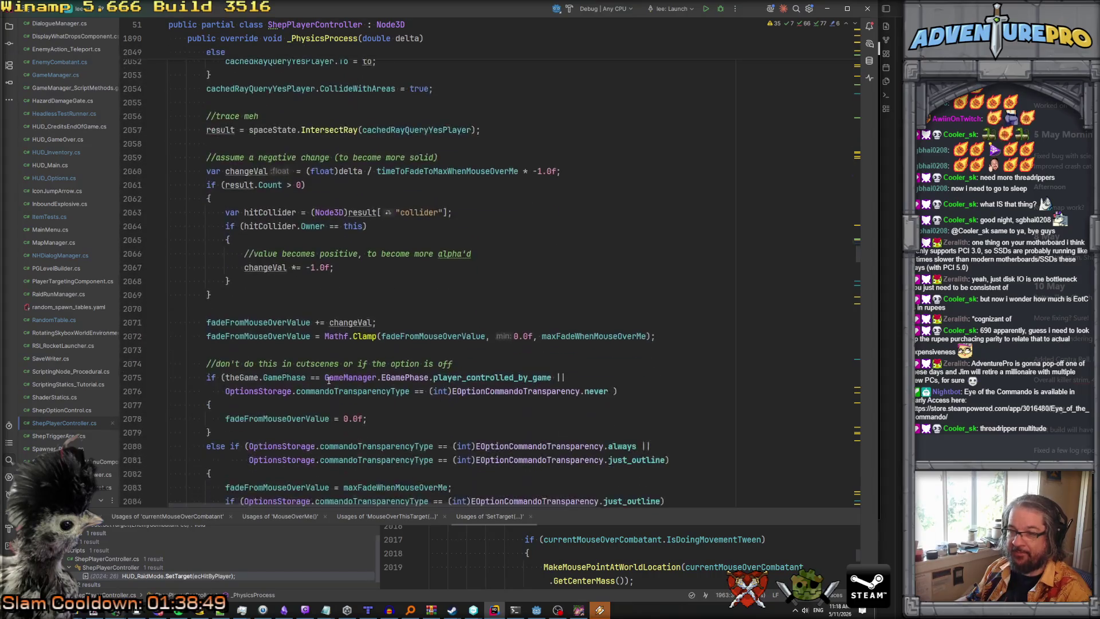
pyautogui.scroll(12, 329, 380)
pyautogui.scroll(11, 329, 380)
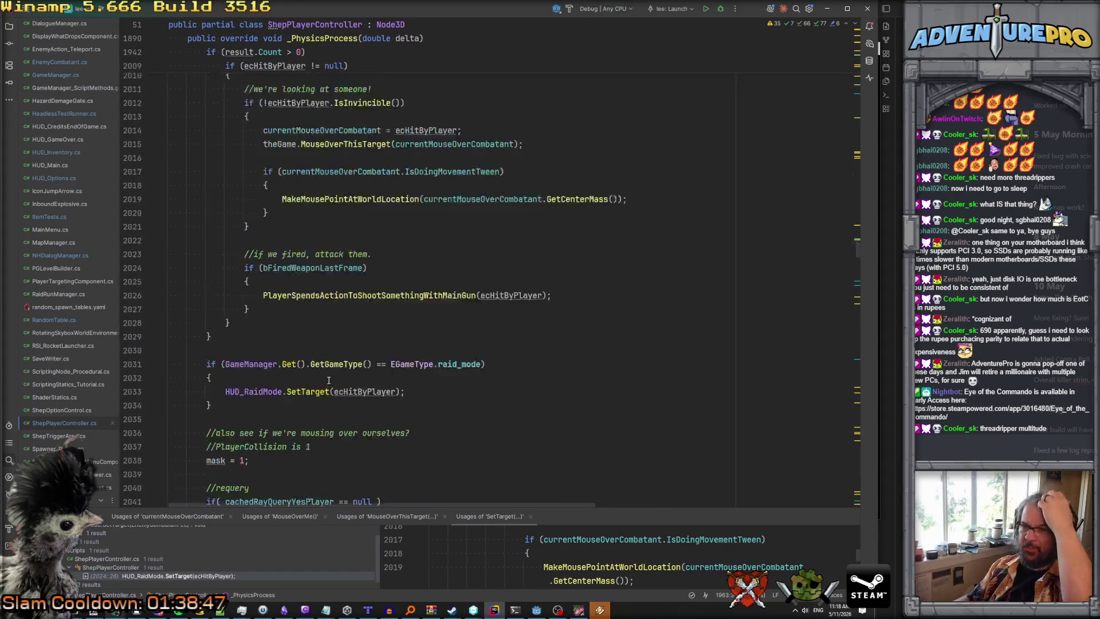
pyautogui.scroll(-11, 329, 381)
pyautogui.scroll(-4, 329, 380)
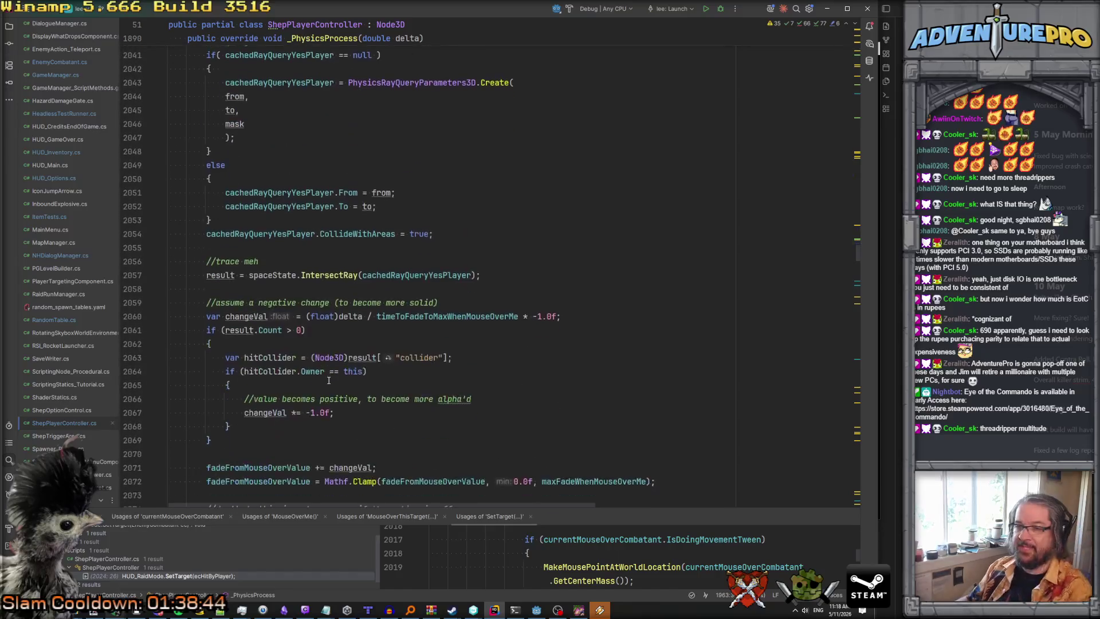
pyautogui.scroll(-13, 329, 381)
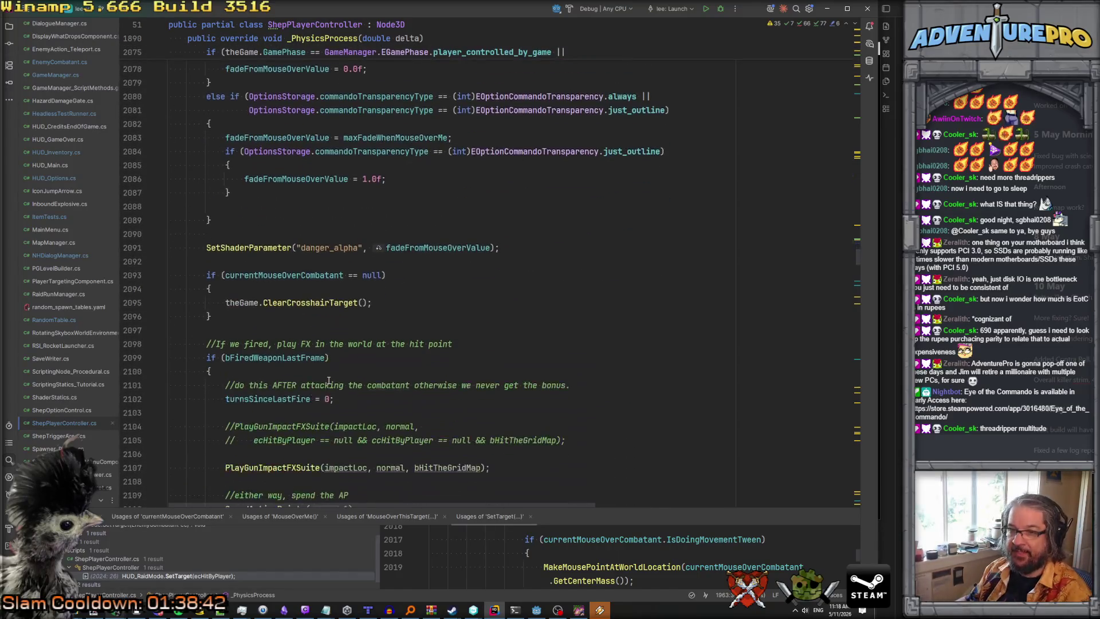
# Extend the condition to currentMouseOverCombatant == null && mouseOverNode == null, removing the duplicate line.
pyautogui.click(383, 234)
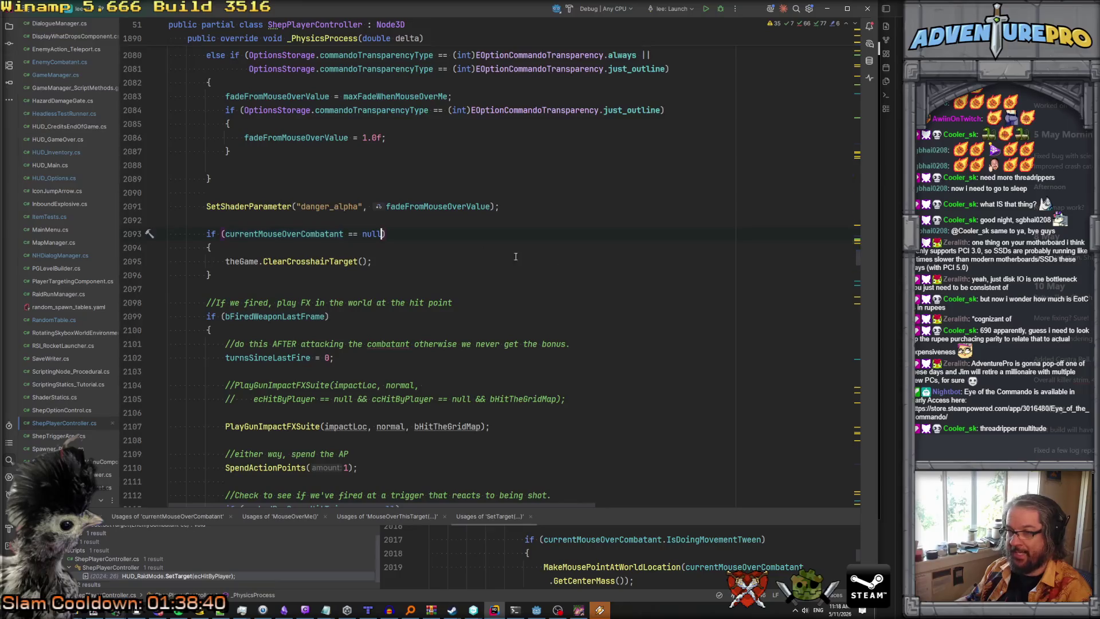
pyautogui.write('&& mouseOverNode')
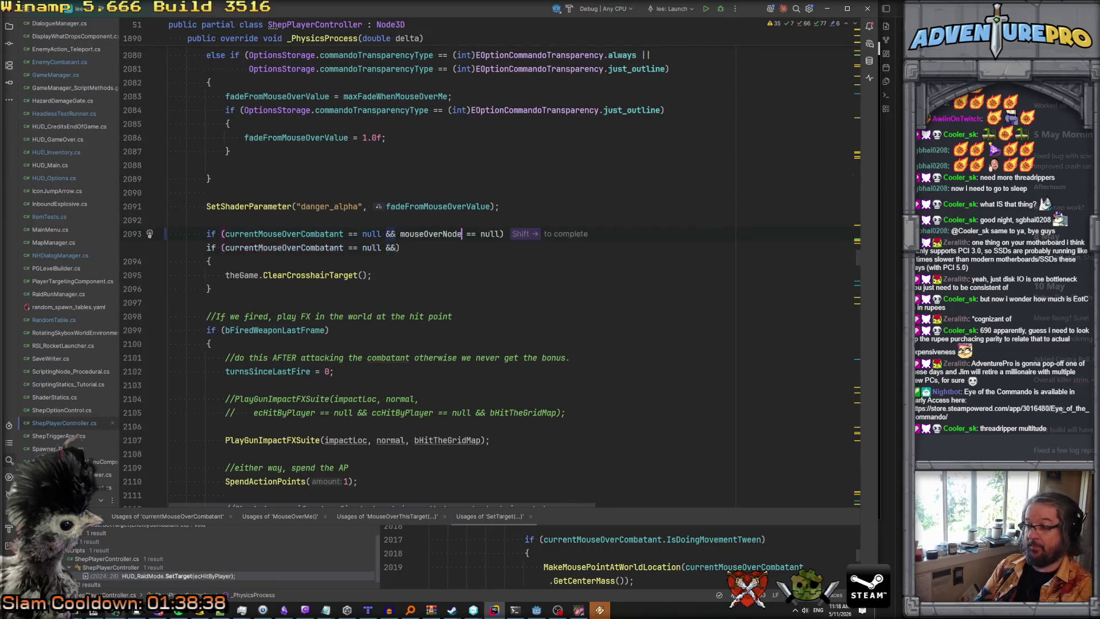
pyautogui.hotkey('shift', 'Right')
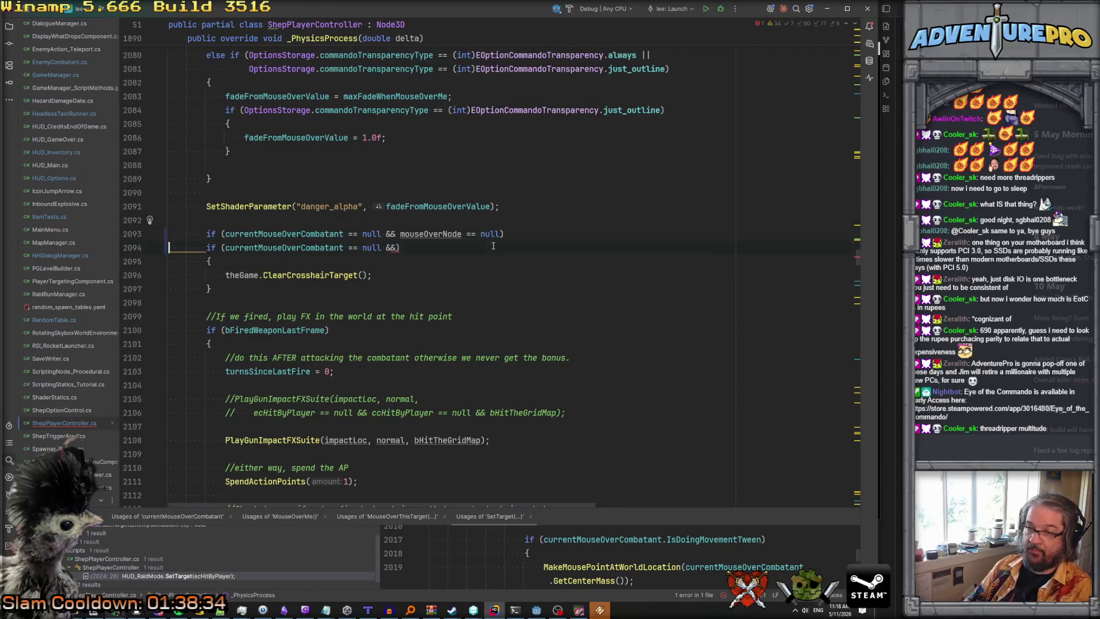
pyautogui.hotkey('ctrl', 'x')
pyautogui.click(289, 206)
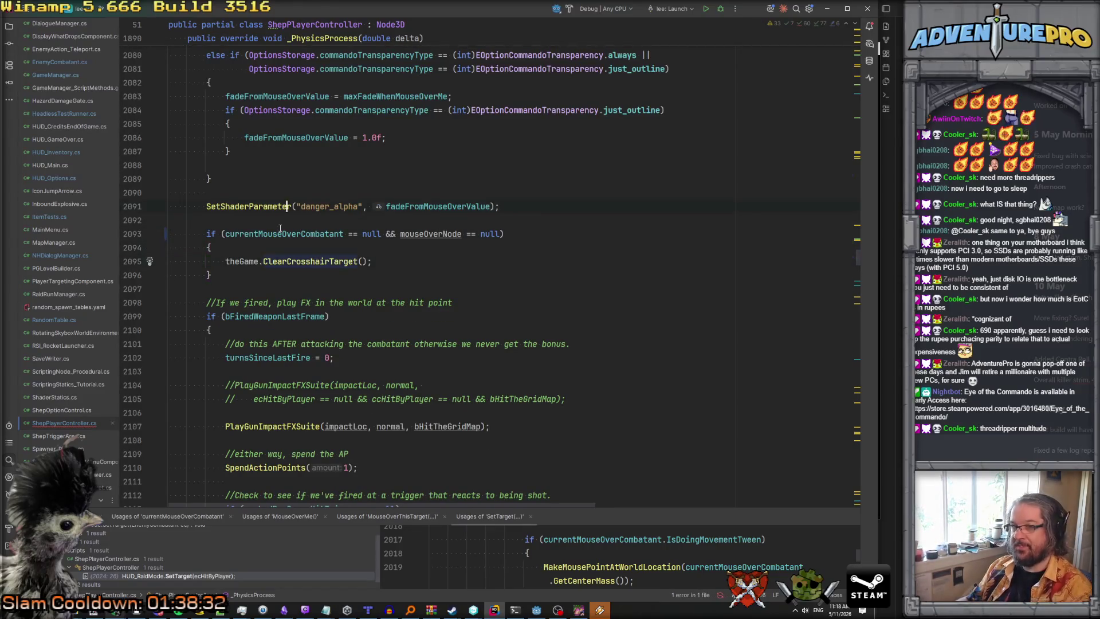
pyautogui.click(425, 234)
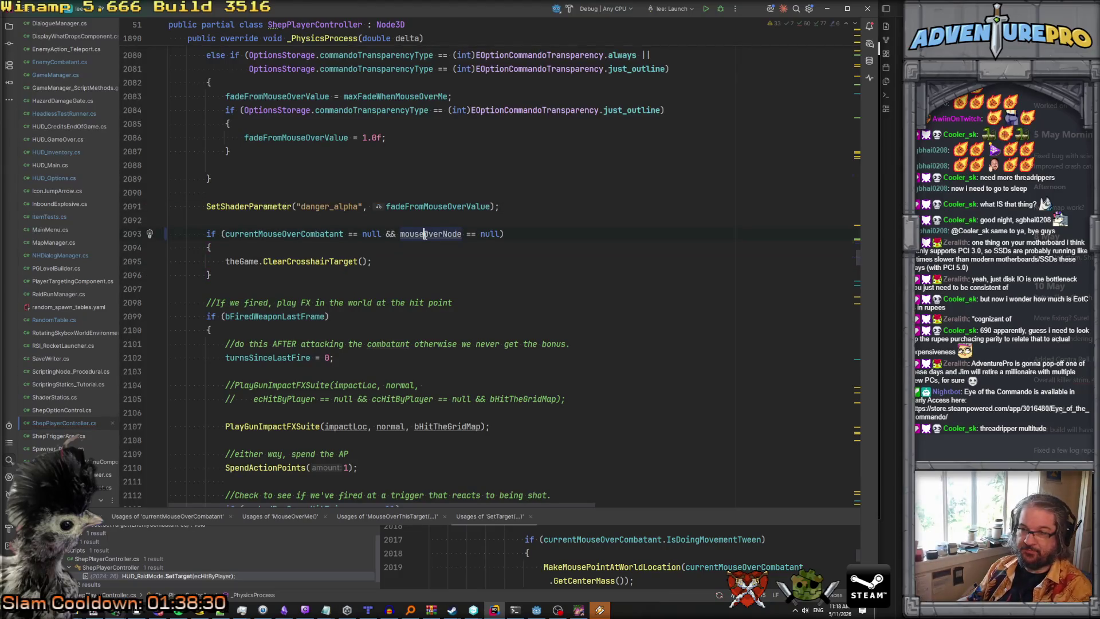
pyautogui.scroll(8, 425, 233)
pyautogui.scroll(15, 425, 236)
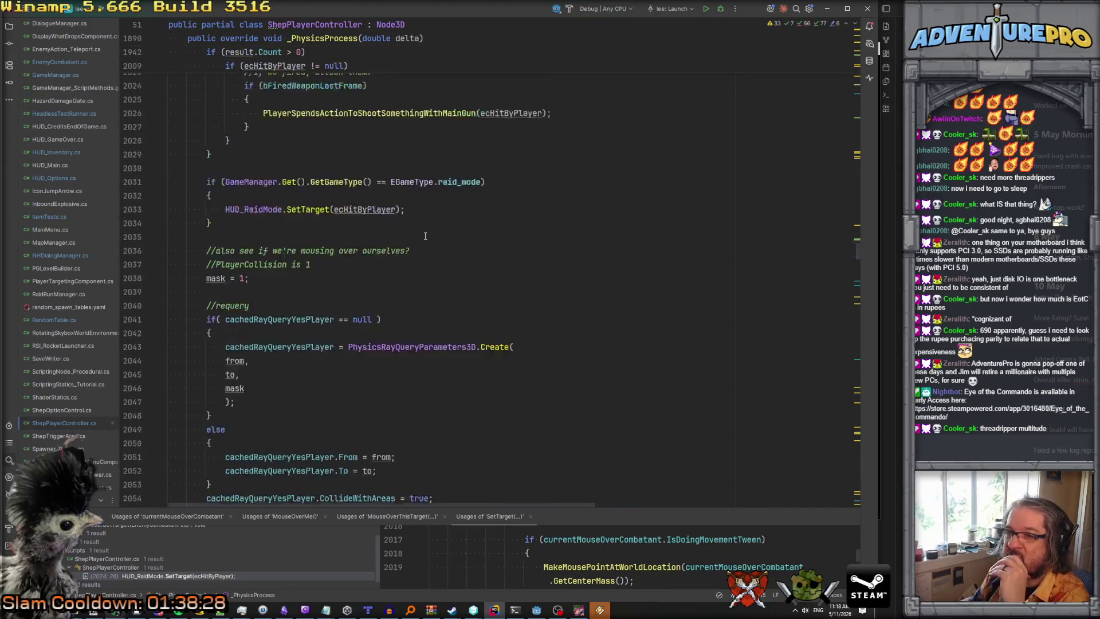
pyautogui.scroll(9, 425, 236)
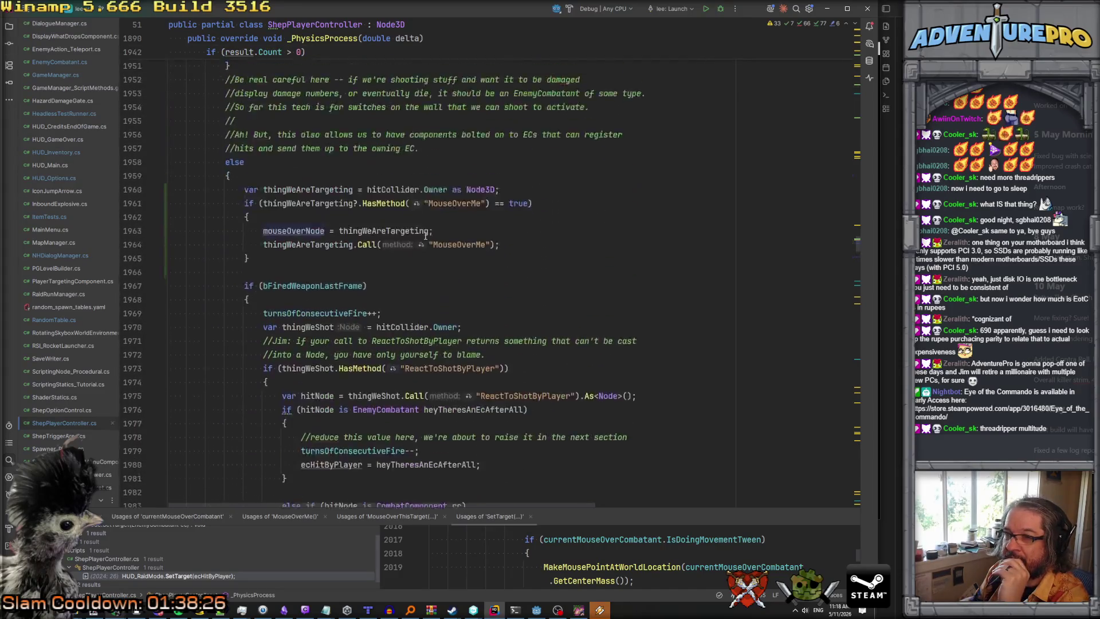
# Add a mouseOverNode = hitNode; line after the ecHitByPlayer assignment.
pyautogui.scroll(-2, 288, 304)
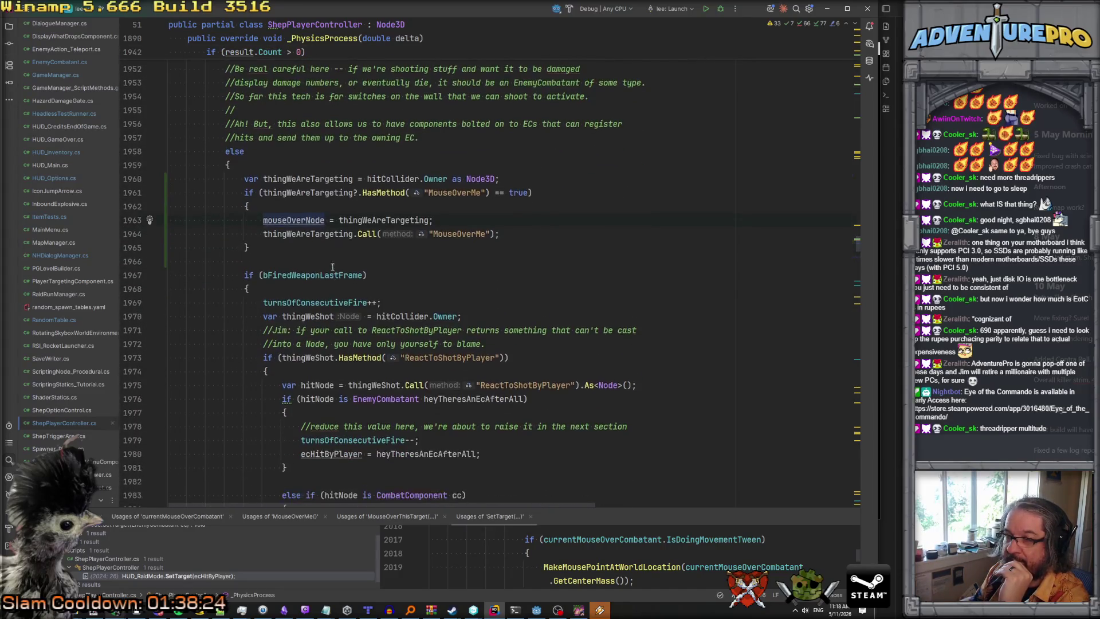
pyautogui.scroll(-2, 322, 281)
pyautogui.click(306, 220)
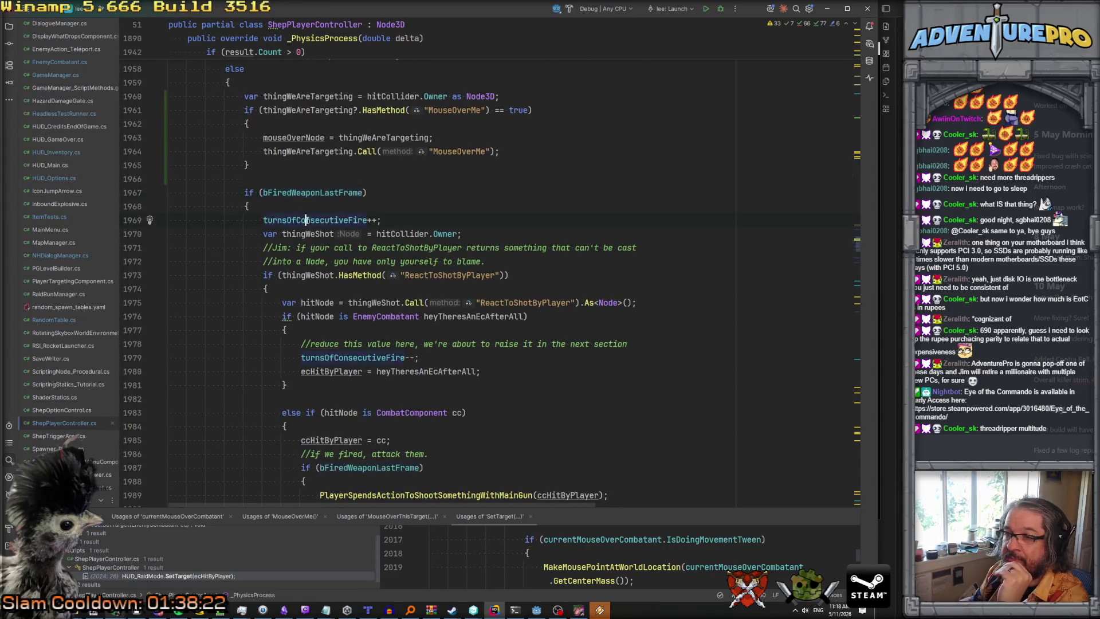
pyautogui.scroll(-3, 330, 222)
pyautogui.scroll(2, 353, 249)
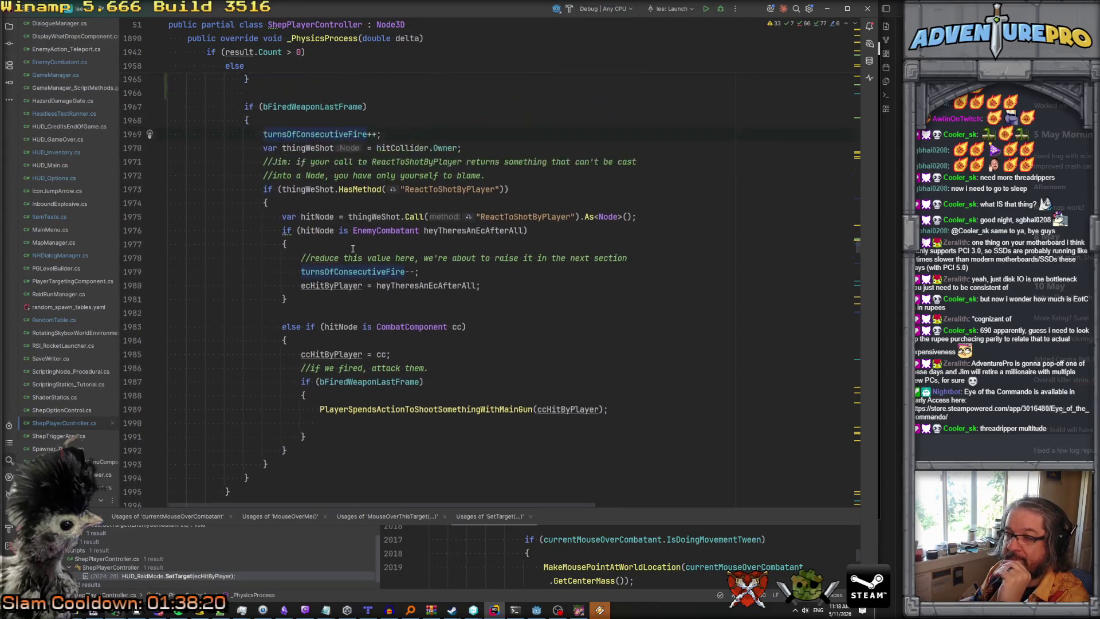
pyautogui.scroll(-1, 353, 249)
pyautogui.scroll(1, 353, 252)
pyautogui.scroll(-1, 353, 255)
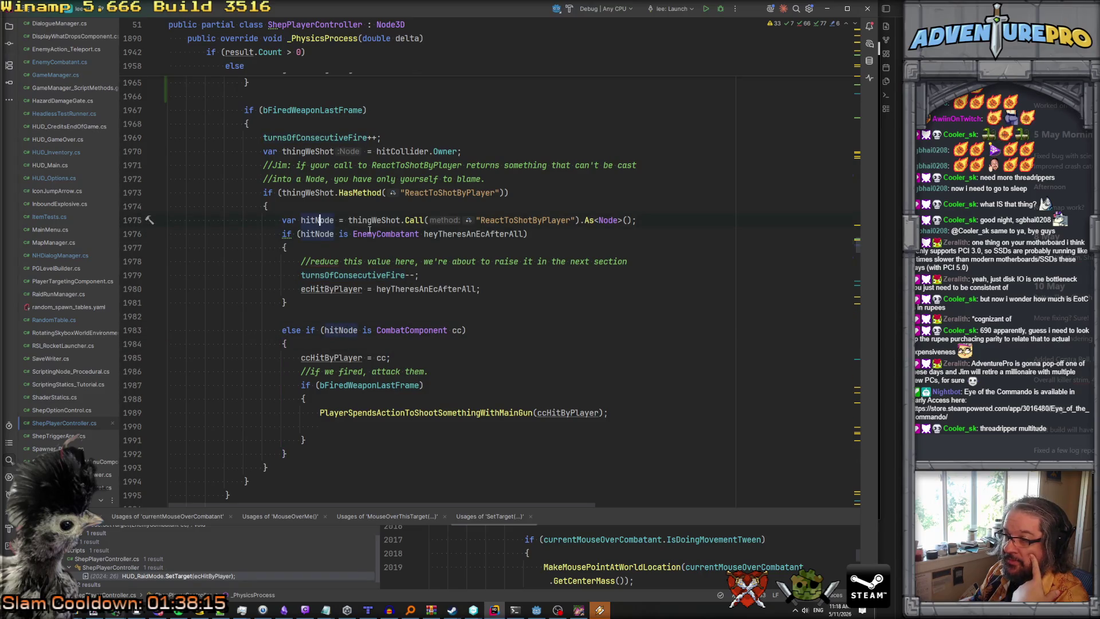
pyautogui.click(635, 222)
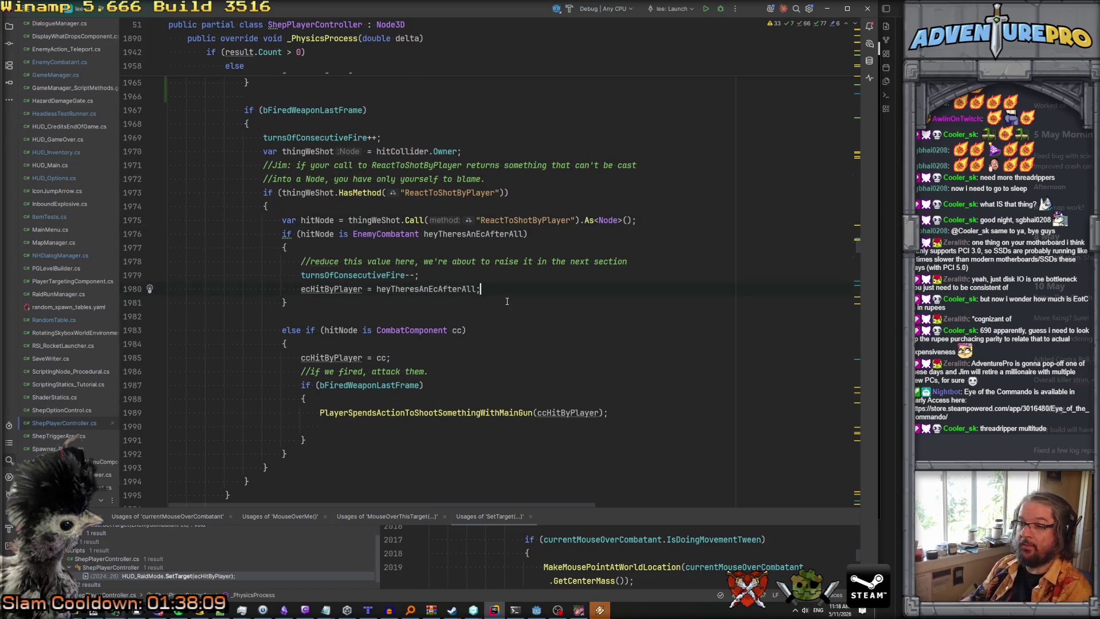
pyautogui.press('Return')
pyautogui.write('.c')
pyautogui.press('Escape')
pyautogui.press('BackSpace')
pyautogui.write('mouse')
pyautogui.press('Return')
pyautogui.write('= hitn')
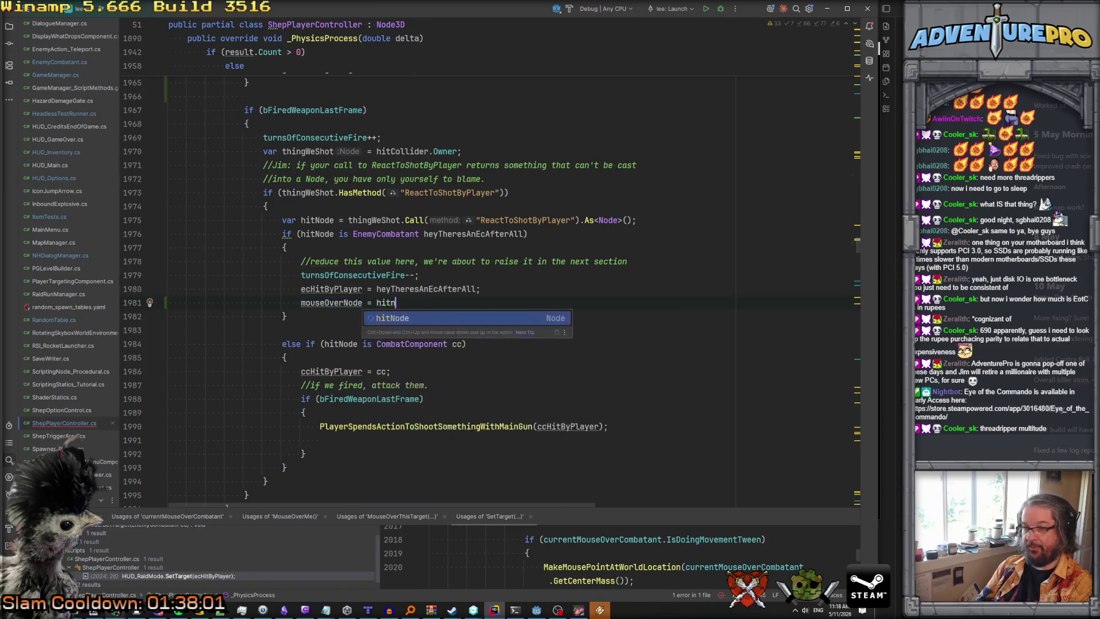
pyautogui.press('Return')
pyautogui.write(';')
pyautogui.press('Return')
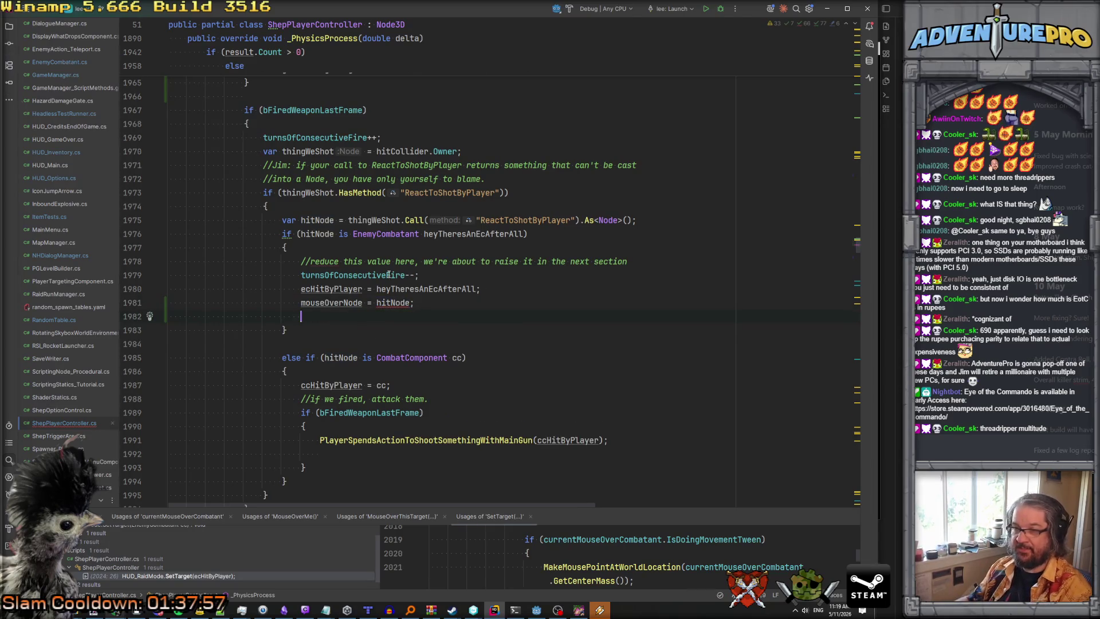
# Replace hitNode with heyTheresAnEcAfterAll to fix the Node3D type error and delete the blank line.
pyautogui.moveTo(392, 305)
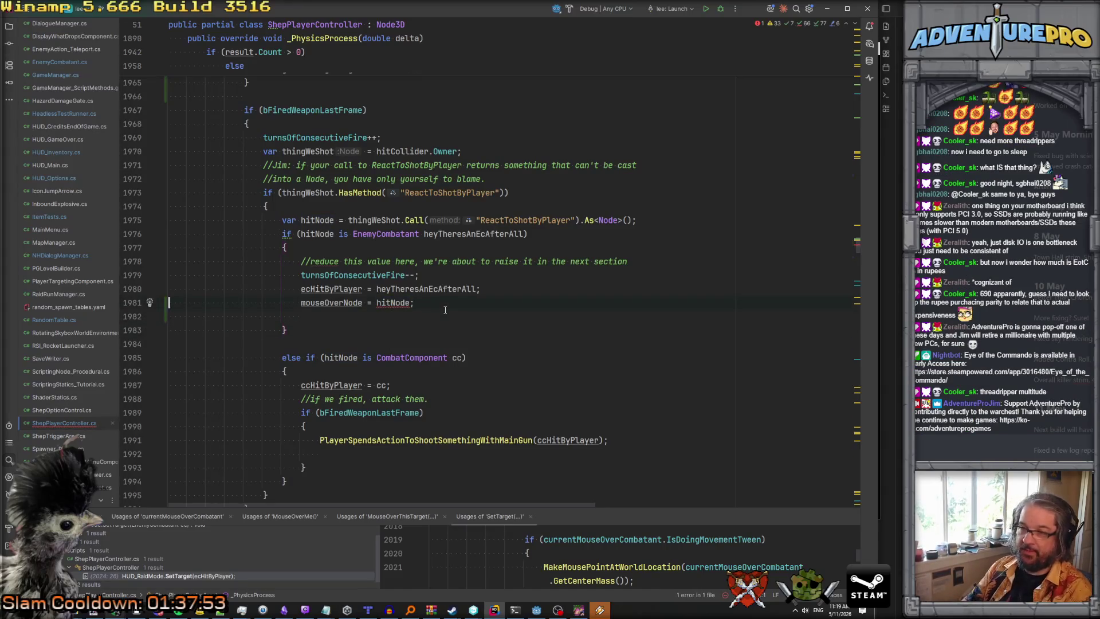
pyautogui.hotkey('ctrl', 'alt', 'Left')
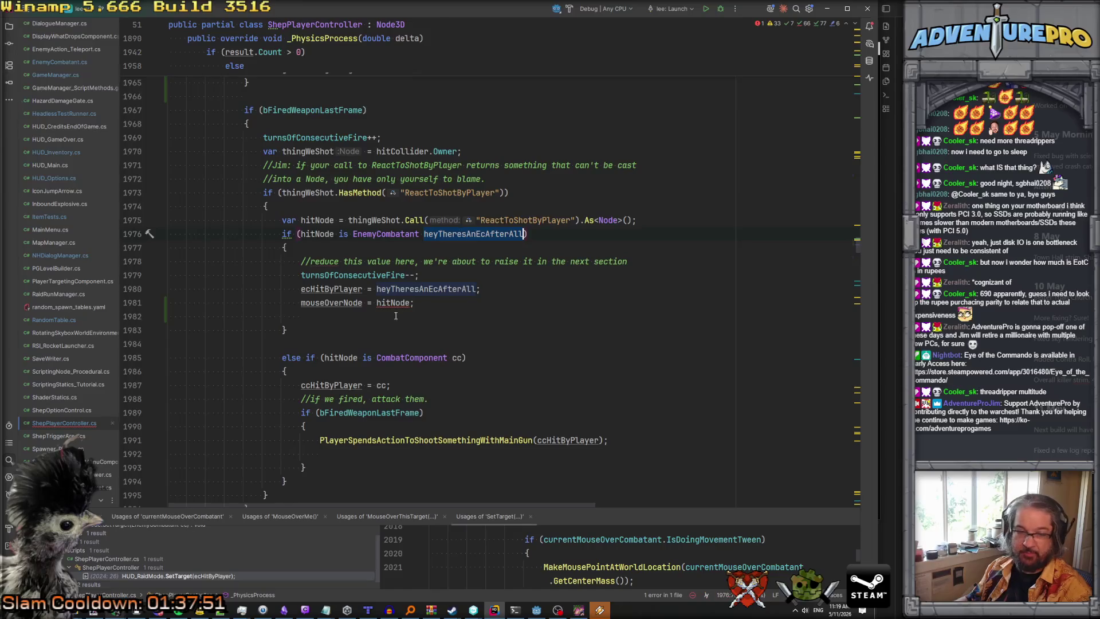
pyautogui.doubleClick(388, 303)
pyautogui.hotkey('ctrl', 'v')
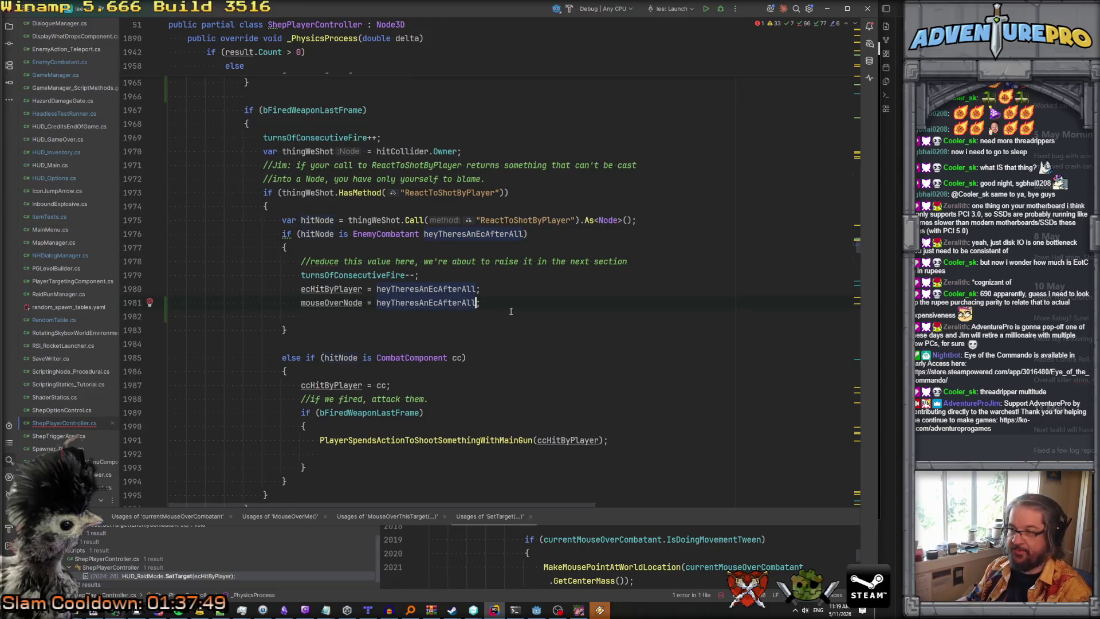
pyautogui.write(';')
pyautogui.click(510, 302)
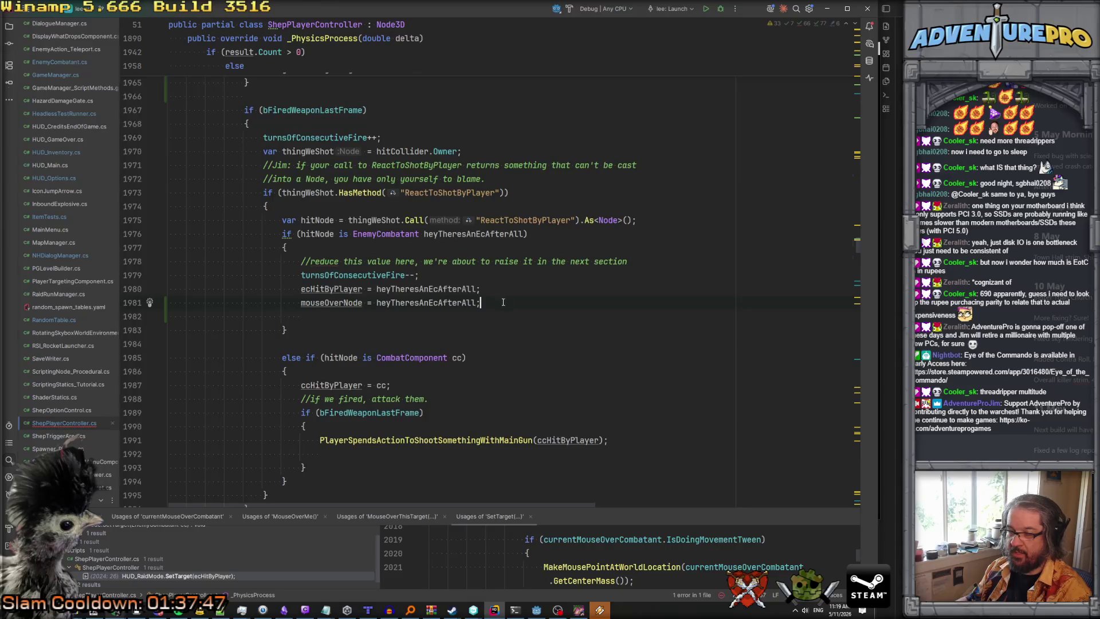
pyautogui.press('Delete')
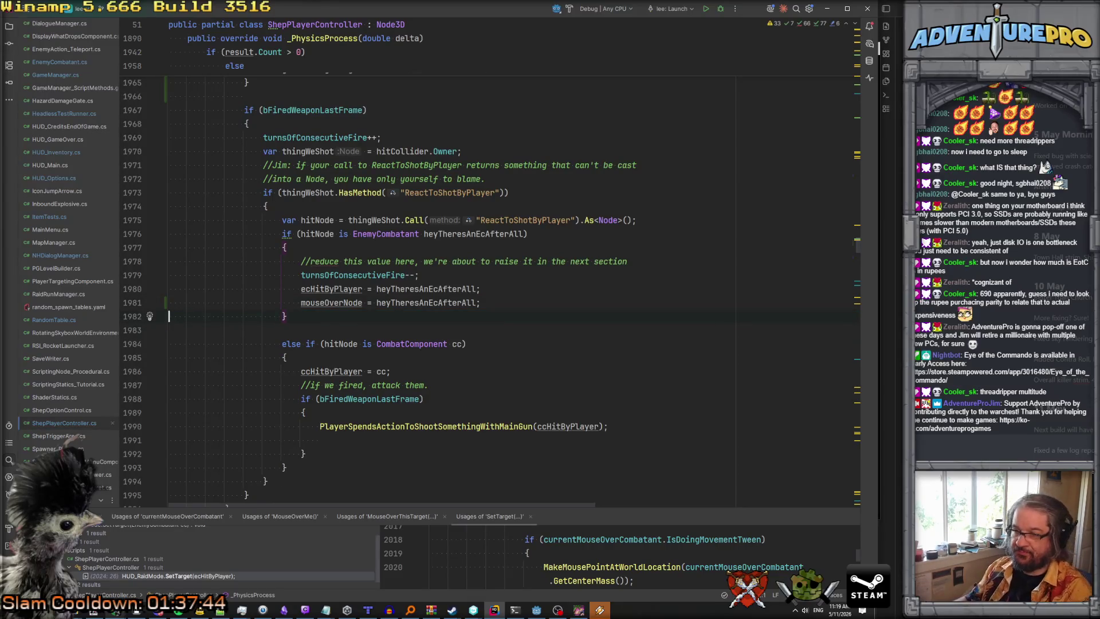
pyautogui.click(409, 344)
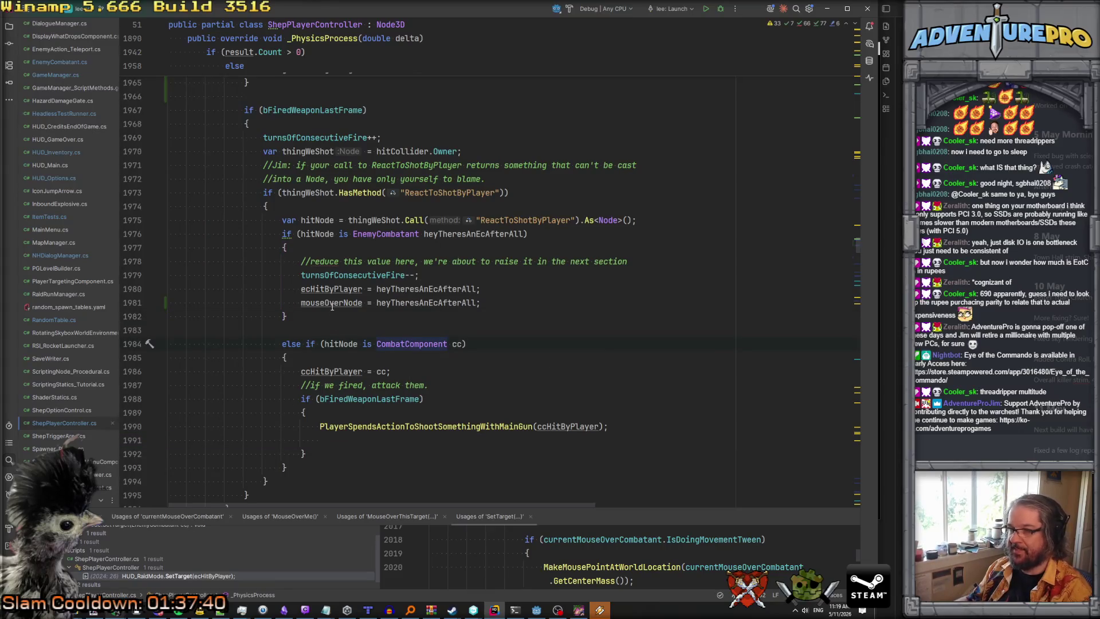
pyautogui.scroll(-9, 332, 304)
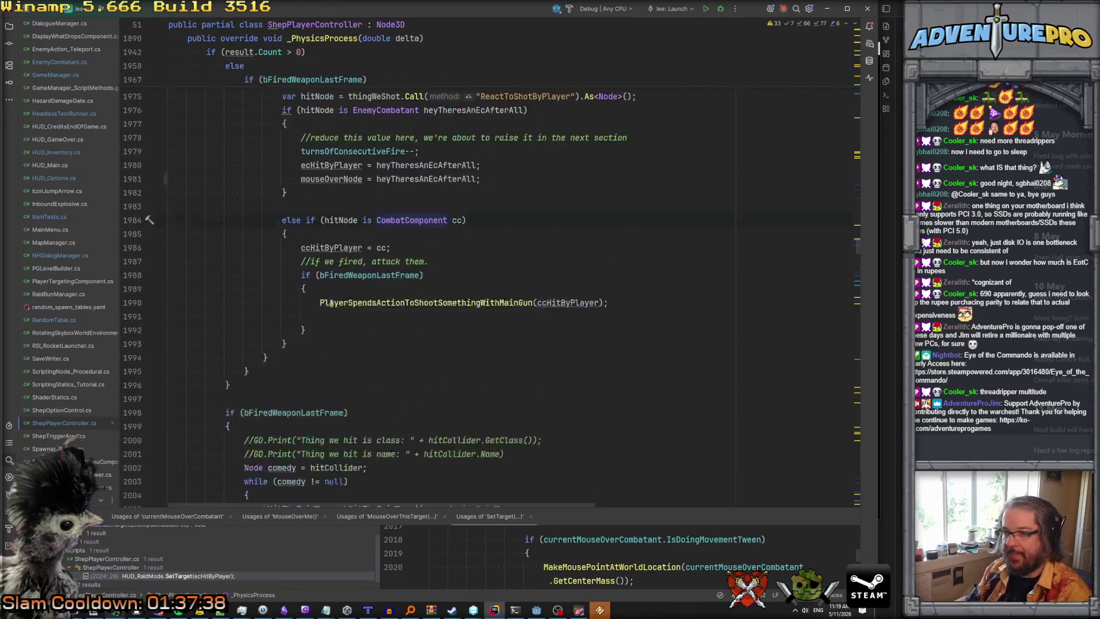
# Glance at the game and Tiled windows, enlarge the usages panel, then bring the Godot editor forward.
pyautogui.scroll(-19, 331, 303)
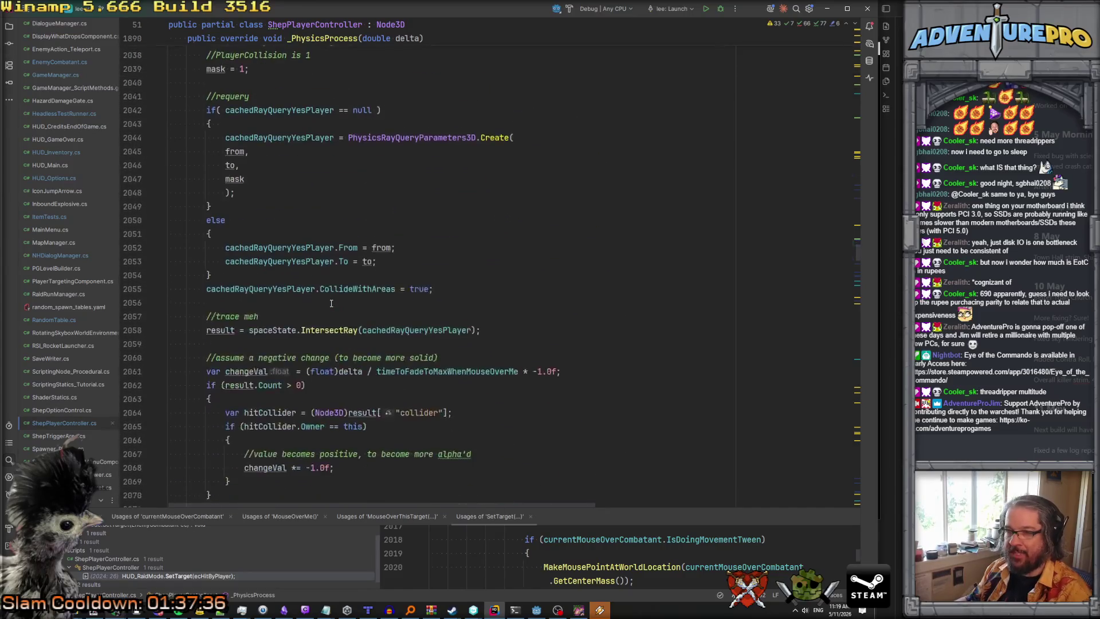
pyautogui.scroll(-3, 331, 303)
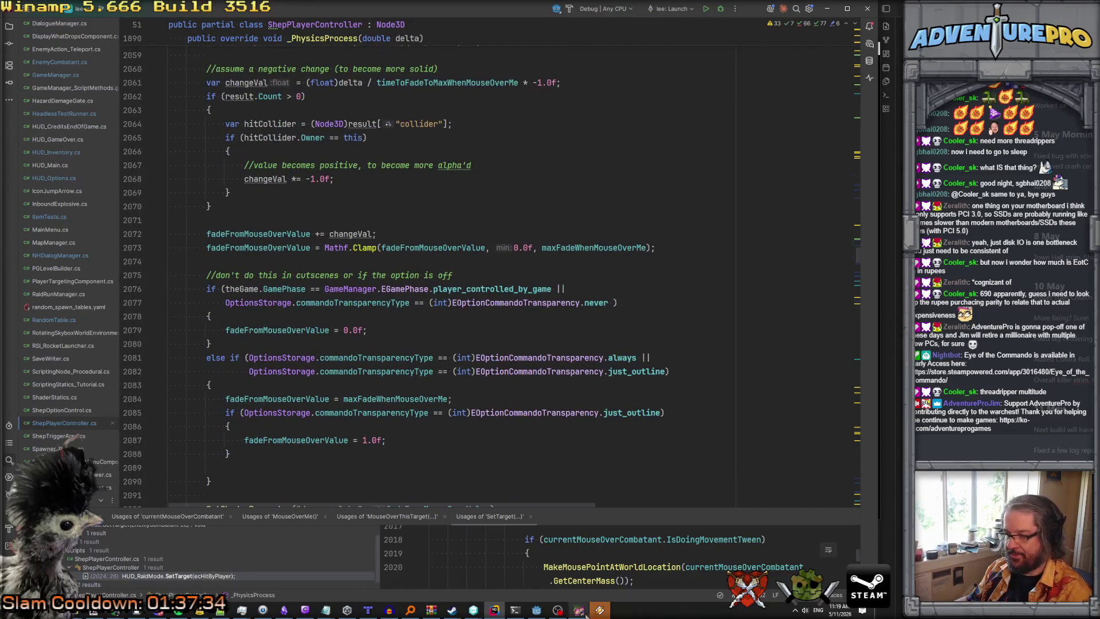
pyautogui.click(585, 612)
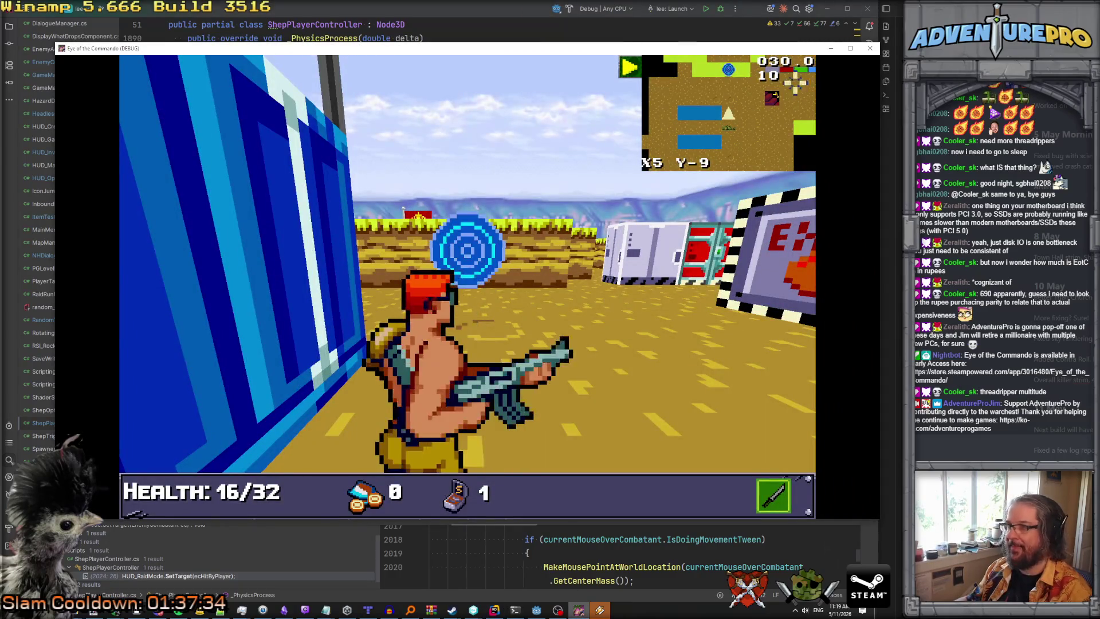
pyautogui.hotkey('alt', 'Tab')
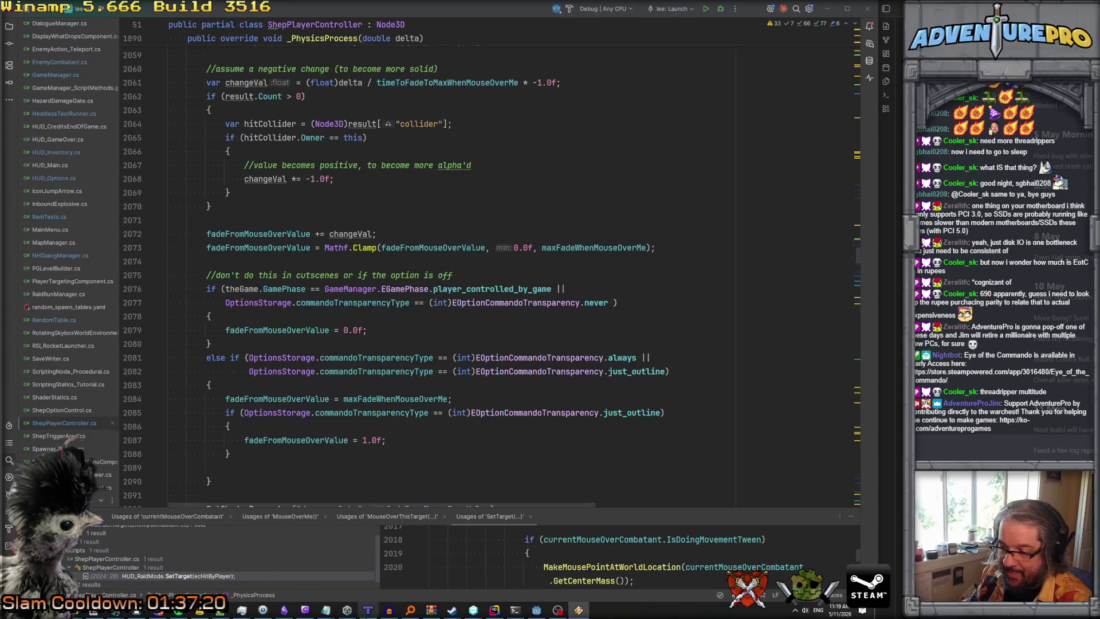
pyautogui.click(364, 612)
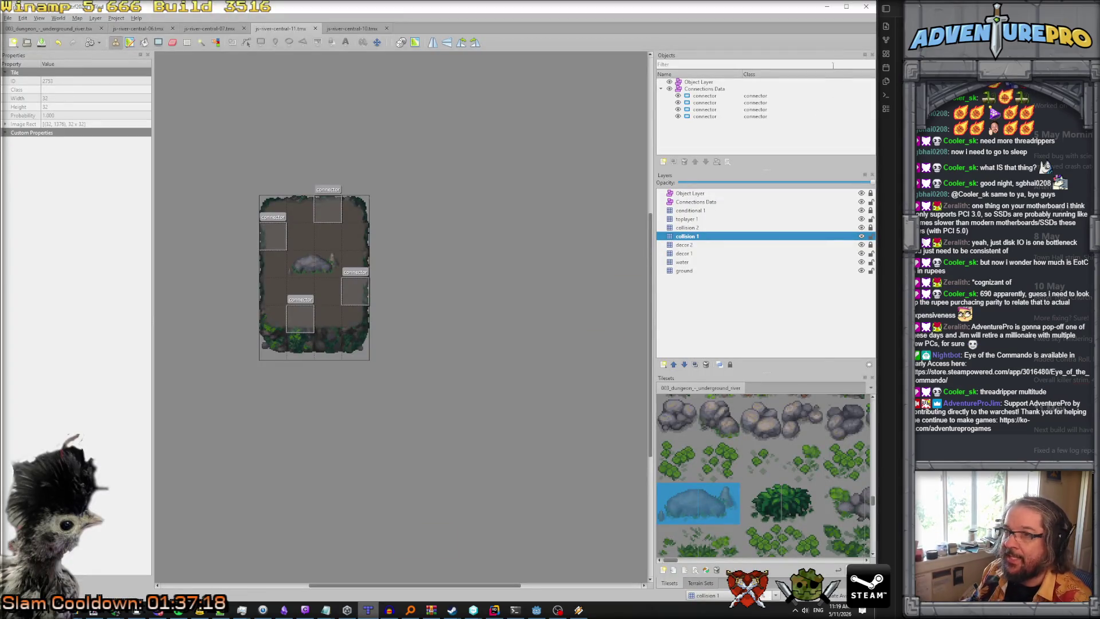
pyautogui.click(826, 7)
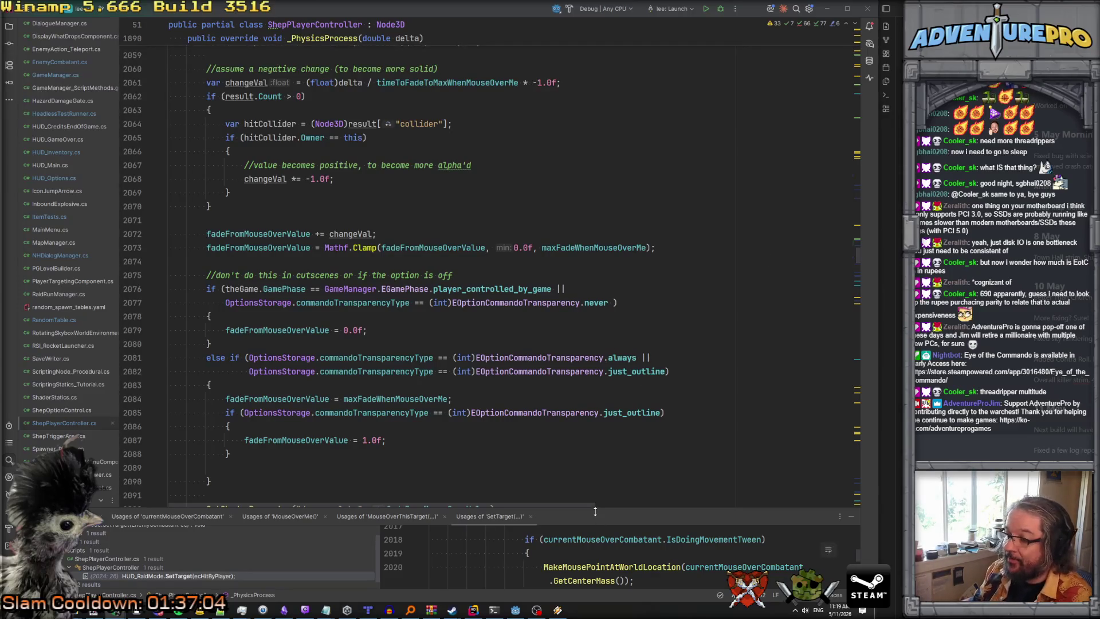
pyautogui.moveTo(595, 511); pyautogui.dragTo(596, 451)
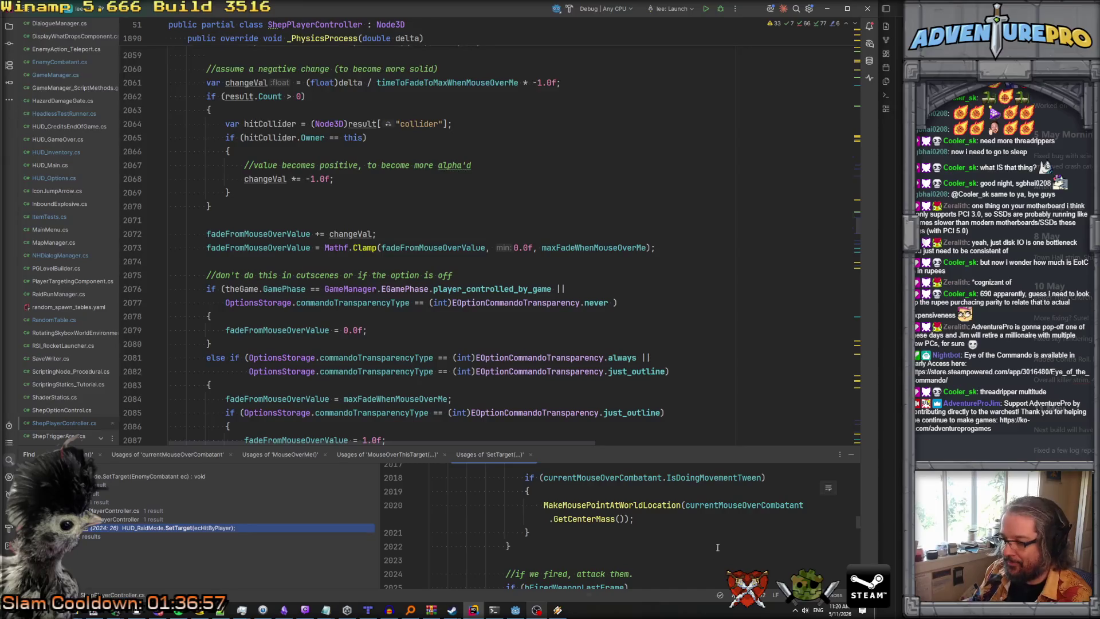
pyautogui.click(515, 609)
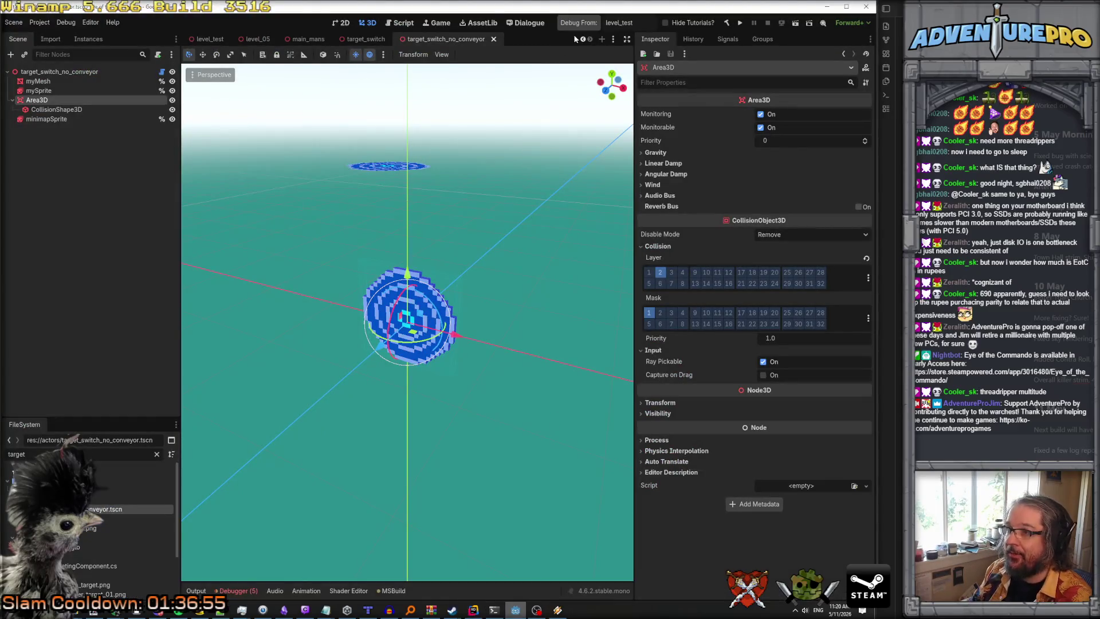
# Launch the game with F5 and shoot the target ahead while walking toward the targets.
pyautogui.press('F5')
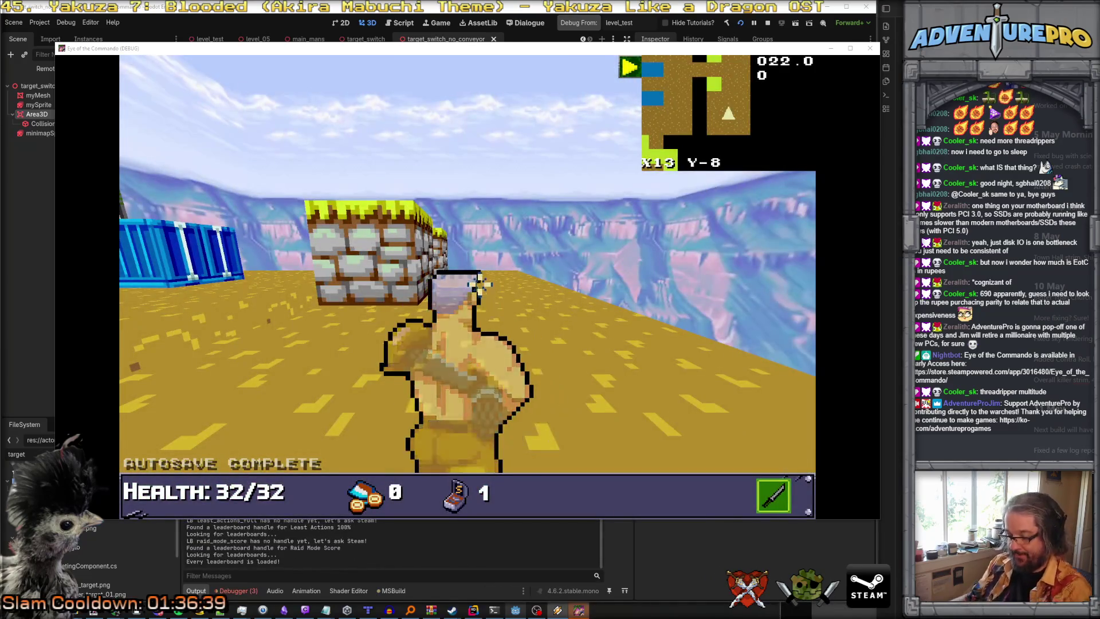
pyautogui.click(513, 265)
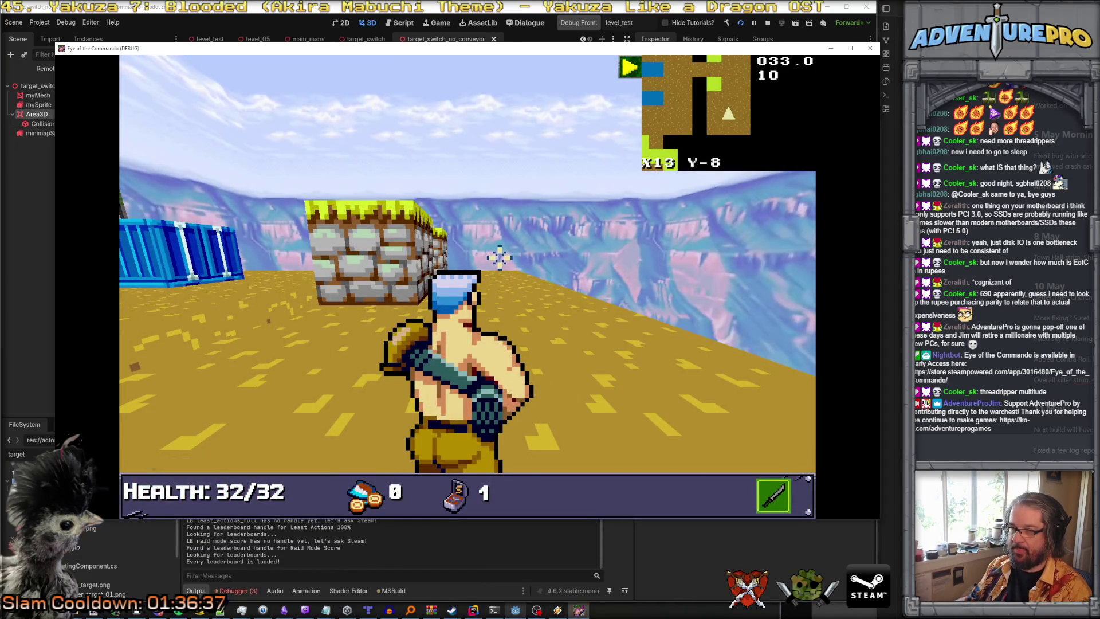
pyautogui.press('w')
pyautogui.press('a')
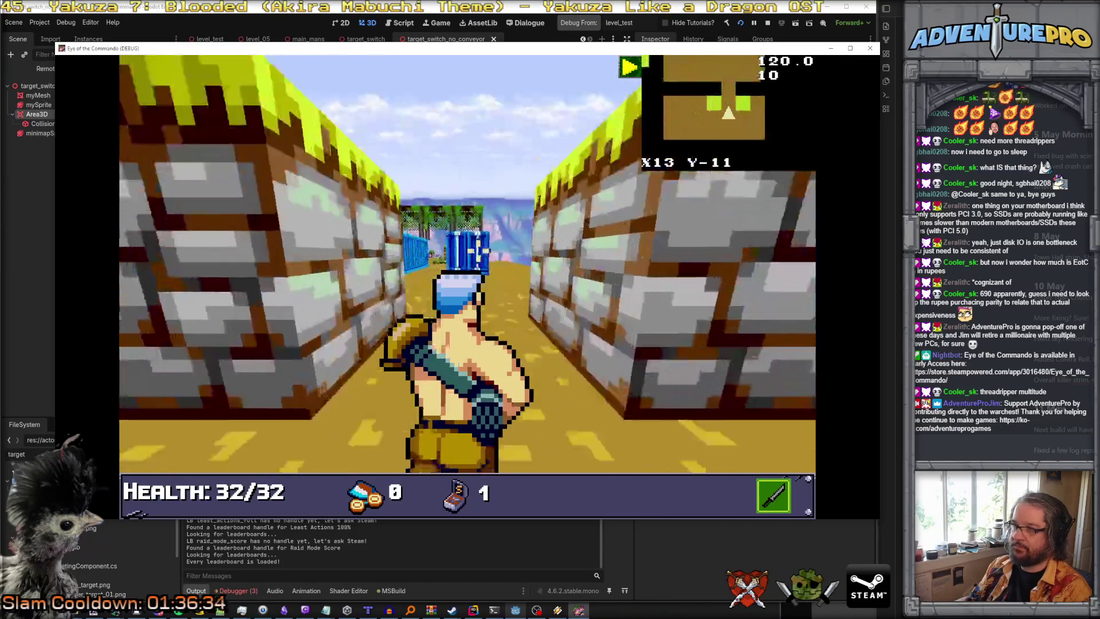
pyautogui.press('w')
pyautogui.press('w')
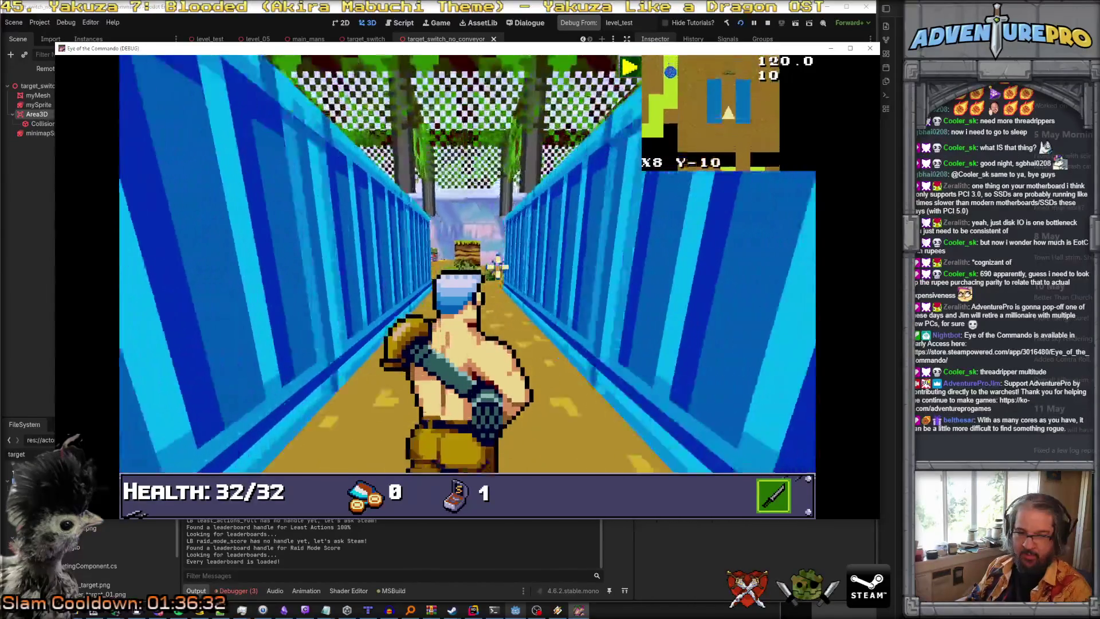
pyautogui.press('a')
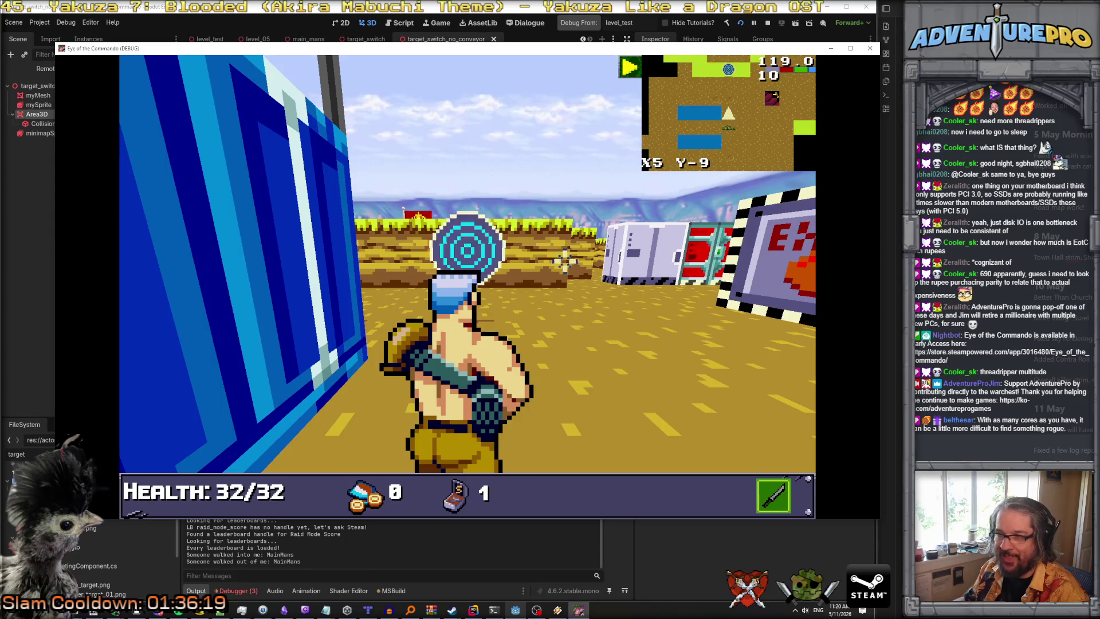
pyautogui.press('d')
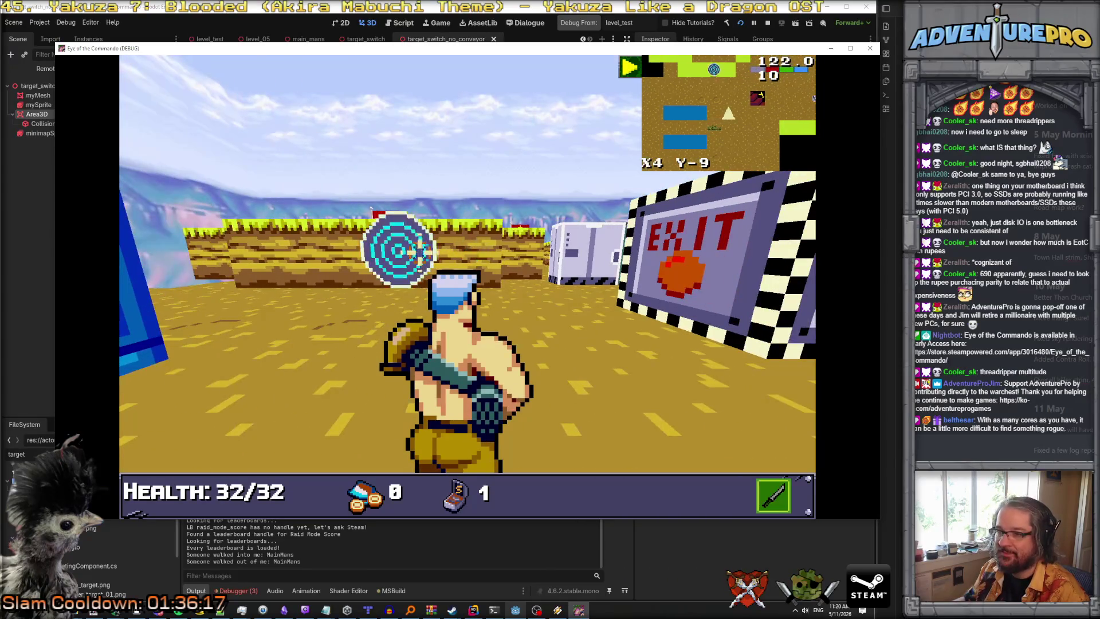
pyautogui.press('w')
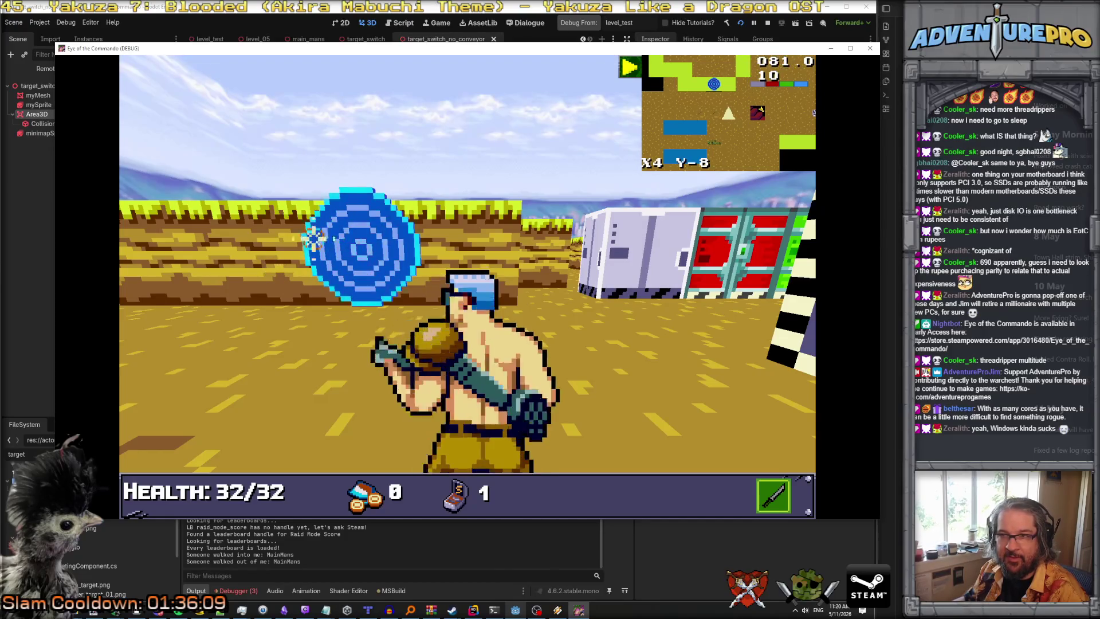
pyautogui.press('w')
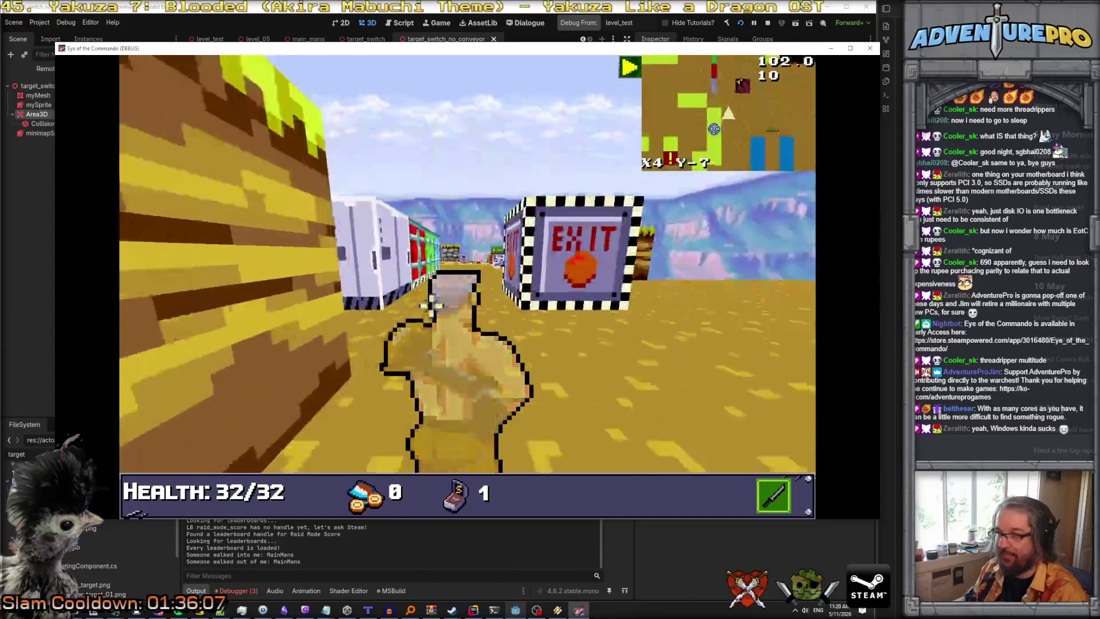
pyautogui.press('a')
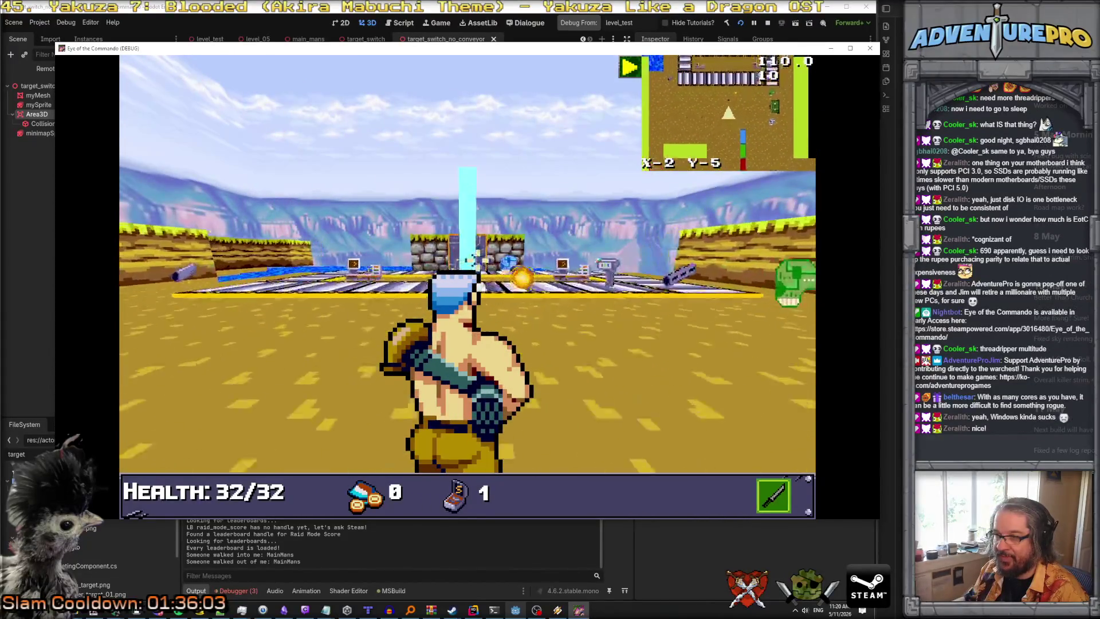
pyautogui.press('a')
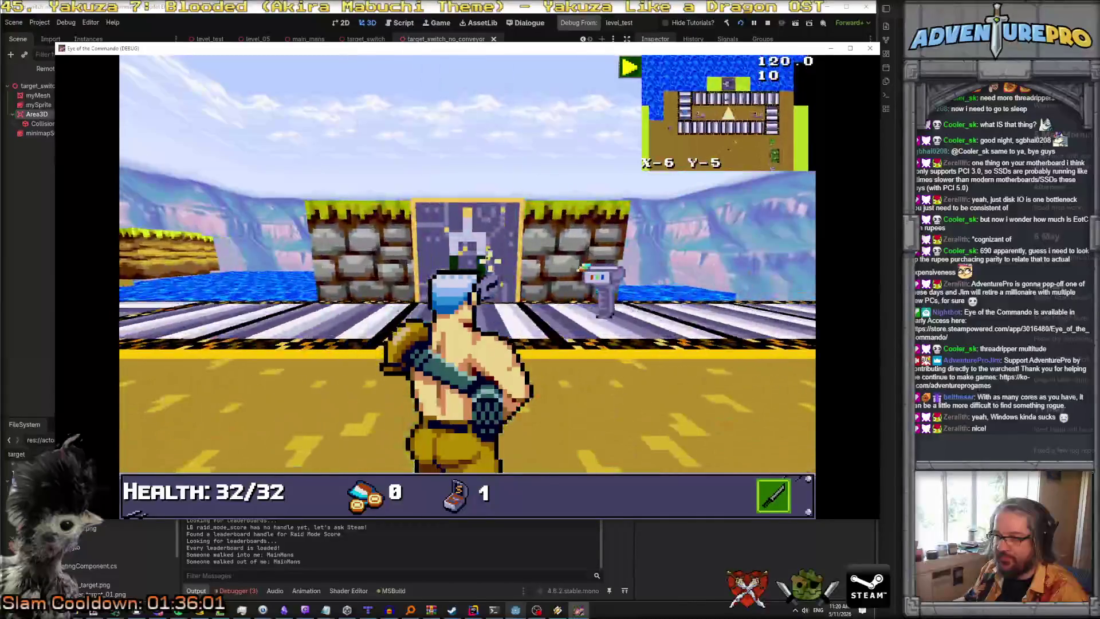
# Pick up the SR-67G, test the crosshair around the target wall and Exit sign, then close the game.
pyautogui.press('w')
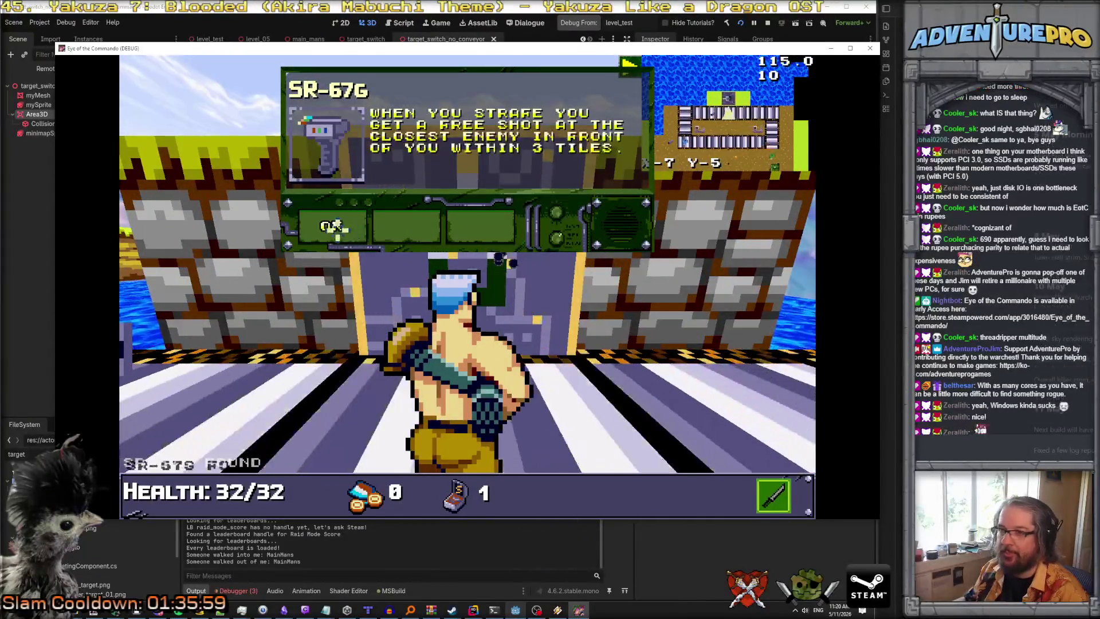
pyautogui.press('d')
pyautogui.press('a')
pyautogui.press('w')
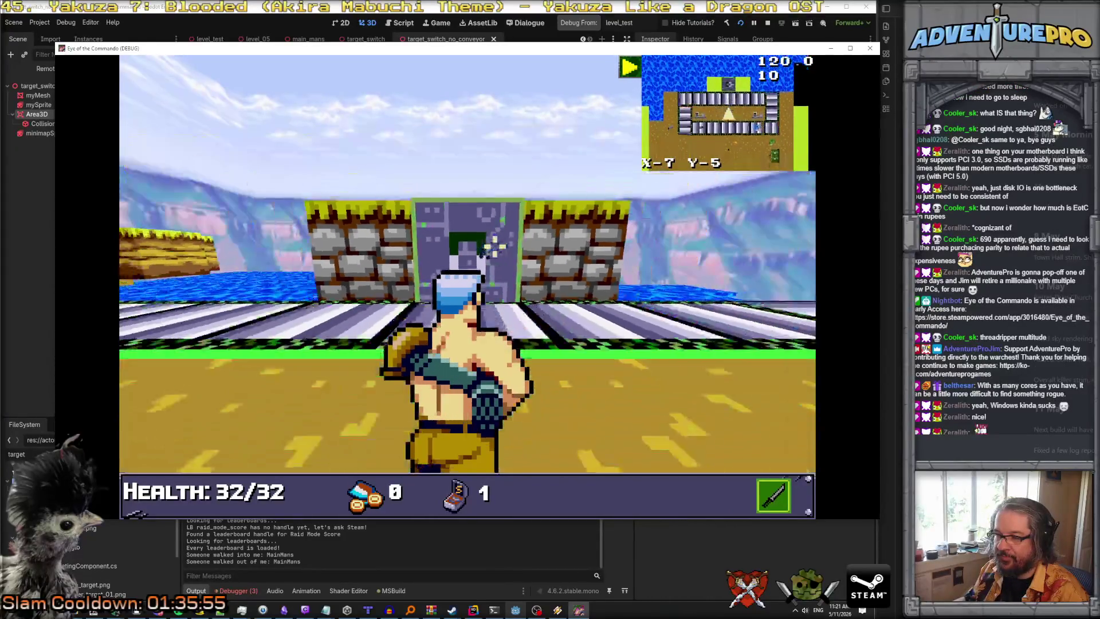
pyautogui.press('d')
pyautogui.press('w')
pyautogui.press('d')
pyautogui.press('w')
pyautogui.press('w')
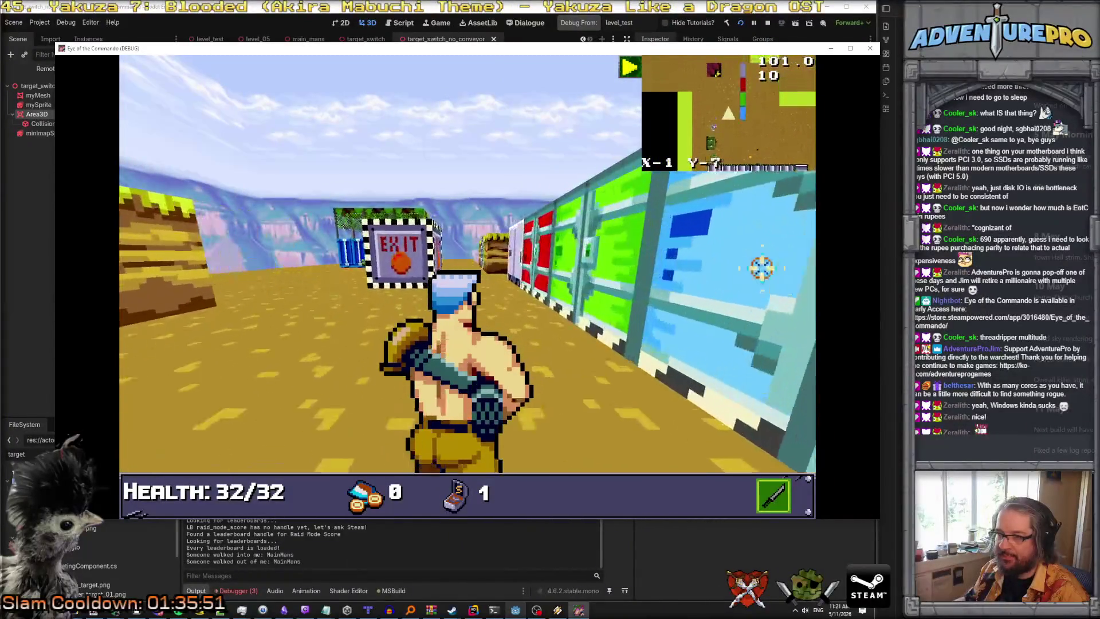
pyautogui.press('w')
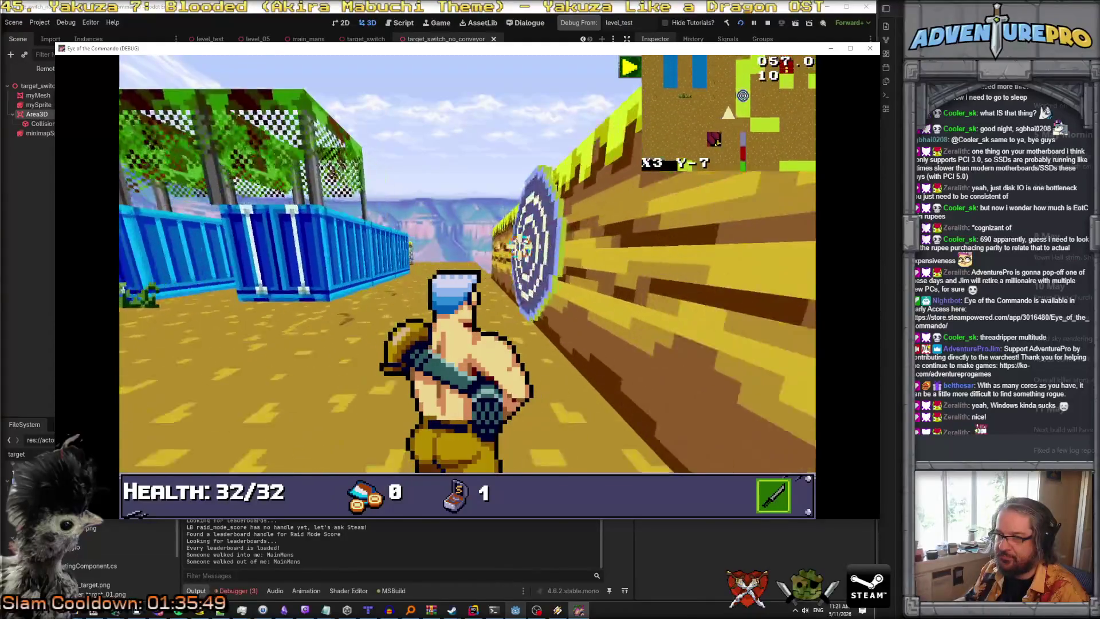
pyautogui.press('d')
pyautogui.press('s')
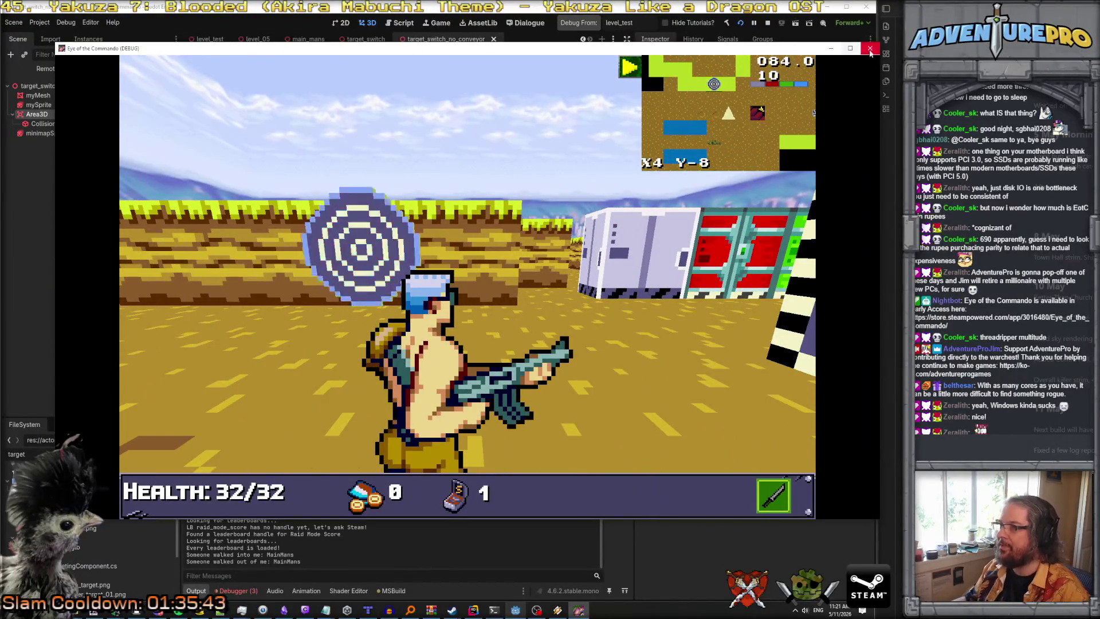
pyautogui.click(869, 49)
# Filter the FileSystem dock by 'wall_' to list the wall scenes.
pyautogui.moveTo(368, 609)
pyautogui.moveTo(479, 613)
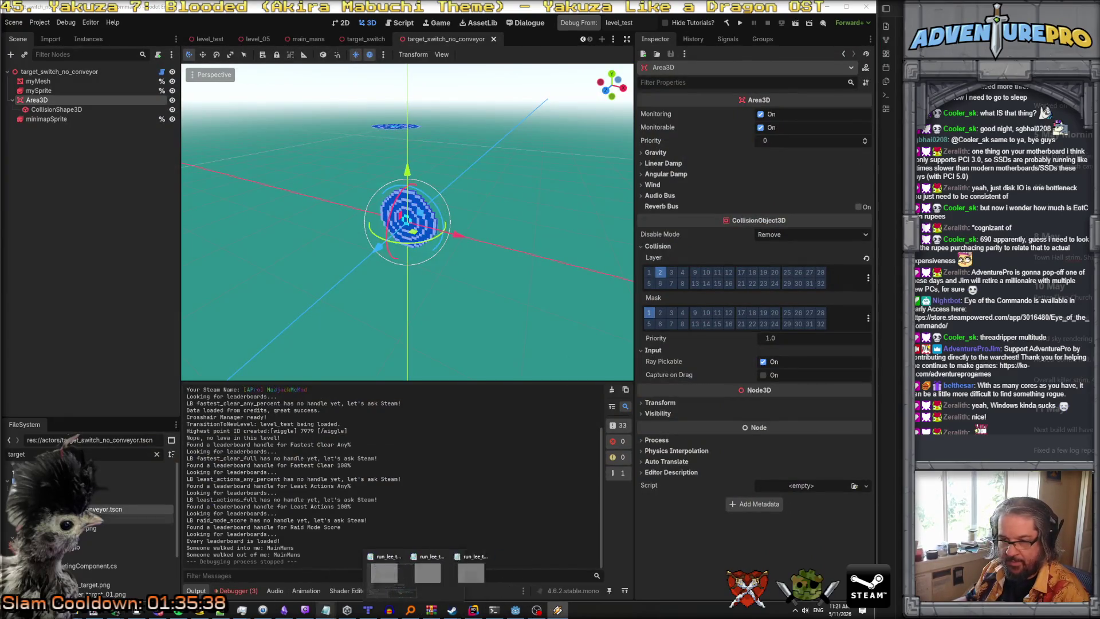
pyautogui.moveTo(326, 610)
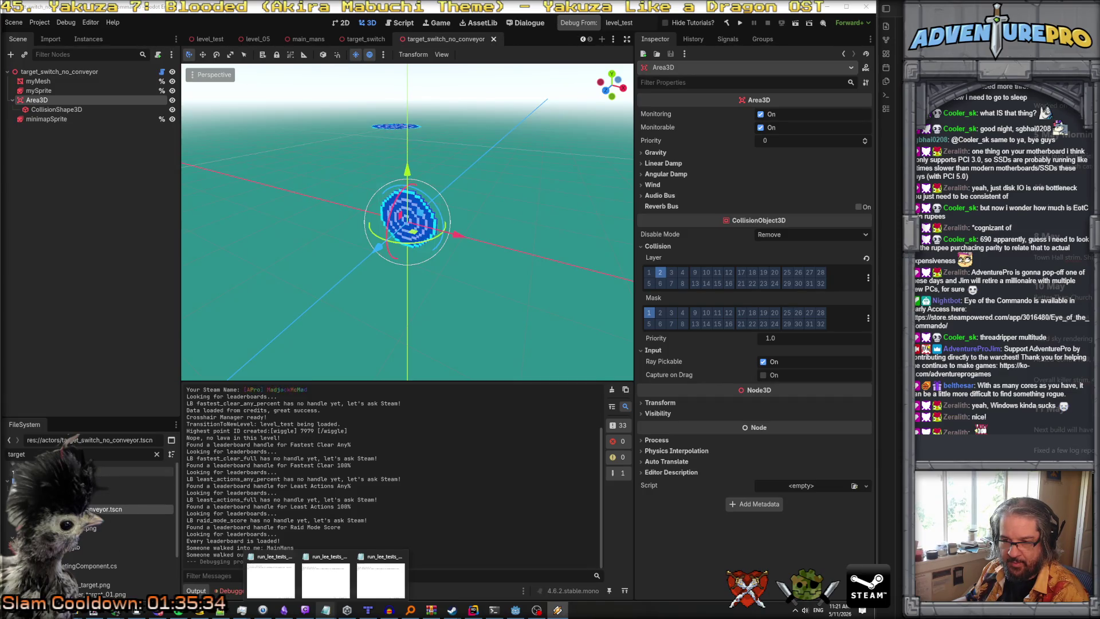
pyautogui.click(16, 454)
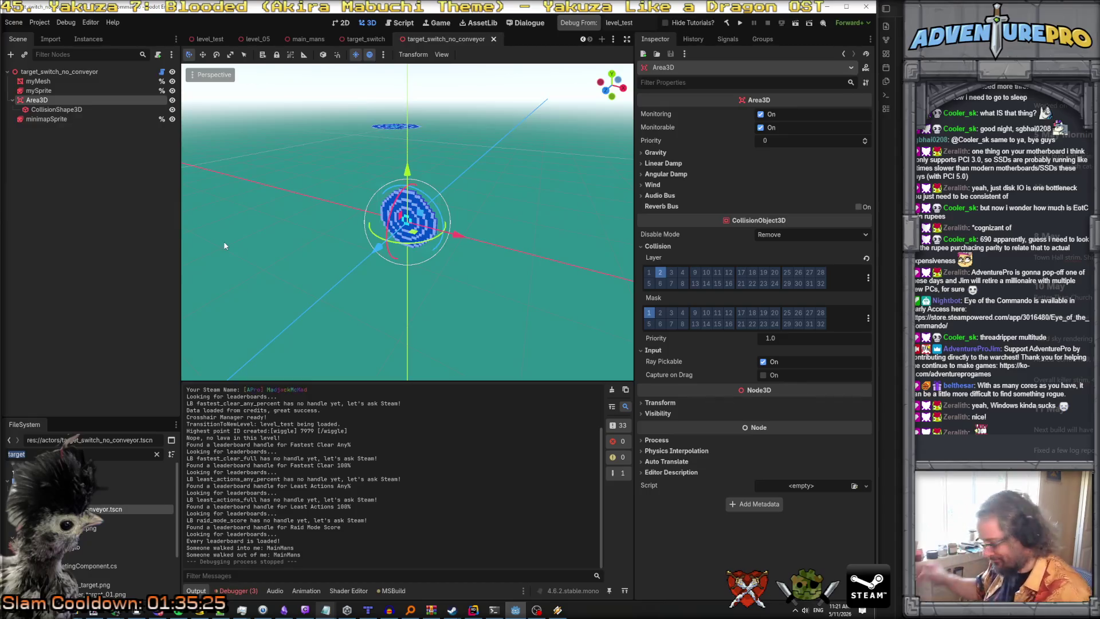
pyautogui.write('wall')
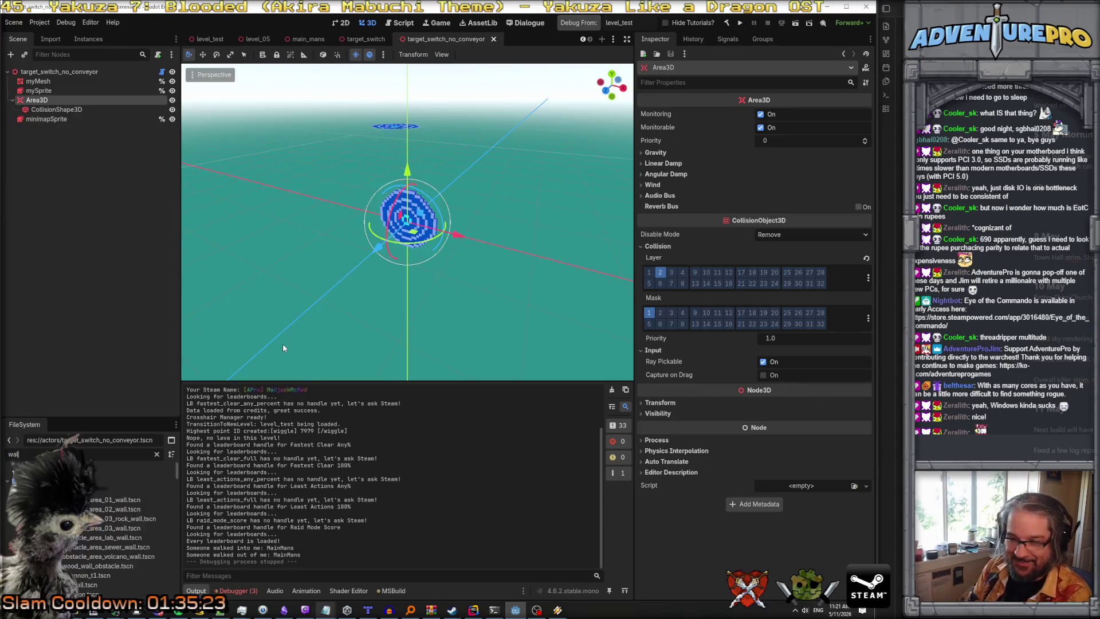
pyautogui.write('_')
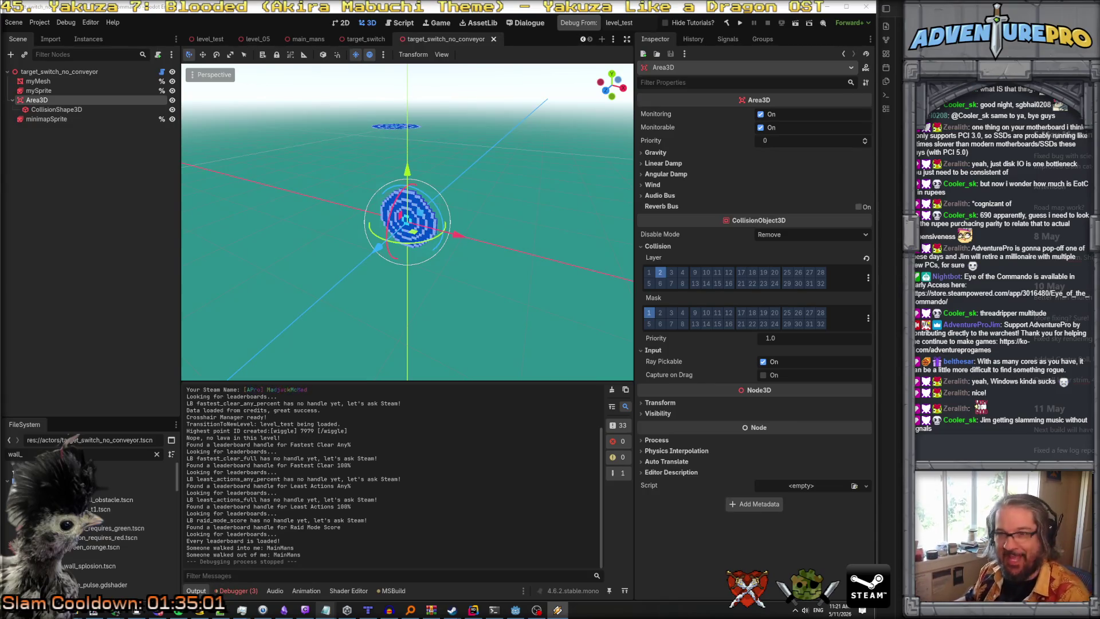
# Make the target_switch collision box thinner by setting its Y size to 0.12.
pyautogui.click(368, 39)
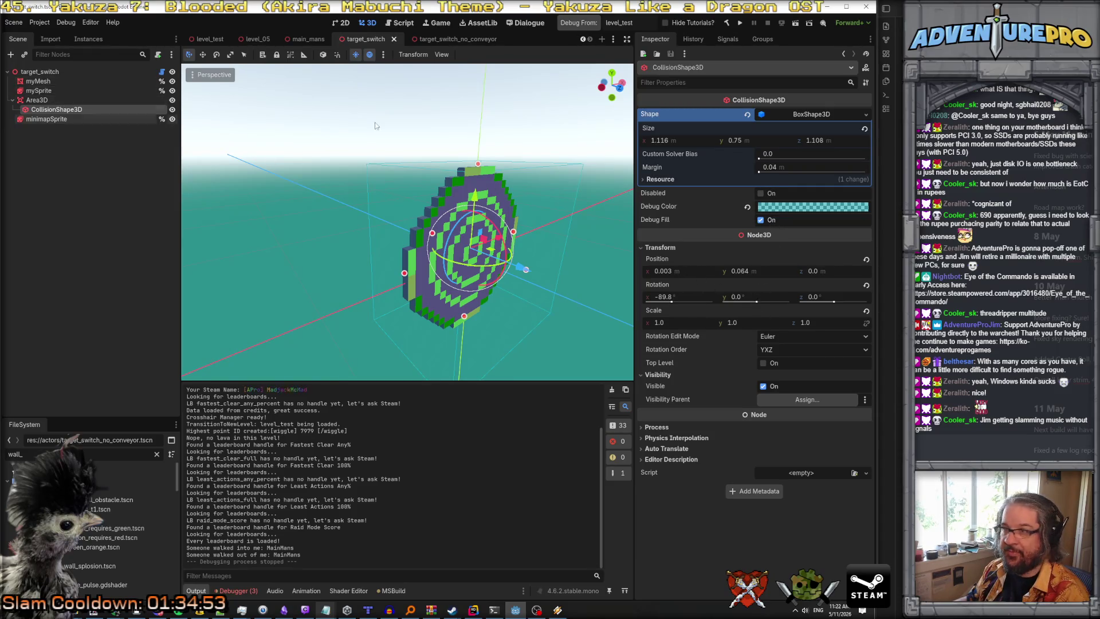
pyautogui.click(763, 139)
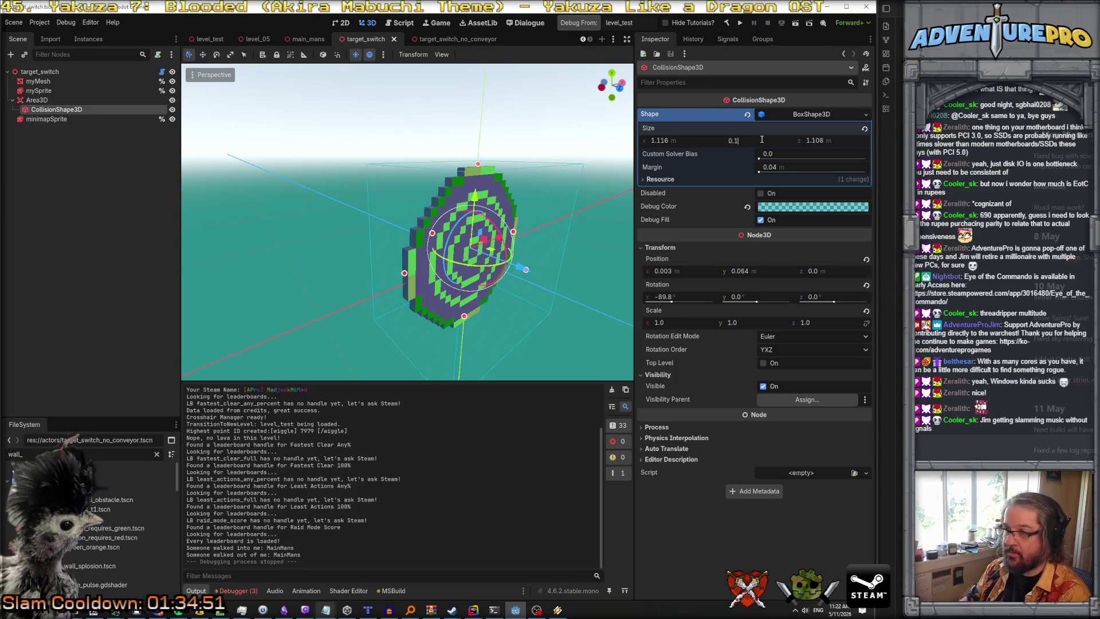
pyautogui.write('2')
pyautogui.press('Return')
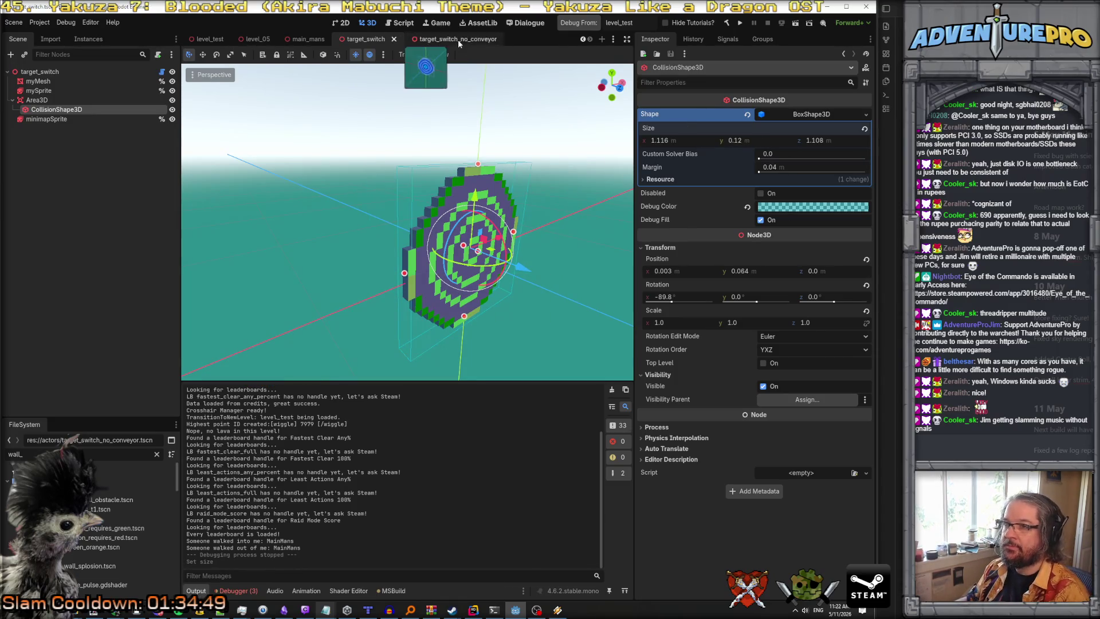
pyautogui.click(459, 40)
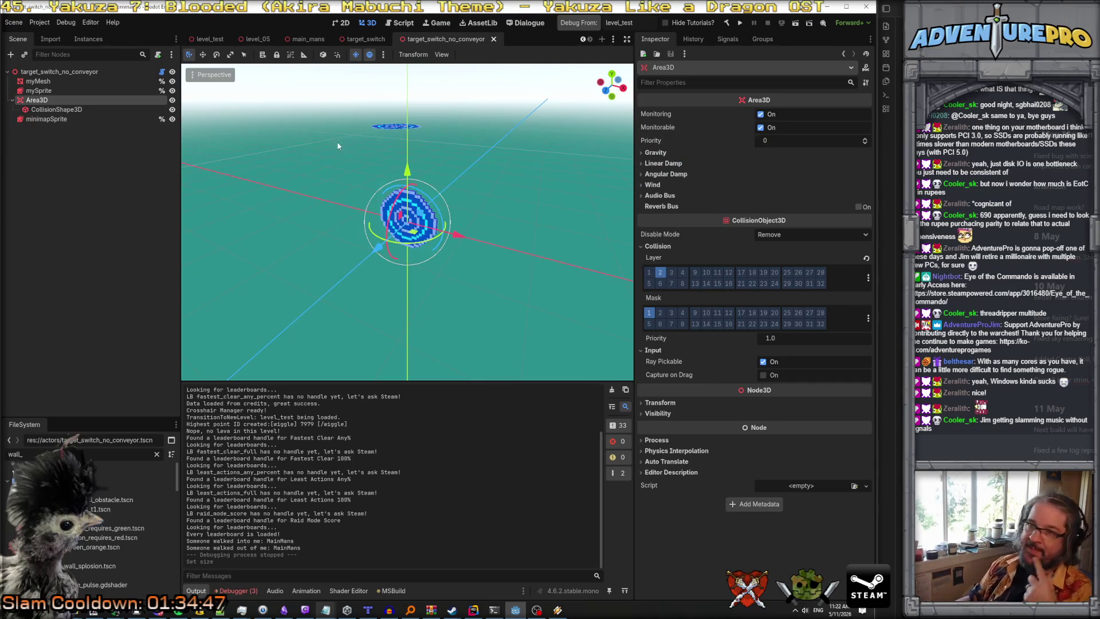
# Drag wall_switch_green_orange.tscn from the FileSystem into the level_test viewport.
pyautogui.write('swi')
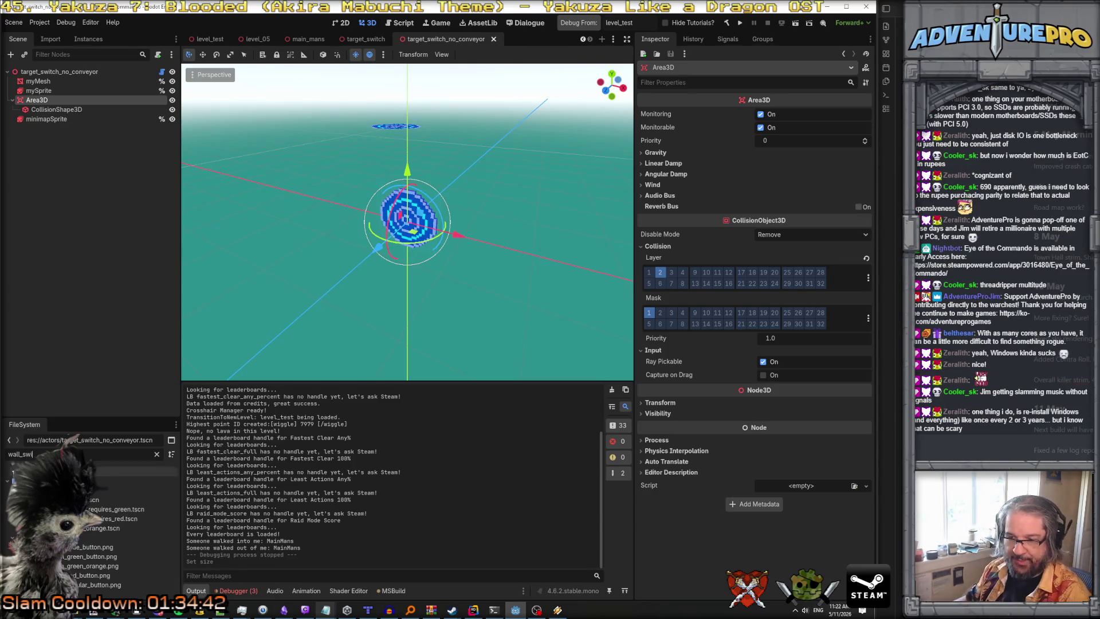
pyautogui.click(126, 500)
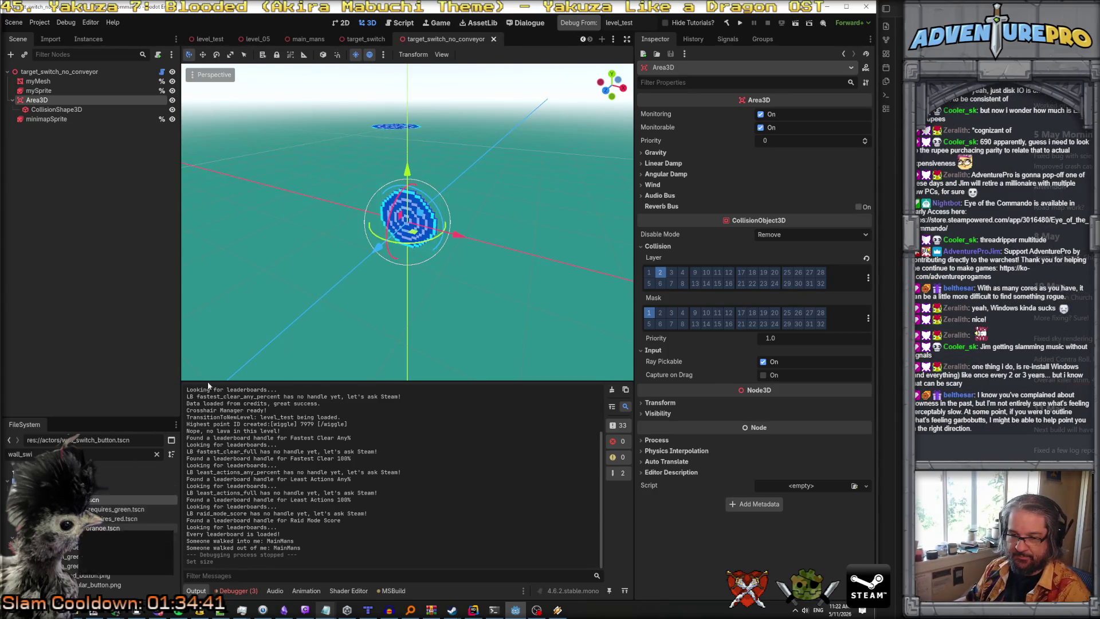
pyautogui.click(87, 529)
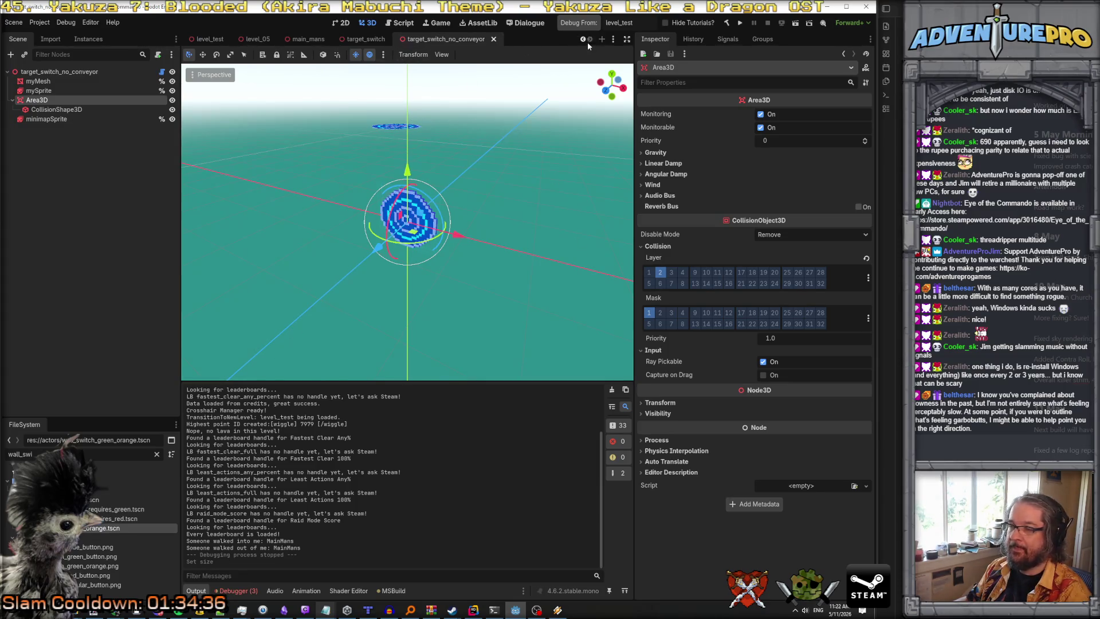
pyautogui.click(210, 39)
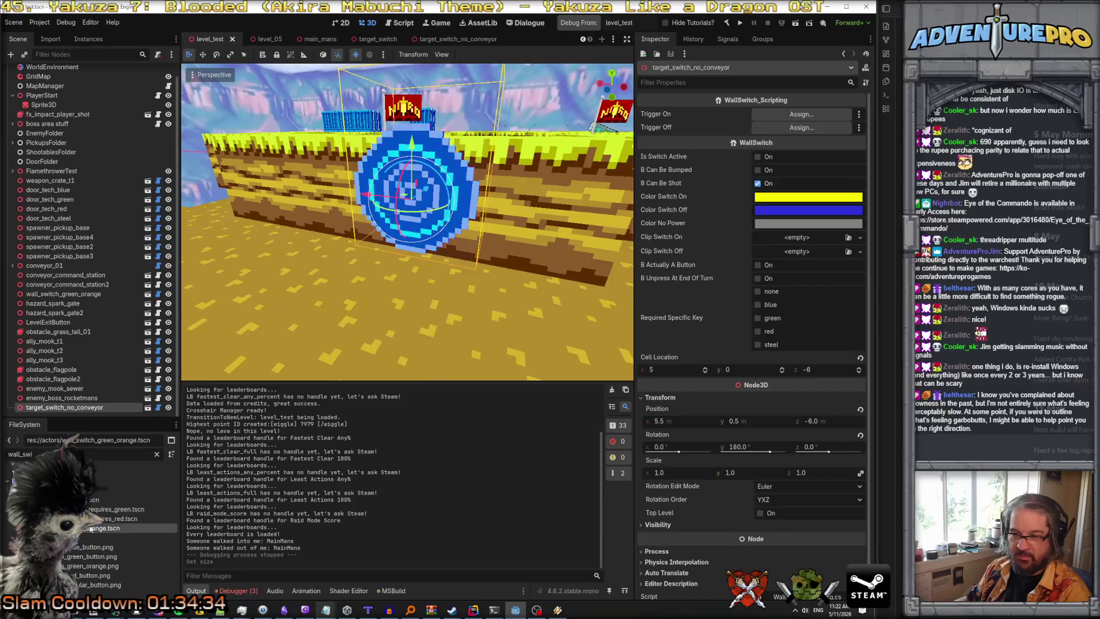
pyautogui.moveTo(85, 531)
pyautogui.mouseDown()
pyautogui.moveTo(573, 263)
pyautogui.moveTo(549, 282)
pyautogui.moveTo(487, 286)
pyautogui.moveTo(432, 253)
pyautogui.mouseUp()
pyautogui.scroll(-3, 549, 279)
pyautogui.scroll(5, 544, 284)
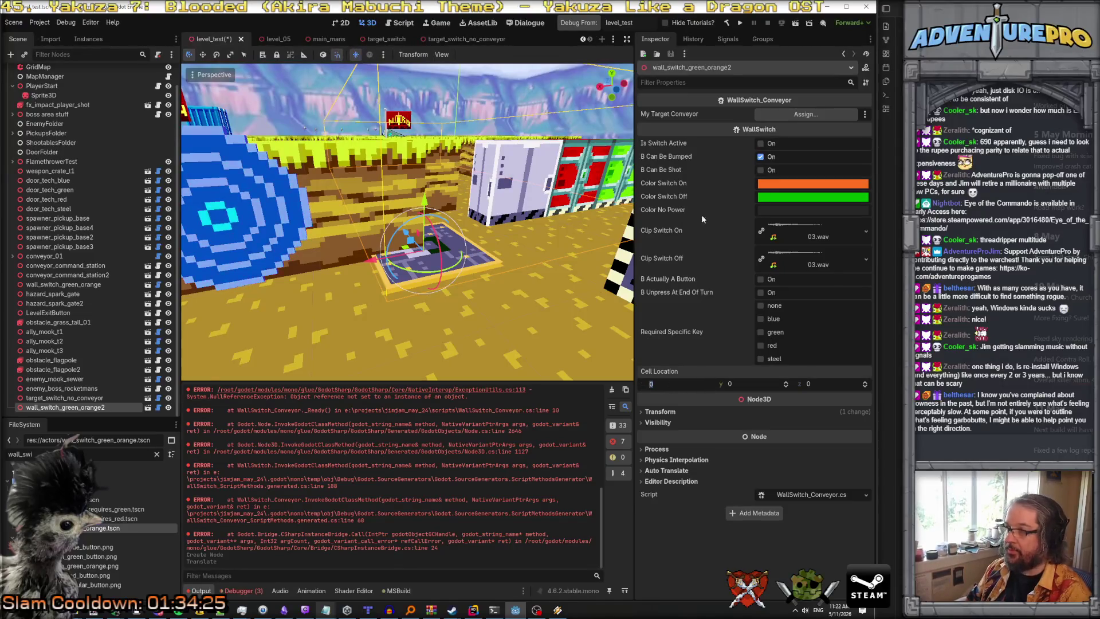
pyautogui.click(660, 411)
# Move the switch to x 4.5 and height 0.5 while trying 90° rotations.
pyautogui.click(679, 434)
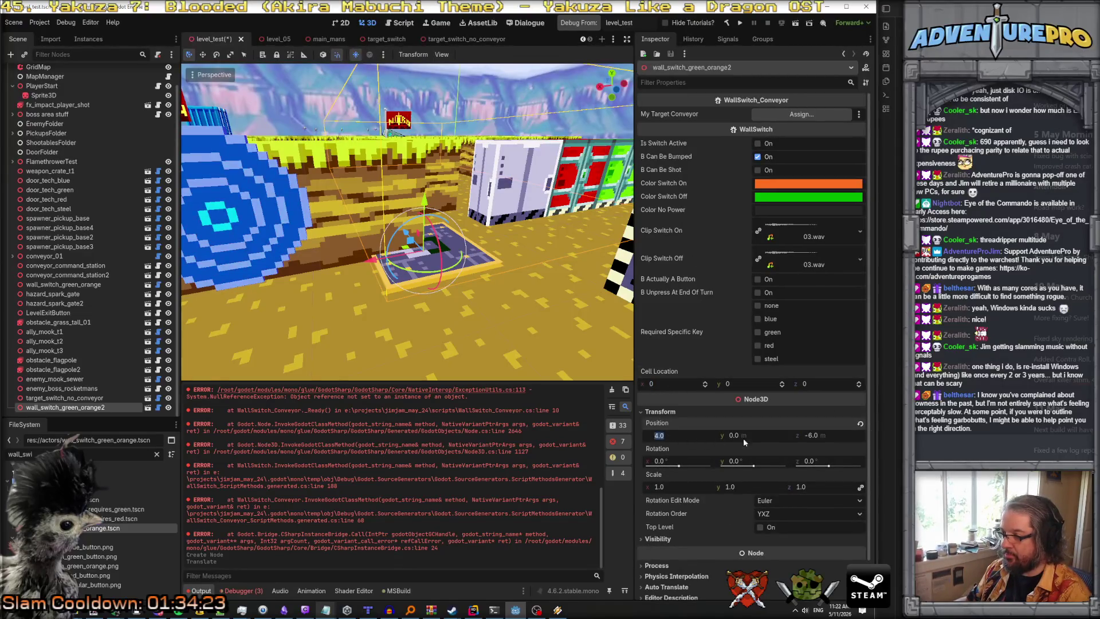
pyautogui.write('4.5')
pyautogui.press('Return')
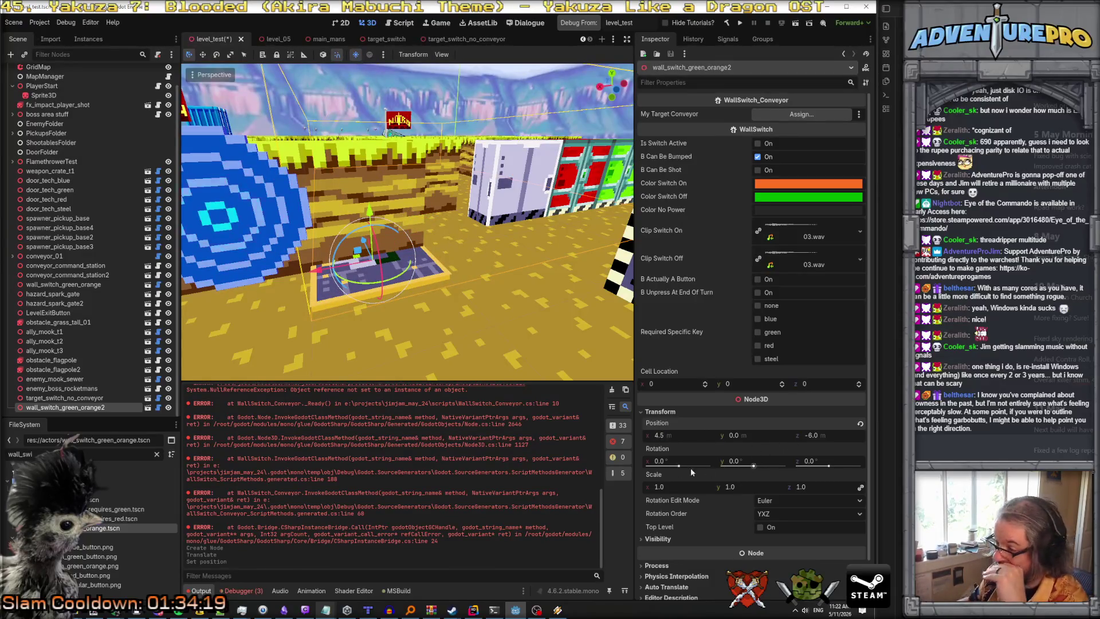
pyautogui.click(741, 461)
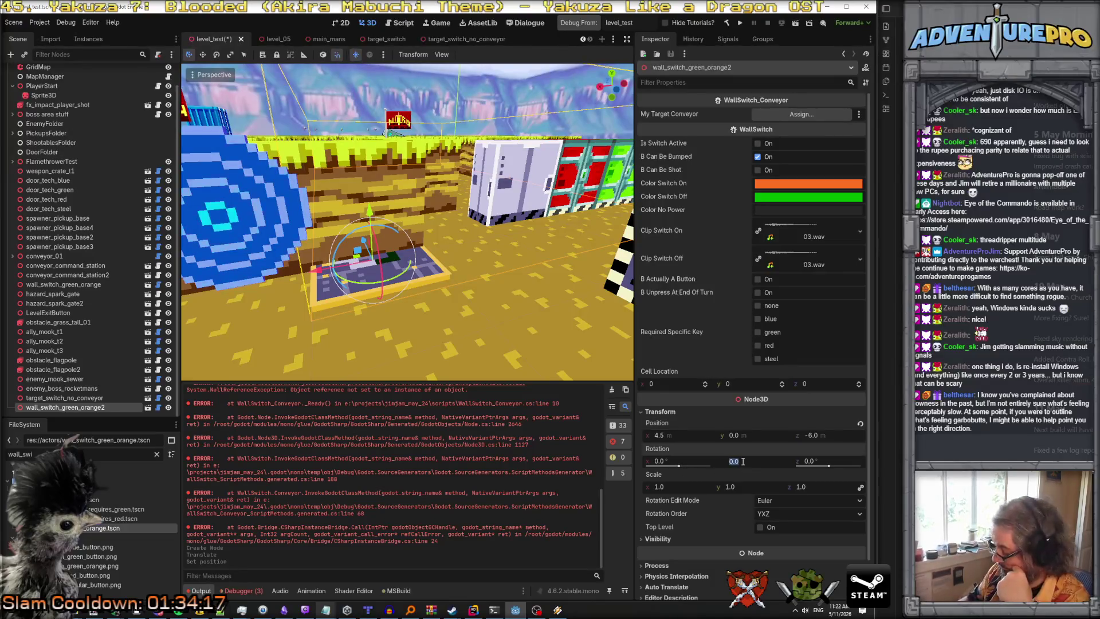
pyautogui.write('90')
pyautogui.press('Return')
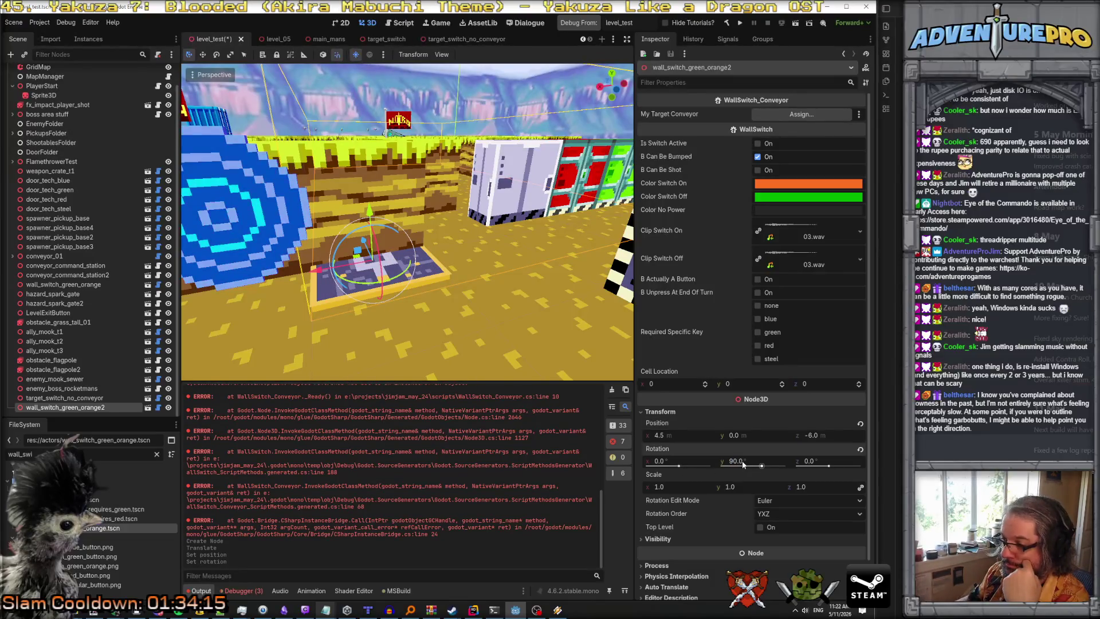
pyautogui.click(671, 461)
pyautogui.write('90')
pyautogui.press('Return')
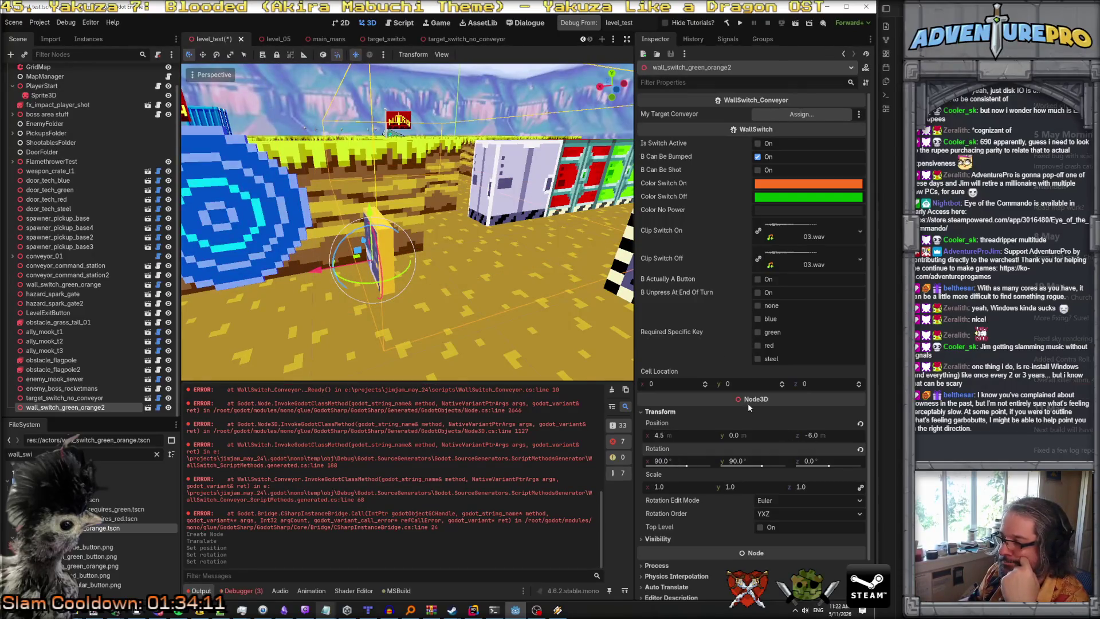
pyautogui.click(752, 435)
pyautogui.write('0.5')
pyautogui.press('Return')
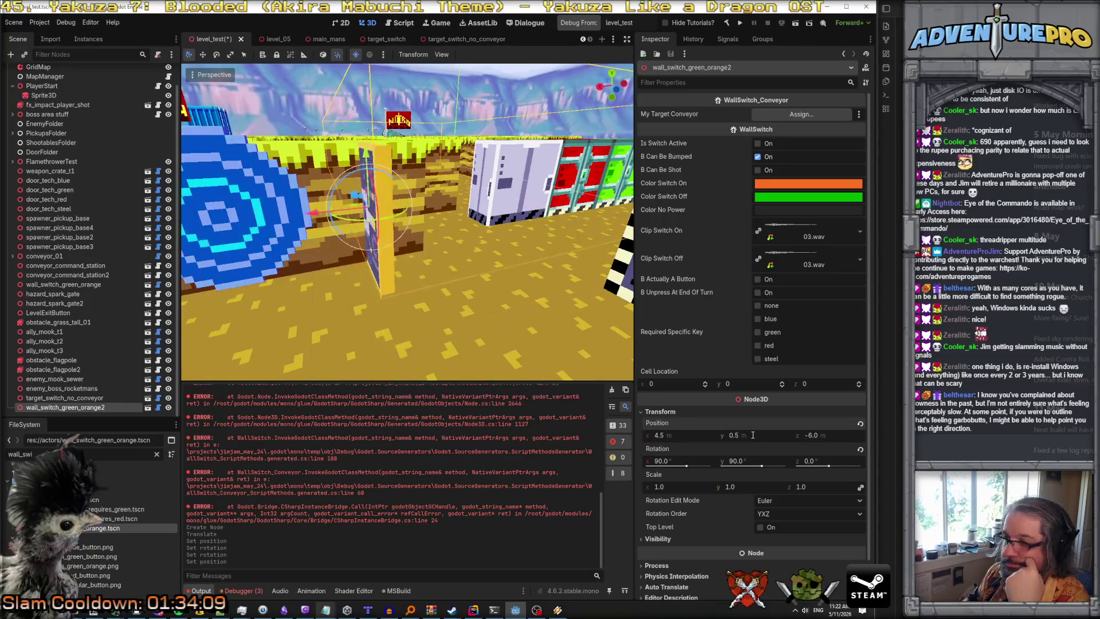
# Rotate the switch to (0, -90, 90) so it stands upright facing front.
pyautogui.moveTo(686, 466); pyautogui.dragTo(677, 465)
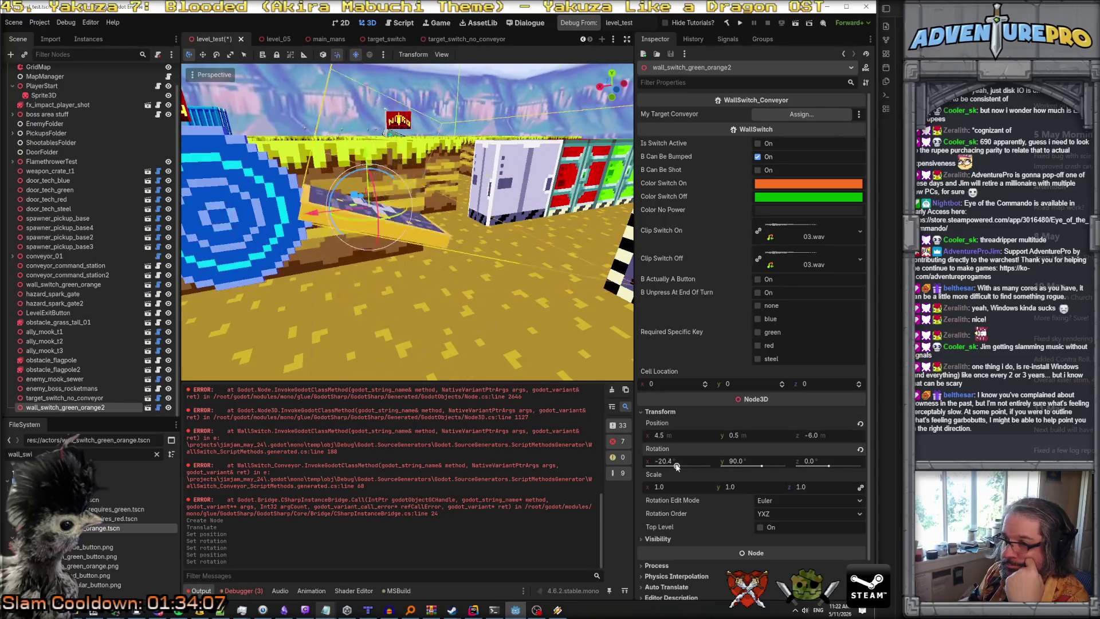
pyautogui.click(665, 462)
pyautogui.write('0')
pyautogui.press('Return')
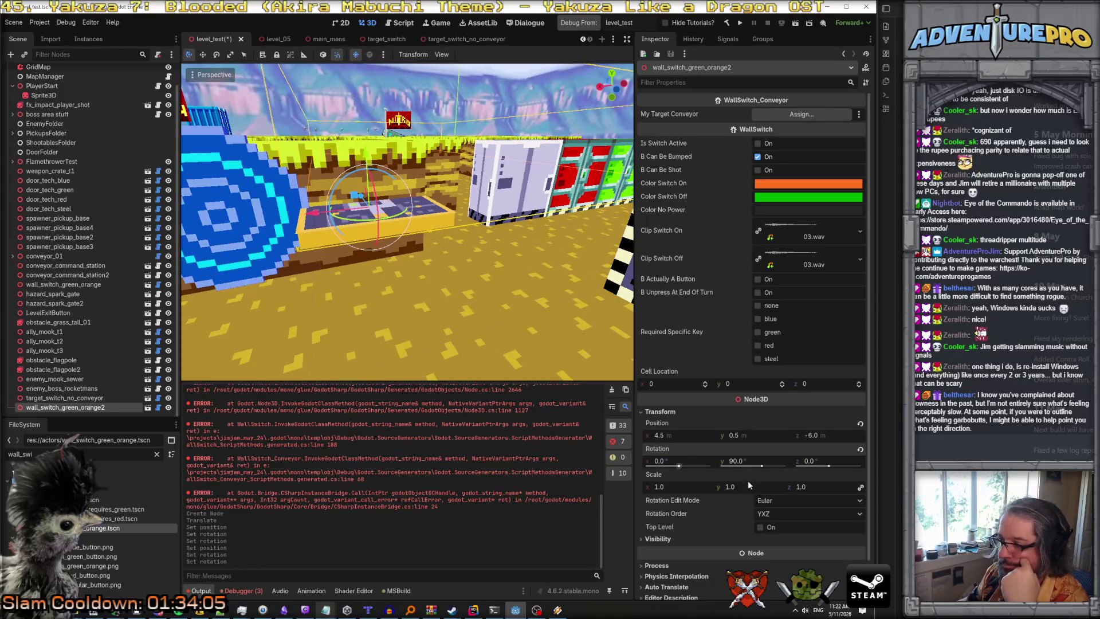
pyautogui.click(748, 462)
pyautogui.write('0')
pyautogui.press('Return')
pyautogui.click(814, 463)
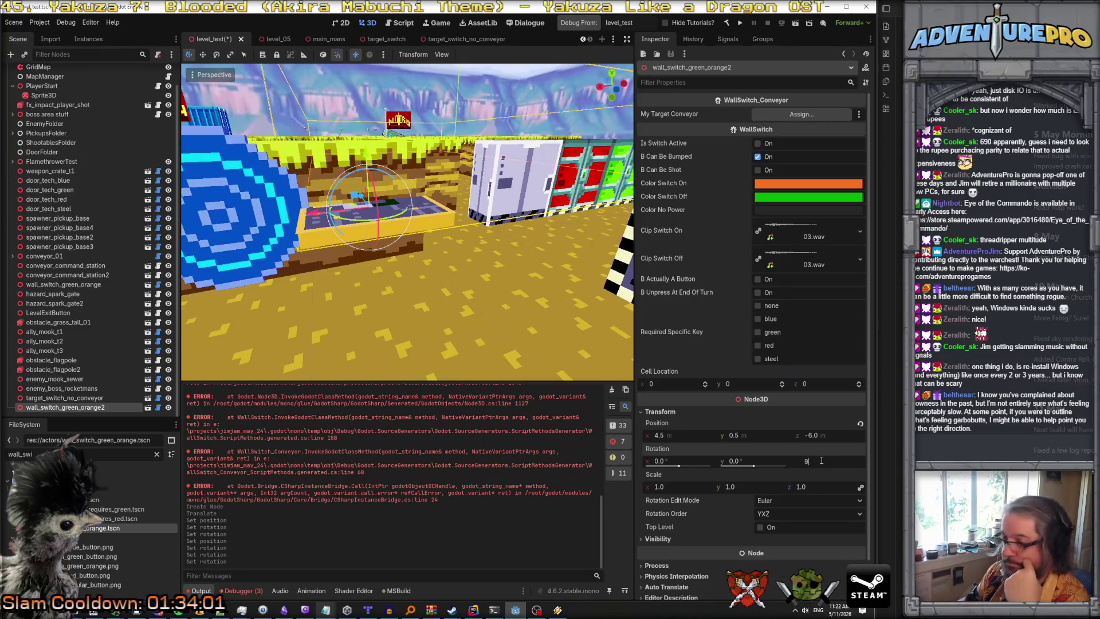
pyautogui.write('90')
pyautogui.press('Return')
pyautogui.moveTo(753, 467); pyautogui.dragTo(746, 467)
pyautogui.click(762, 462)
pyautogui.press('Return')
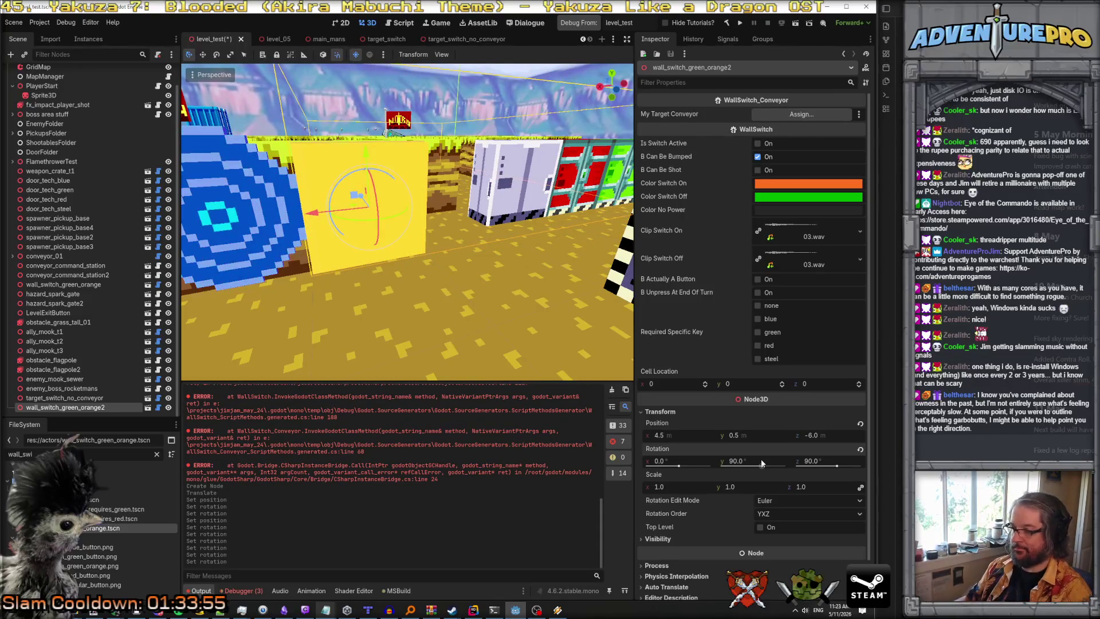
pyautogui.click(762, 462)
pyautogui.write('-90')
pyautogui.press('Return')
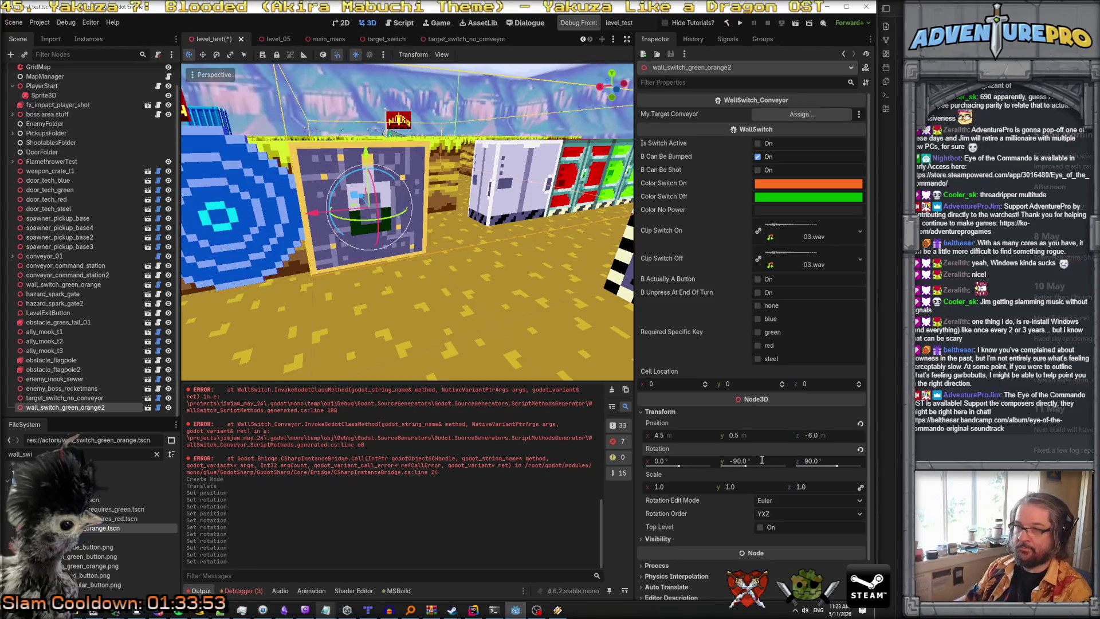
# Set the switch's cell location to 4, 0, -6.
pyautogui.click(682, 380)
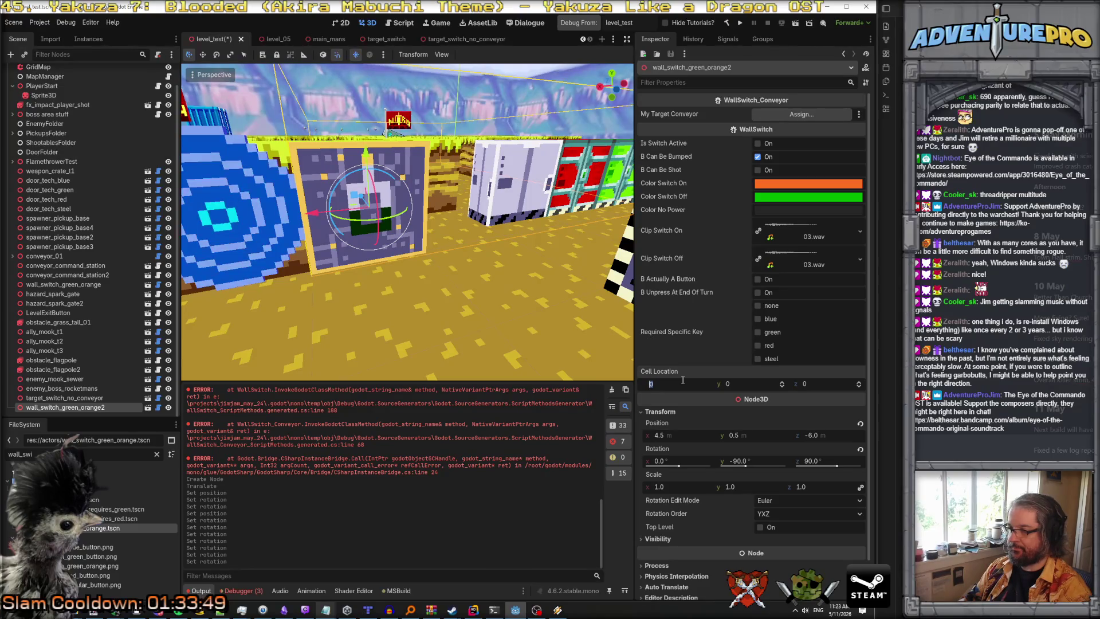
pyautogui.write('4')
pyautogui.press('Tab')
pyautogui.press('Tab')
pyautogui.write('-6')
pyautogui.press('Return')
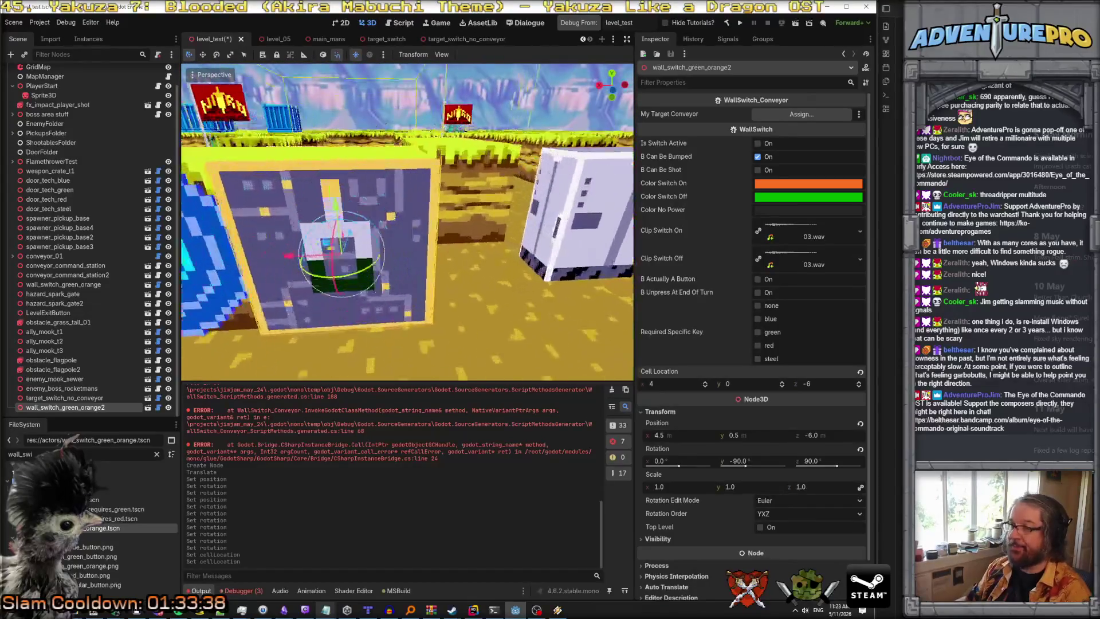
# Frame the new wall switch in the view and save the level_test scene.
pyautogui.press('f')
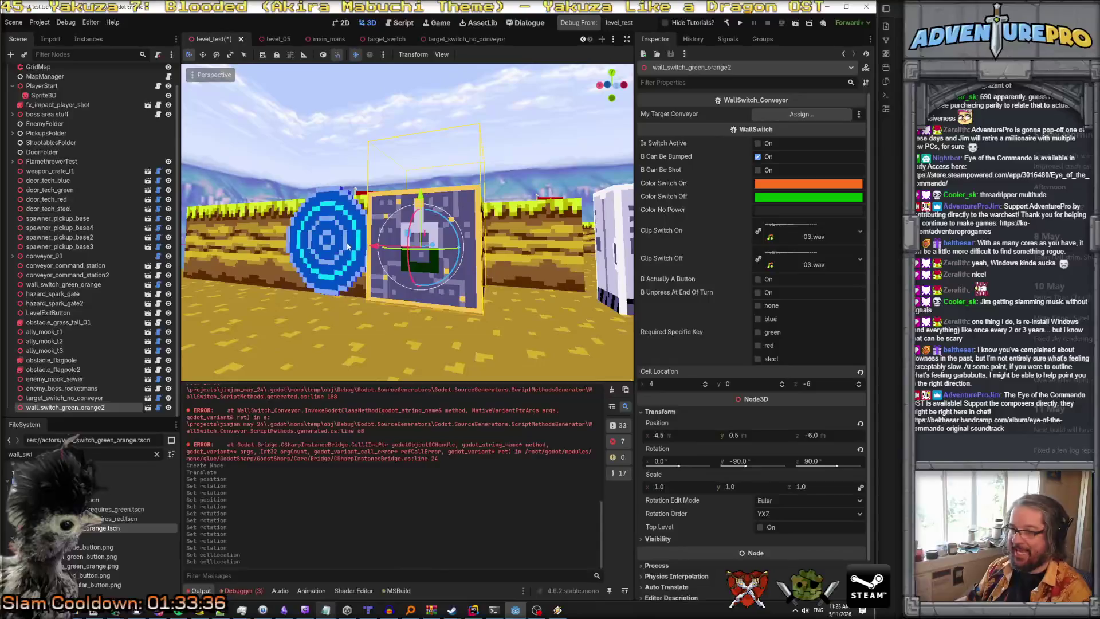
pyautogui.hotkey('ctrl', 's')
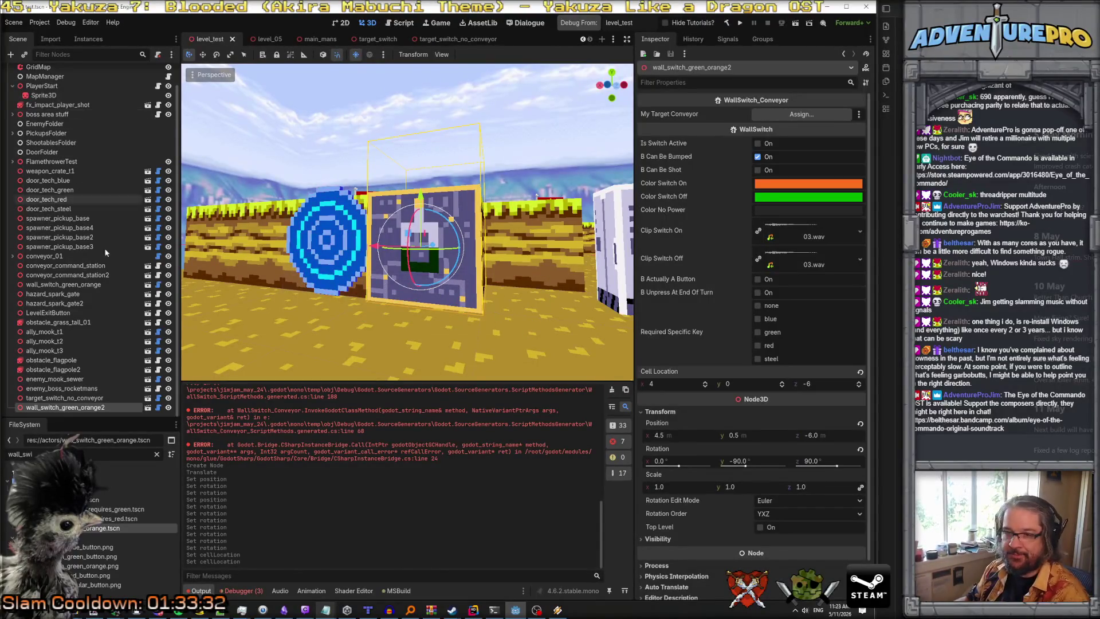
pyautogui.scroll(-3, 459, 324)
pyautogui.scroll(2, 441, 355)
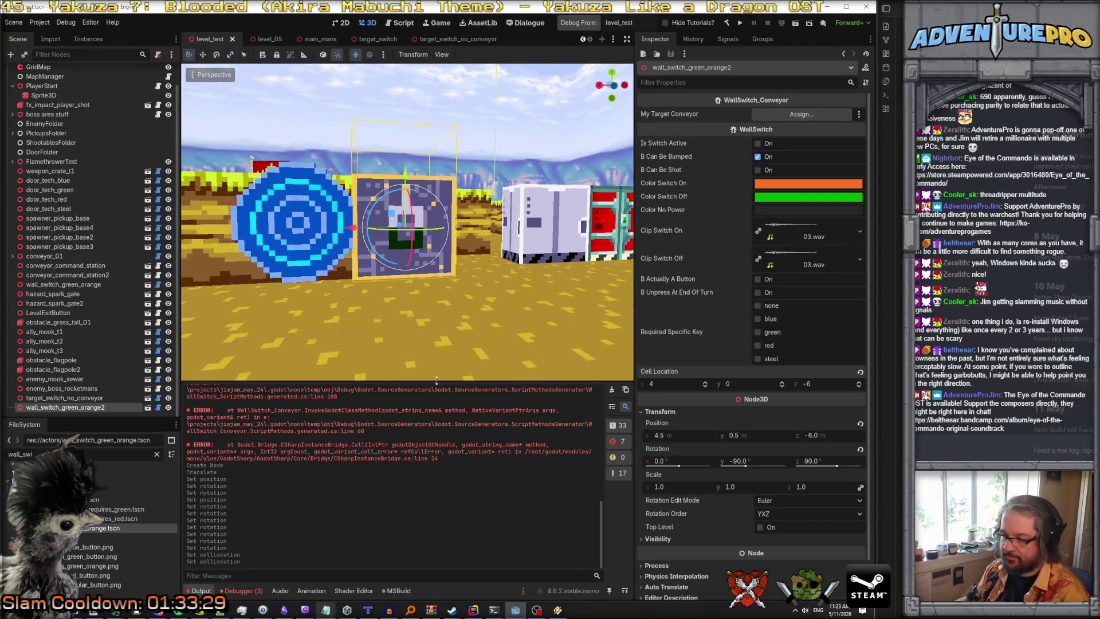
pyautogui.click(473, 611)
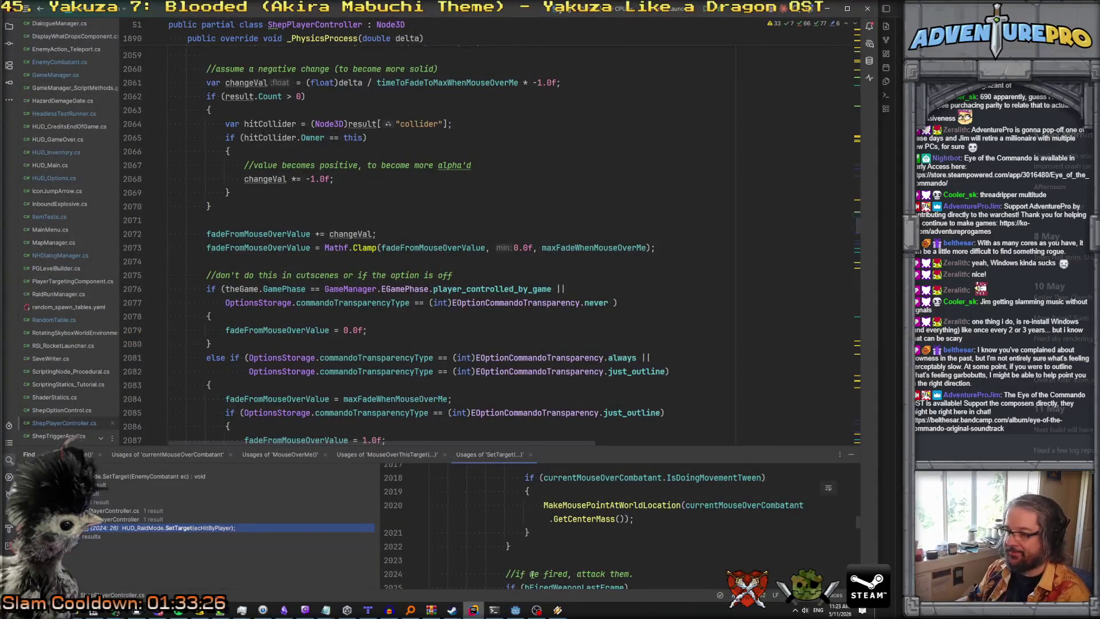
pyautogui.click(515, 610)
# Debug-run level_test, walk up to the new wall switch, shoot it, then quit with F8.
pyautogui.click(564, 23)
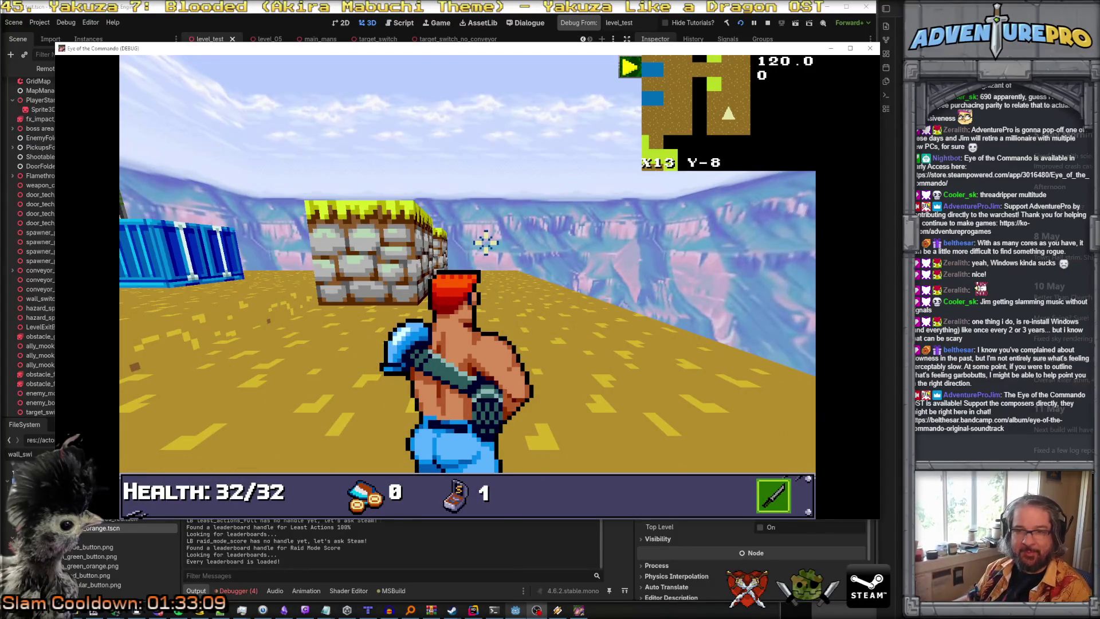
pyautogui.press('w')
pyautogui.press('w')
pyautogui.press('w')
pyautogui.press('w')
pyautogui.press('w')
pyautogui.press('w')
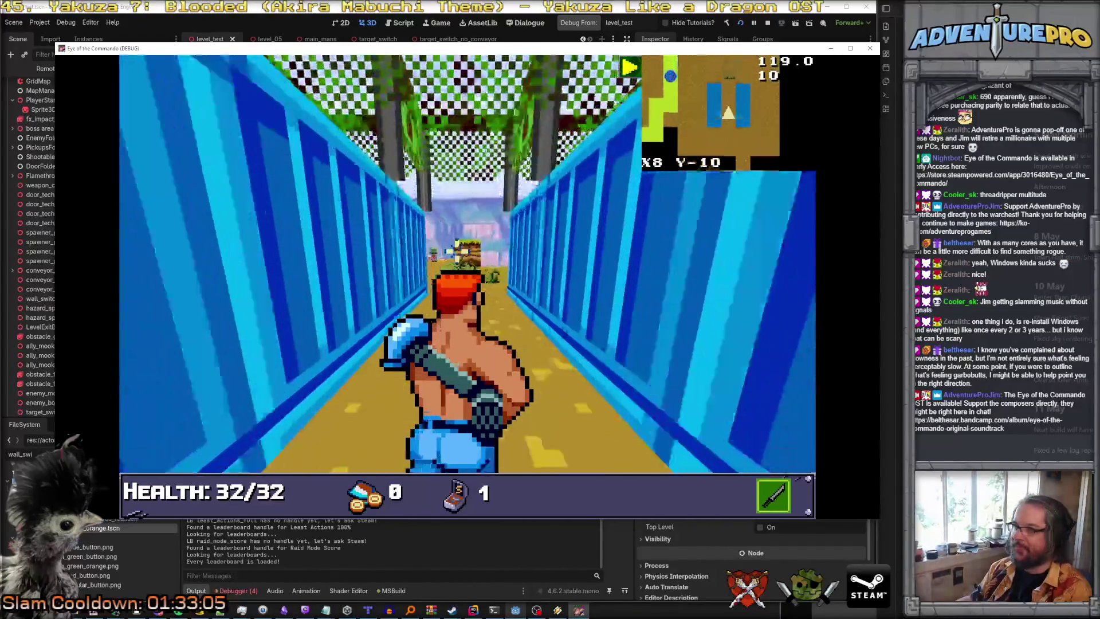
pyautogui.press('w')
pyautogui.press('w')
pyautogui.press('w')
pyautogui.press('s')
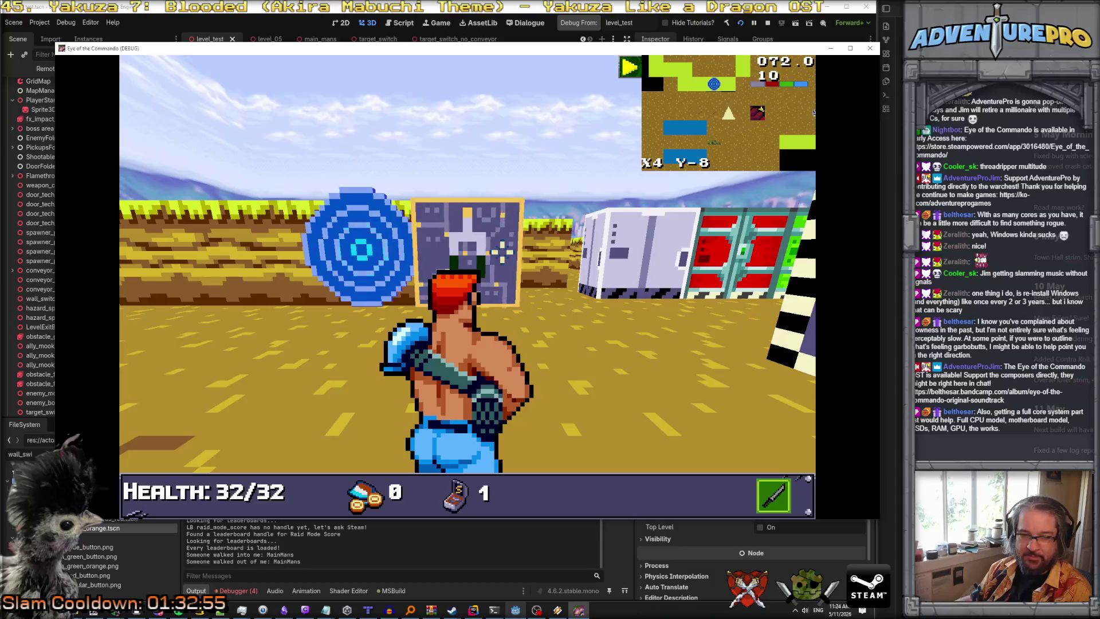
pyautogui.press('w')
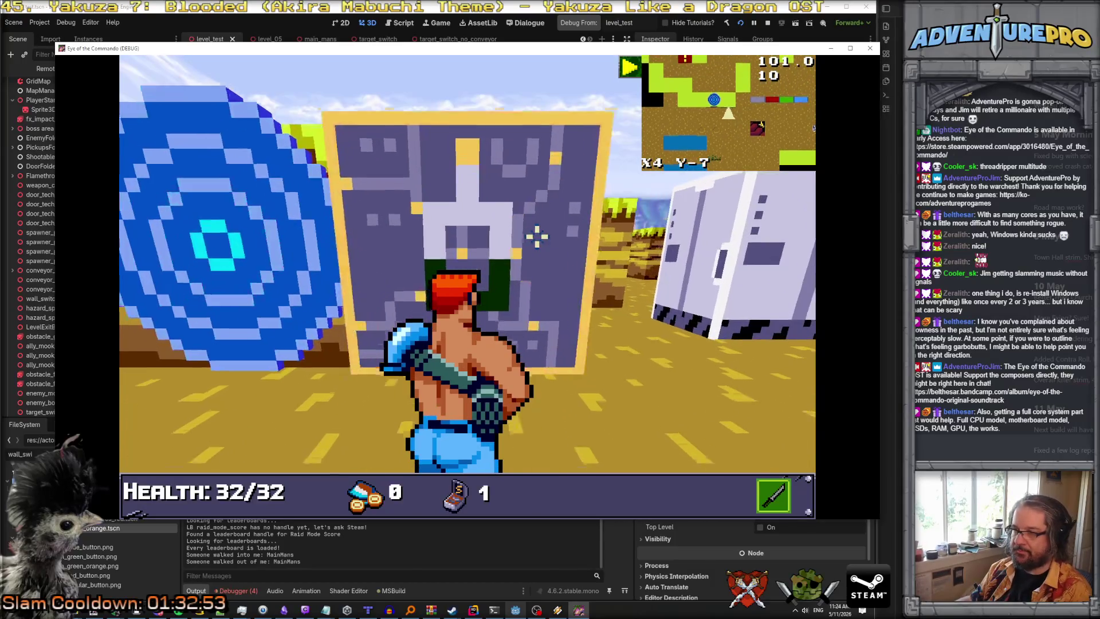
pyautogui.press('s')
pyautogui.click(503, 237)
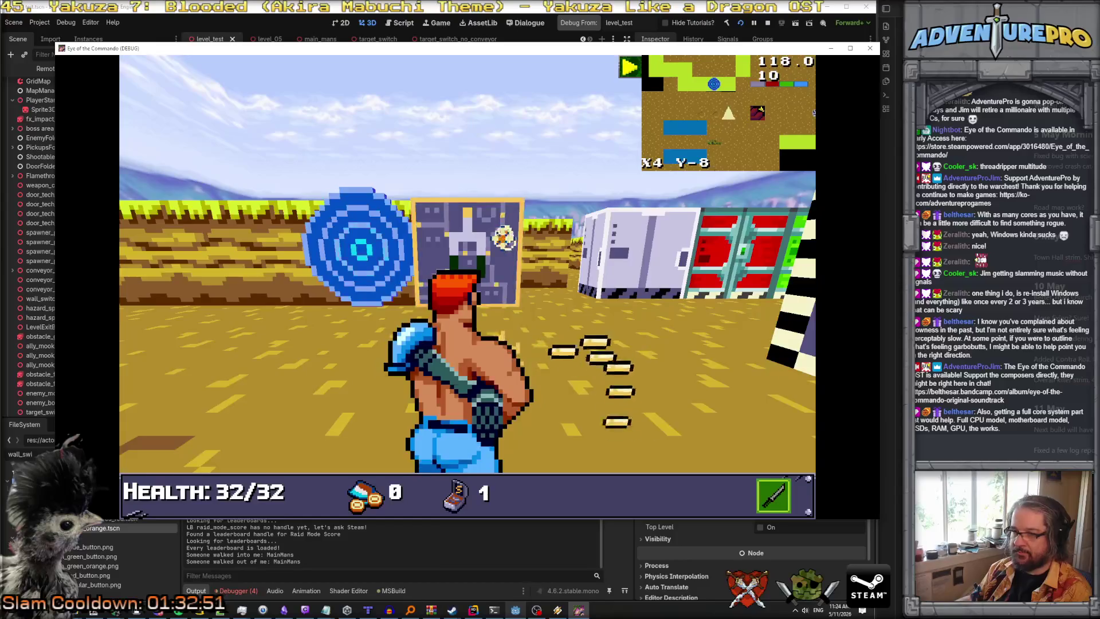
pyautogui.press('F8')
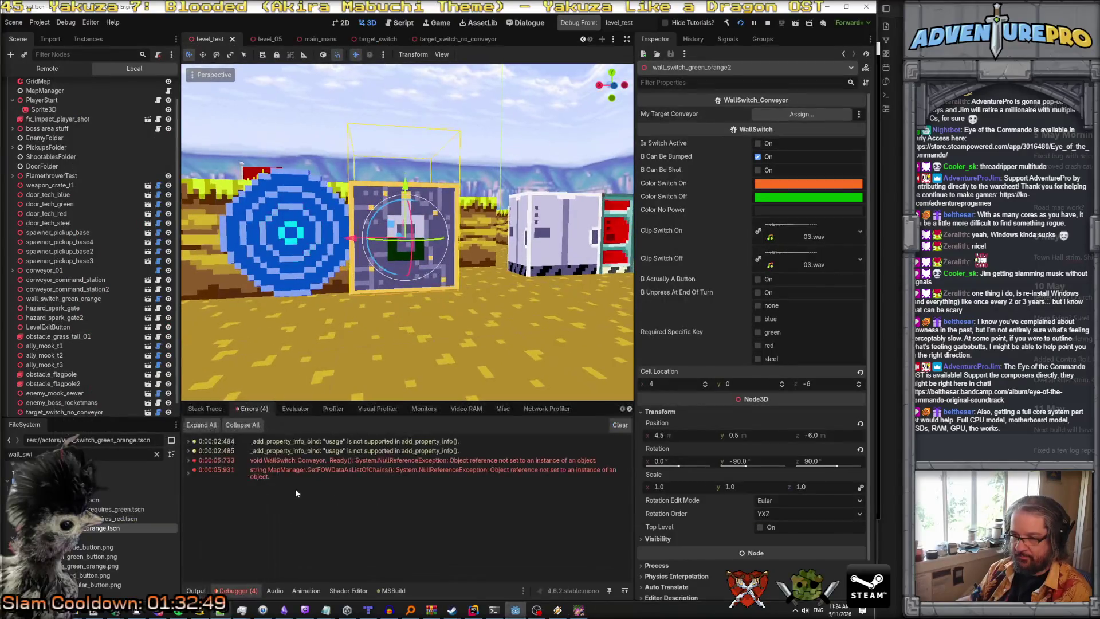
# Expand the WallSwitch_Conveyor._Ready() error and open its C# source line in Rider.
pyautogui.click(304, 460)
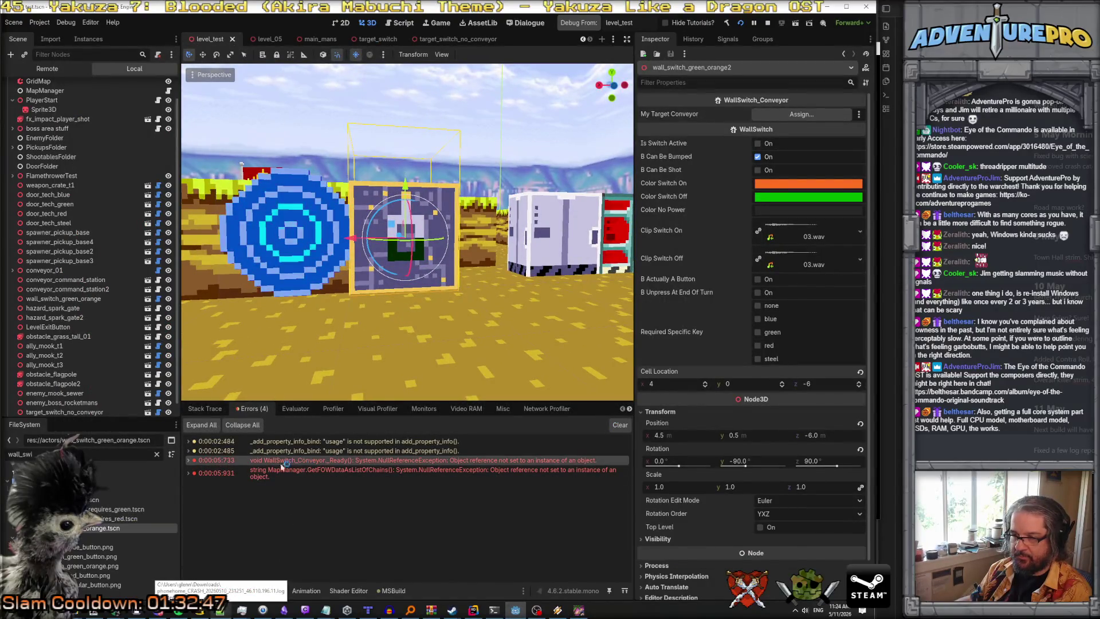
pyautogui.doubleClick(288, 462)
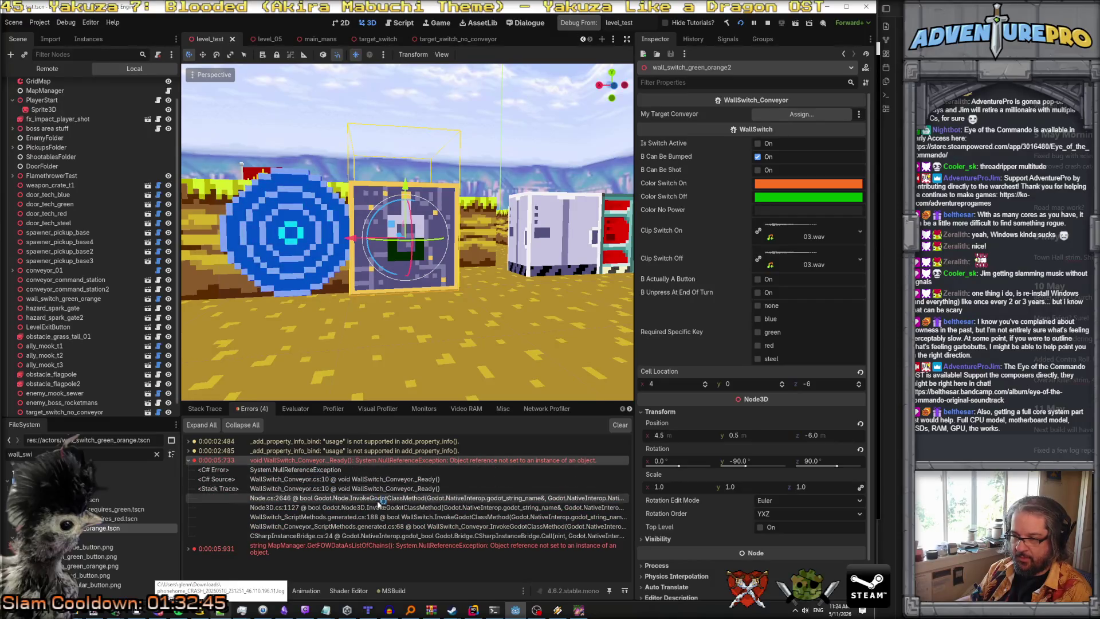
pyautogui.click(396, 480)
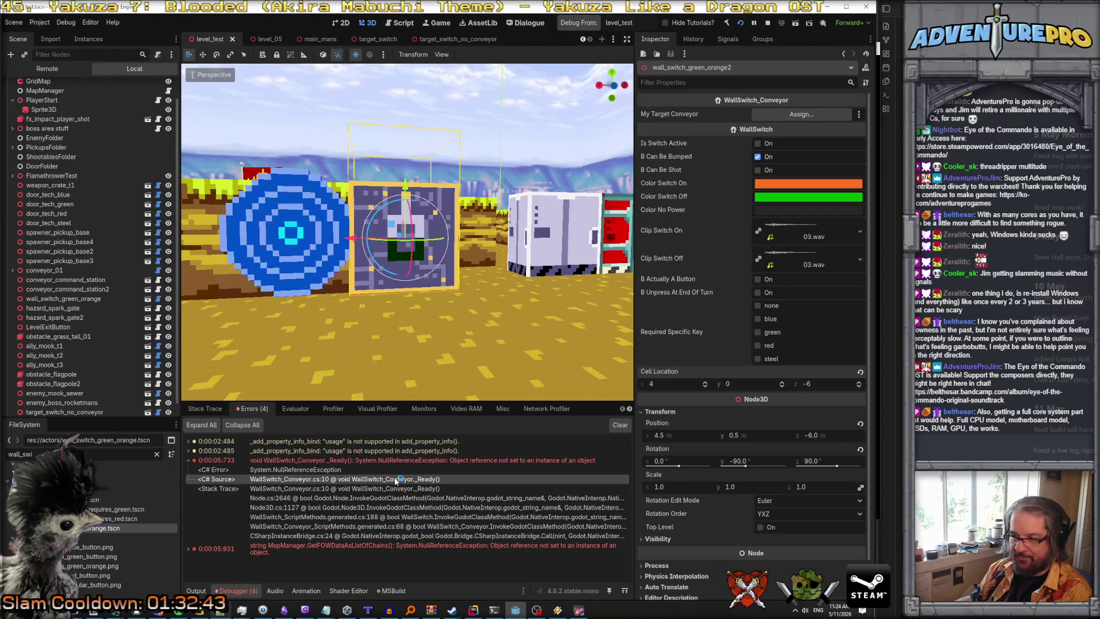
pyautogui.doubleClick(394, 482)
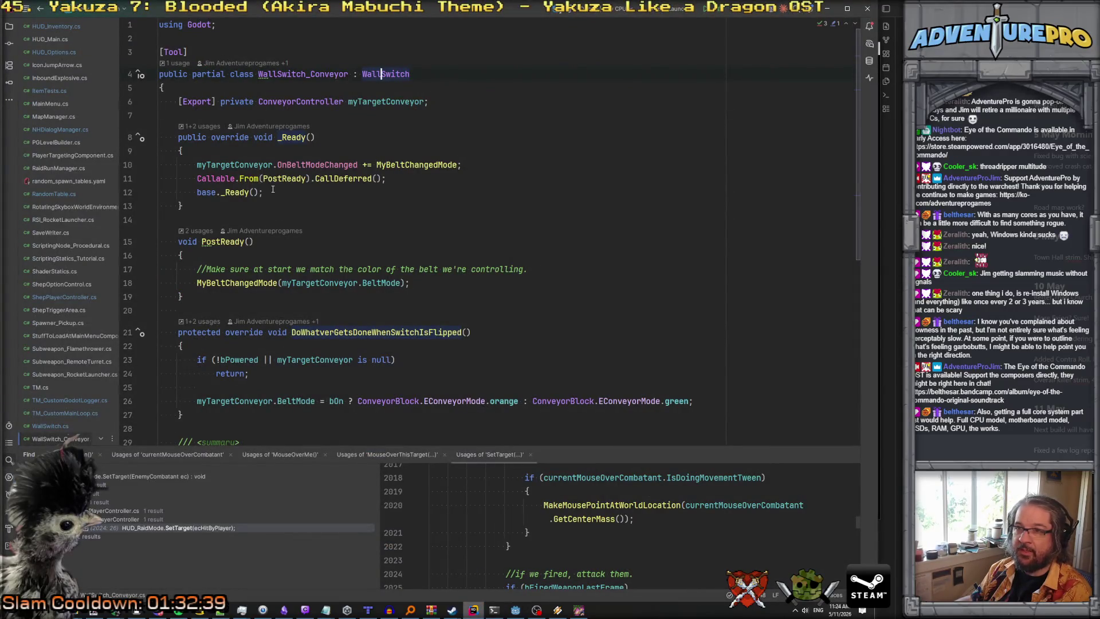
# Inspect the myTargetConveyor reference on line 10 of _Ready.
pyautogui.click(248, 164)
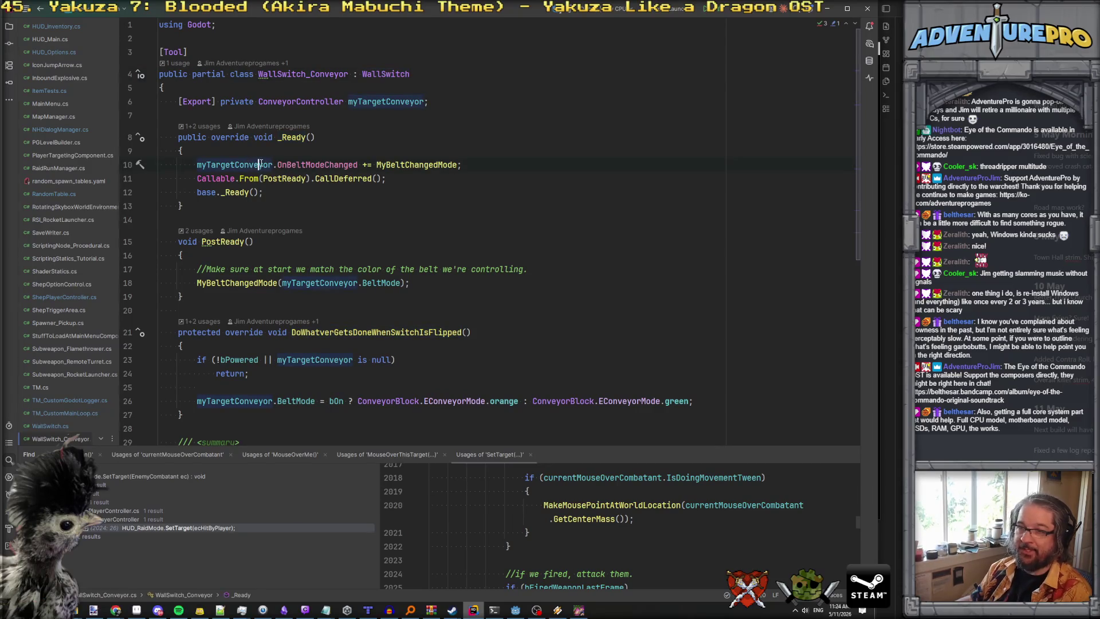
pyautogui.click(235, 163)
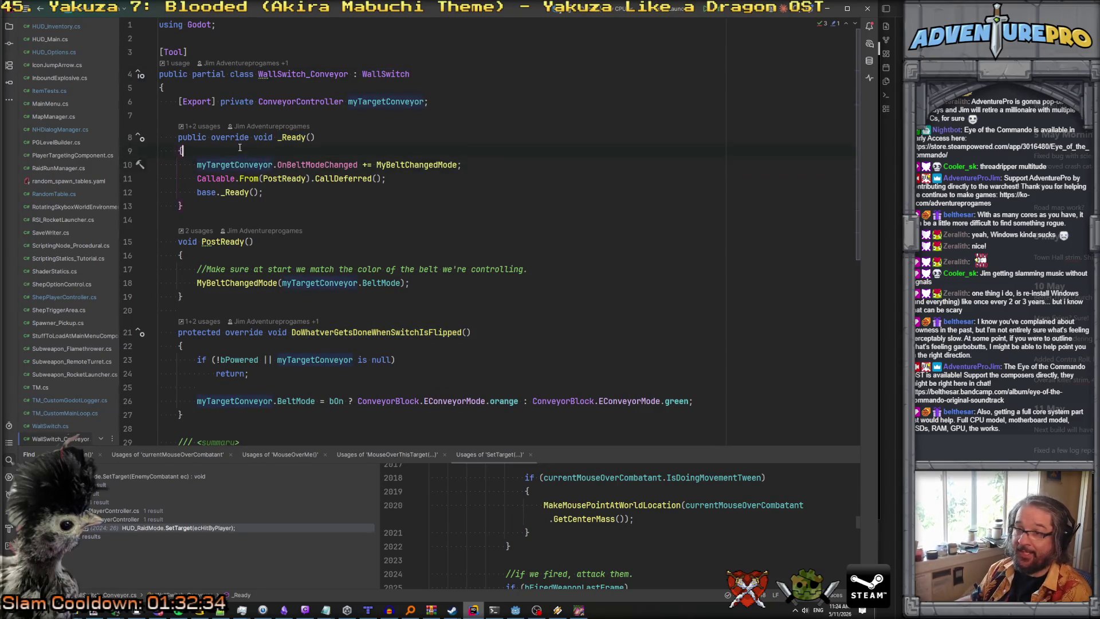
pyautogui.scroll(-2, 239, 147)
pyautogui.scroll(2, 242, 158)
pyautogui.scroll(-4, 243, 166)
pyautogui.scroll(3, 243, 167)
pyautogui.scroll(-6, 243, 166)
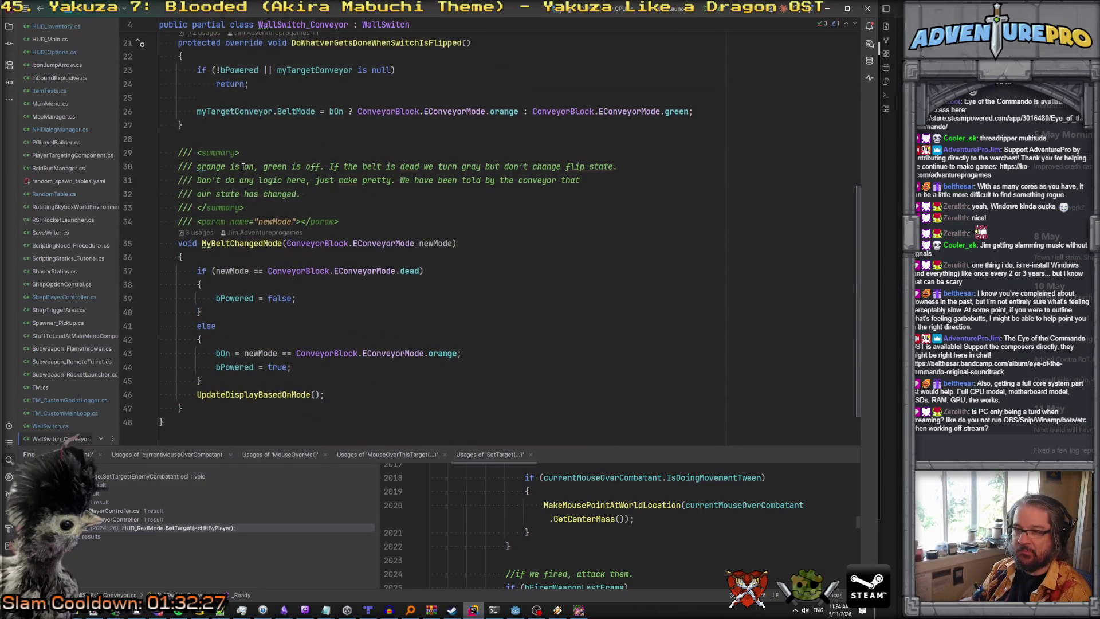
pyautogui.scroll(7, 243, 167)
# Wrap the OnBeltModeChanged subscription and PostReady deferred call in if( myTargetConveyor != null ).
pyautogui.click(275, 152)
pyautogui.press('Return')
pyautogui.write('i')
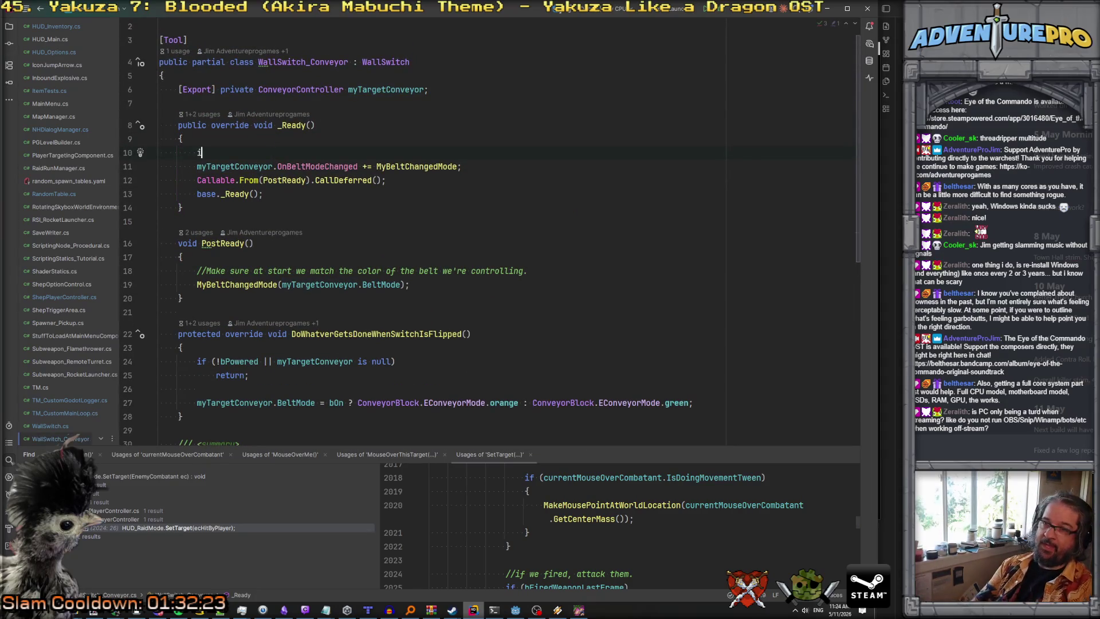
pyautogui.write('f( my')
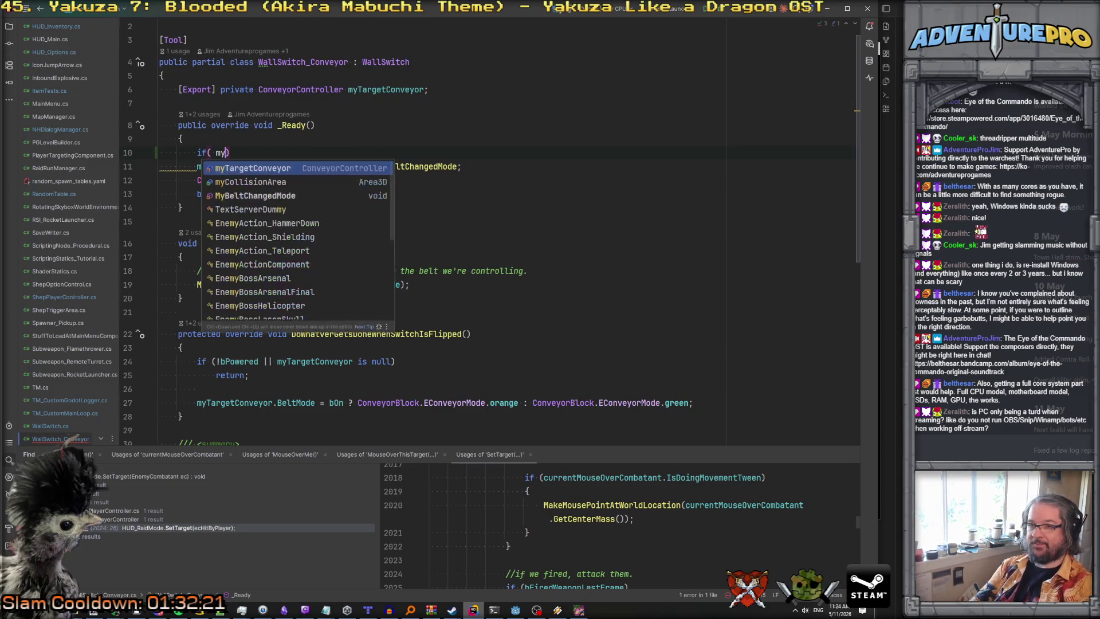
pyautogui.press('Return')
pyautogui.write('!= ')
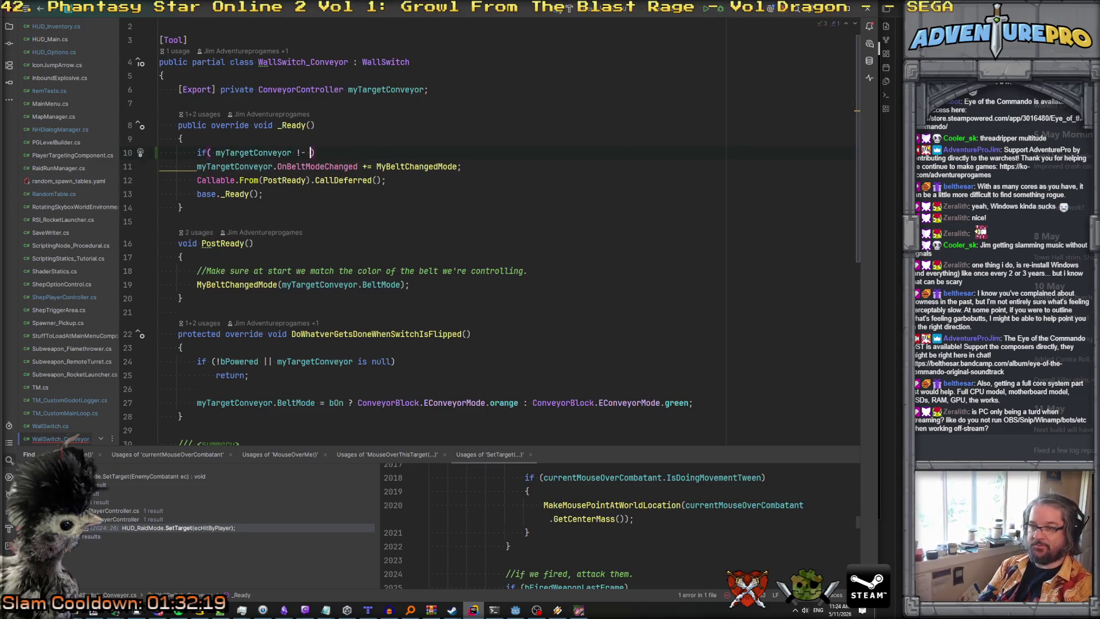
pyautogui.write('null )')
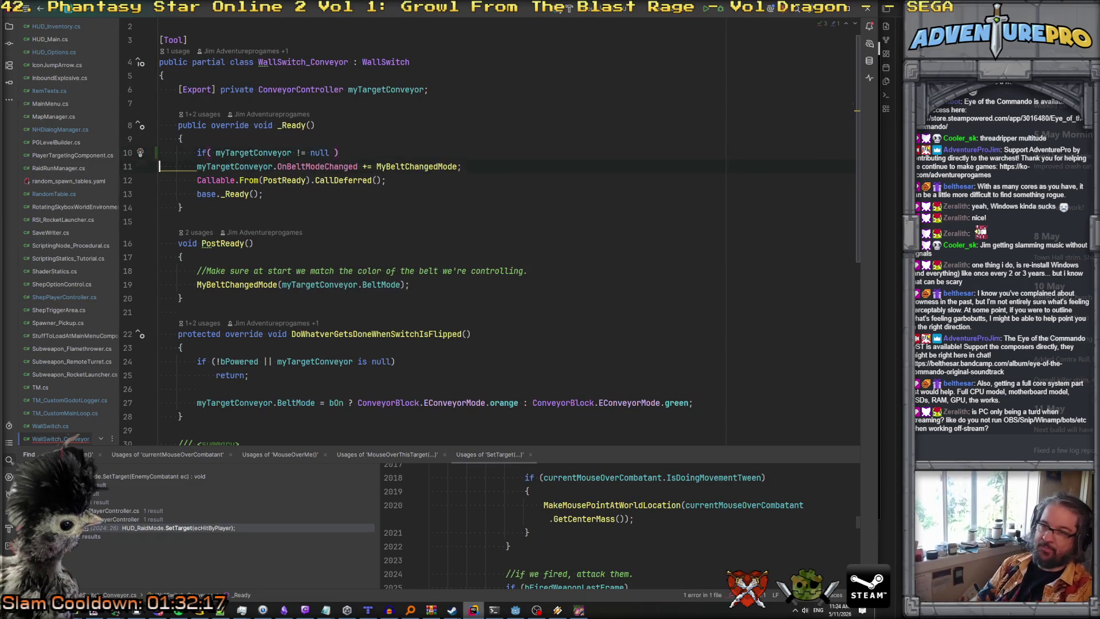
pyautogui.write('{')
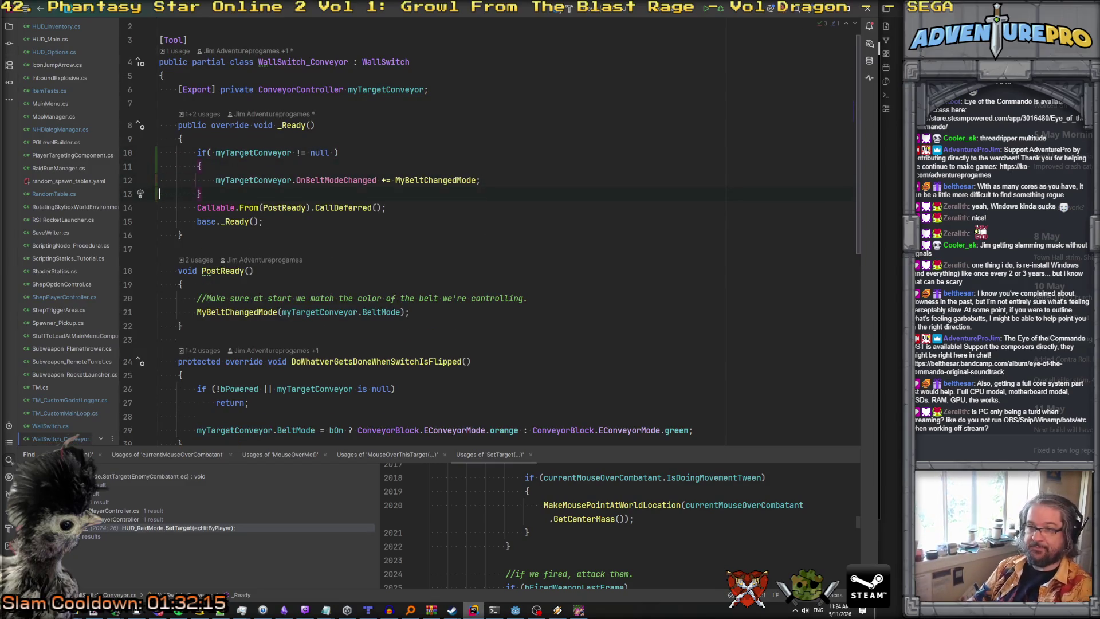
pyautogui.hotkey('alt', 'shift', 'Down')
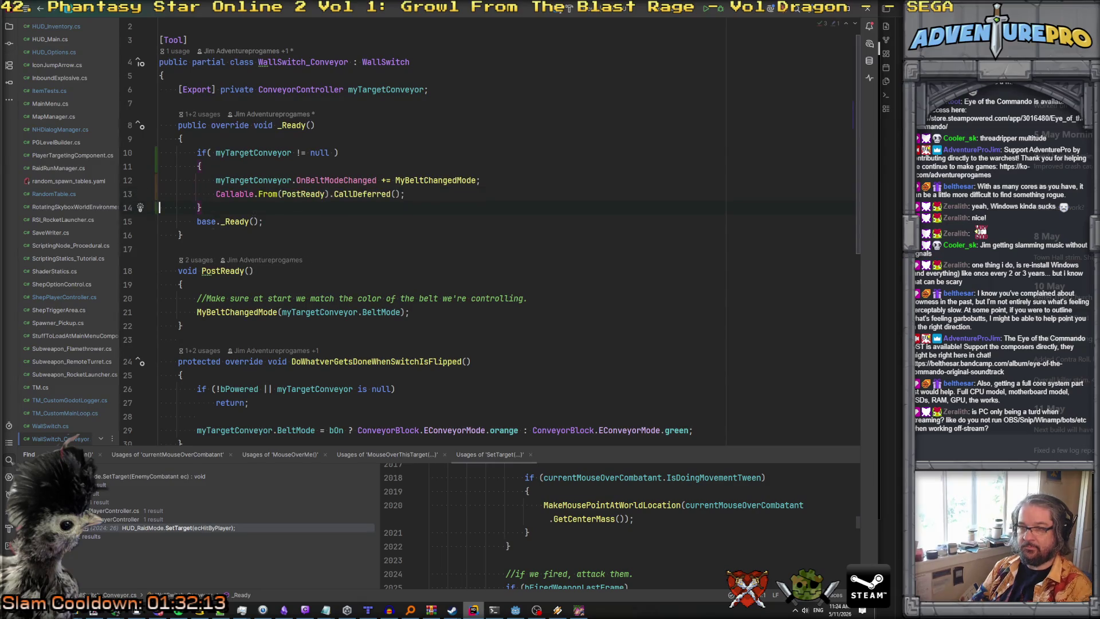
# Review PostReady and MyBeltChangedMode, then jump to the WallSwitch base class source.
pyautogui.click(201, 271)
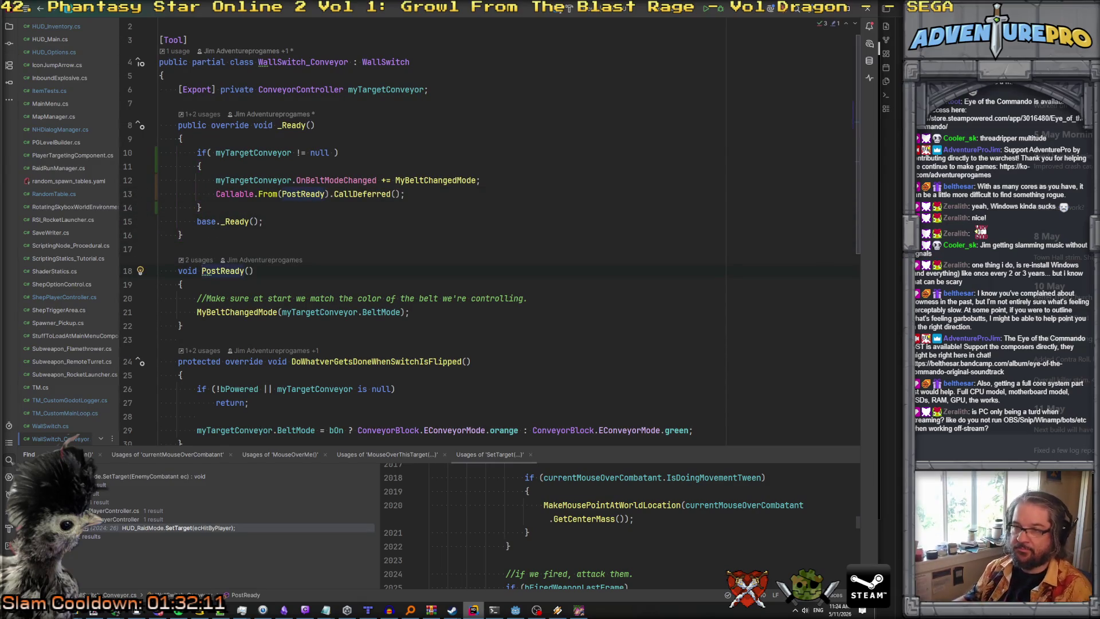
pyautogui.scroll(-3, 313, 174)
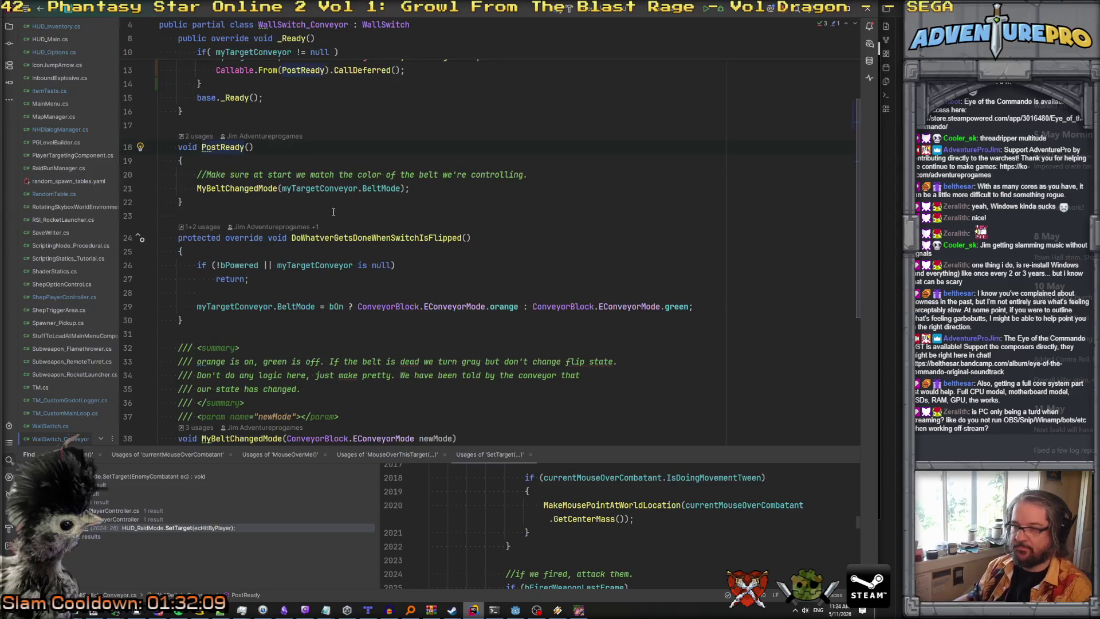
pyautogui.scroll(-6, 525, 241)
pyautogui.click(204, 287)
pyautogui.scroll(5, 537, 206)
pyautogui.scroll(2, 531, 188)
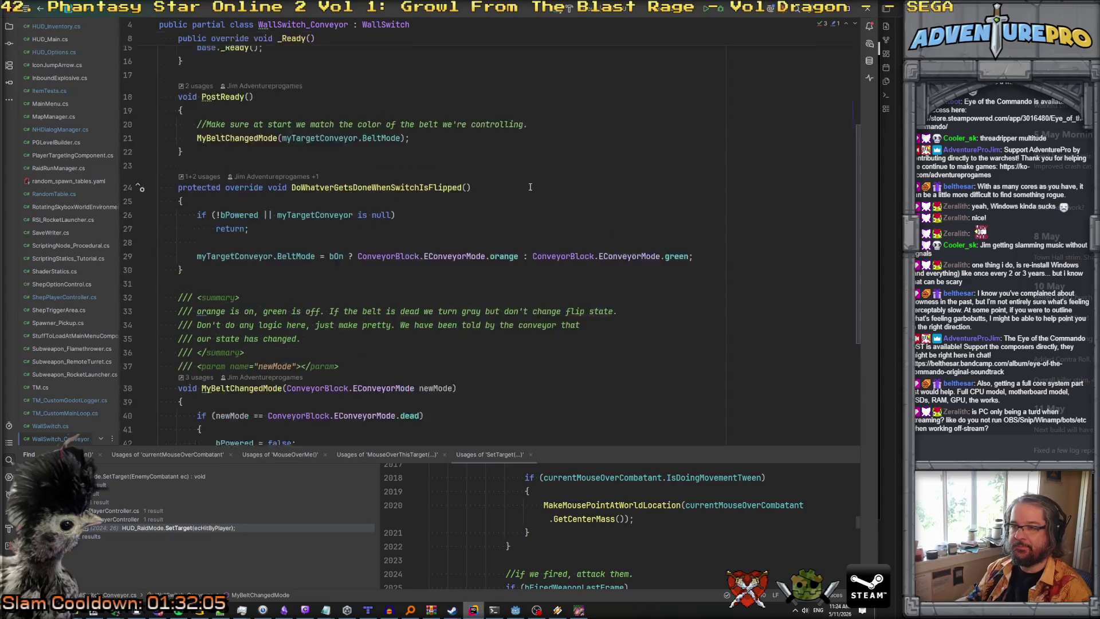
pyautogui.scroll(-4, 530, 186)
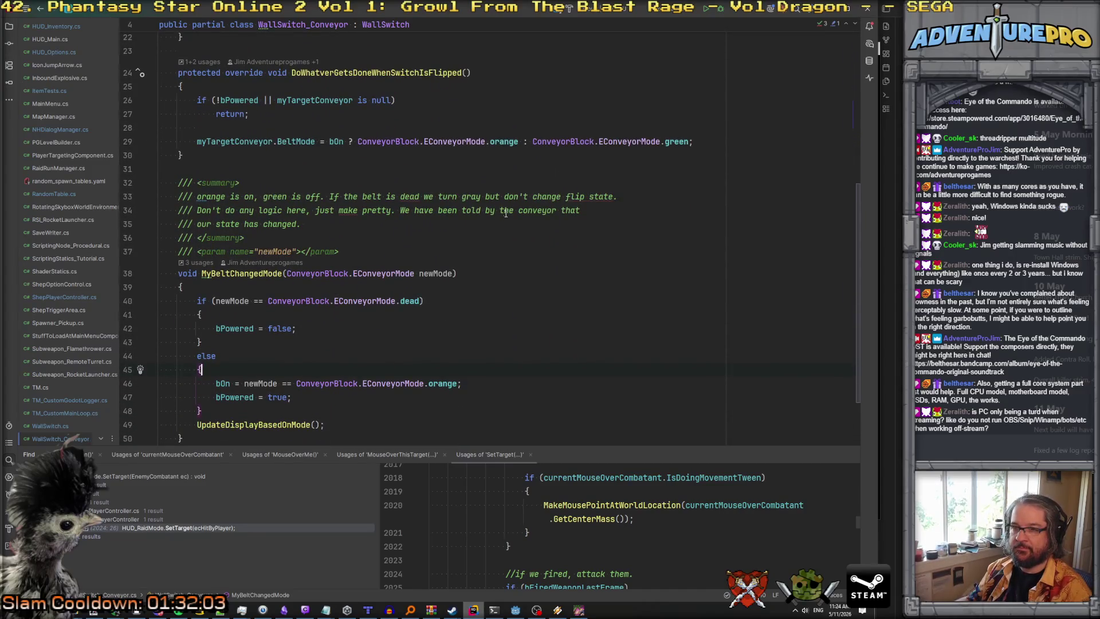
pyautogui.scroll(5, 360, 34)
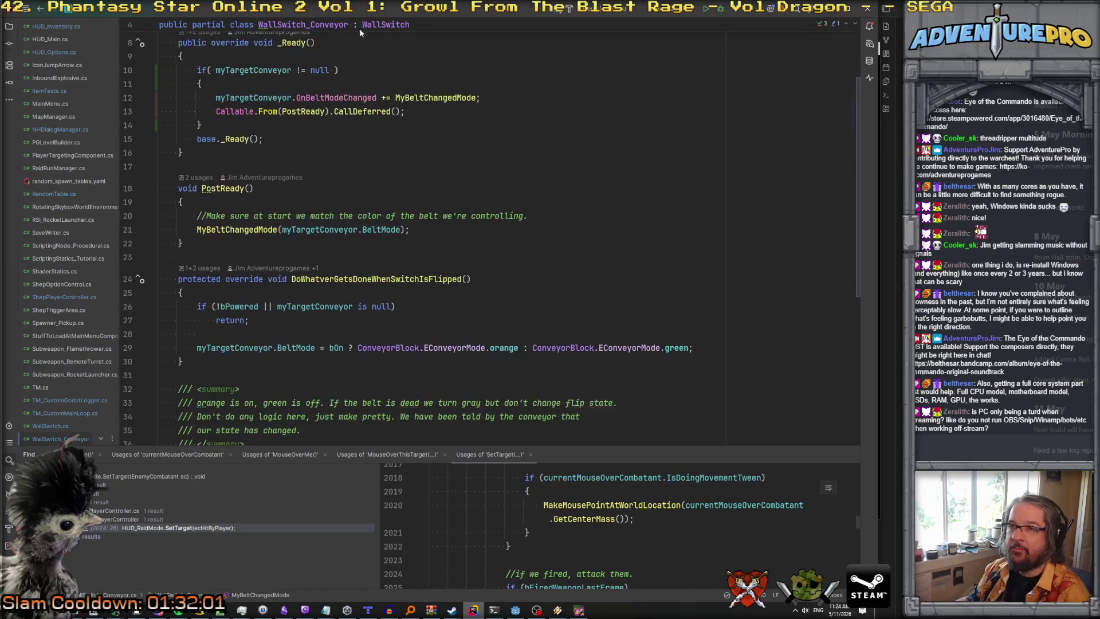
pyautogui.click(376, 22)
pyautogui.keyDown('ctrl'); pyautogui.click(381, 61); pyautogui.keyUp('ctrl')
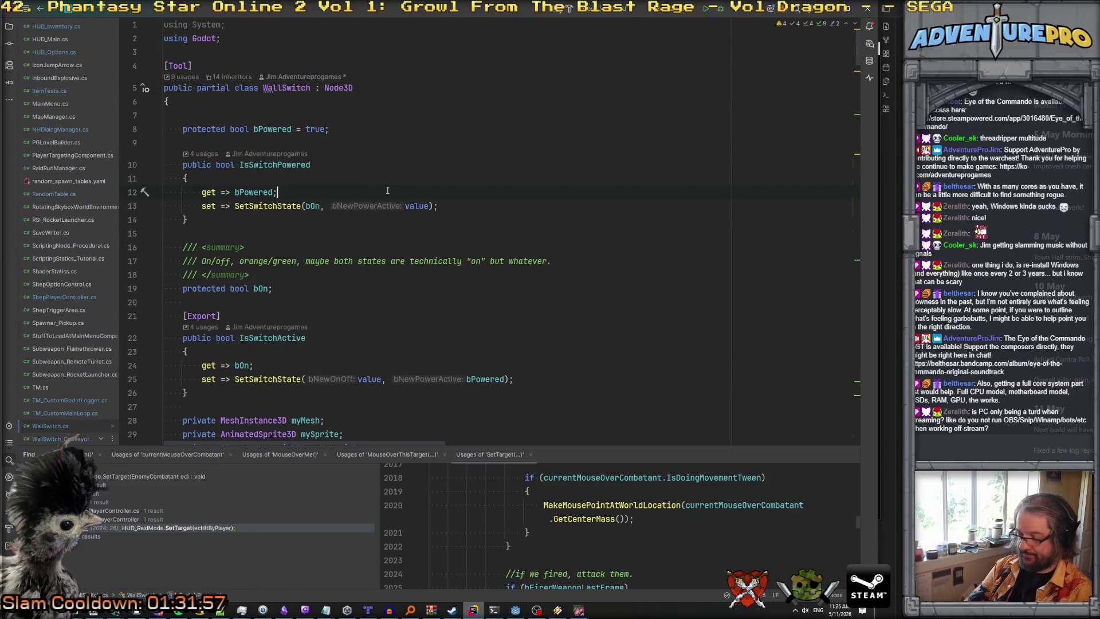
# Change MouseOverMe and MouseNotOverMe in WallSwitch.cs from private to protected.
pyautogui.hotkey('ctrl', 'f')
pyautogui.write('mouseover')
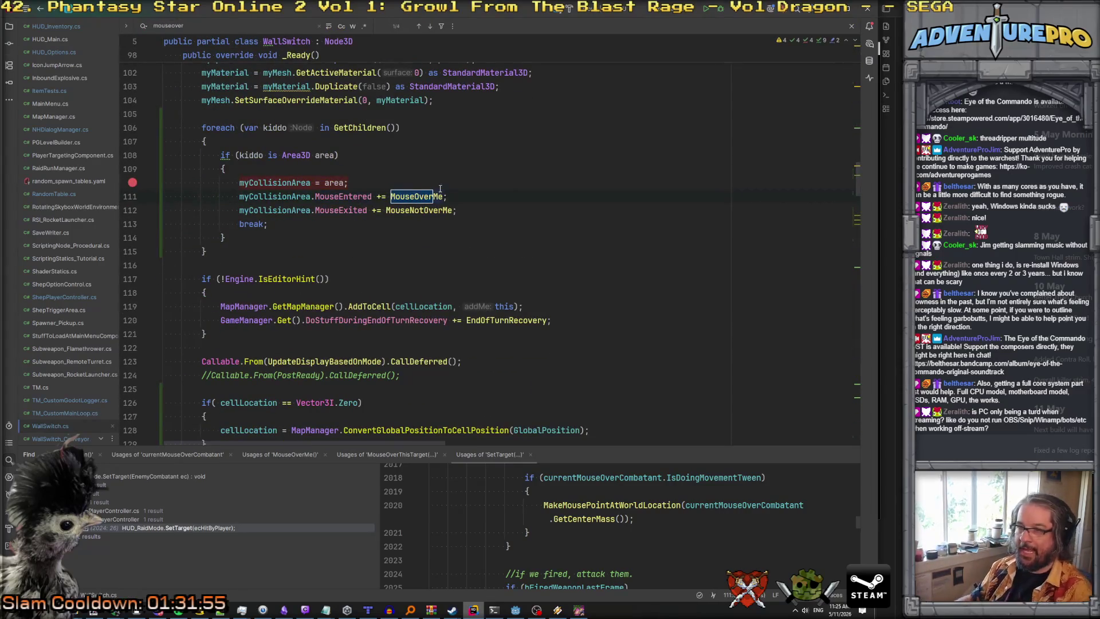
pyautogui.keyDown('ctrl'); pyautogui.click(432, 196); pyautogui.keyUp('ctrl')
pyautogui.doubleClick(197, 196)
pyautogui.write('pro')
pyautogui.press('Return')
pyautogui.doubleClick(207, 197)
pyautogui.hotkey('ctrl', 'c')
pyautogui.doubleClick(197, 119)
pyautogui.hotkey('ctrl', 'v')
# Remove the breakpoint in MouseOverMe and close the running debug game.
pyautogui.click(344, 196)
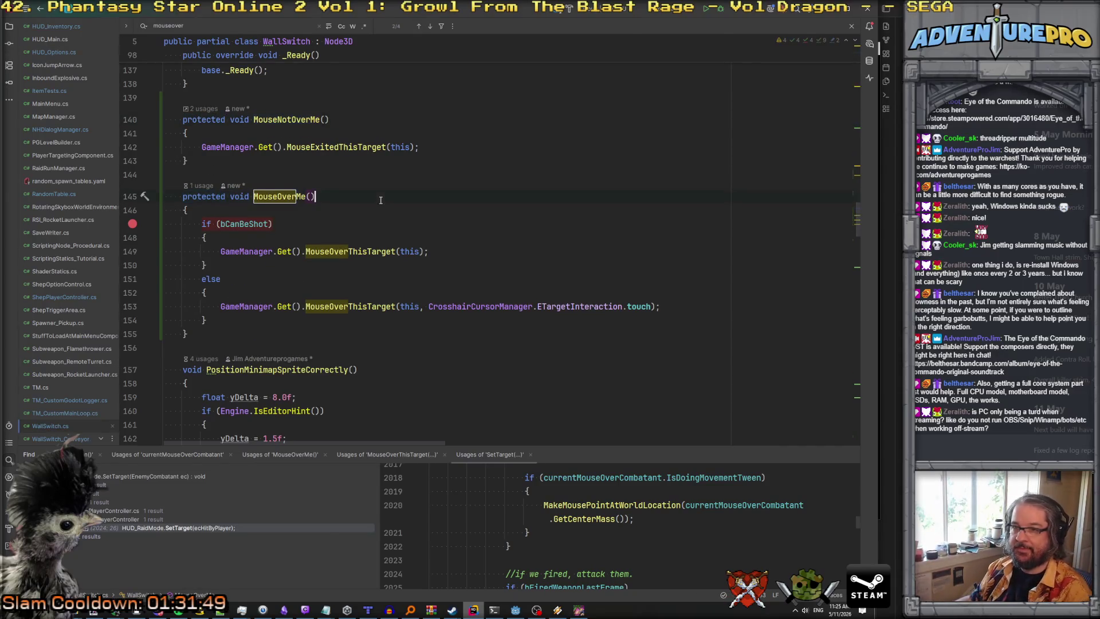
pyautogui.press('F9')
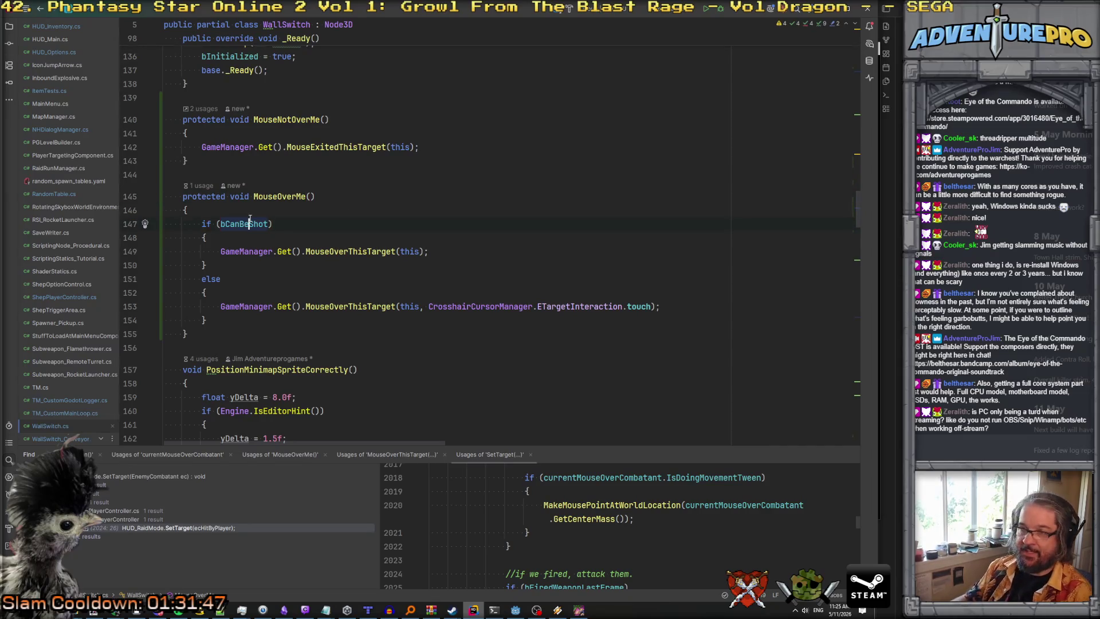
pyautogui.click(255, 308)
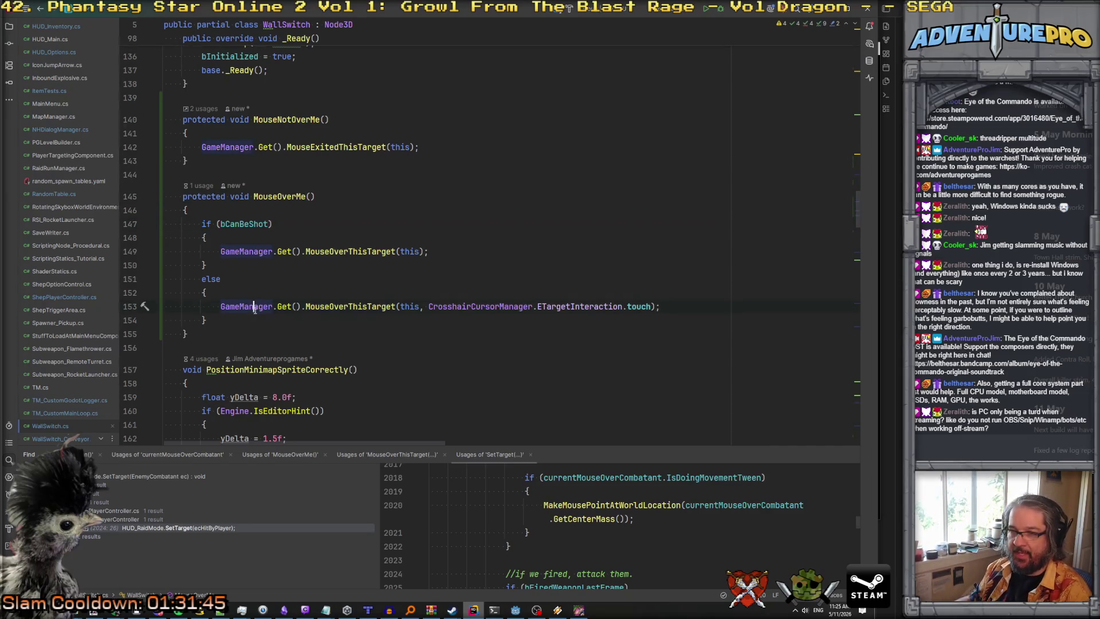
pyautogui.click(579, 611)
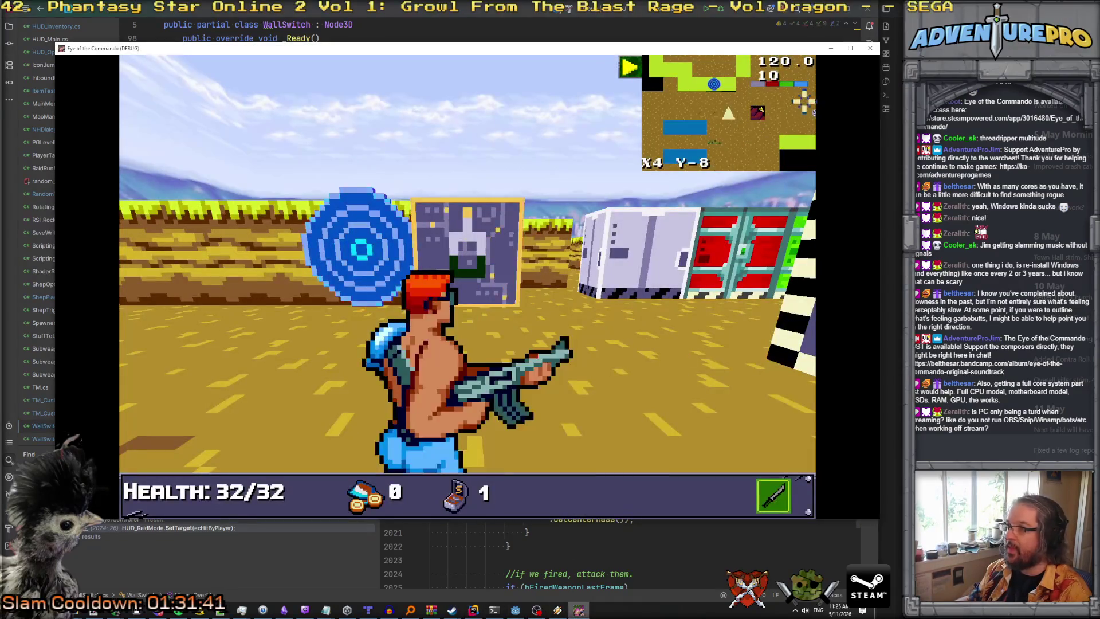
pyautogui.click(870, 48)
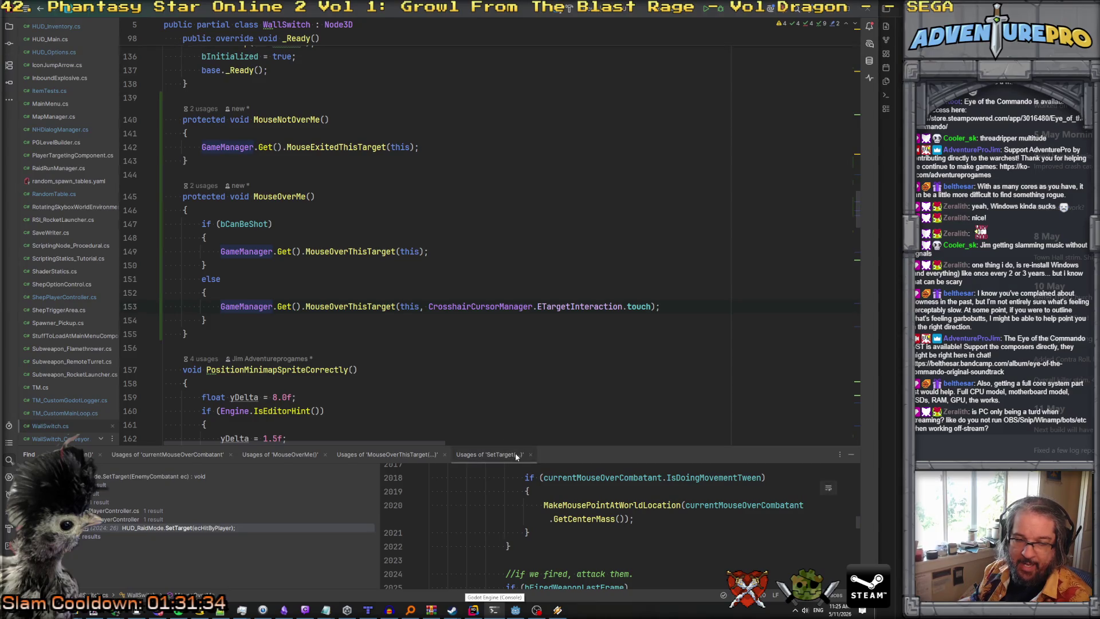
pyautogui.click(515, 611)
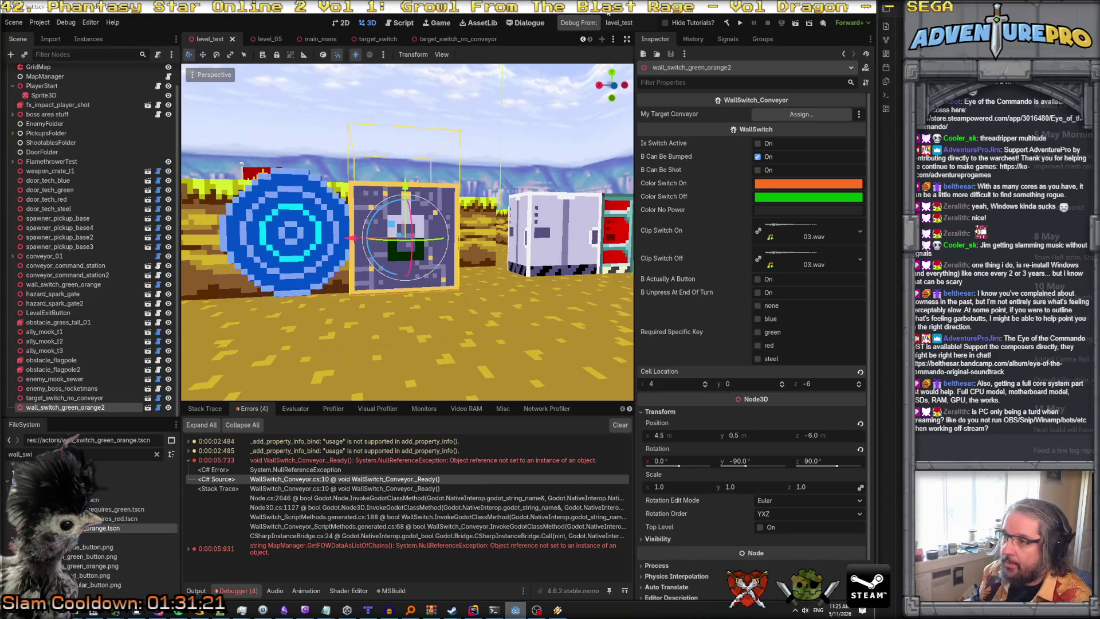
# Rebuild and run the game, walk past the containers to the target and wall switch.
pyautogui.click(575, 25)
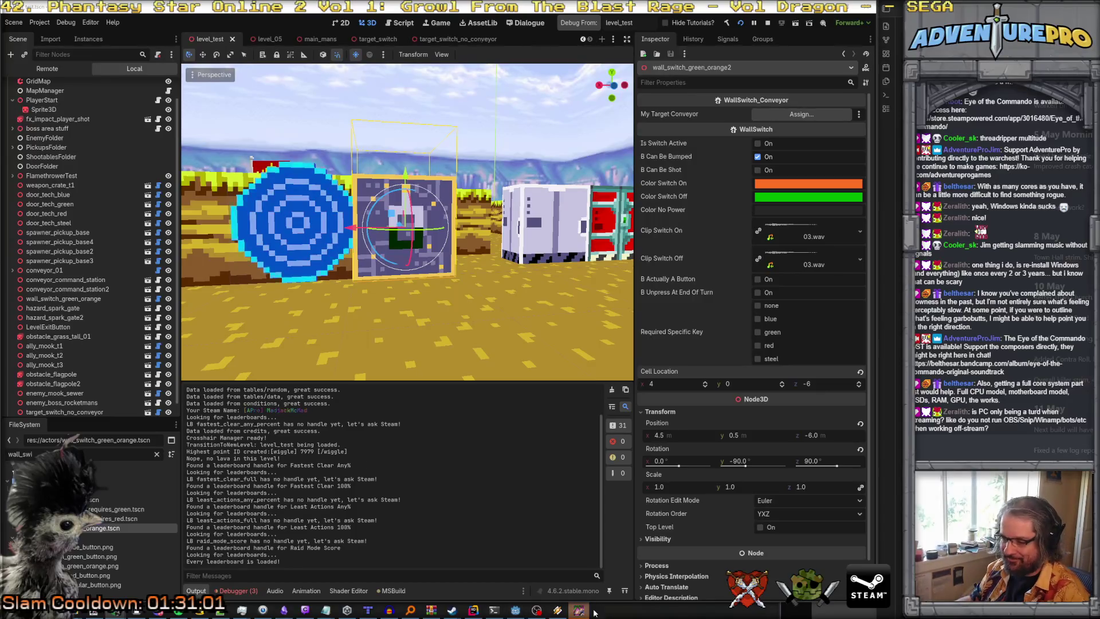
pyautogui.press('w')
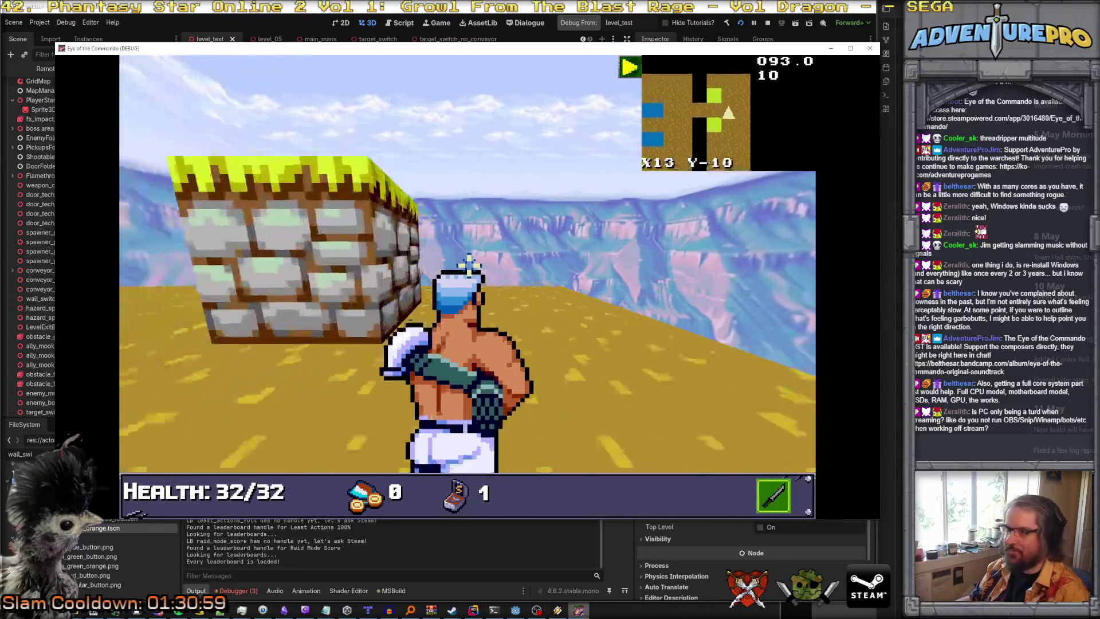
pyautogui.press('w')
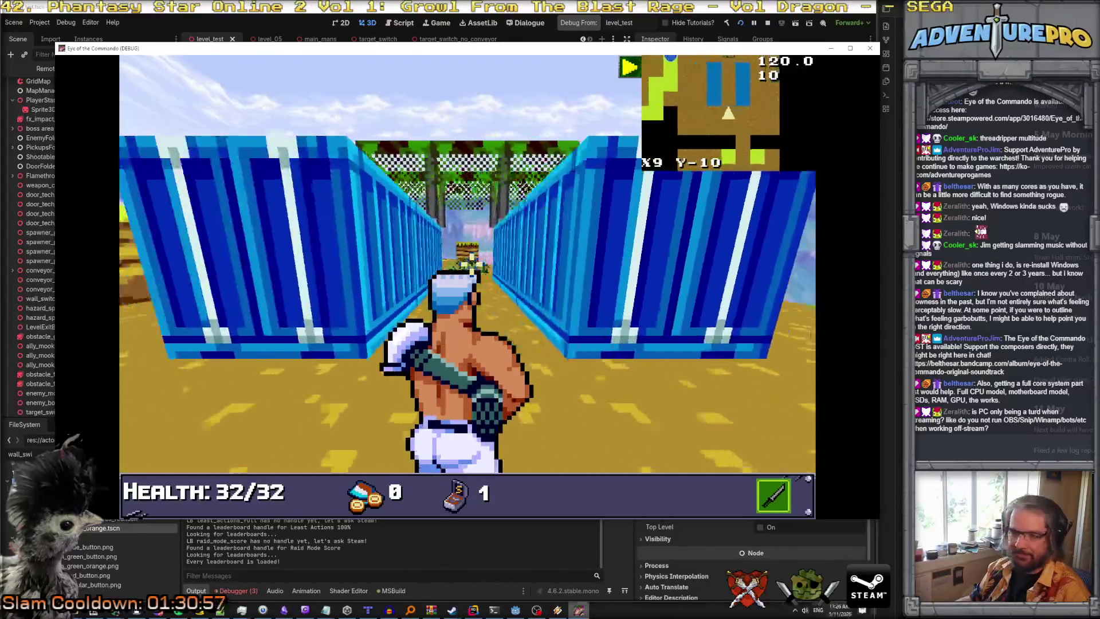
pyautogui.press('w')
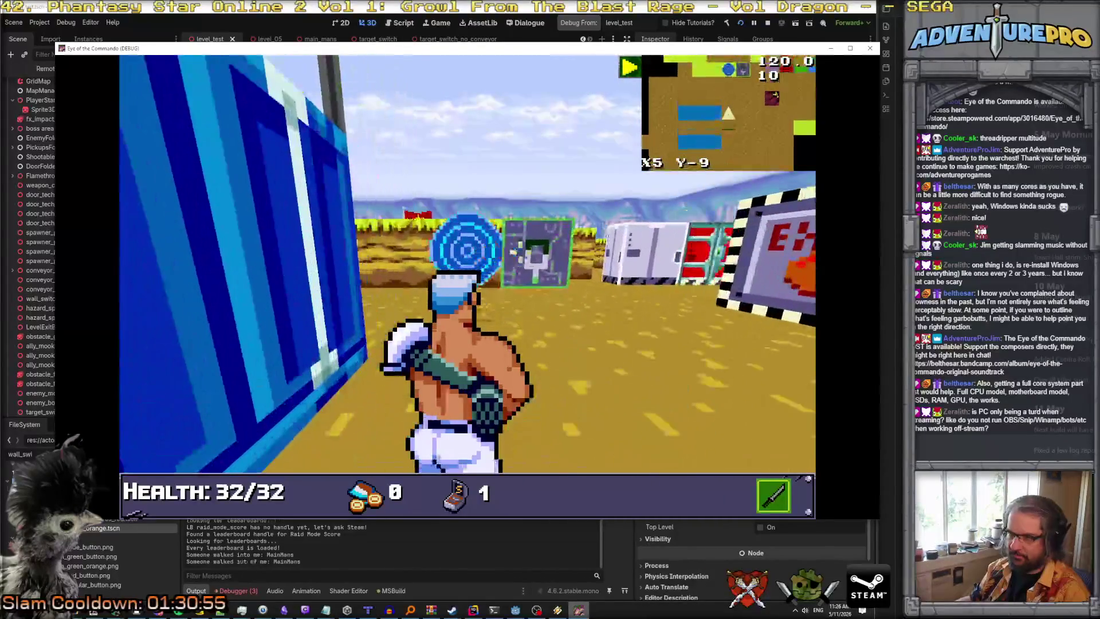
pyautogui.press('w')
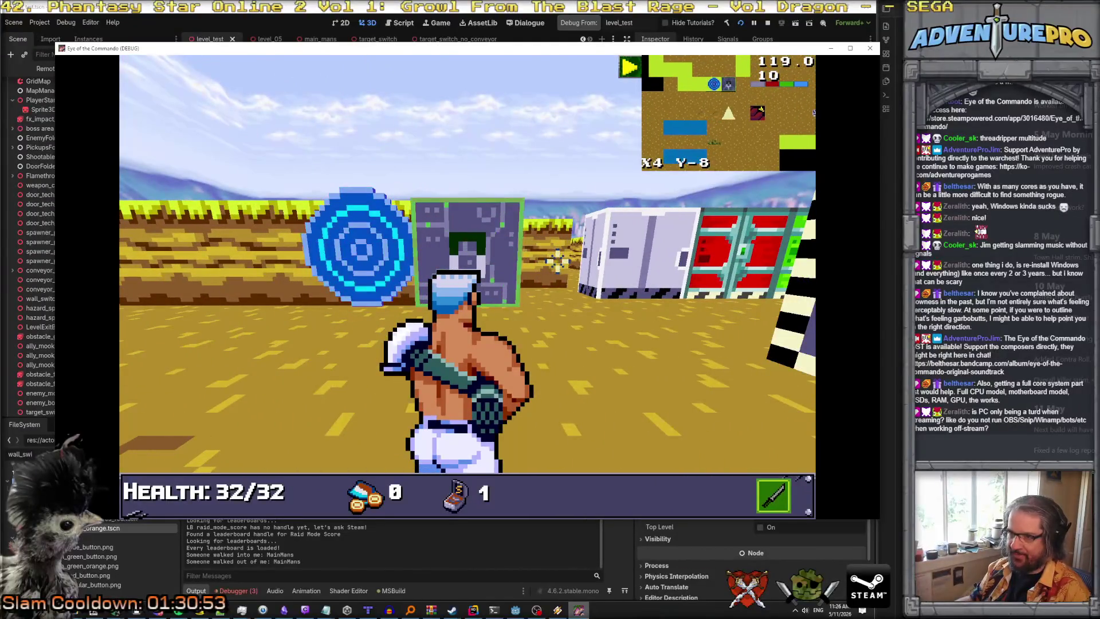
pyautogui.hotkey('alt', 'Tab')
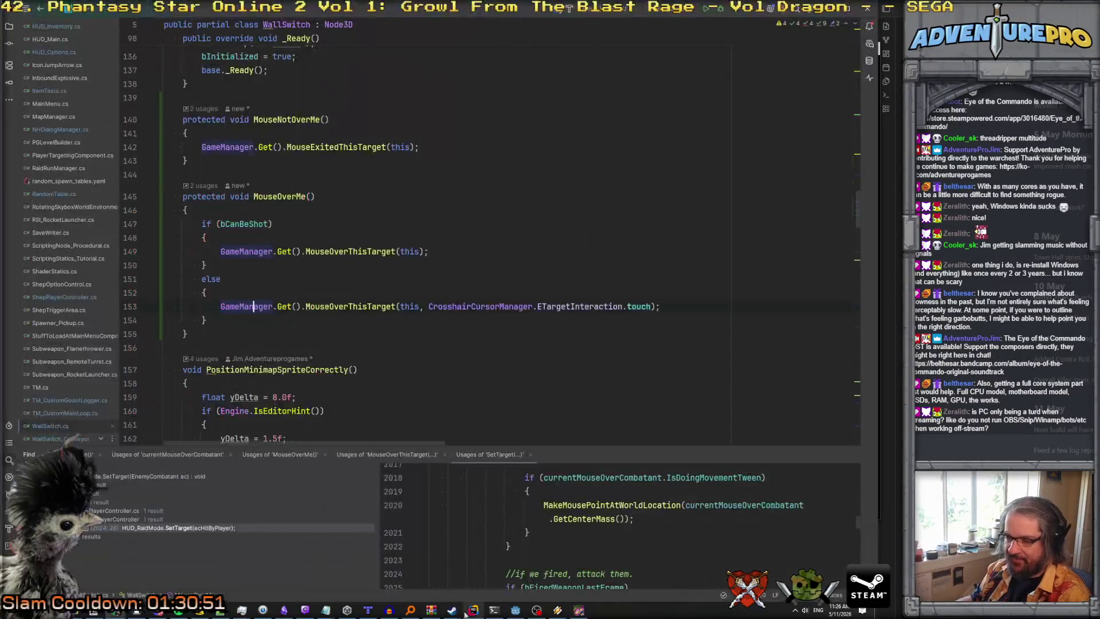
pyautogui.click(286, 306)
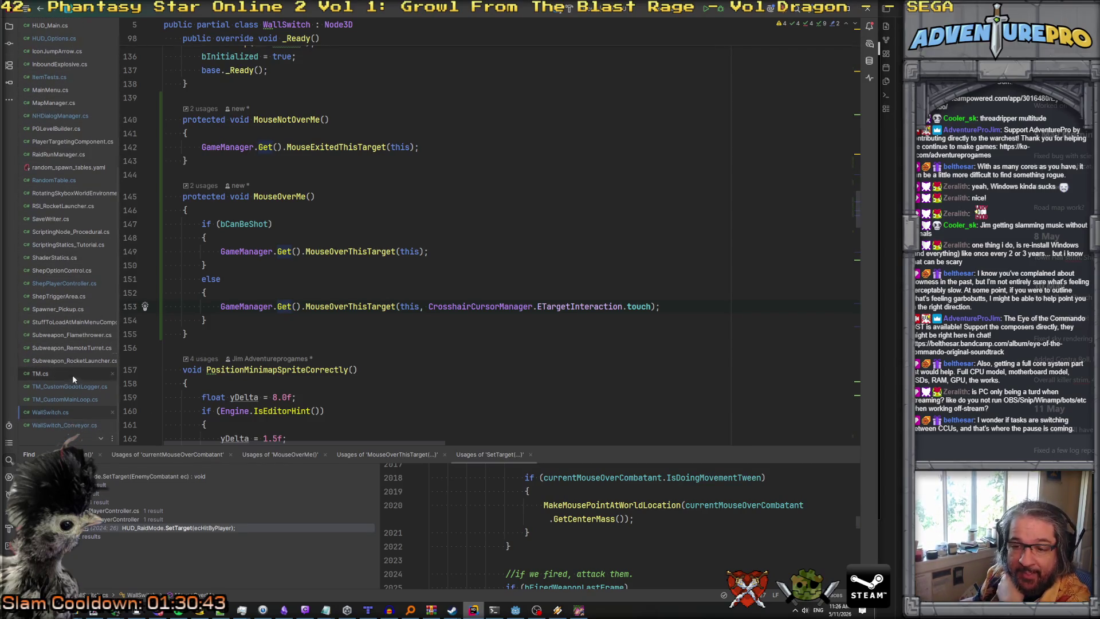
# Open ShepPlayerController.cs at the targeting code and attach the debugger to the running game.
pyautogui.click(68, 283)
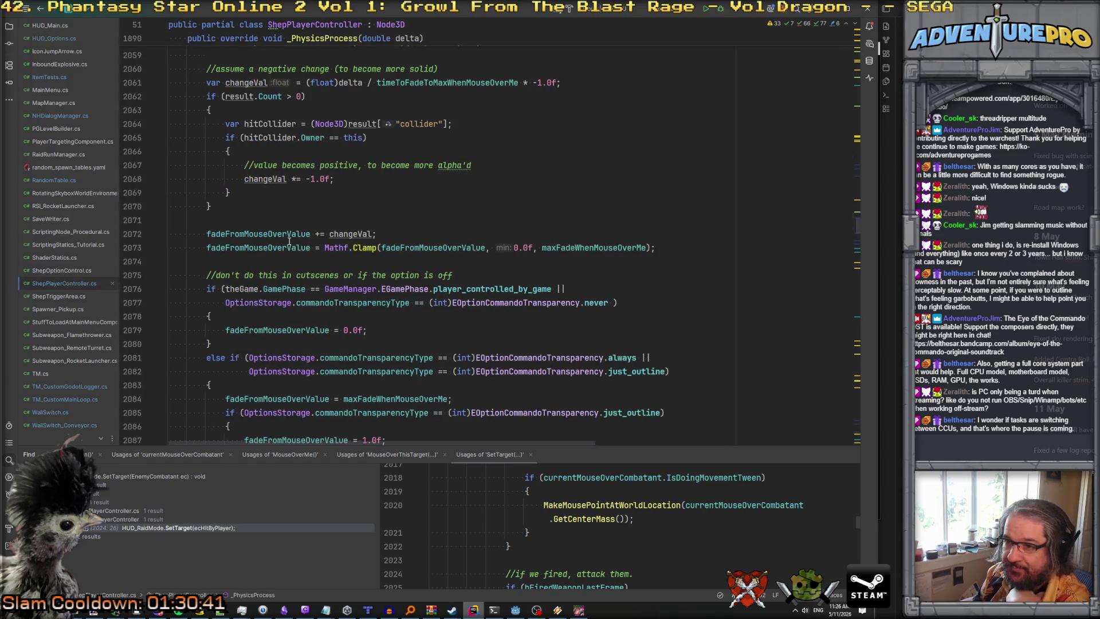
pyautogui.scroll(6, 388, 234)
pyautogui.scroll(20, 388, 234)
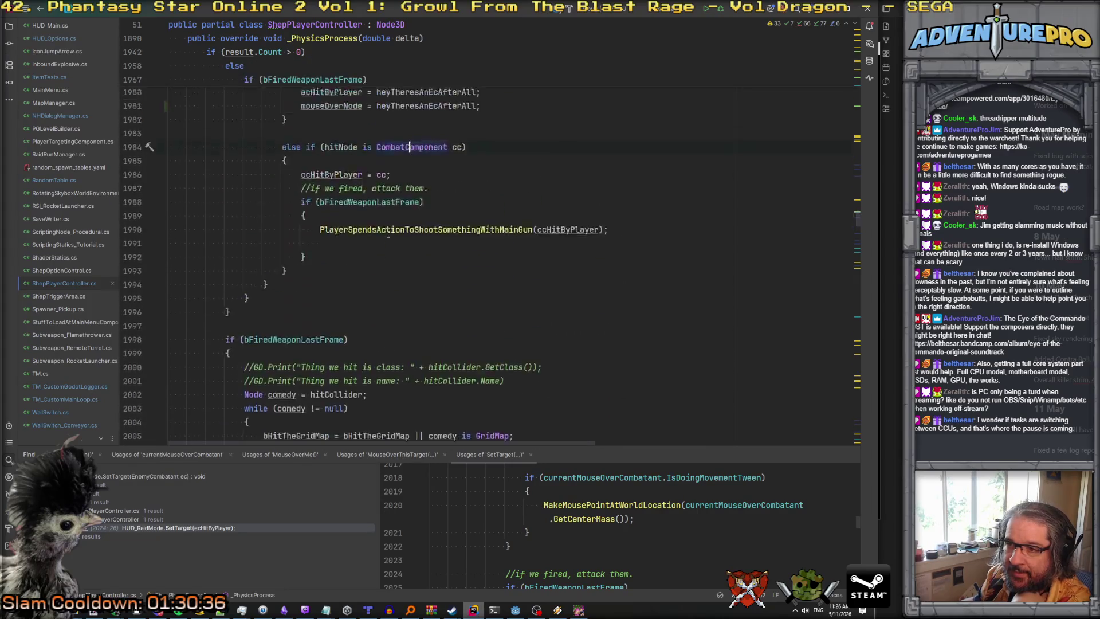
pyautogui.scroll(1, 384, 212)
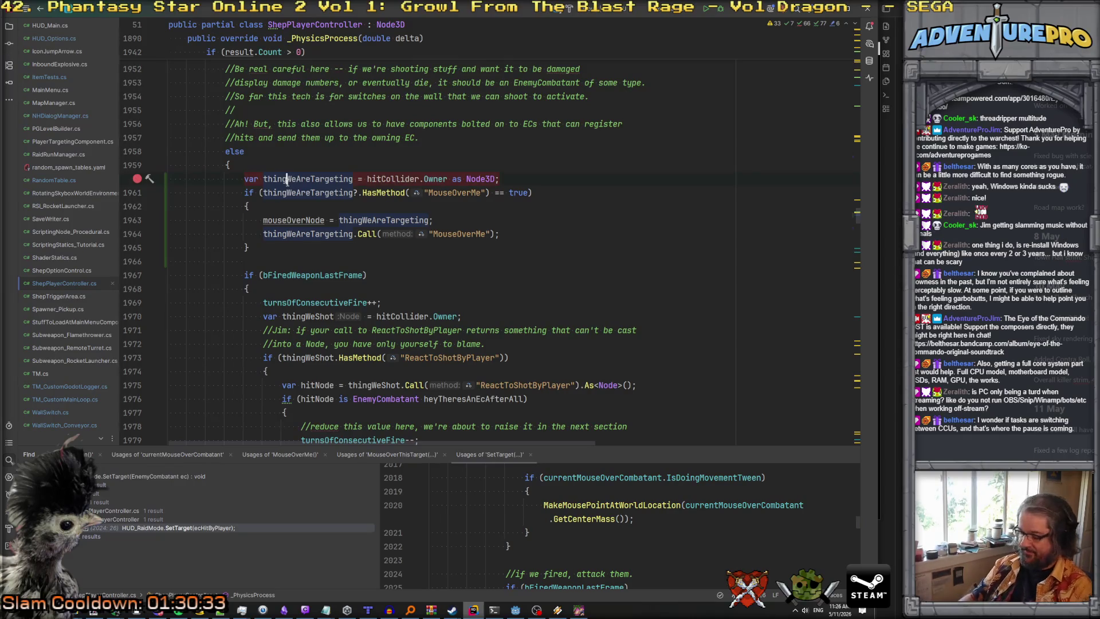
pyautogui.hotkey('ctrl', 'alt', 'F5')
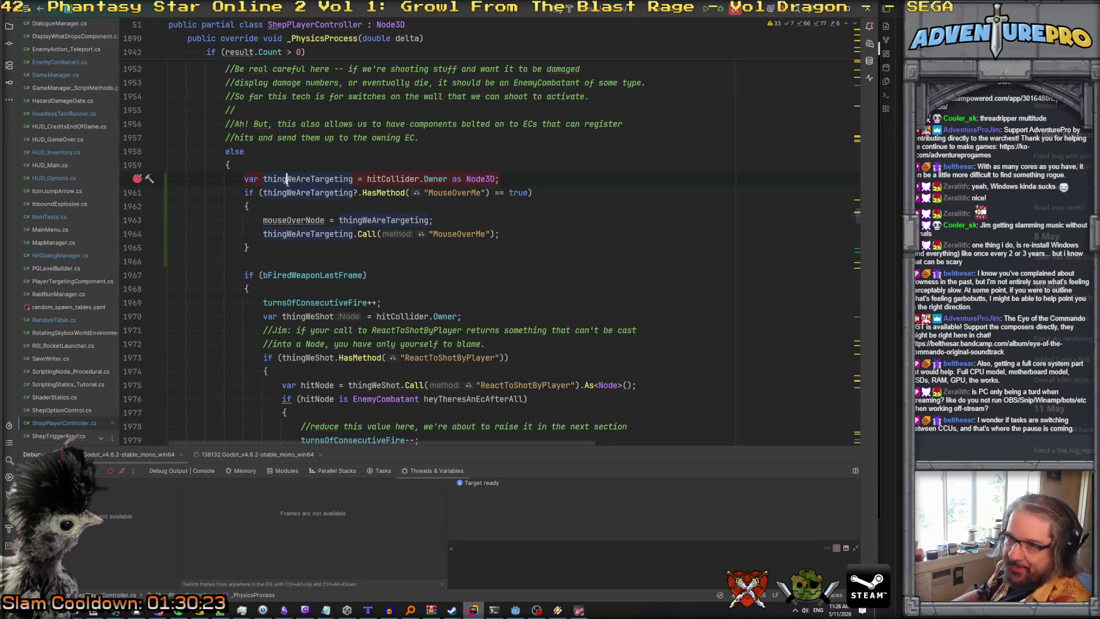
# Remove the line 1960 breakpoint and continue execution to the line 1963 breakpoint.
pyautogui.click(795, 611)
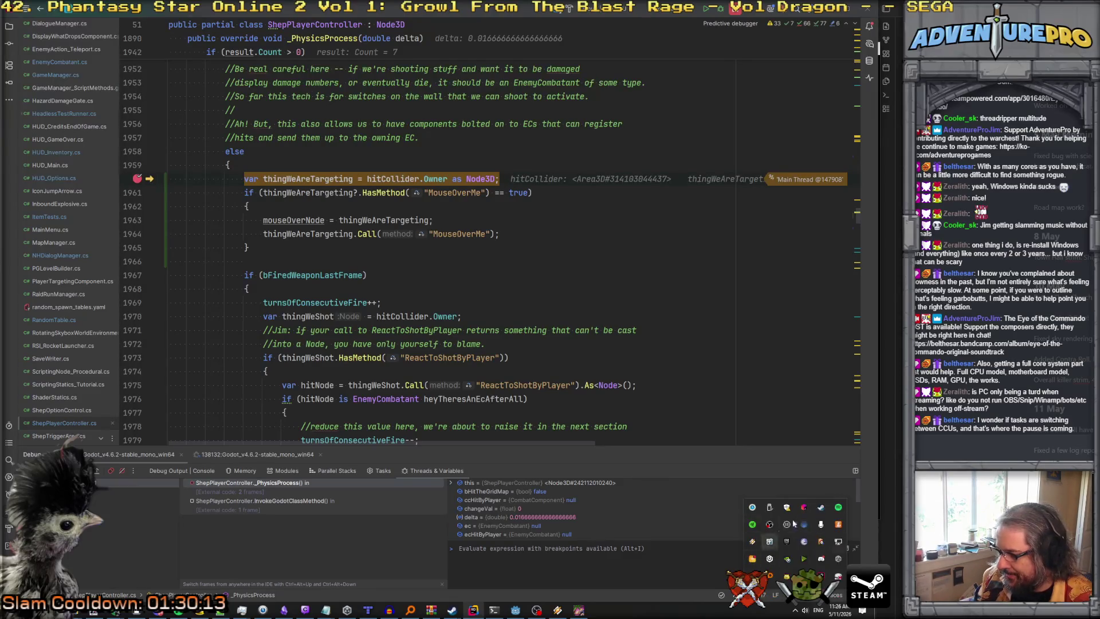
pyautogui.click(727, 332)
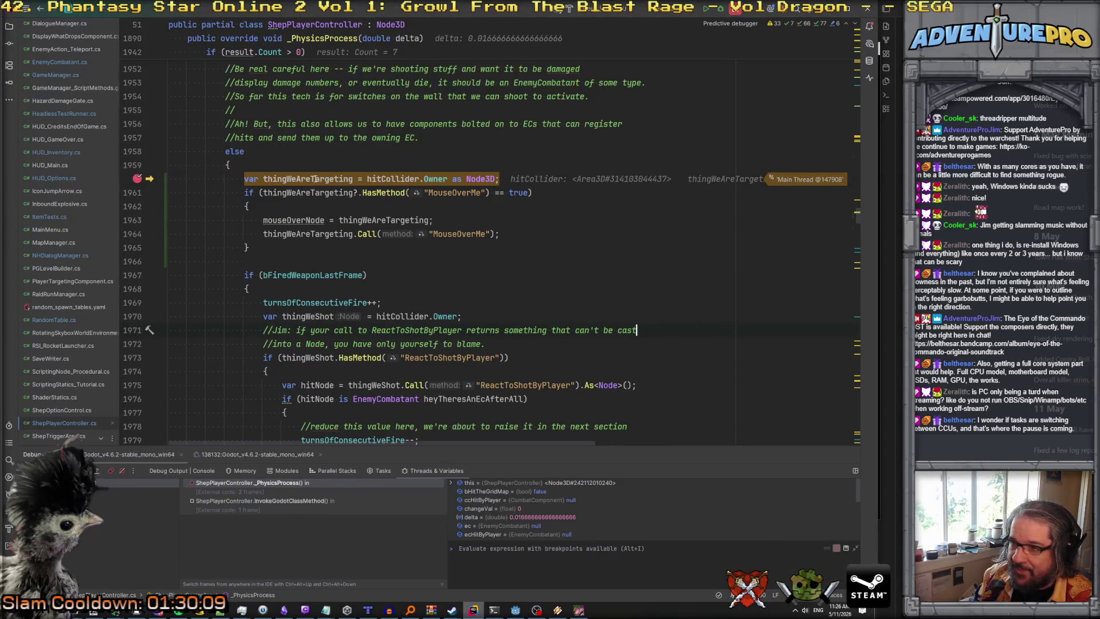
pyautogui.moveTo(302, 190)
pyautogui.click(286, 215)
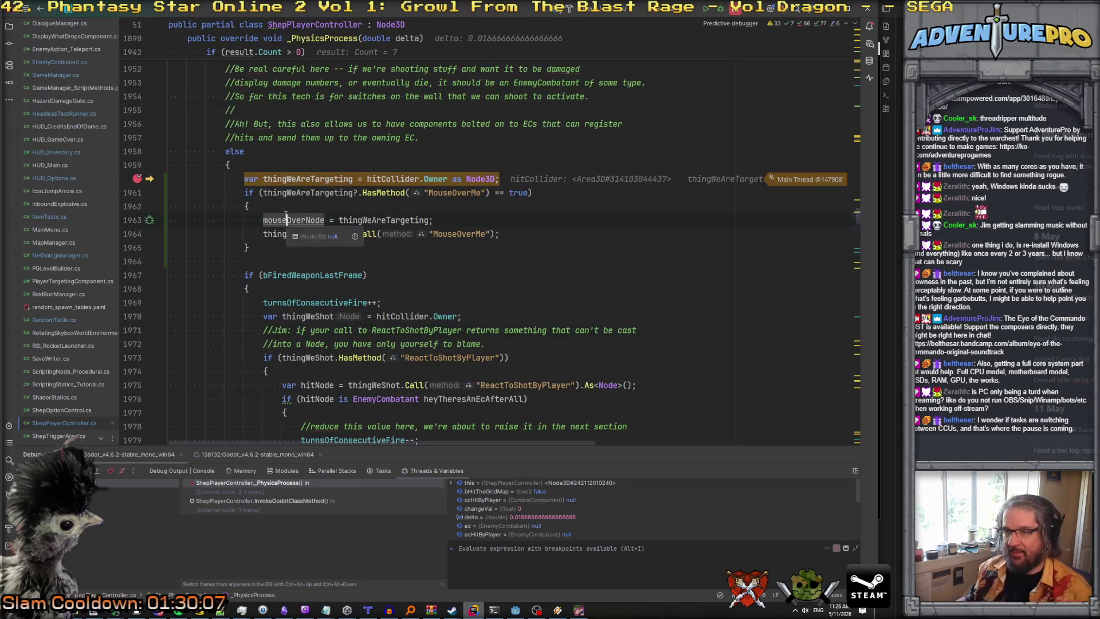
pyautogui.click(287, 179)
pyautogui.hotkey('ctrl', 'F8')
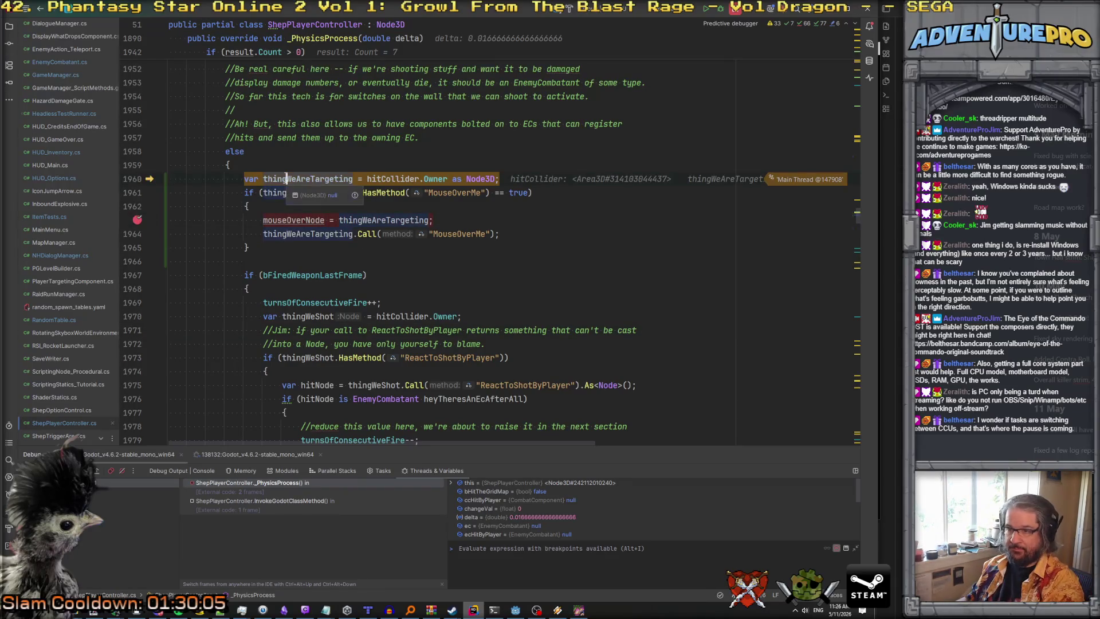
pyautogui.press('F9')
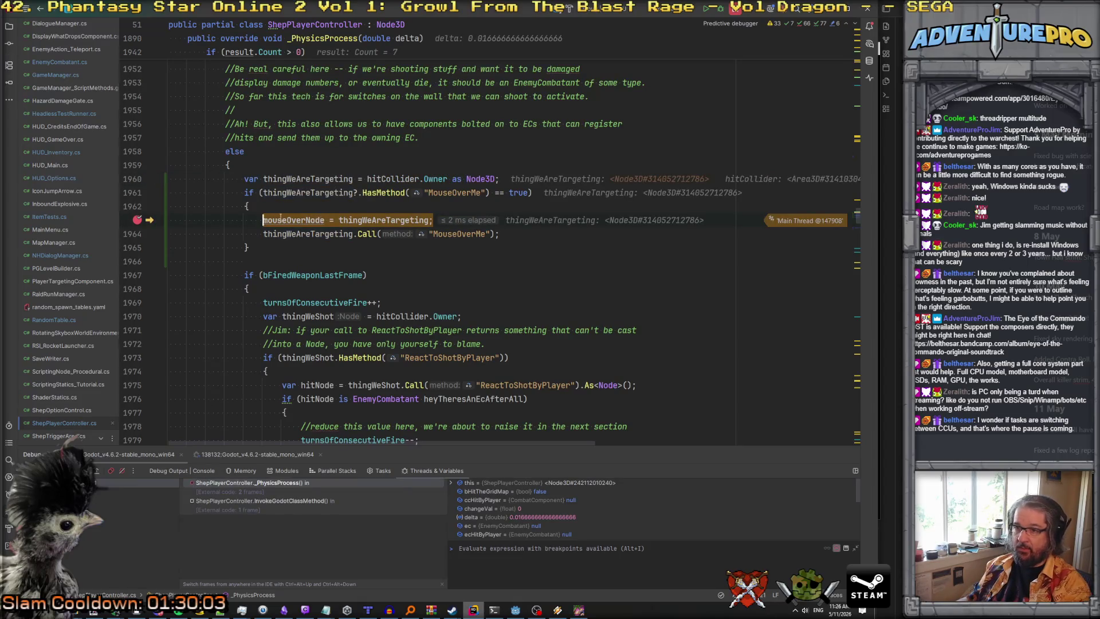
# Step through the MouseOverMe call, remove the line 1963 breakpoint, resume, and shoot the switch.
pyautogui.moveTo(282, 219)
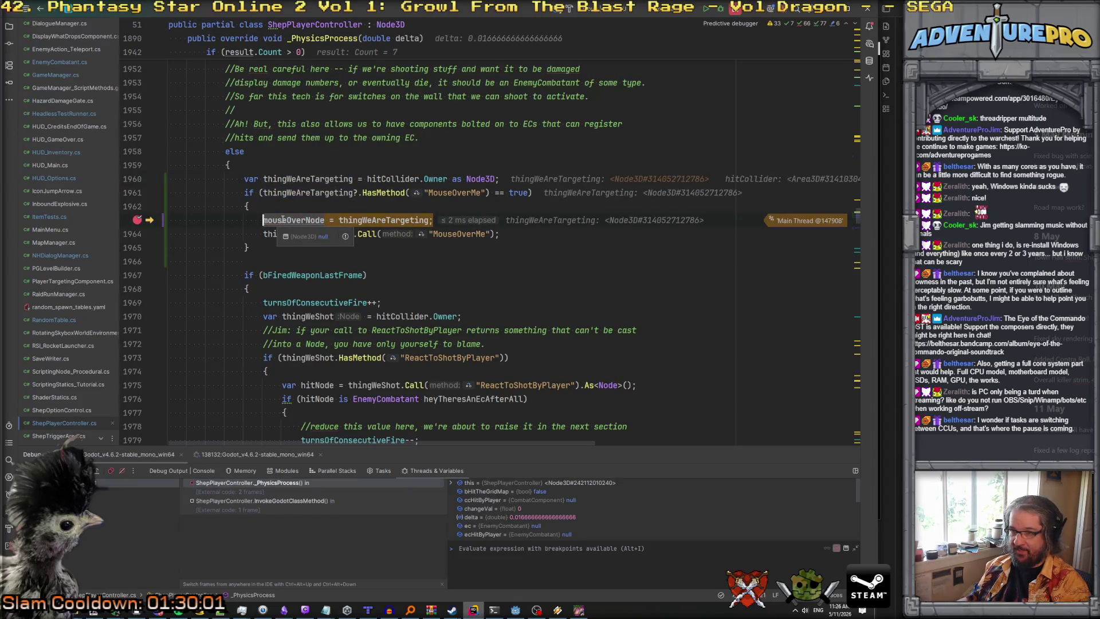
pyautogui.press('F8')
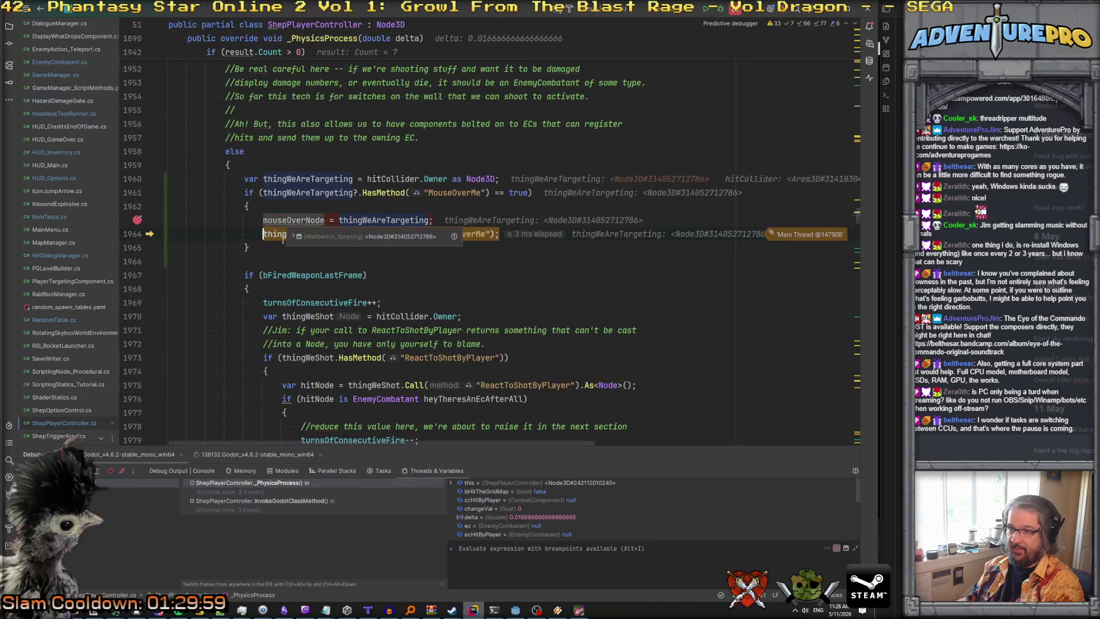
pyautogui.press('F7')
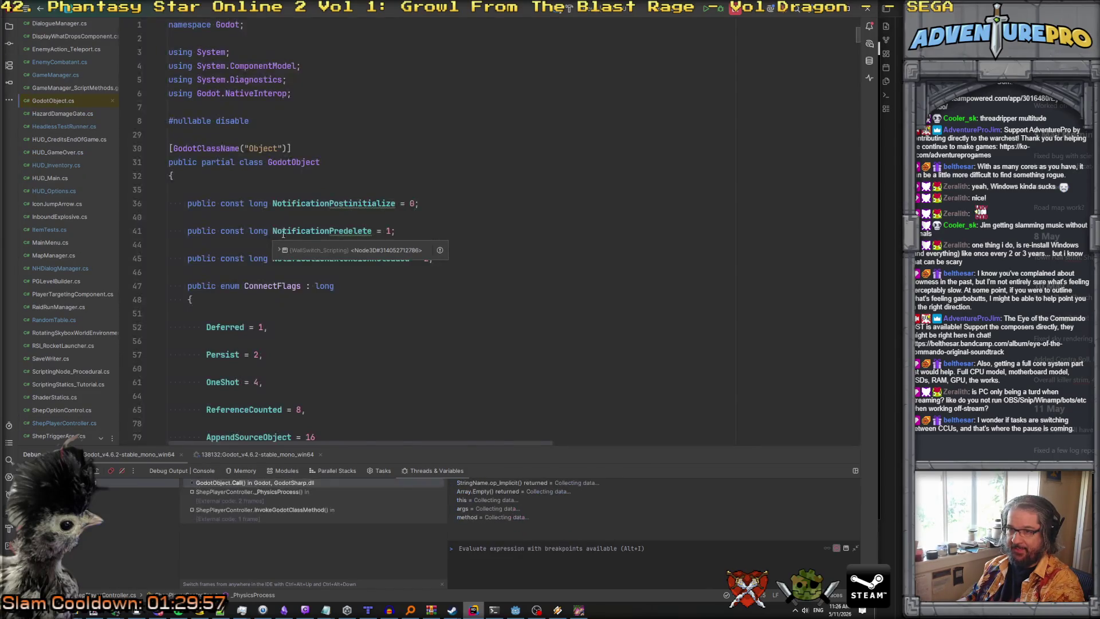
pyautogui.press('F8')
pyautogui.press('F8')
pyautogui.press('F8')
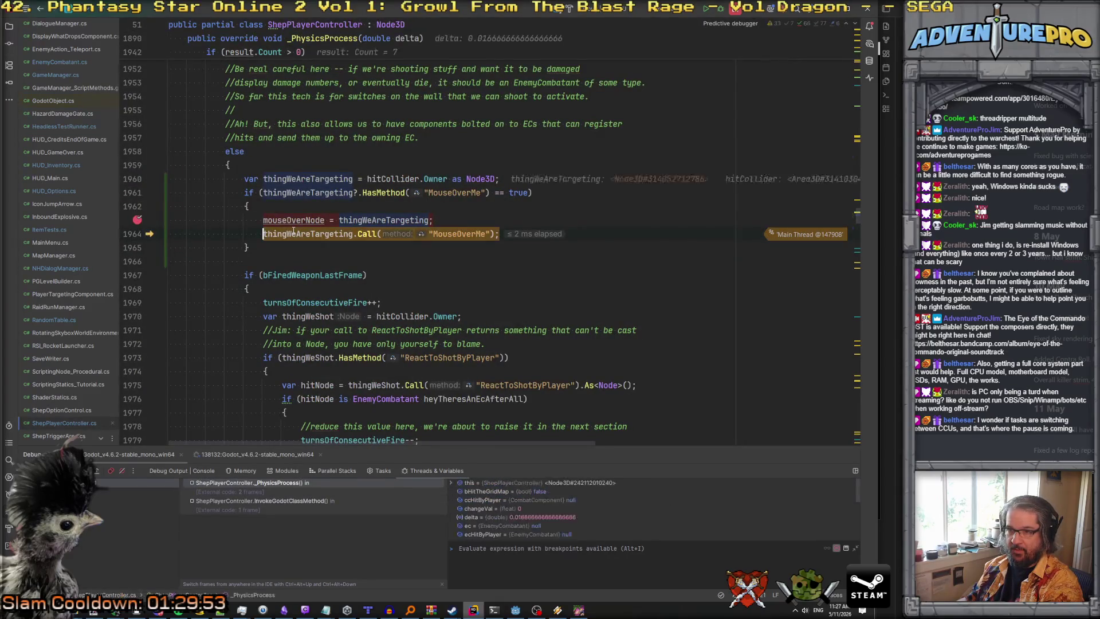
pyautogui.press('F8')
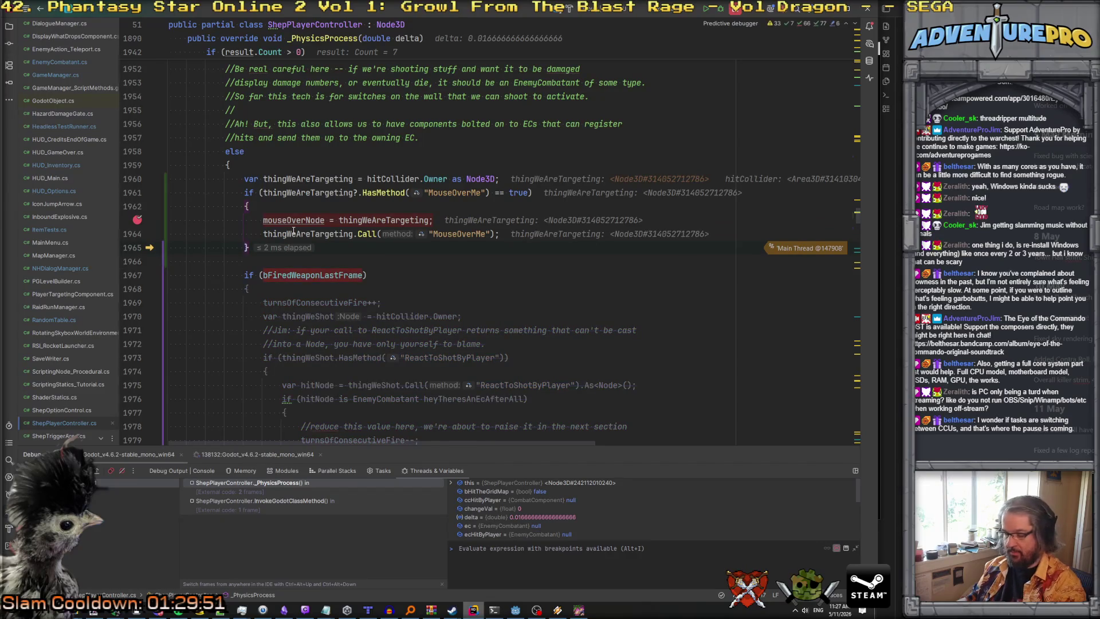
pyautogui.press('F9')
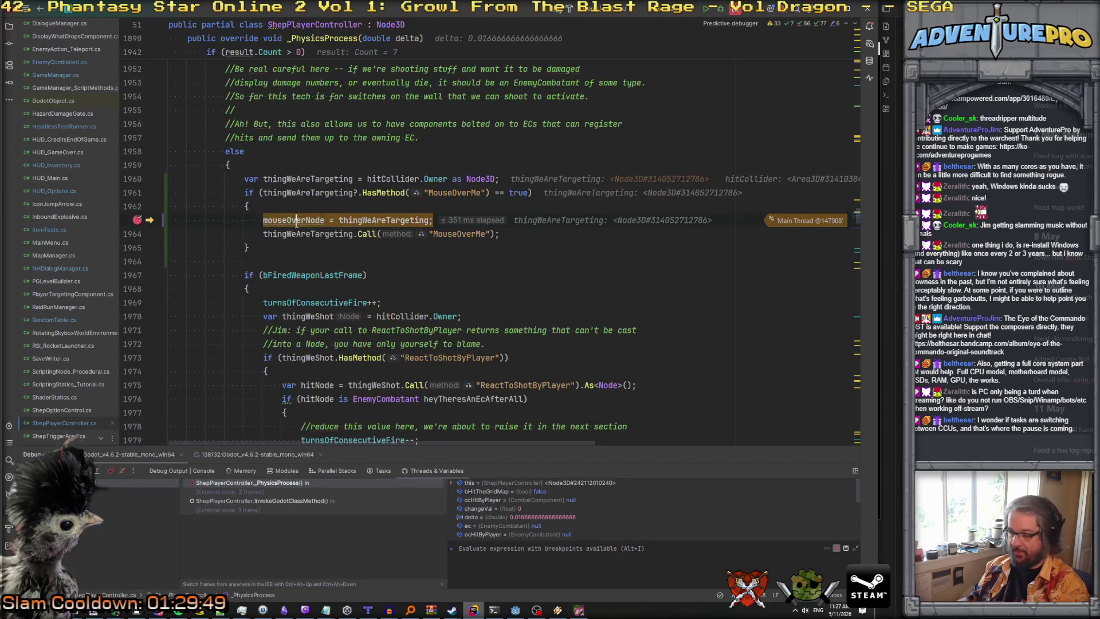
pyautogui.hotkey('ctrl', 'F8')
pyautogui.press('F9')
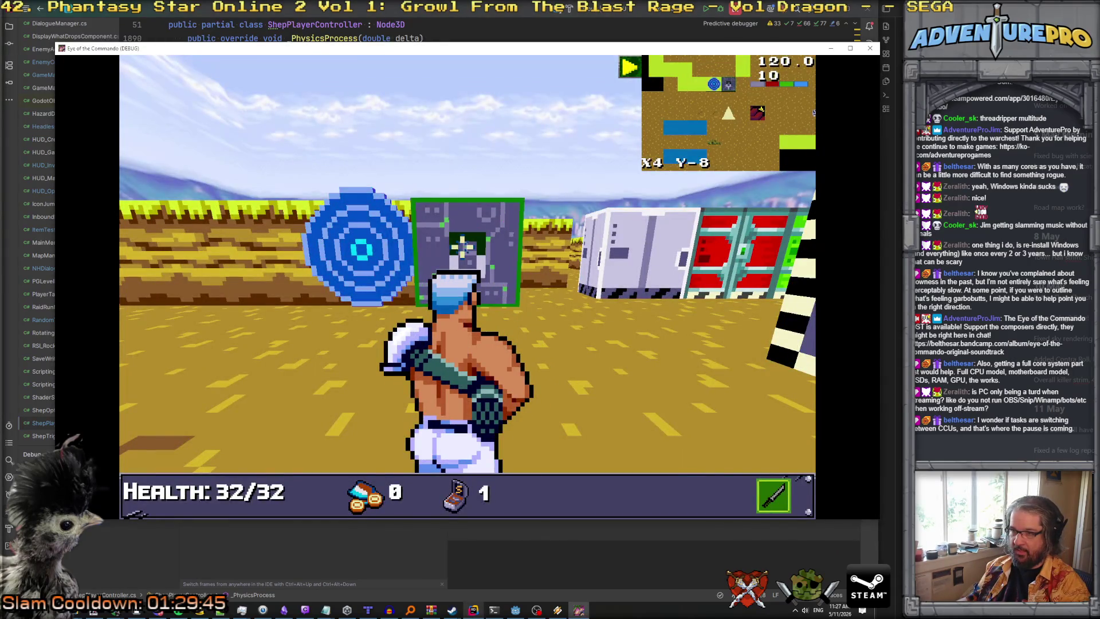
pyautogui.hotkey('alt', 'Tab')
pyautogui.hotkey('alt', 'Tab')
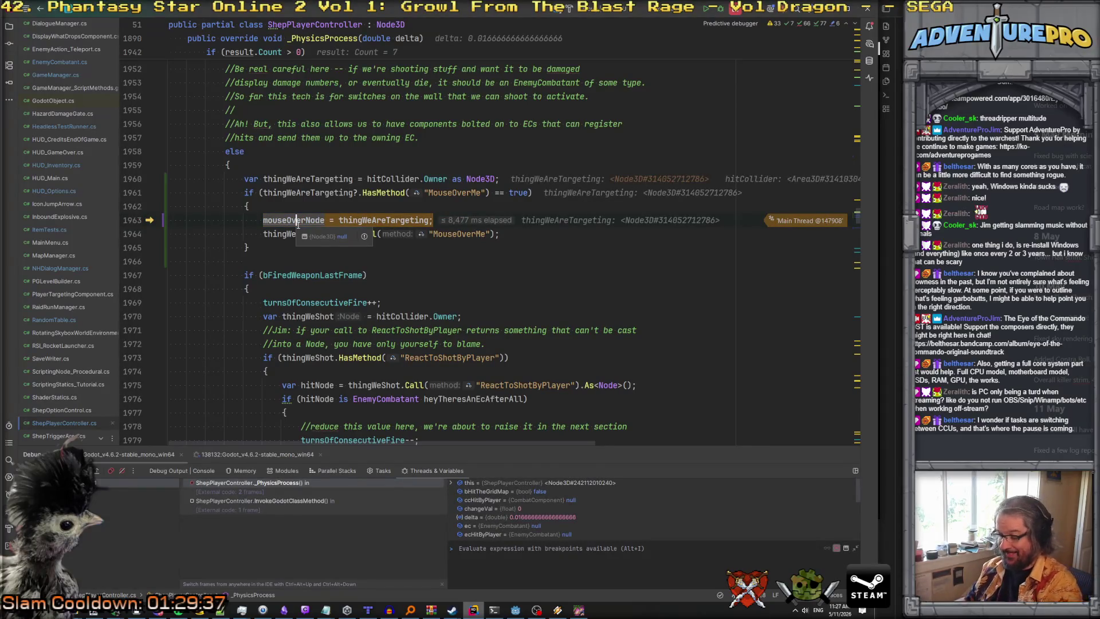
pyautogui.press('F5')
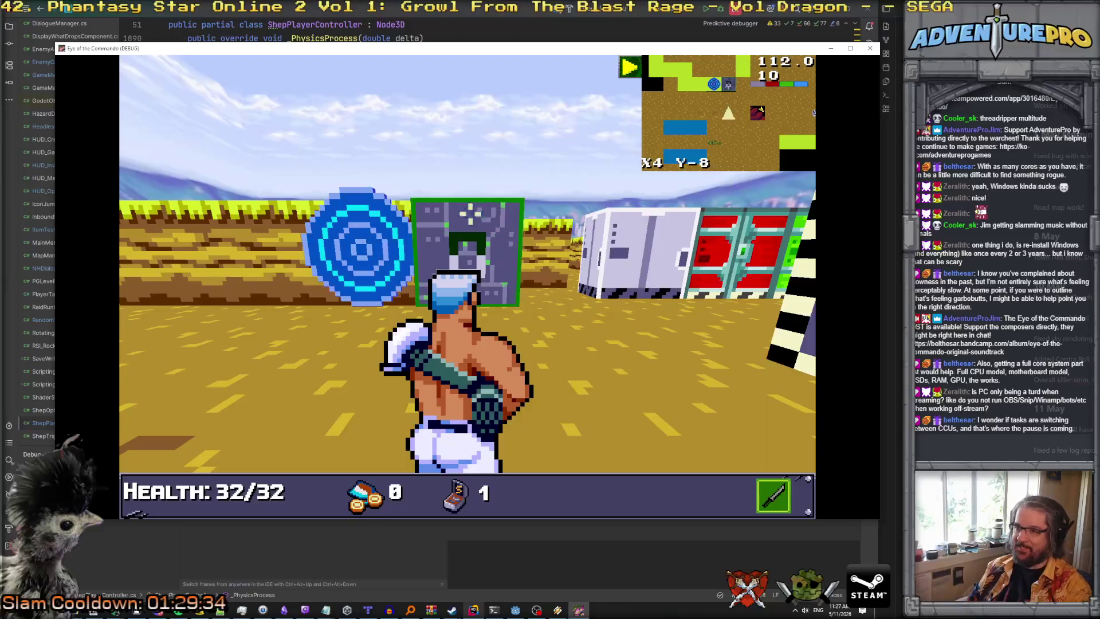
pyautogui.click(470, 226)
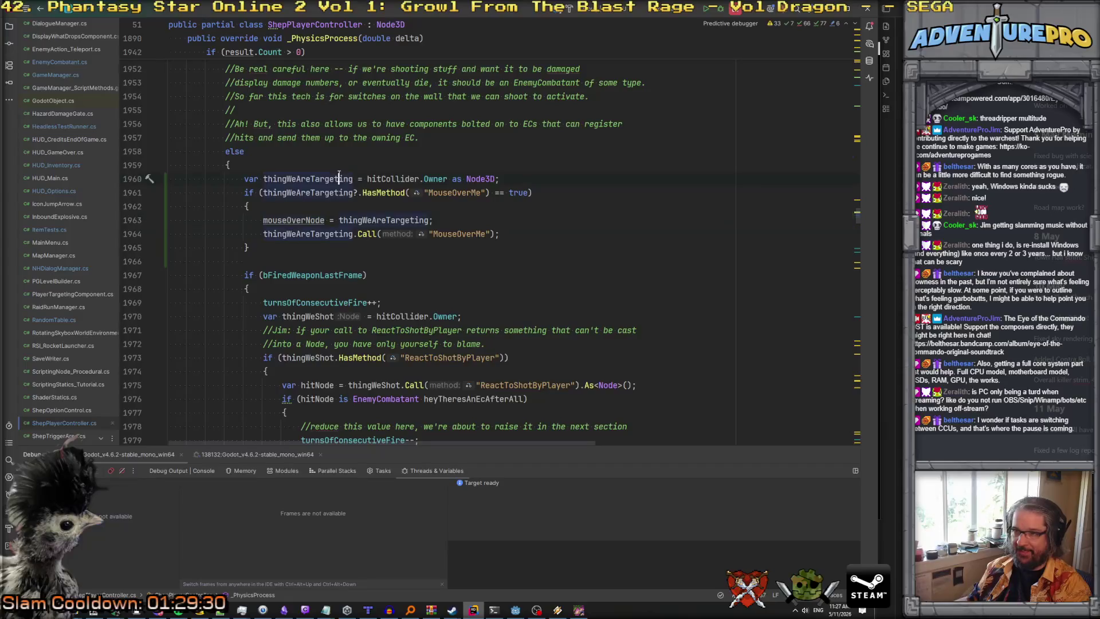
# Inspect the hit collider owner's Children in the debugger data tip, then resume.
pyautogui.hotkey('alt', 'Tab')
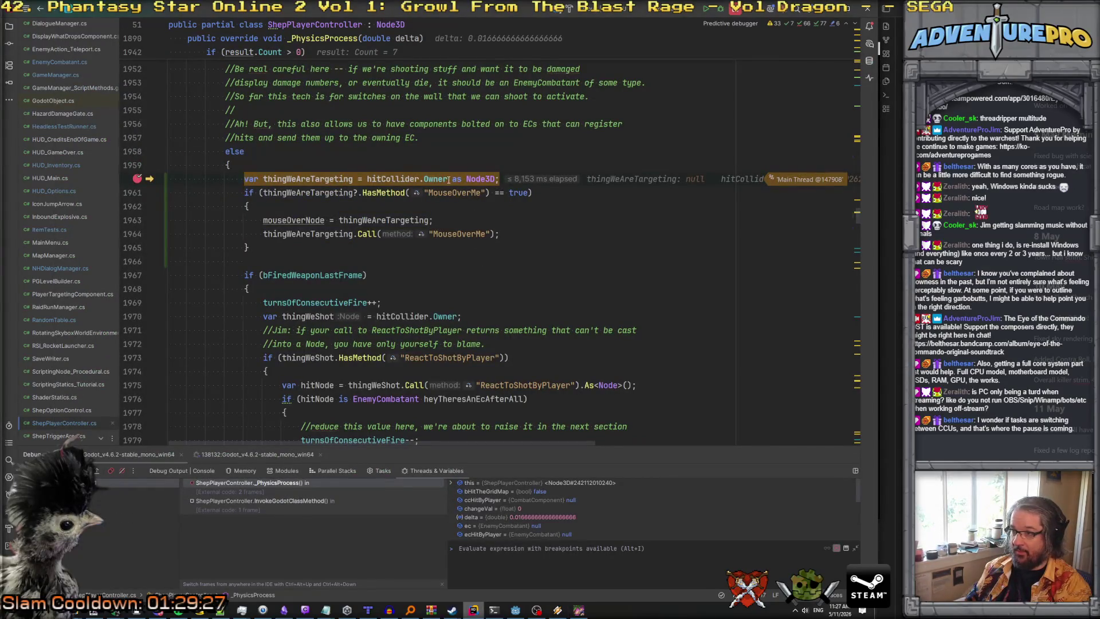
pyautogui.click(457, 195)
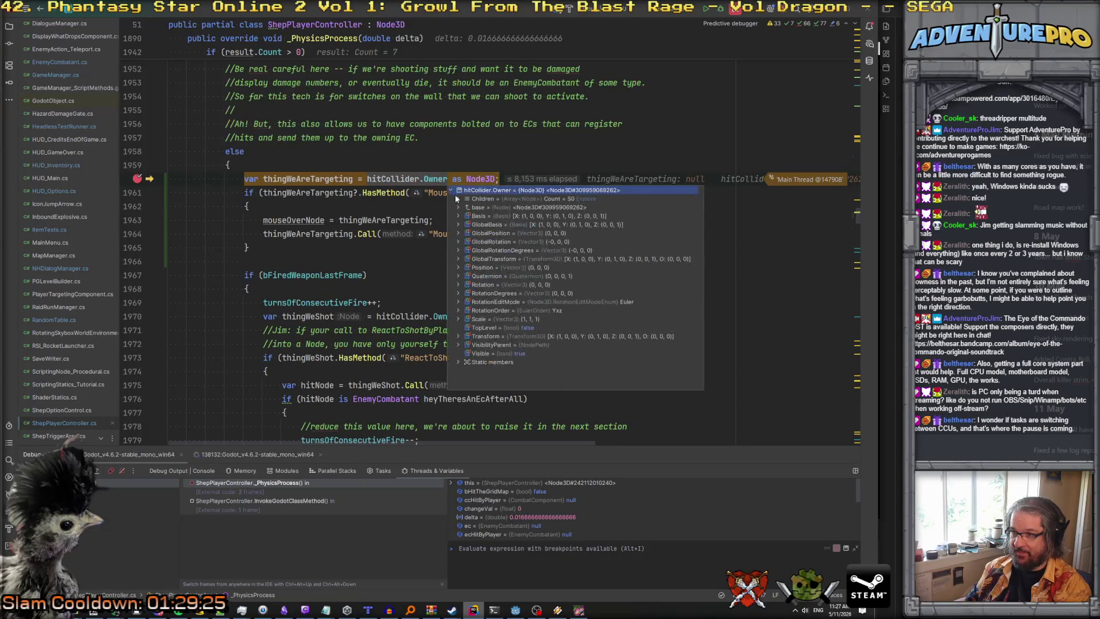
pyautogui.click(457, 199)
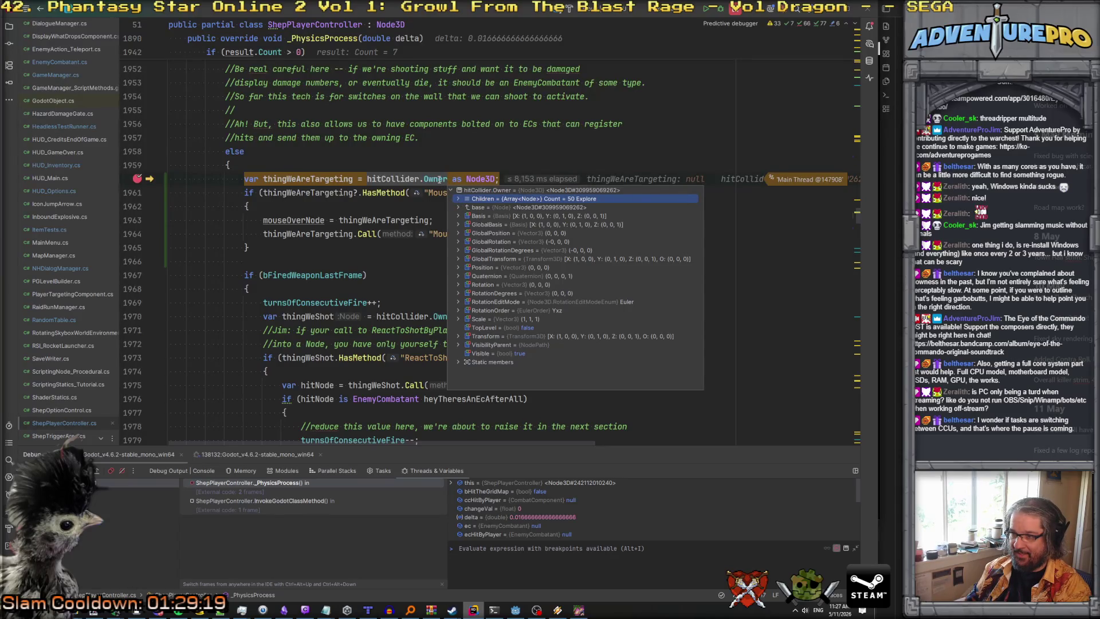
pyautogui.click(458, 198)
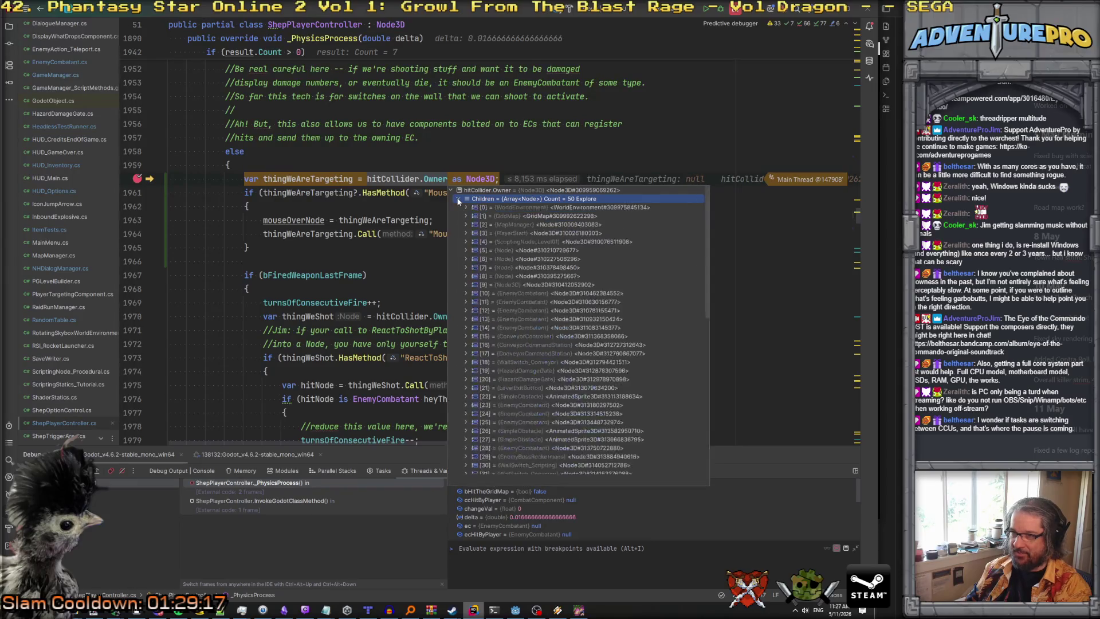
pyautogui.click(458, 199)
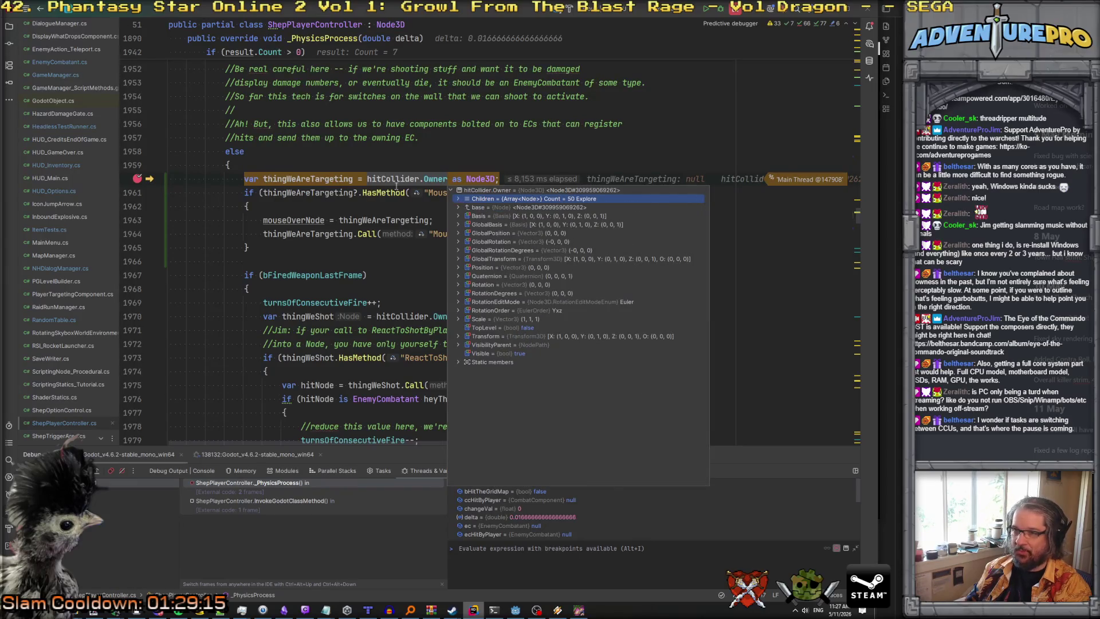
pyautogui.moveTo(329, 192)
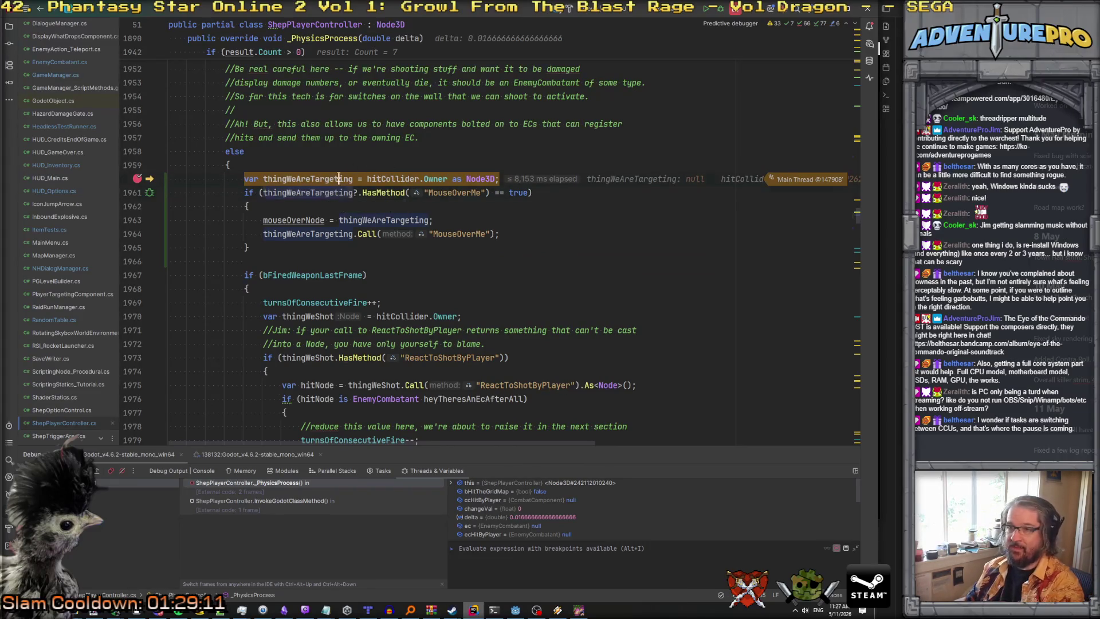
pyautogui.press('F5')
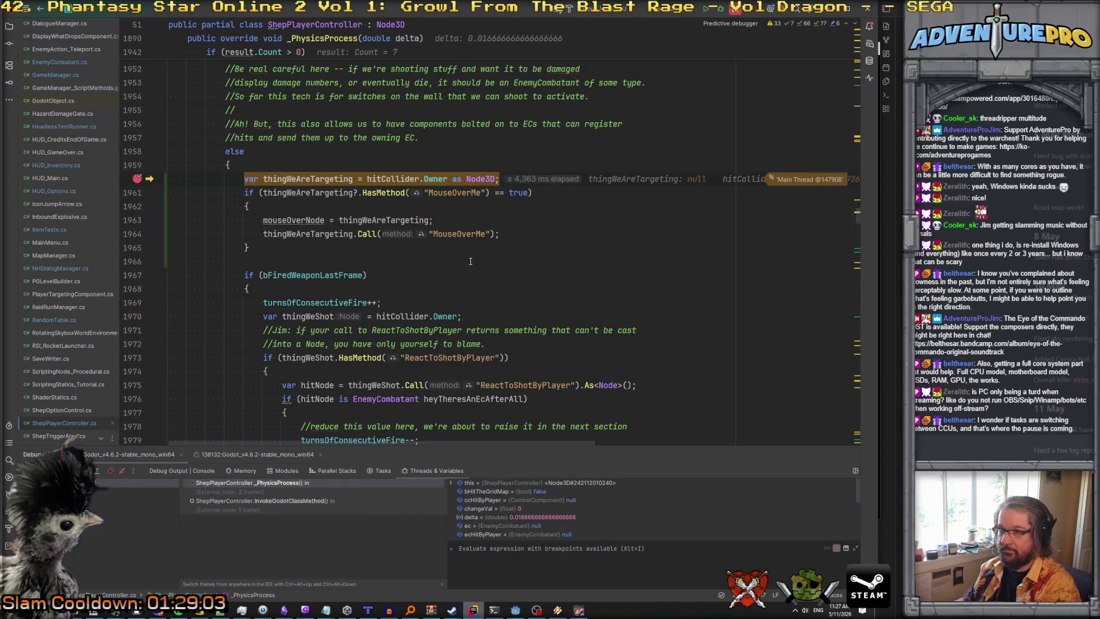
# On the next break, confirm the owner lists 40 child nodes and resume.
pyautogui.moveTo(429, 179)
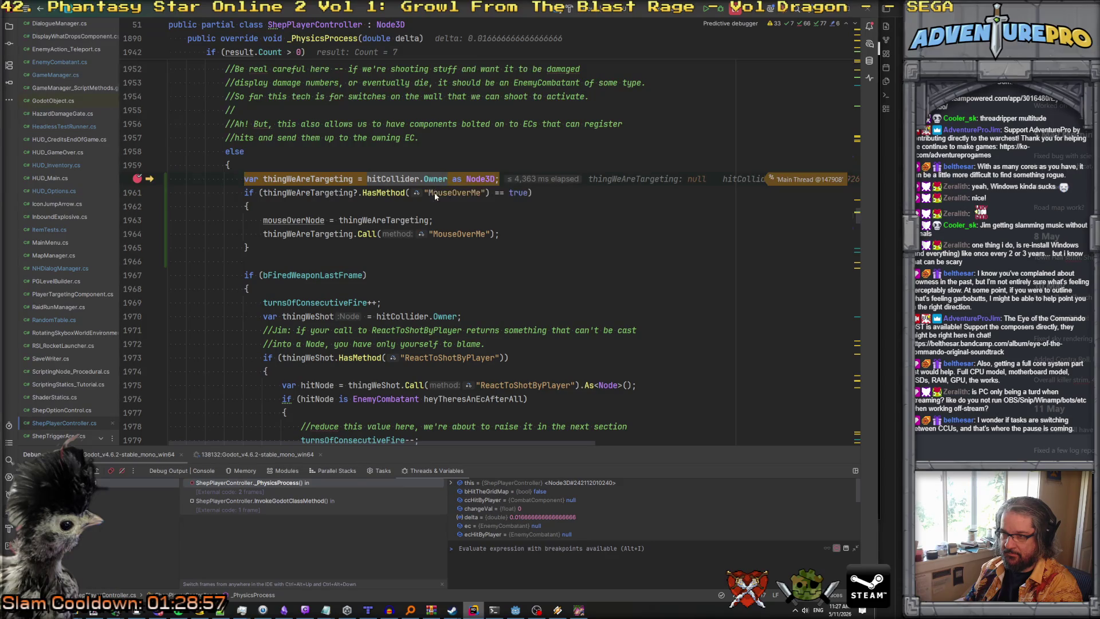
pyautogui.click(435, 196)
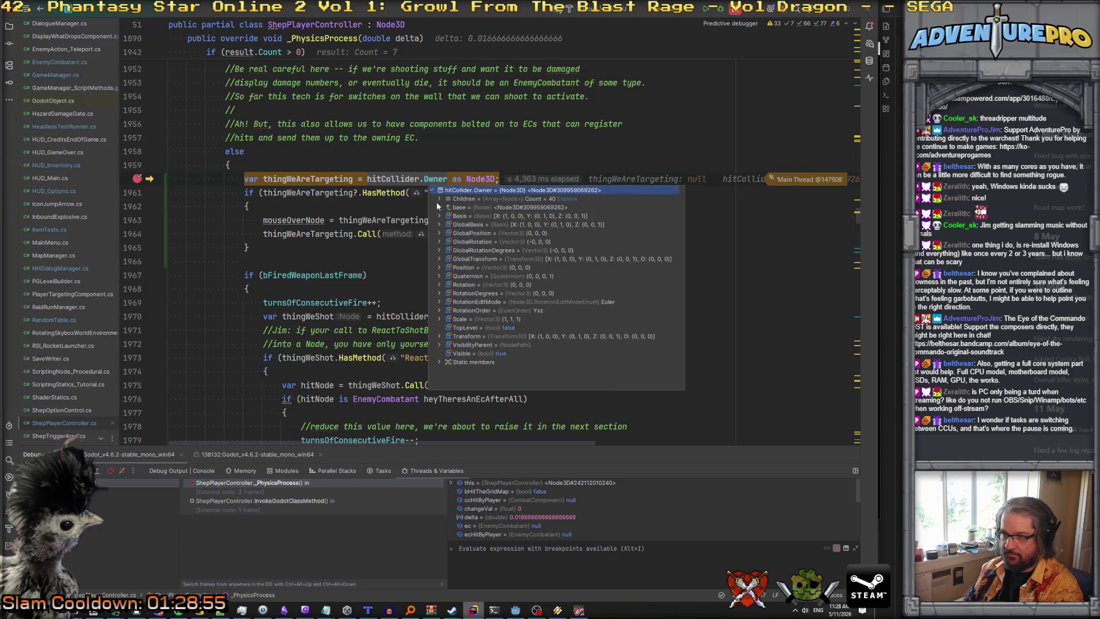
pyautogui.click(439, 199)
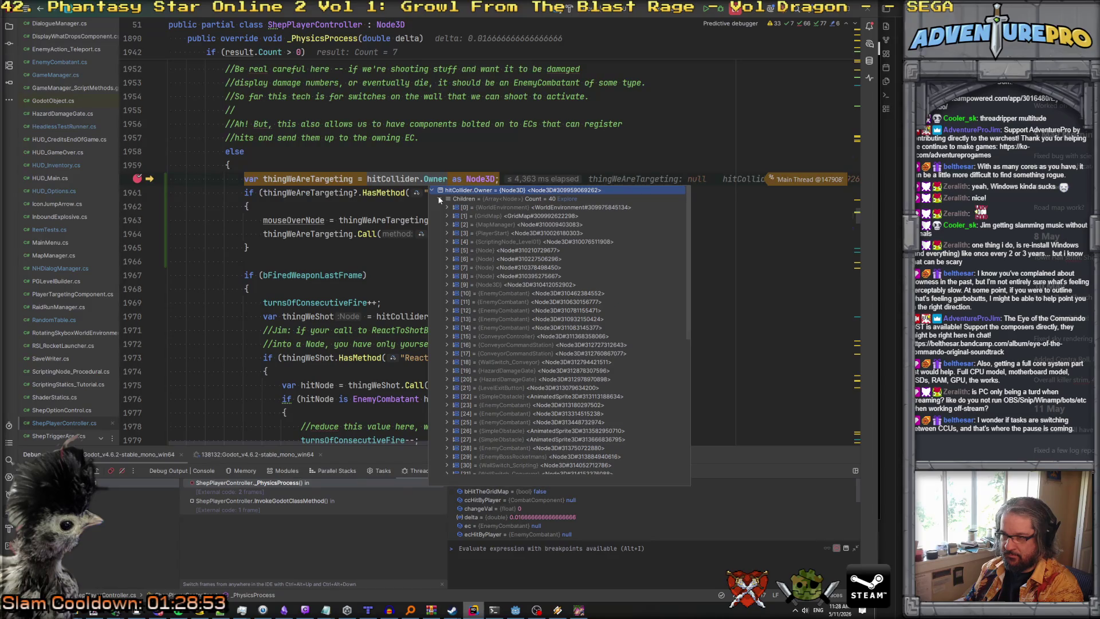
pyautogui.click(439, 199)
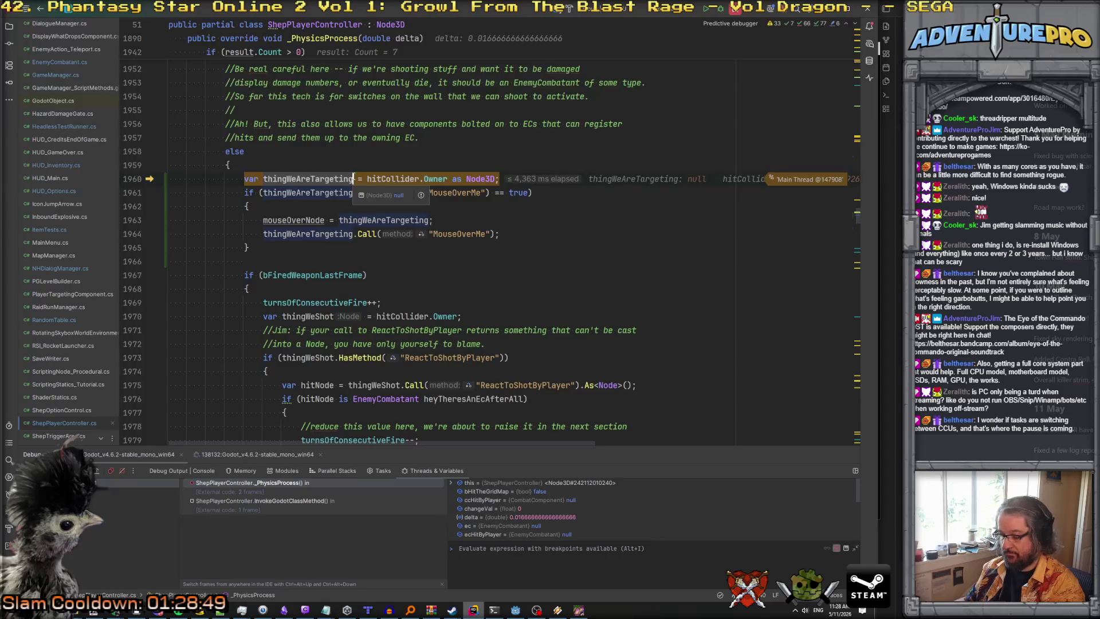
pyautogui.press('F5')
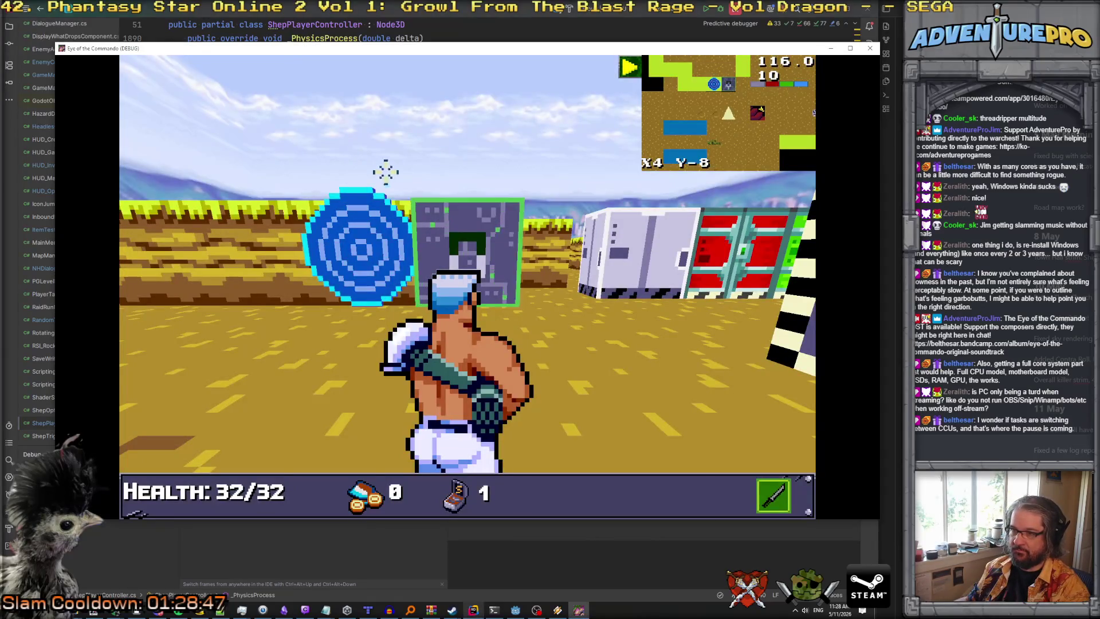
# Stop the game's debug run from the Godot editor.
pyautogui.moveTo(717, 385)
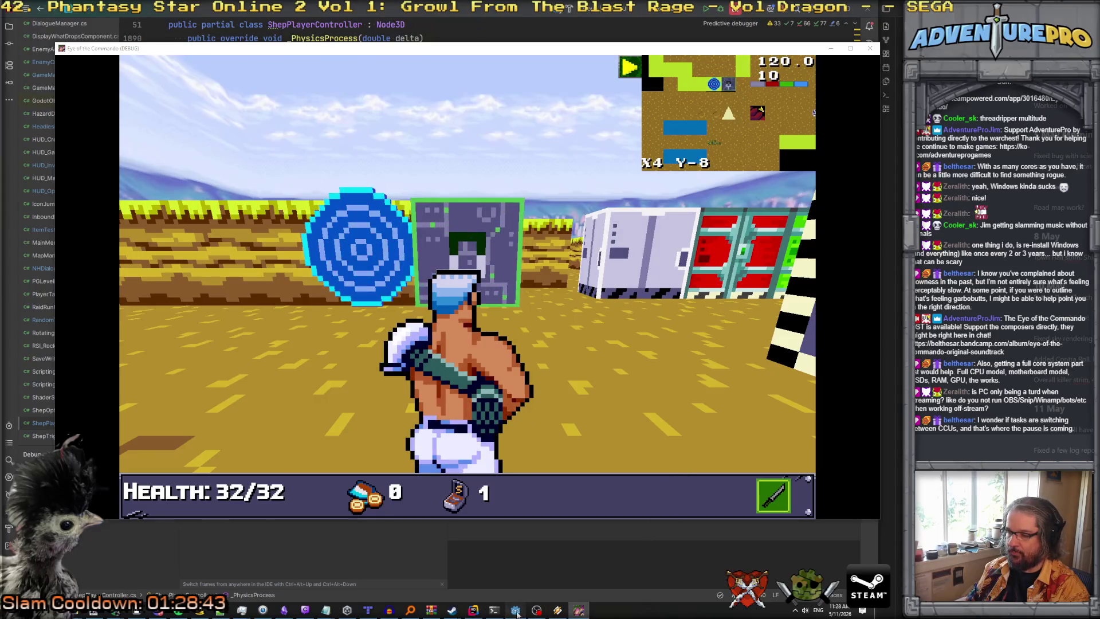
pyautogui.click(516, 610)
pyautogui.click(768, 23)
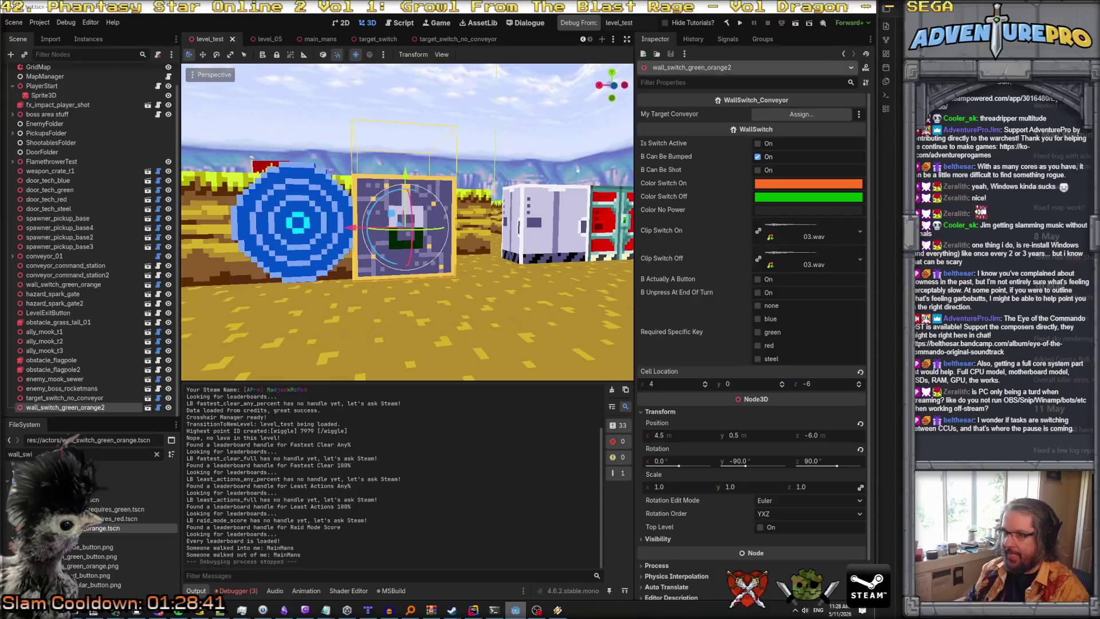
# Open wall_switch_green_orange.tscn, inspect myMesh, mySprite and minimapSprite, and zoom onto the switch.
pyautogui.click(148, 408)
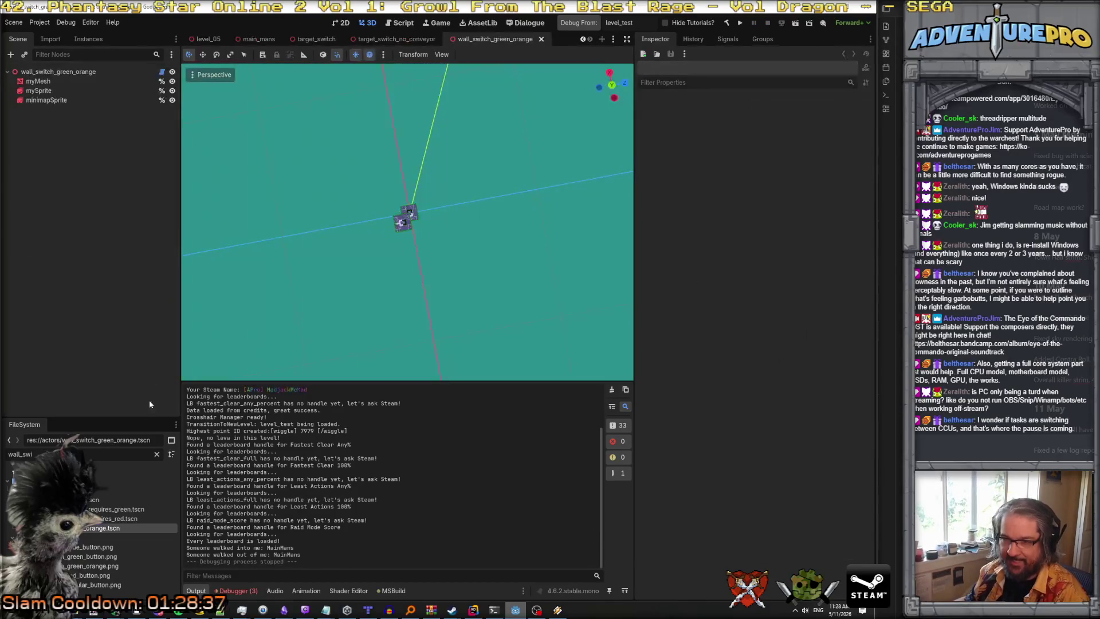
pyautogui.click(38, 81)
pyautogui.click(39, 90)
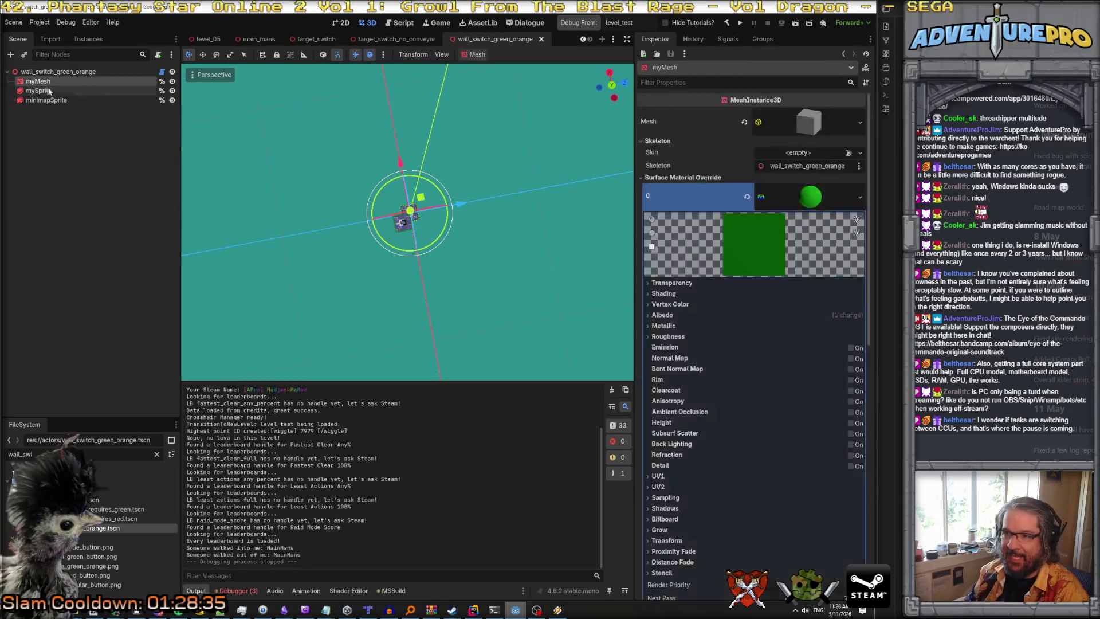
pyautogui.click(48, 102)
pyautogui.click(47, 72)
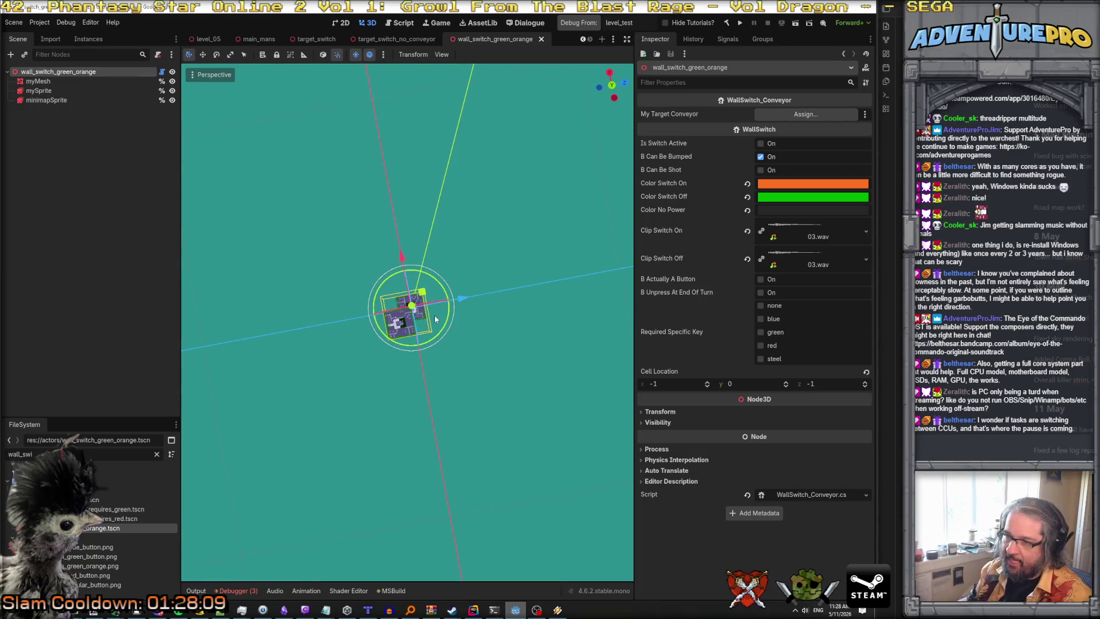
pyautogui.scroll(1, 433, 322)
pyautogui.moveTo(432, 322)
pyautogui.mouseDown()
pyautogui.moveTo(453, 332)
pyautogui.moveTo(453, 235)
pyautogui.mouseUp()
# Add an Area3D child under the root with a CollisionShape3D inside it.
pyautogui.rightClick(43, 71)
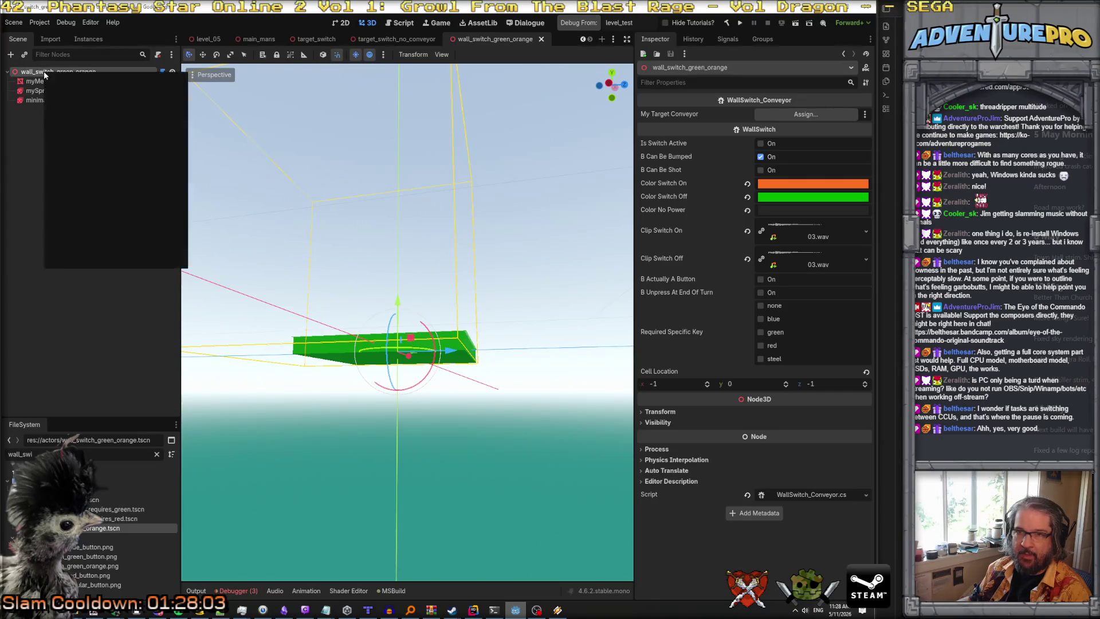
pyautogui.click(70, 93)
pyautogui.write('area')
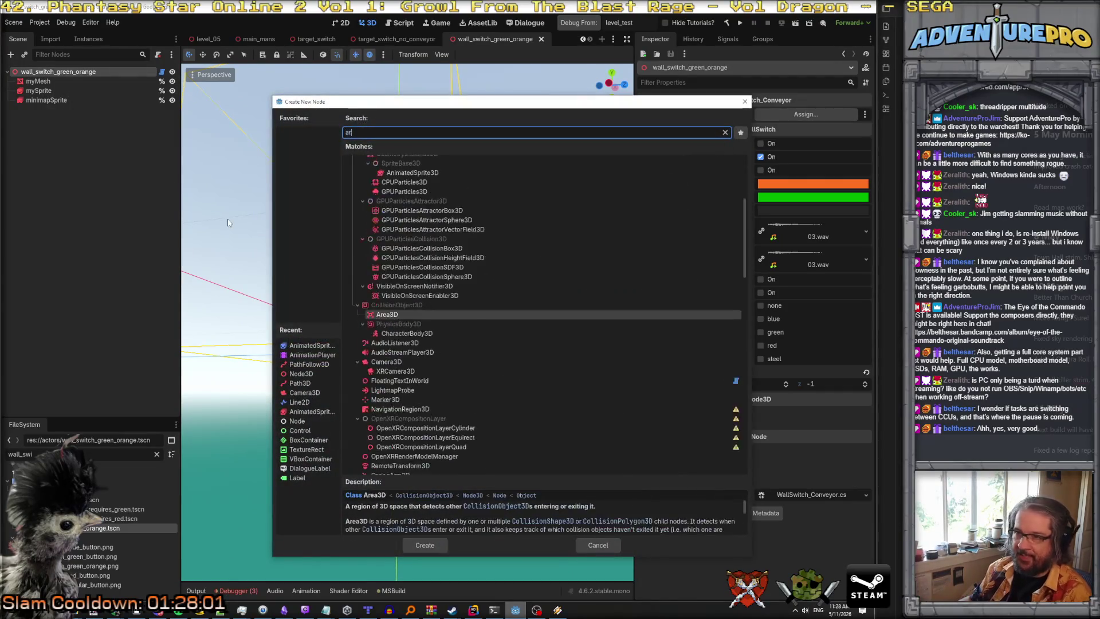
pyautogui.click(424, 545)
pyautogui.rightClick(65, 109)
pyautogui.click(105, 112)
pyautogui.write('coll')
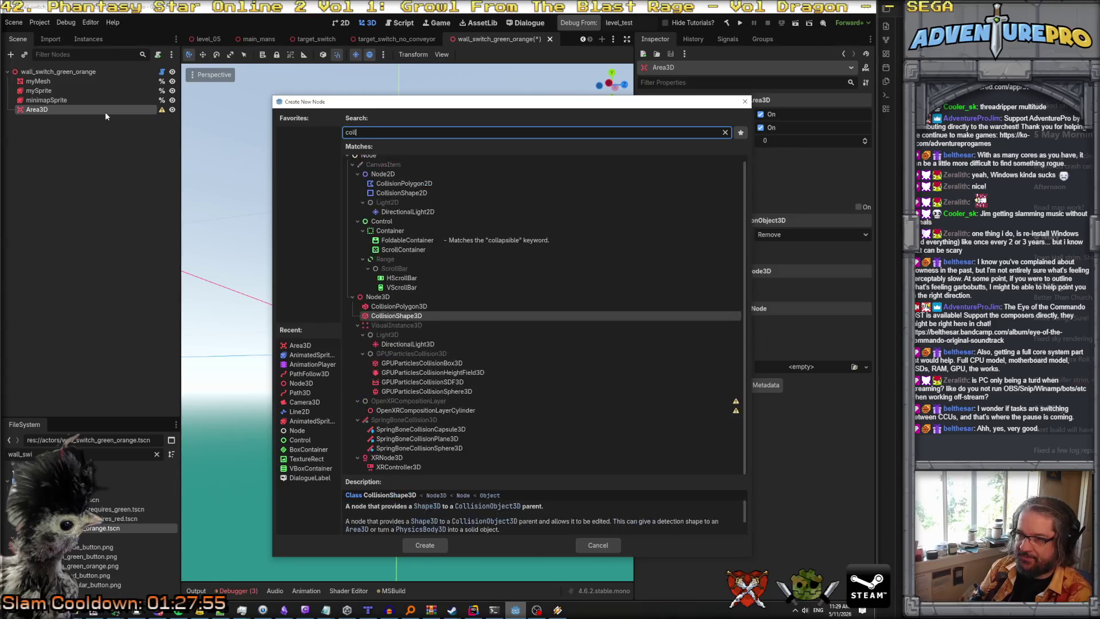
pyautogui.press('Return')
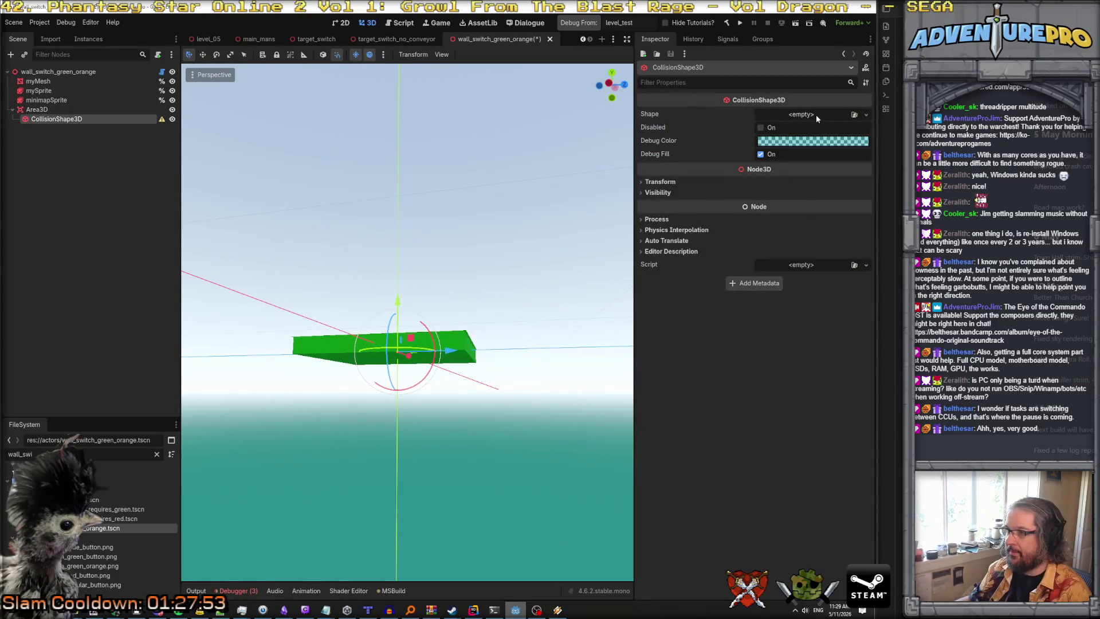
# Assign a BoxShape3D to the collision shape.
pyautogui.click(816, 115)
pyautogui.click(804, 155)
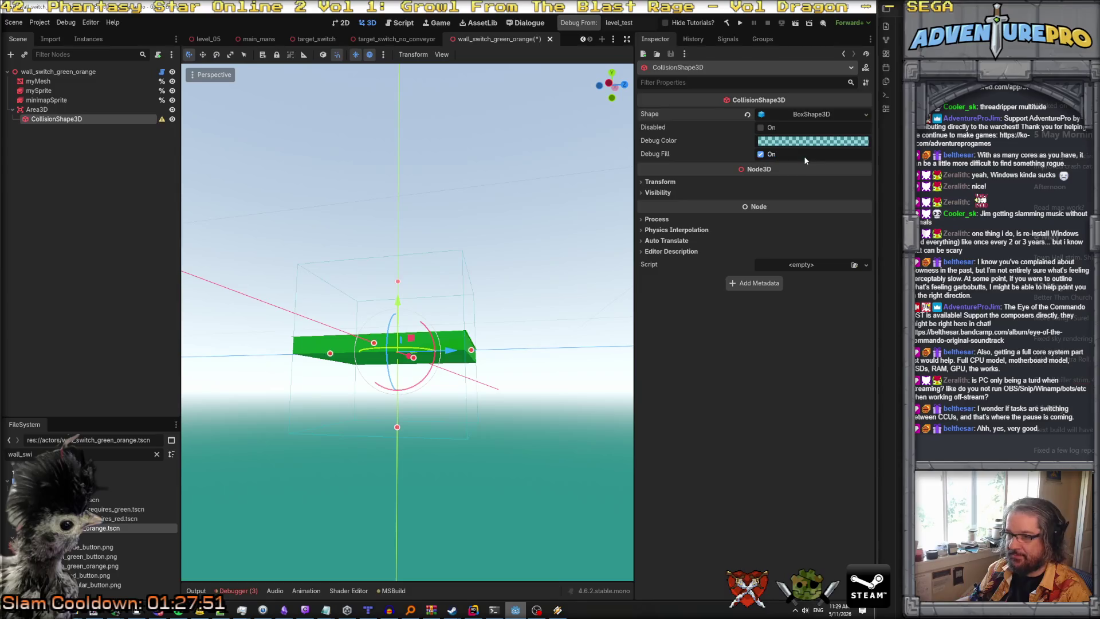
pyautogui.moveTo(397, 282)
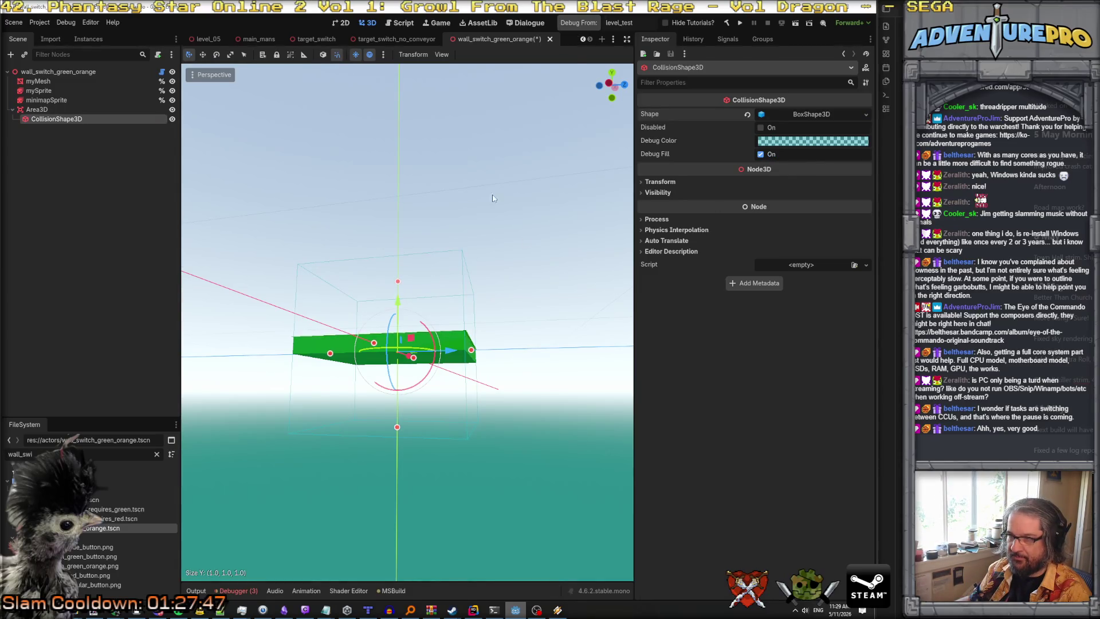
pyautogui.moveTo(493, 197); pyautogui.dragTo(516, 172)
# Flatten the box shape to Size y 0.2.
pyautogui.click(660, 182)
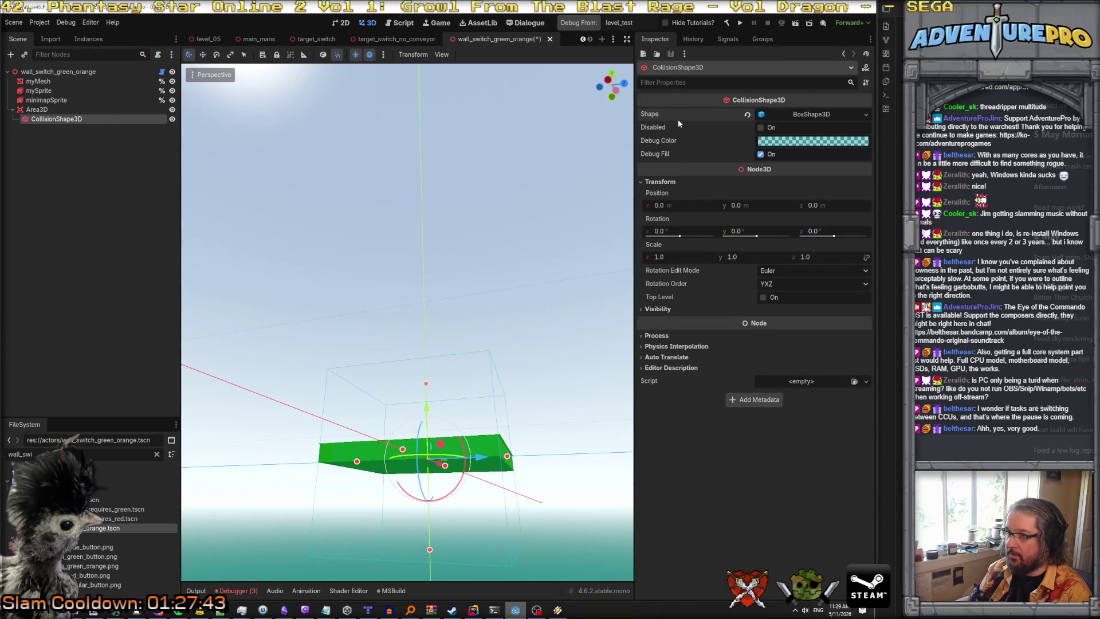
pyautogui.click(808, 113)
pyautogui.click(754, 143)
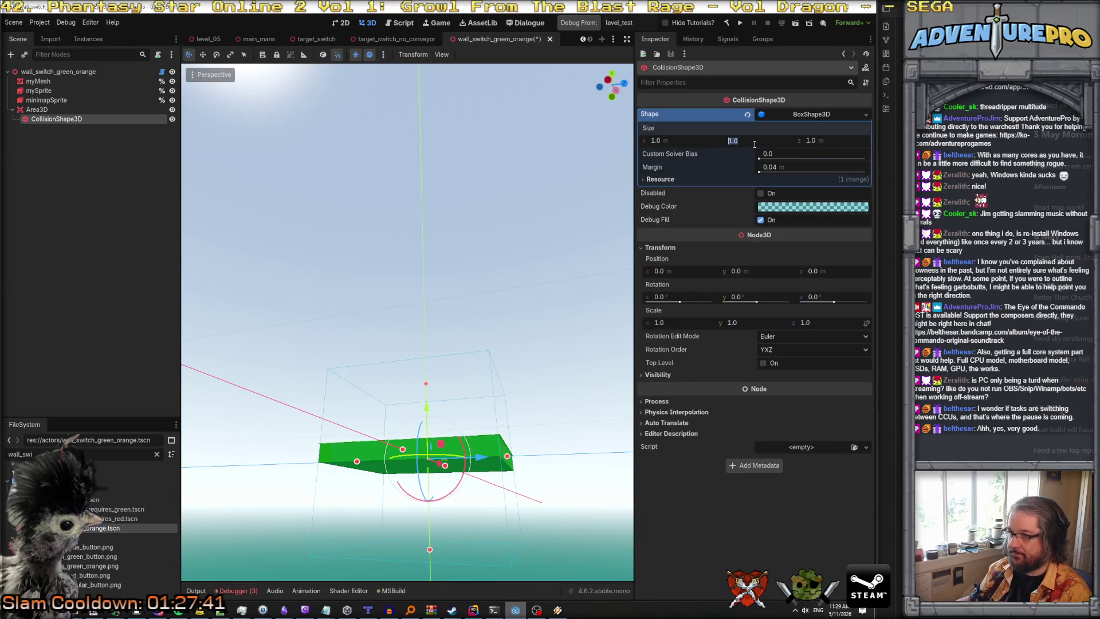
pyautogui.write('0.12')
pyautogui.press('Return')
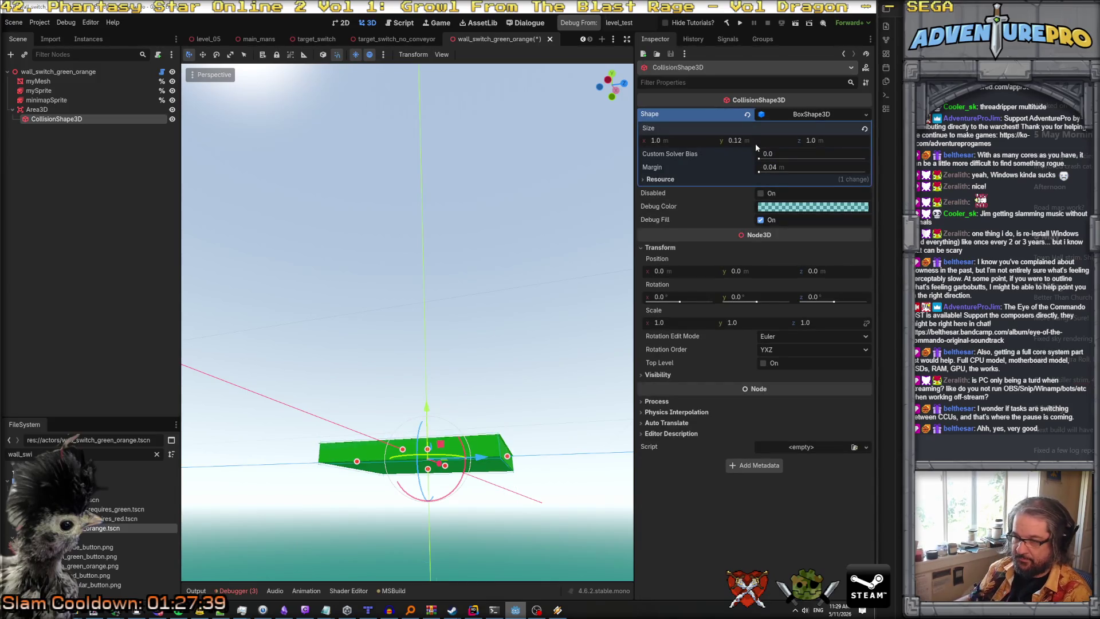
pyautogui.write('0.')
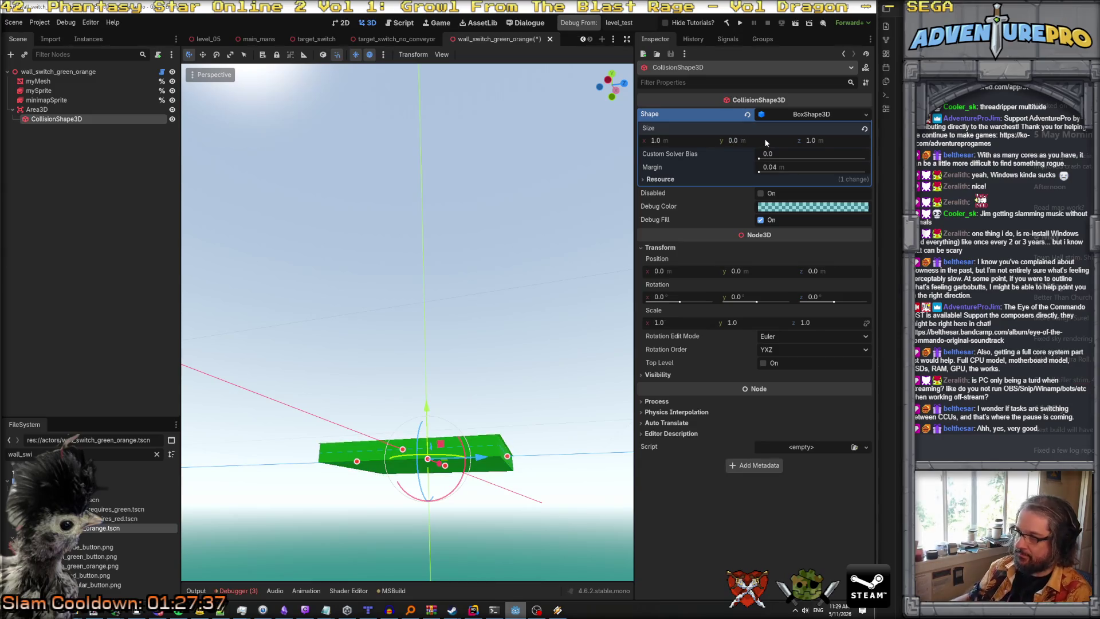
pyautogui.write('2')
pyautogui.press('Return')
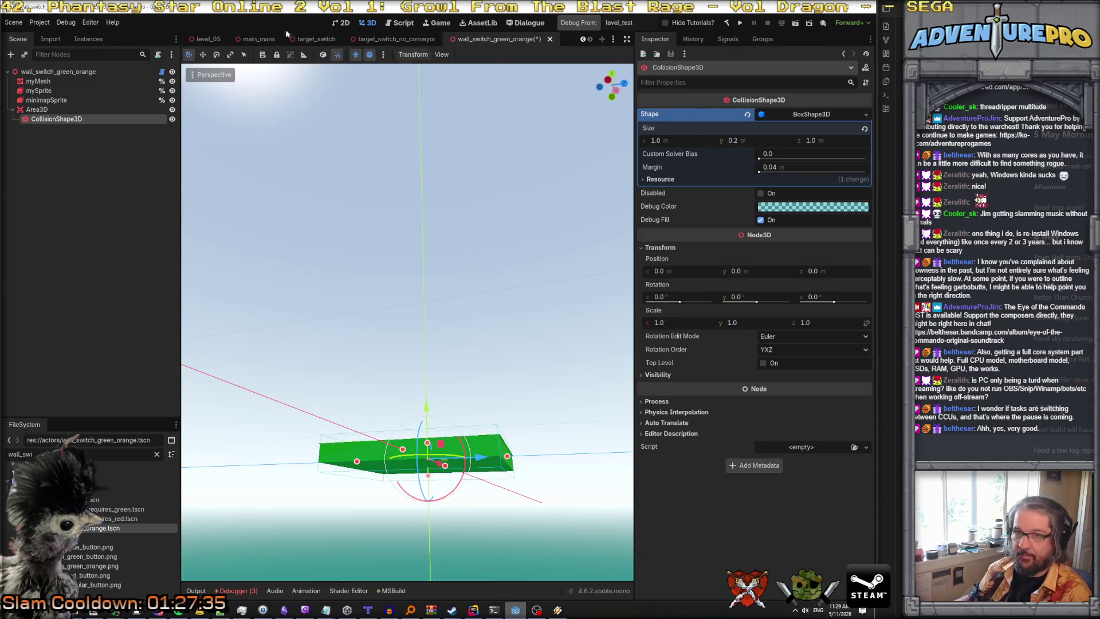
pyautogui.click(46, 110)
pyautogui.click(648, 248)
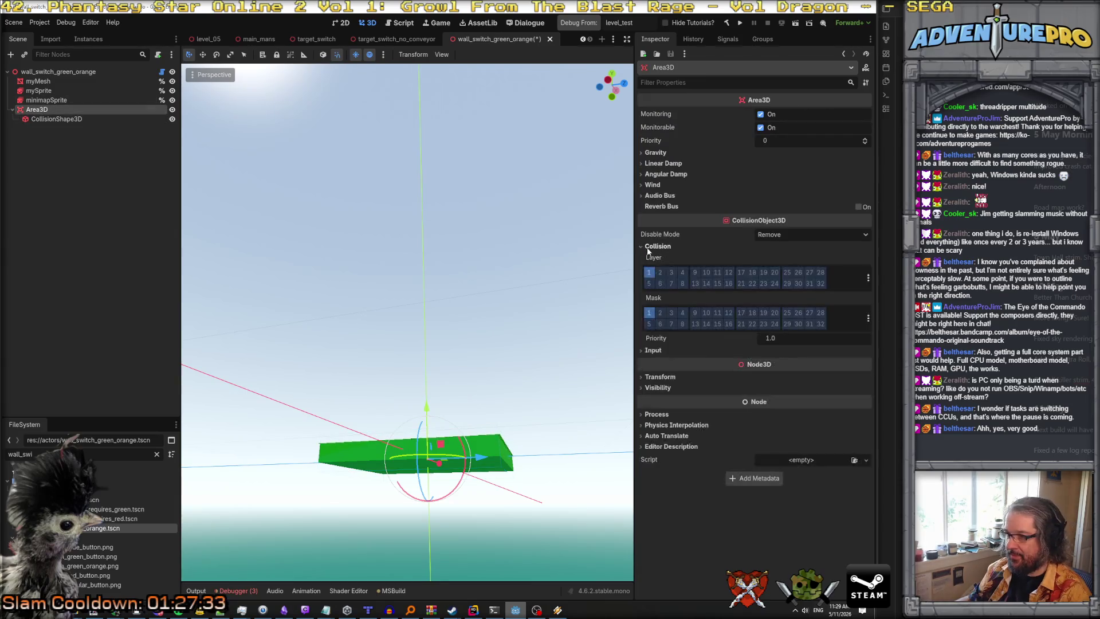
# Move the Area3D from collision layer 1 to layer 2.
pyautogui.click(661, 274)
pyautogui.click(649, 273)
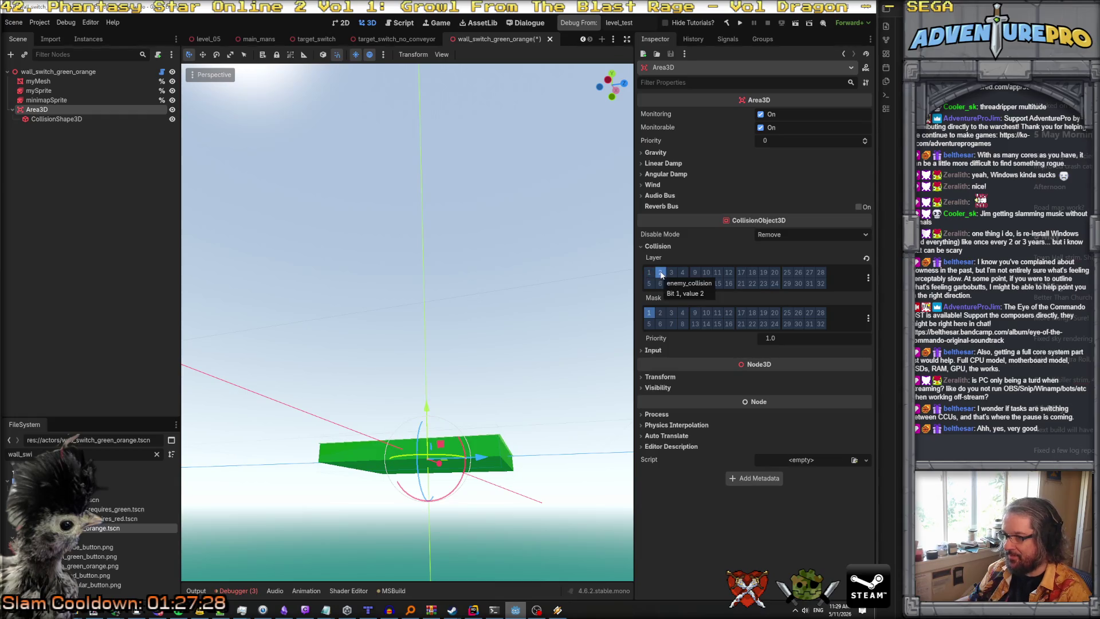
pyautogui.moveTo(530, 295); pyautogui.dragTo(530, 295)
# Set the box's Size y to 0.12 and save the scene.
pyautogui.click(61, 120)
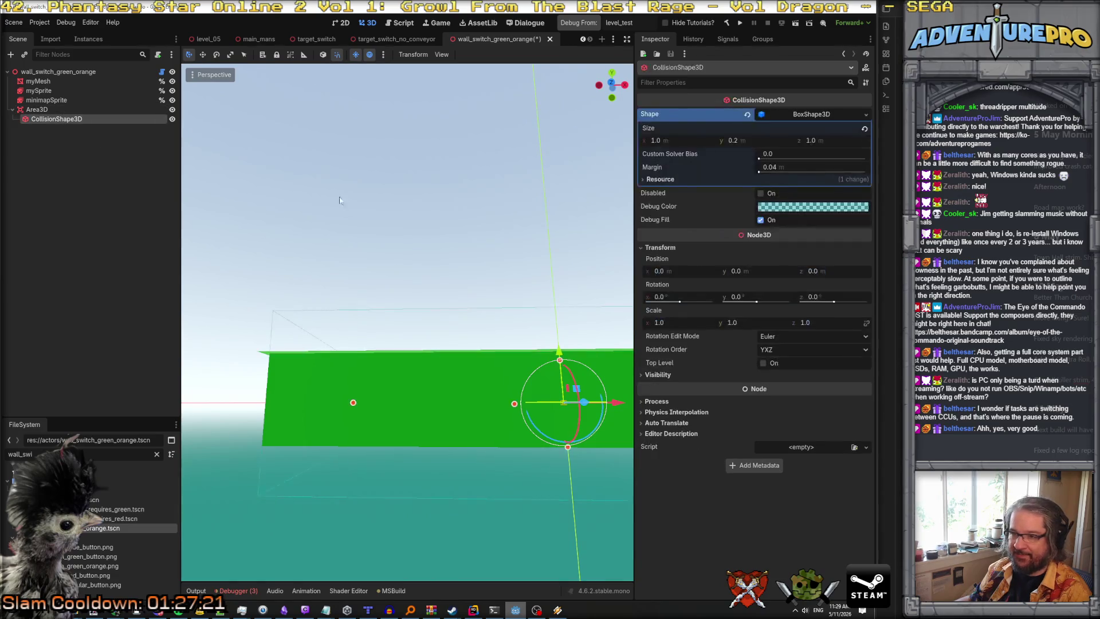
pyautogui.press('f')
pyautogui.click(776, 142)
pyautogui.write('0.12')
pyautogui.press('Return')
pyautogui.hotkey('ctrl', 's')
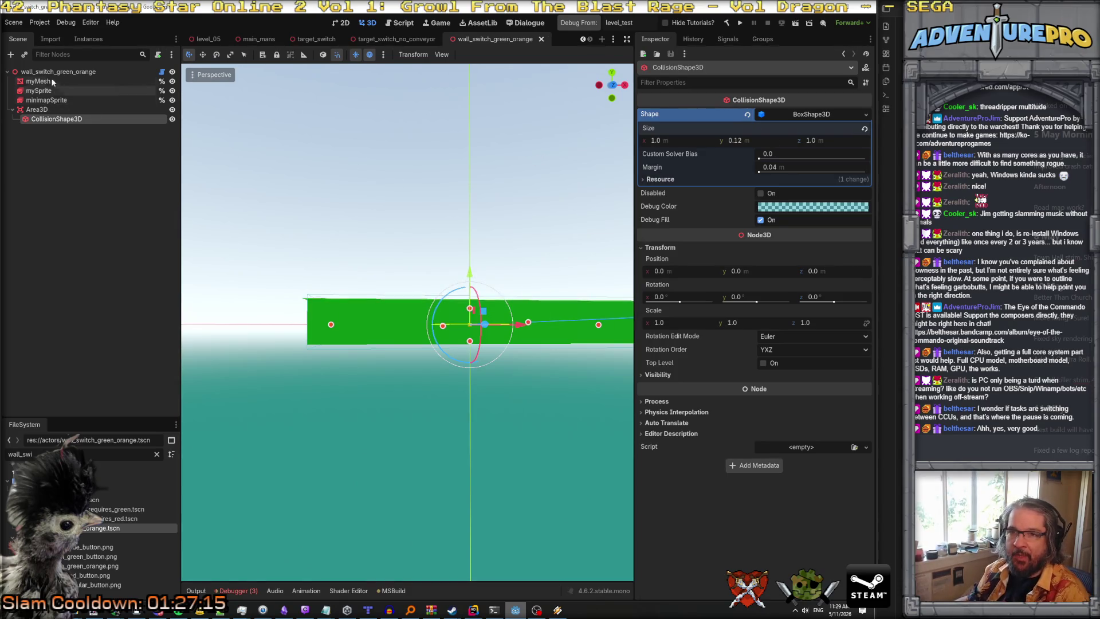
# Run the game to test the wall switch.
pyautogui.click(74, 72)
pyautogui.click(65, 119)
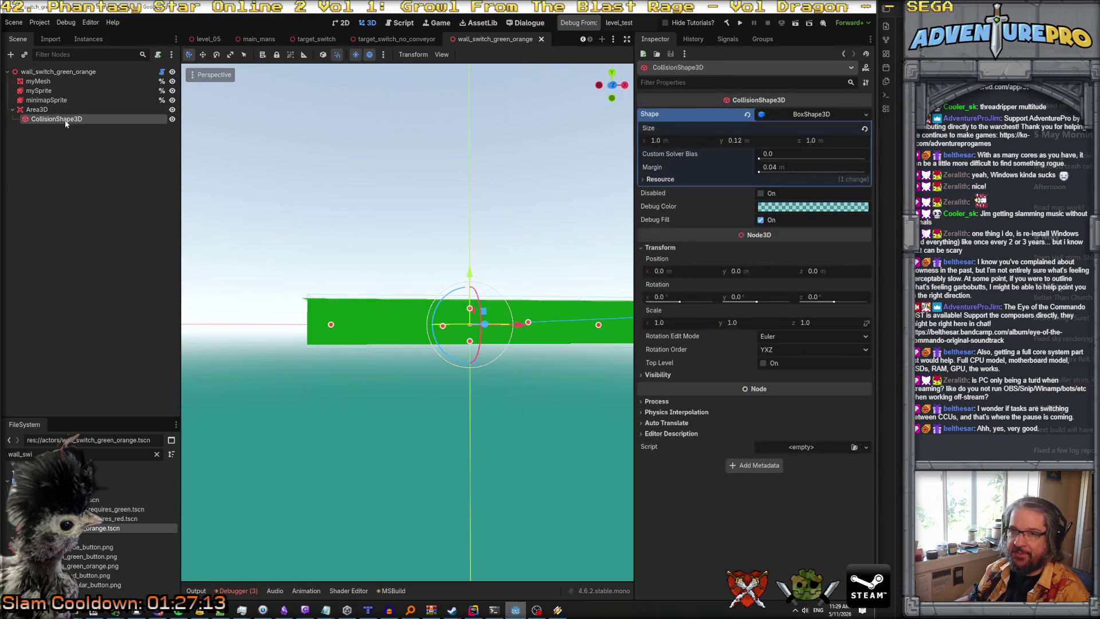
pyautogui.moveTo(415, 41)
pyautogui.click(592, 26)
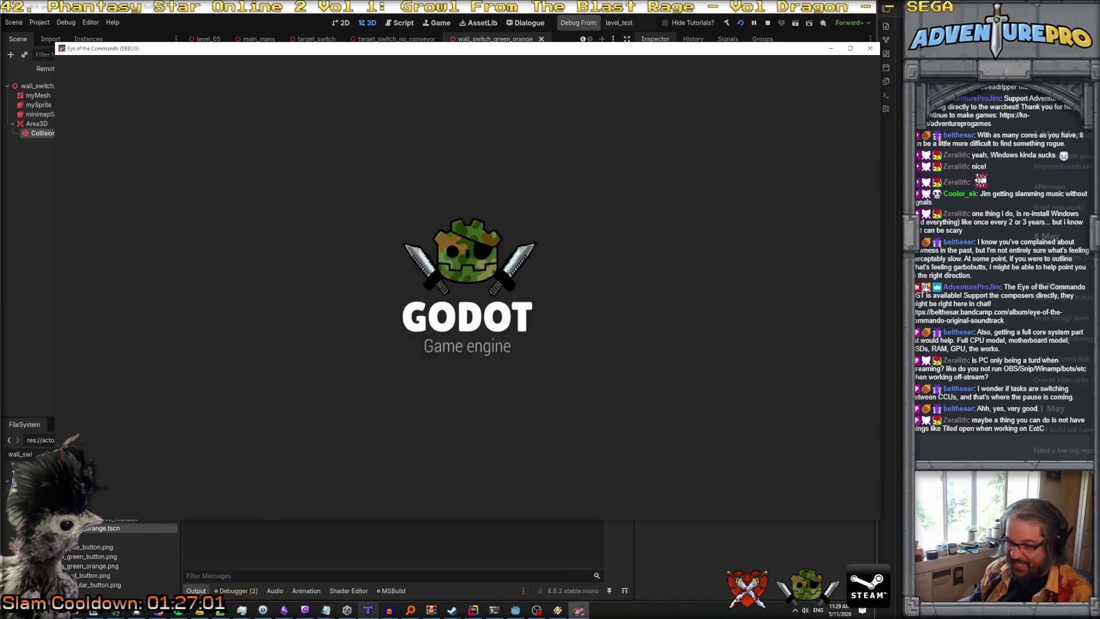
# Look through the Paint.NET images, including Roadmap 2026 and the blue running-figure banner.
pyautogui.click(368, 611)
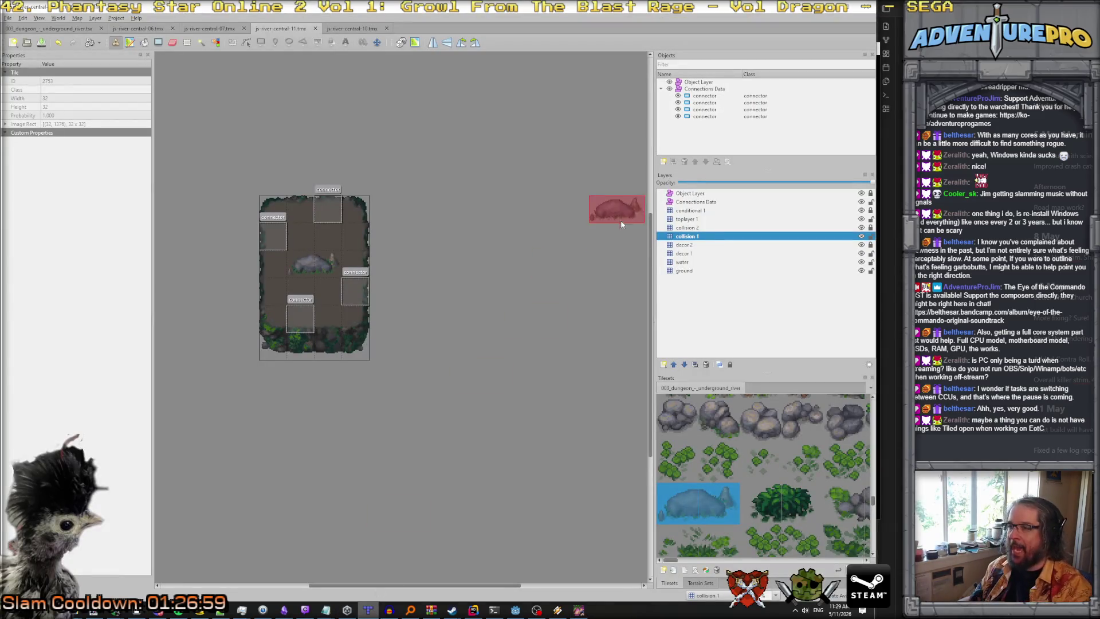
pyautogui.click(98, 612)
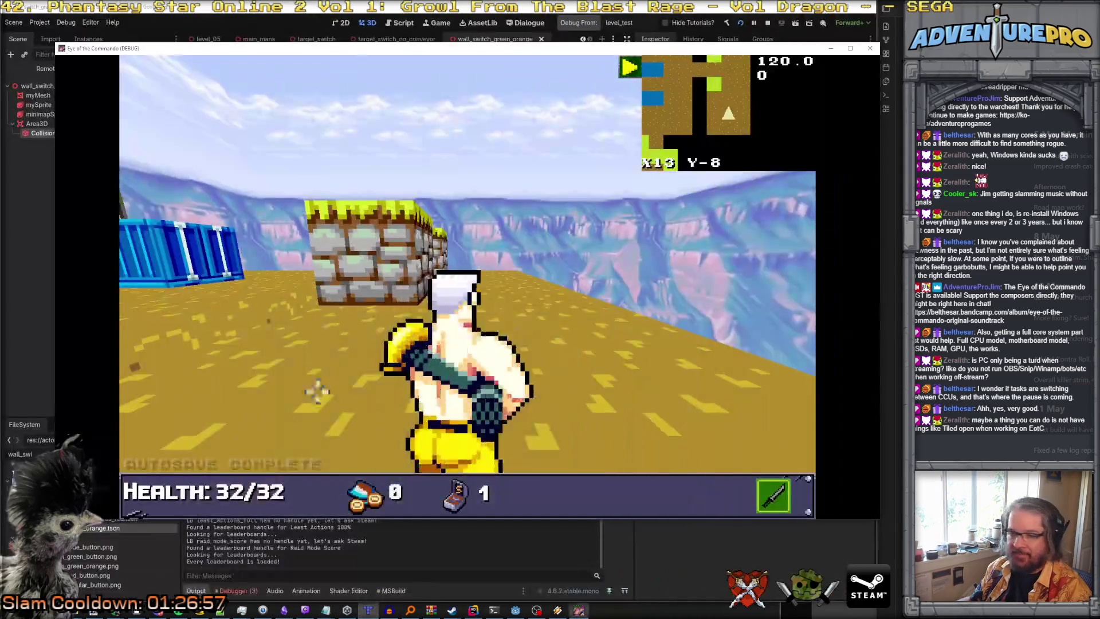
pyautogui.click(557, 611)
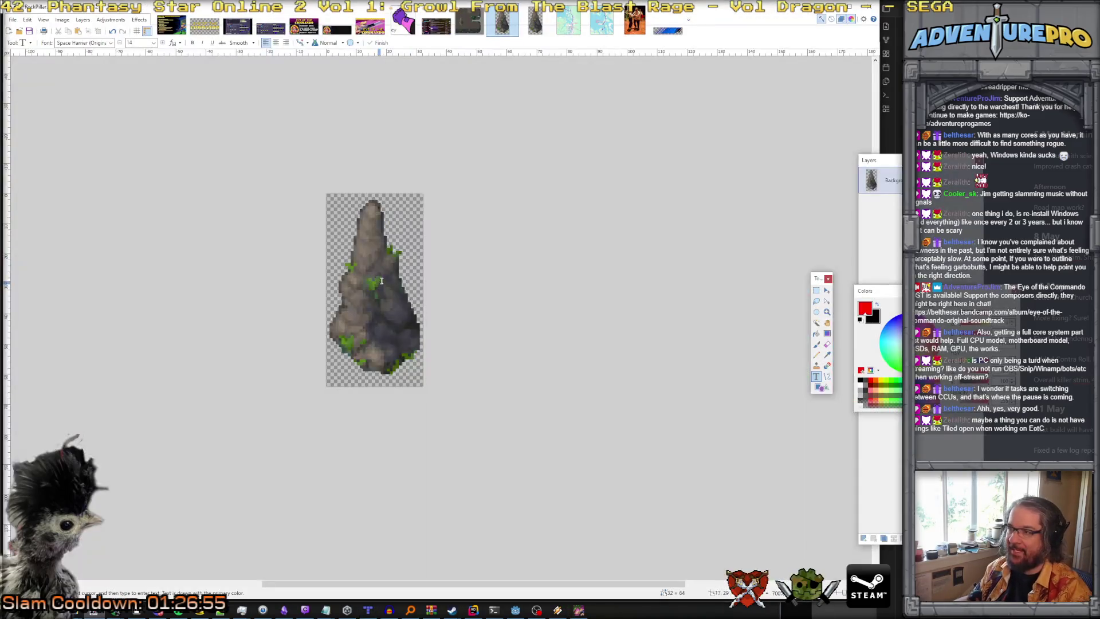
pyautogui.click(371, 25)
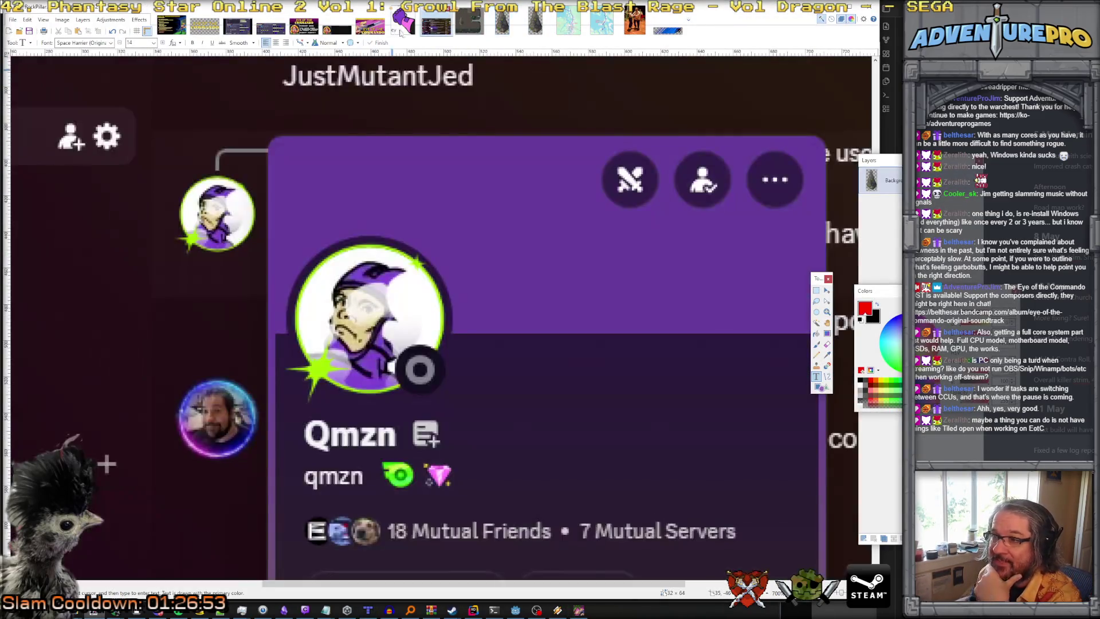
pyautogui.click(337, 30)
pyautogui.click(304, 26)
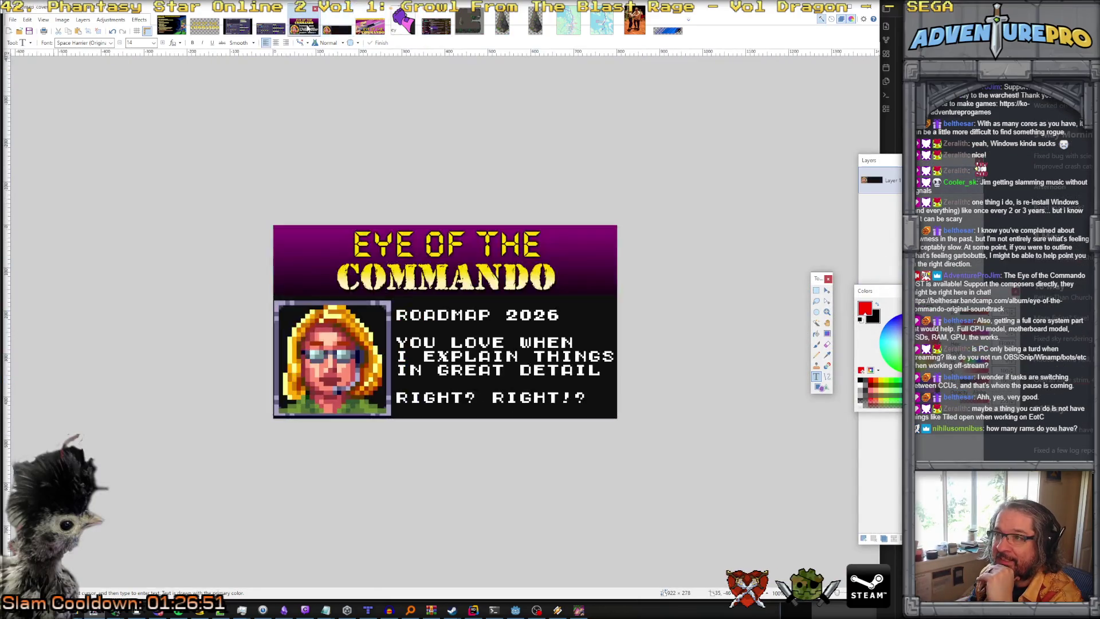
pyautogui.click(569, 22)
pyautogui.click(601, 22)
pyautogui.click(668, 26)
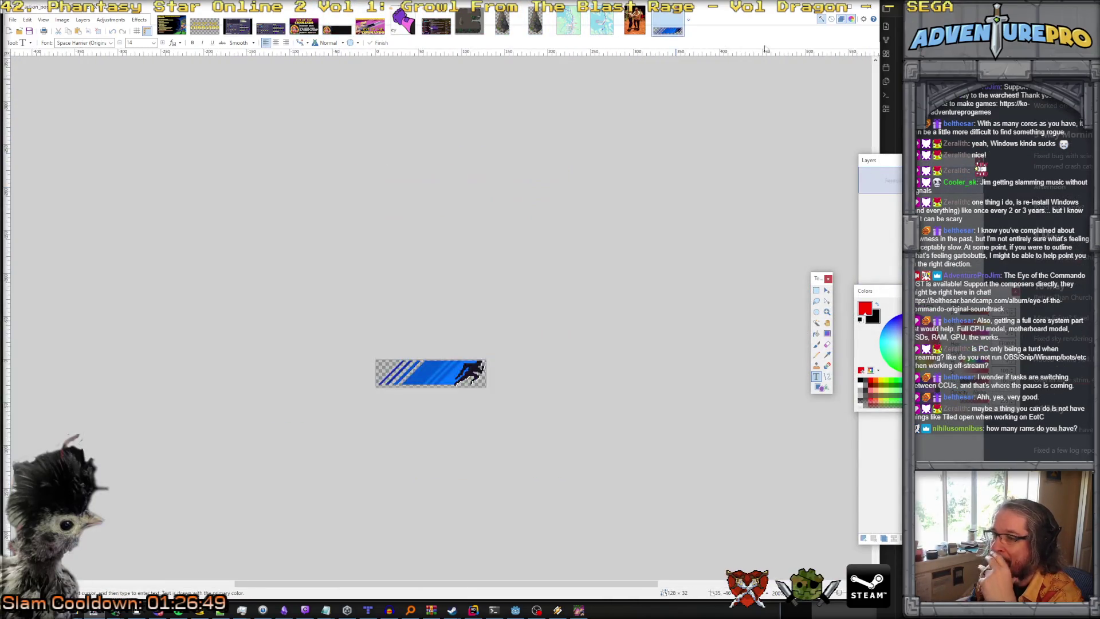
pyautogui.click(831, 5)
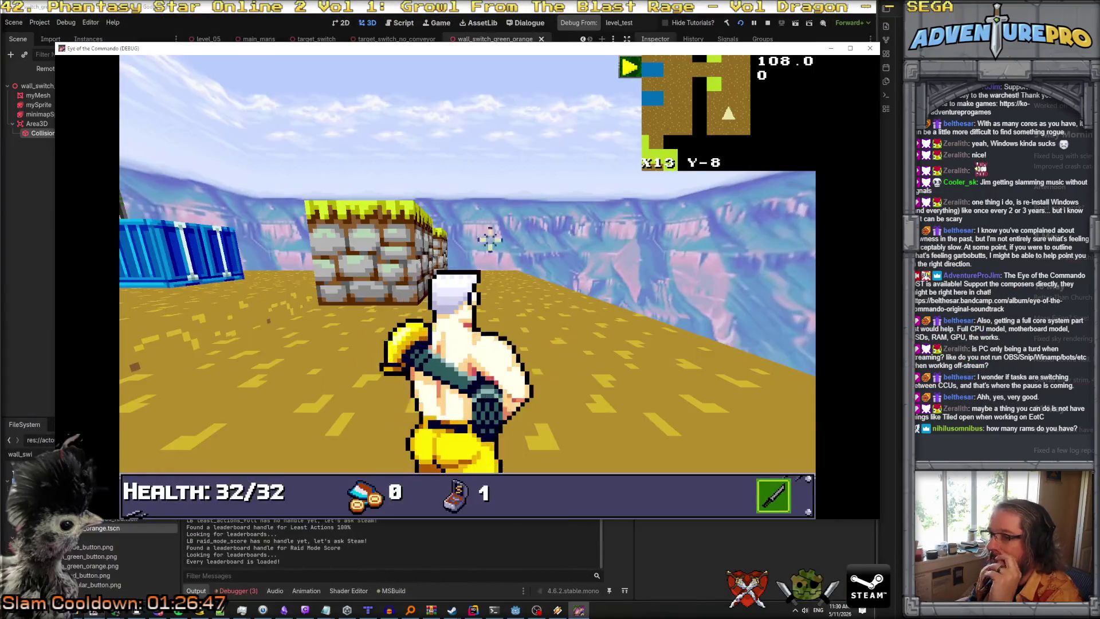
# Walk to the green wall switch near EXIT and punch it three times.
pyautogui.press('w')
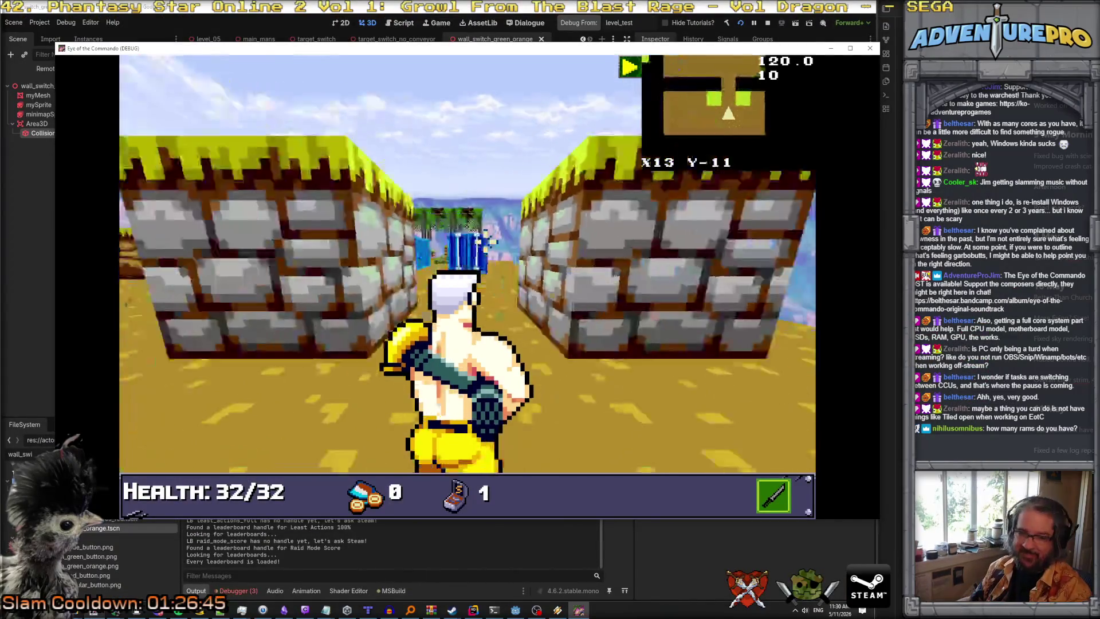
pyautogui.press('w')
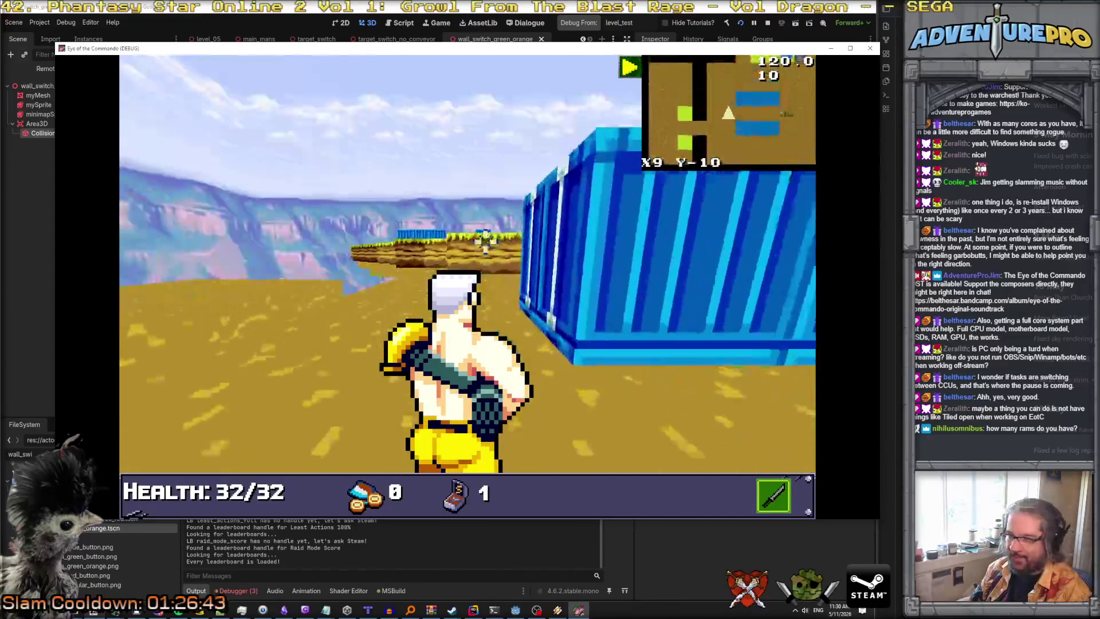
pyautogui.press('w')
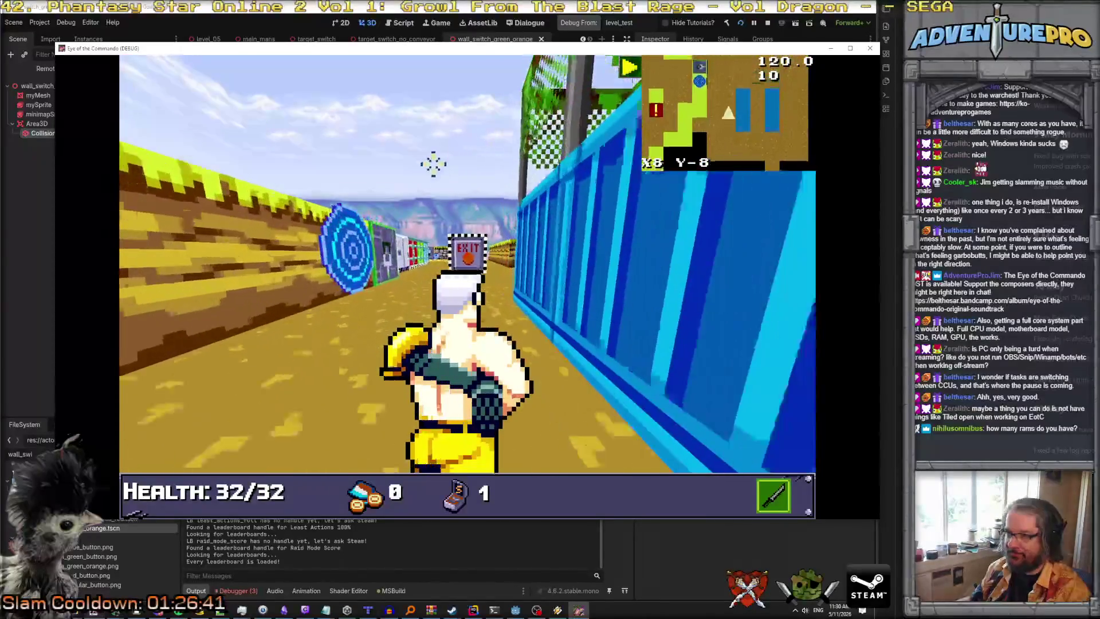
pyautogui.press('w')
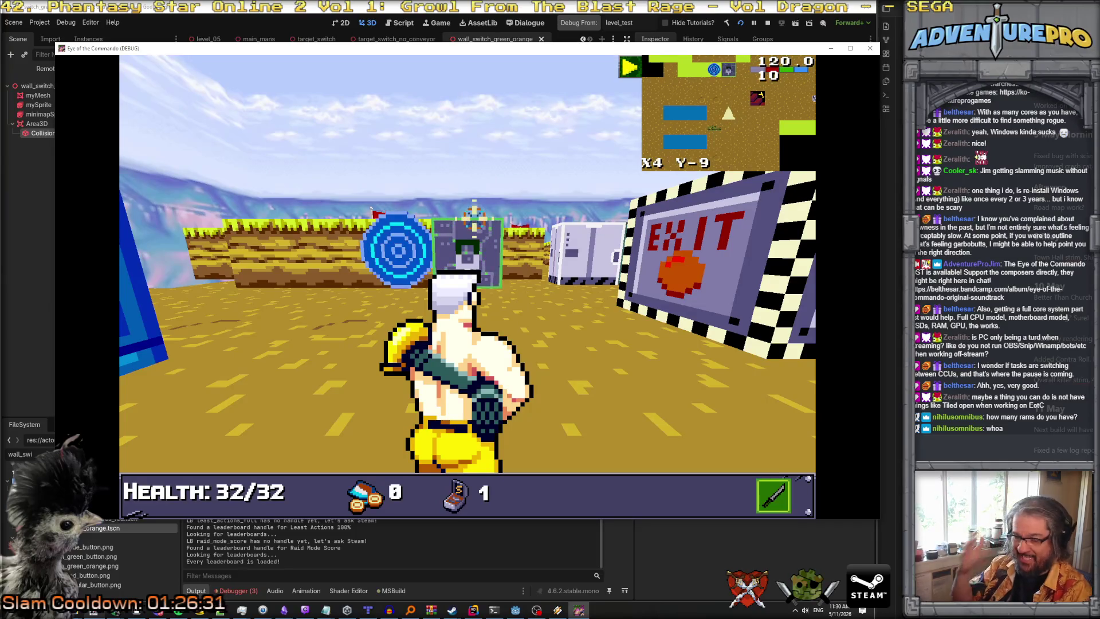
pyautogui.click(465, 243)
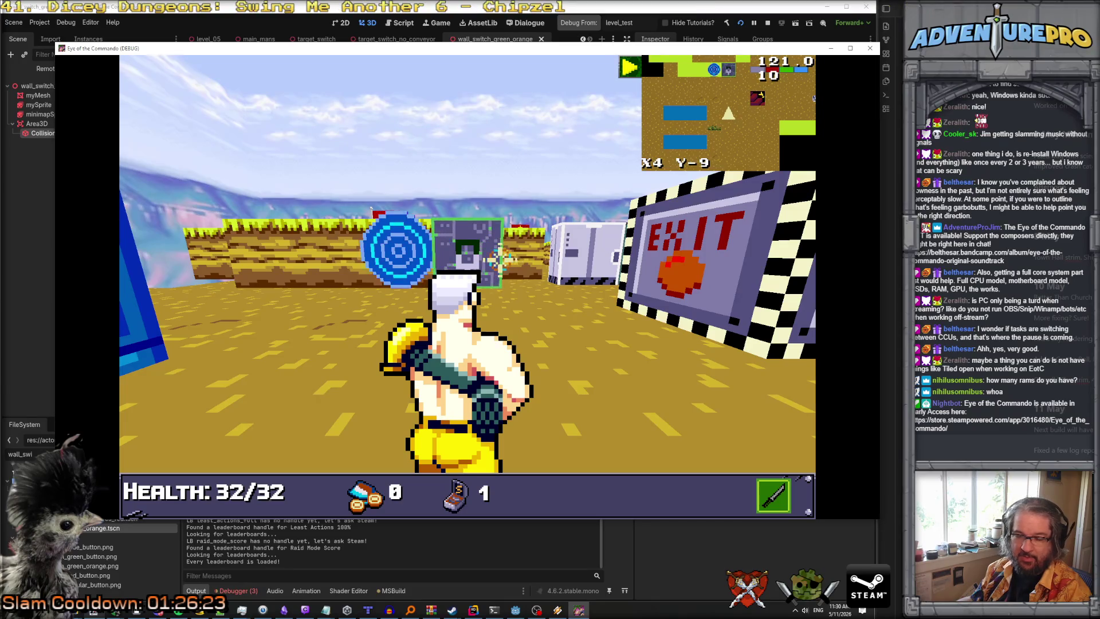
pyautogui.click(494, 259)
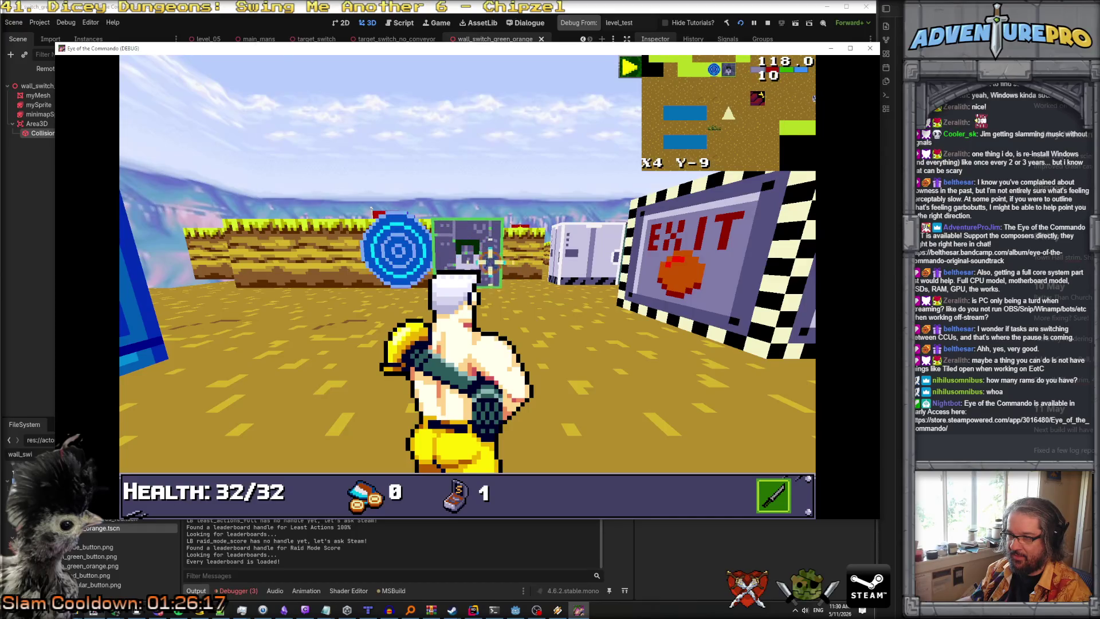
pyautogui.click(490, 261)
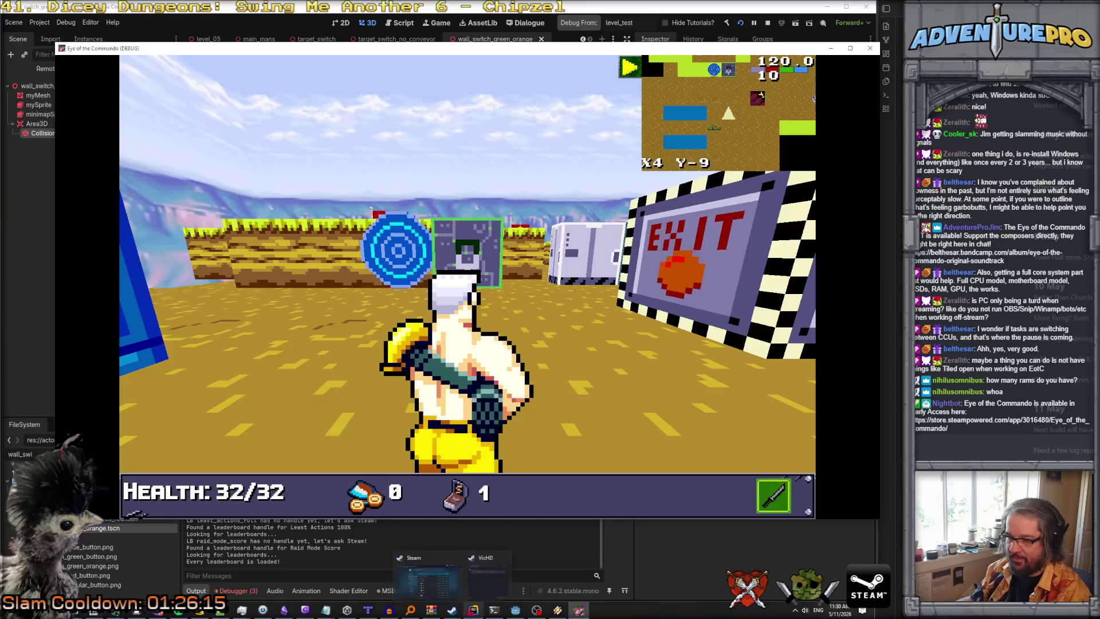
pyautogui.click(473, 609)
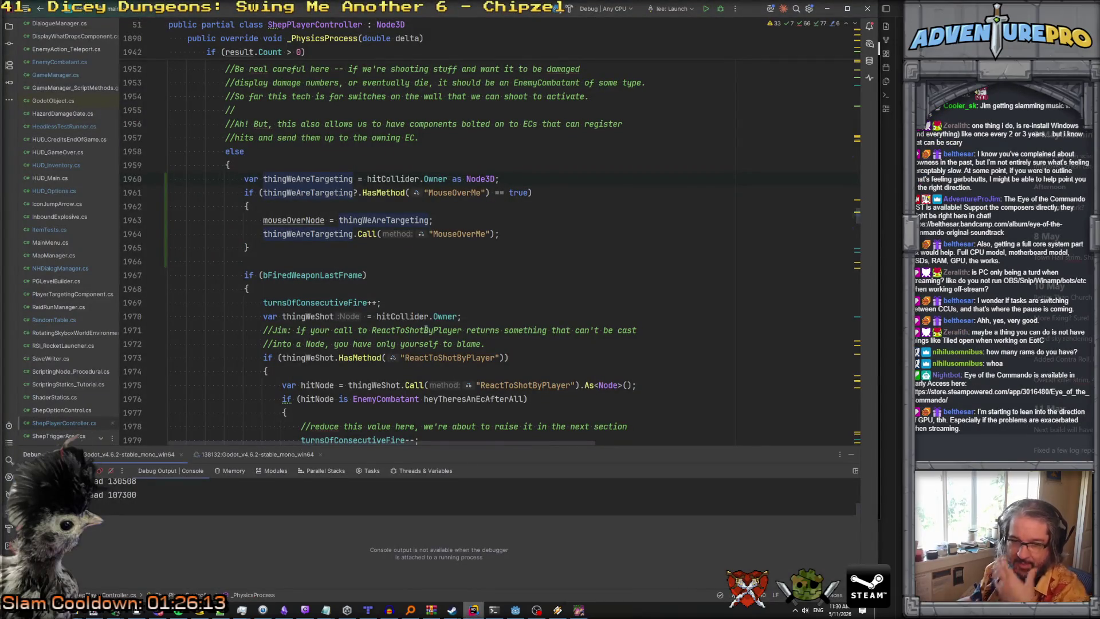
# Bring up Task Manager's Ethernet performance graph over the code.
pyautogui.moveTo(323, 278)
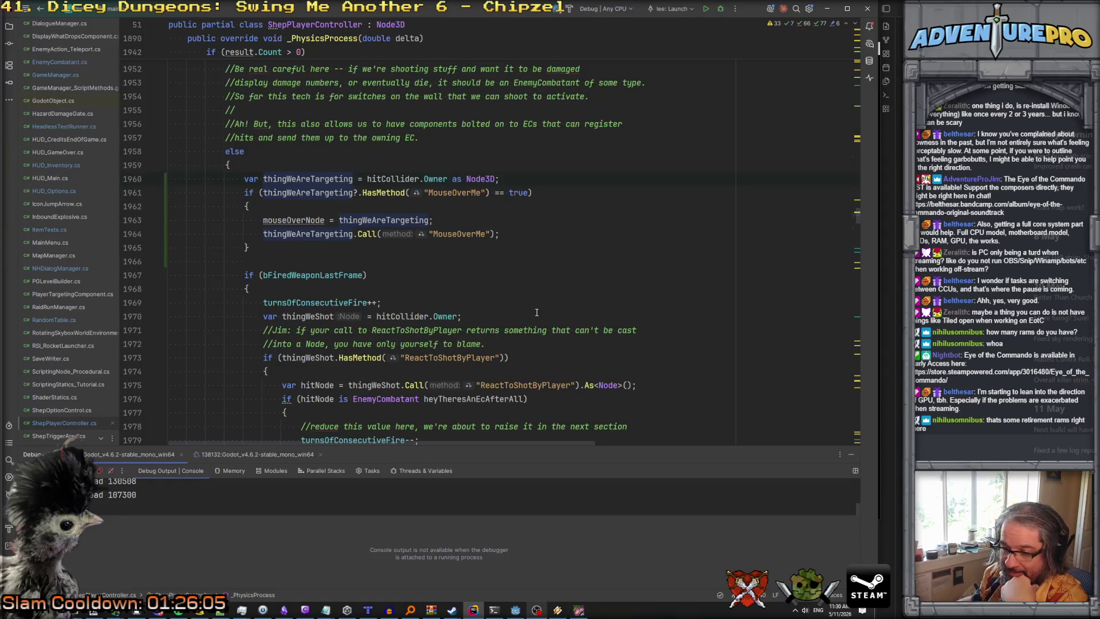
pyautogui.hotkey('ctrl', 'shift', 'Escape')
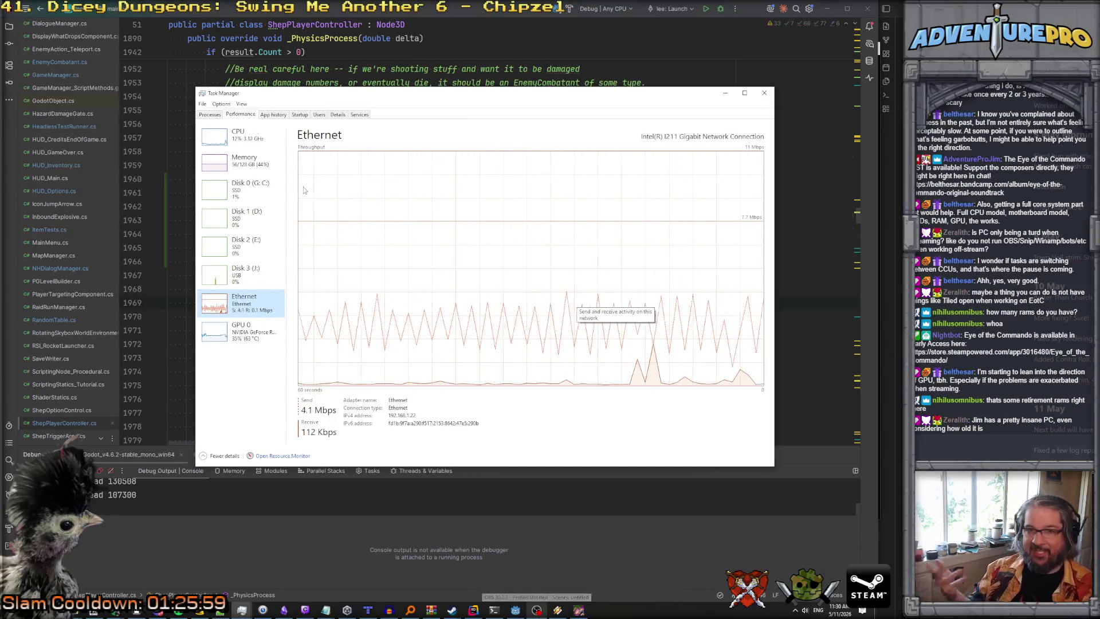
# Check the CPU, Disk 0, Memory and GPU 0 graphs, then launch Resource Monitor.
pyautogui.click(244, 135)
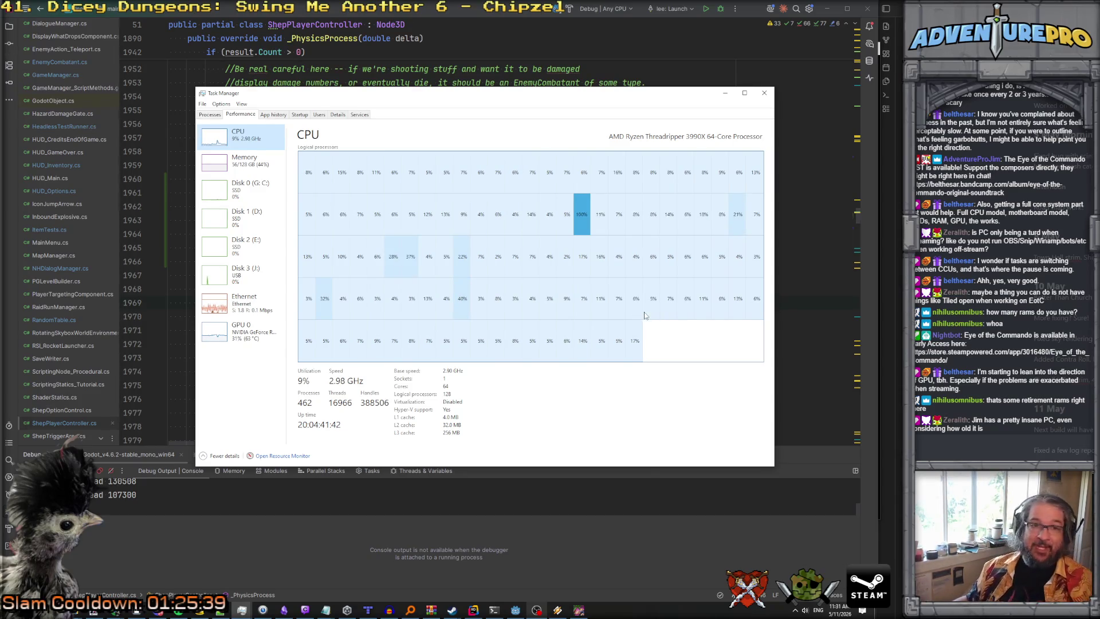
pyautogui.moveTo(536, 97)
pyautogui.mouseDown()
pyautogui.moveTo(435, 77)
pyautogui.moveTo(475, 68)
pyautogui.mouseUp()
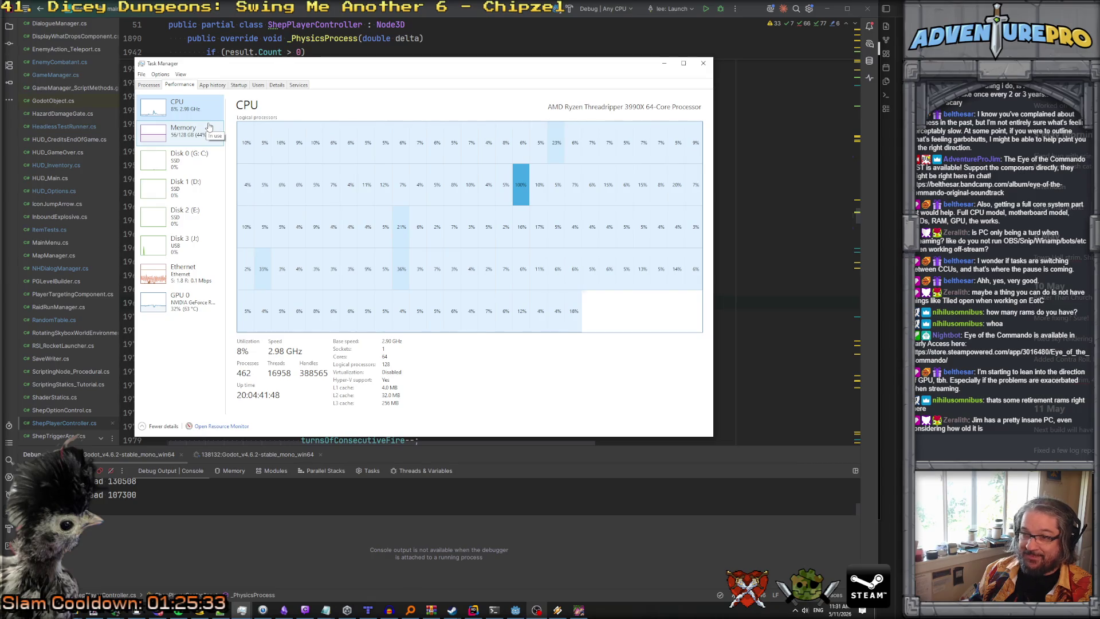
pyautogui.click(192, 151)
pyautogui.click(193, 141)
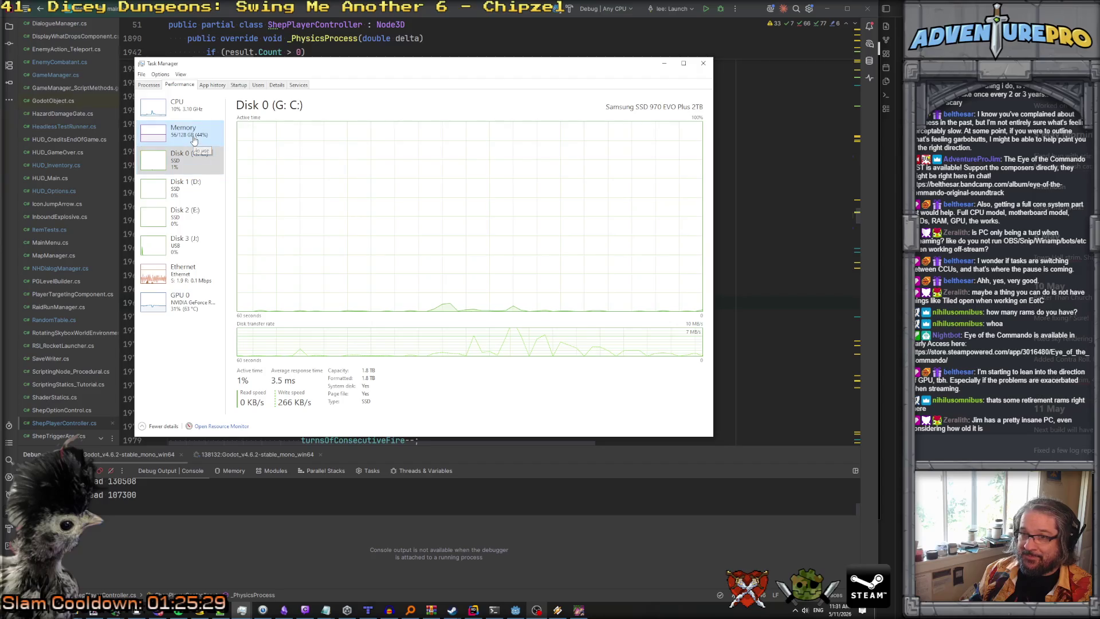
pyautogui.click(181, 303)
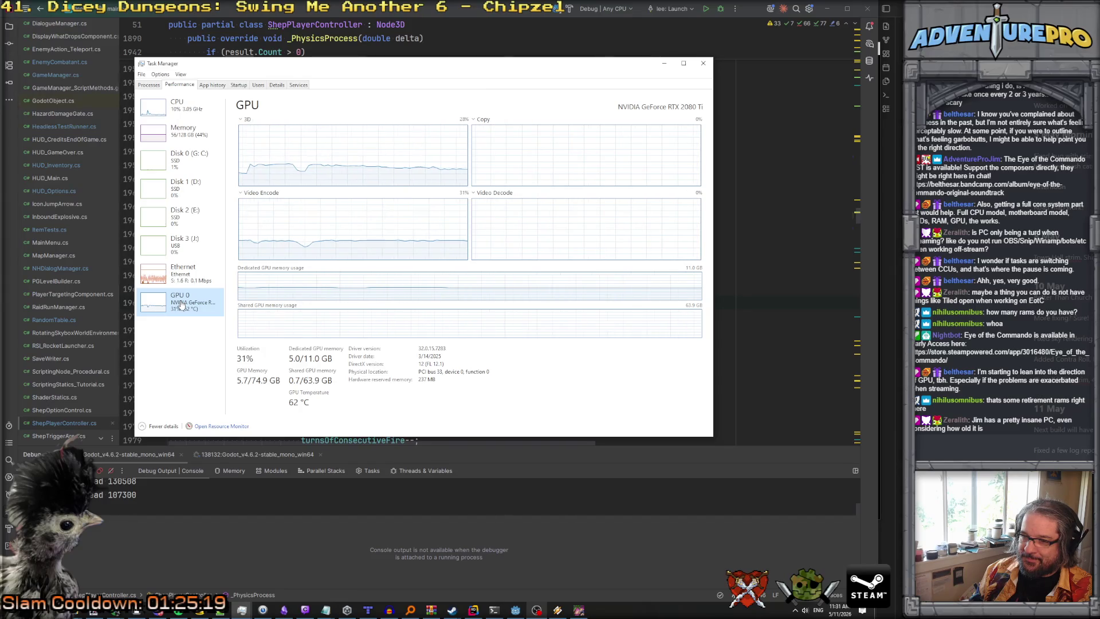
pyautogui.click(223, 427)
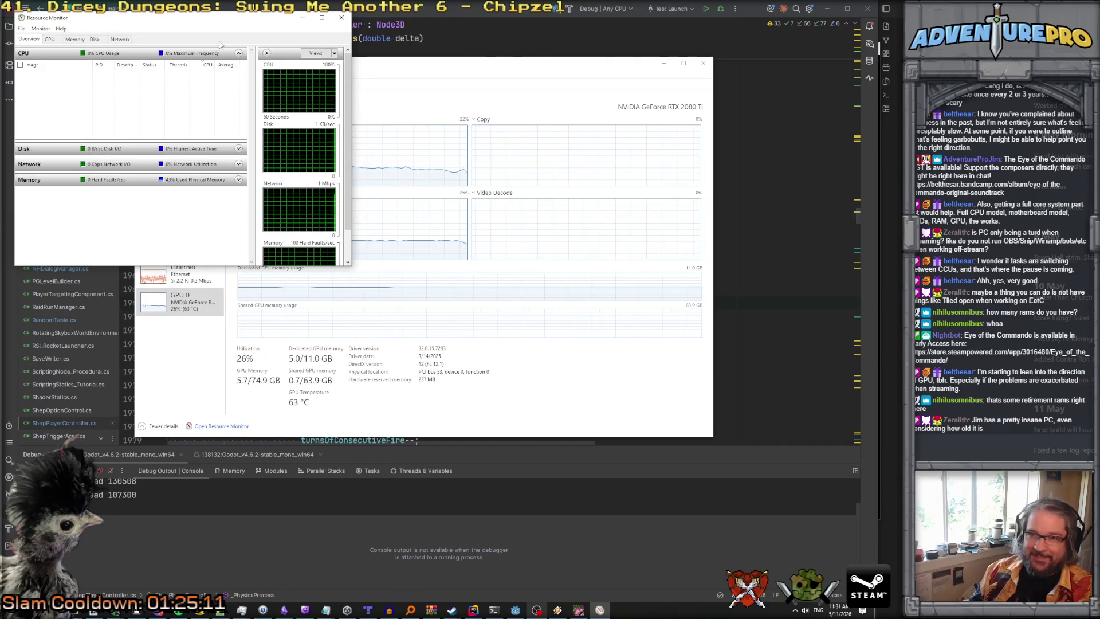
# Show Resource Monitor's Disk tab, enlarge the window and process list, and auto-fit Read.
pyautogui.click(96, 41)
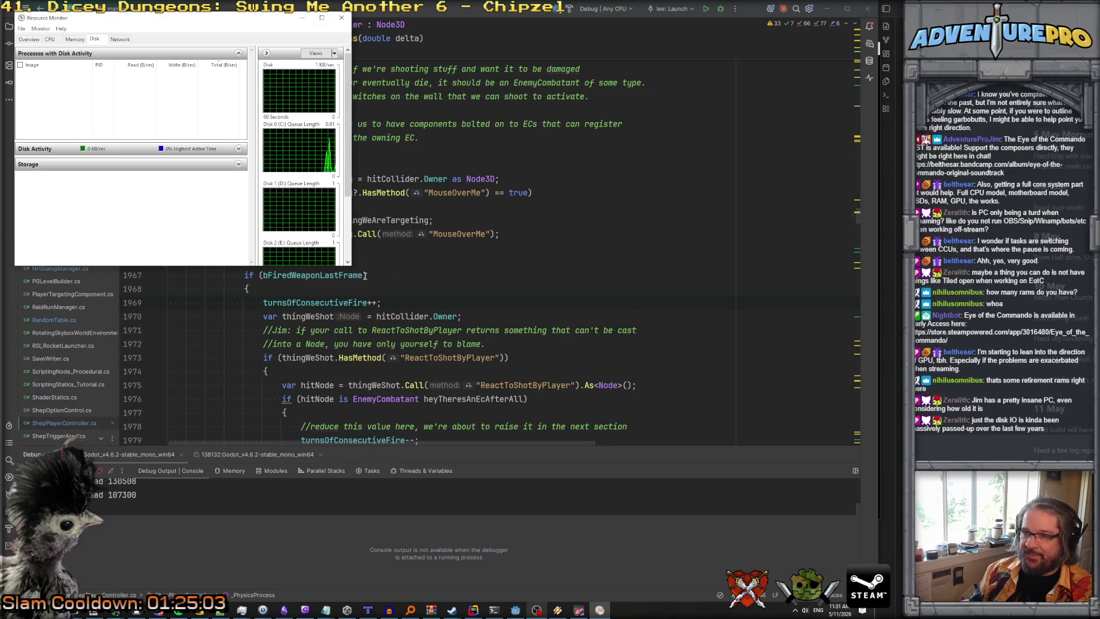
pyautogui.moveTo(350, 266)
pyautogui.mouseDown()
pyautogui.moveTo(443, 401)
pyautogui.moveTo(464, 455)
pyautogui.moveTo(492, 464)
pyautogui.mouseUp()
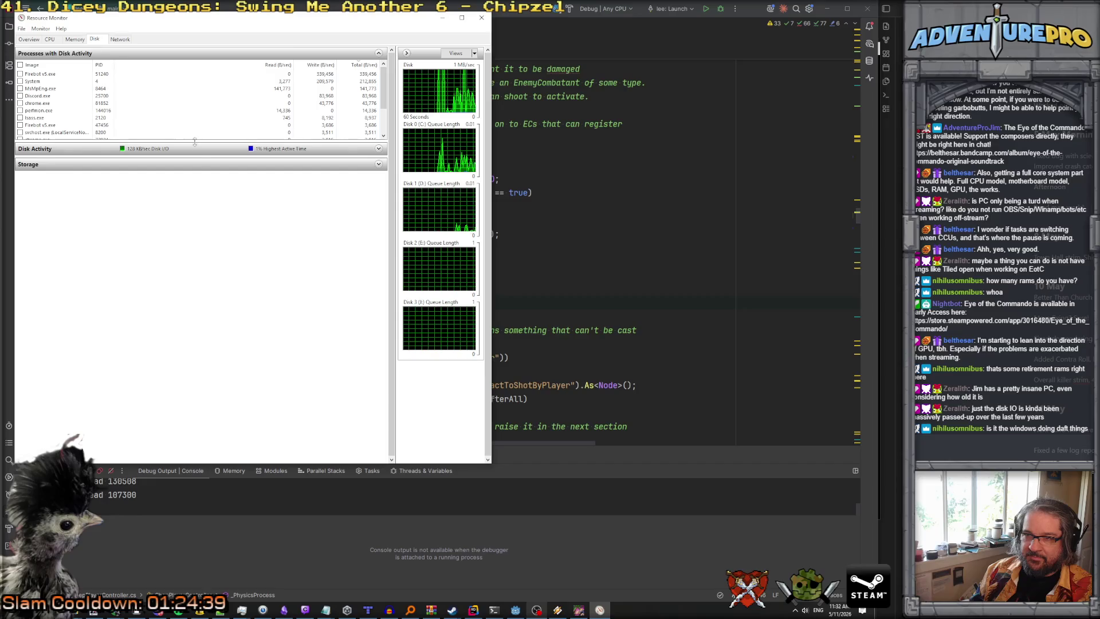
pyautogui.moveTo(206, 196); pyautogui.dragTo(211, 231)
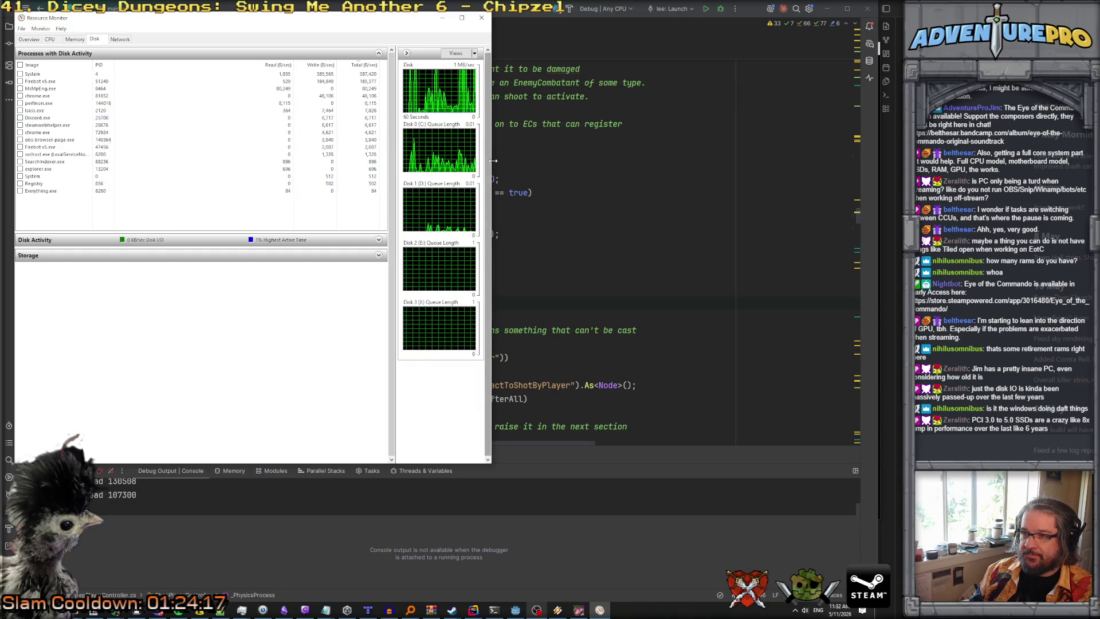
pyautogui.moveTo(492, 171); pyautogui.dragTo(565, 171)
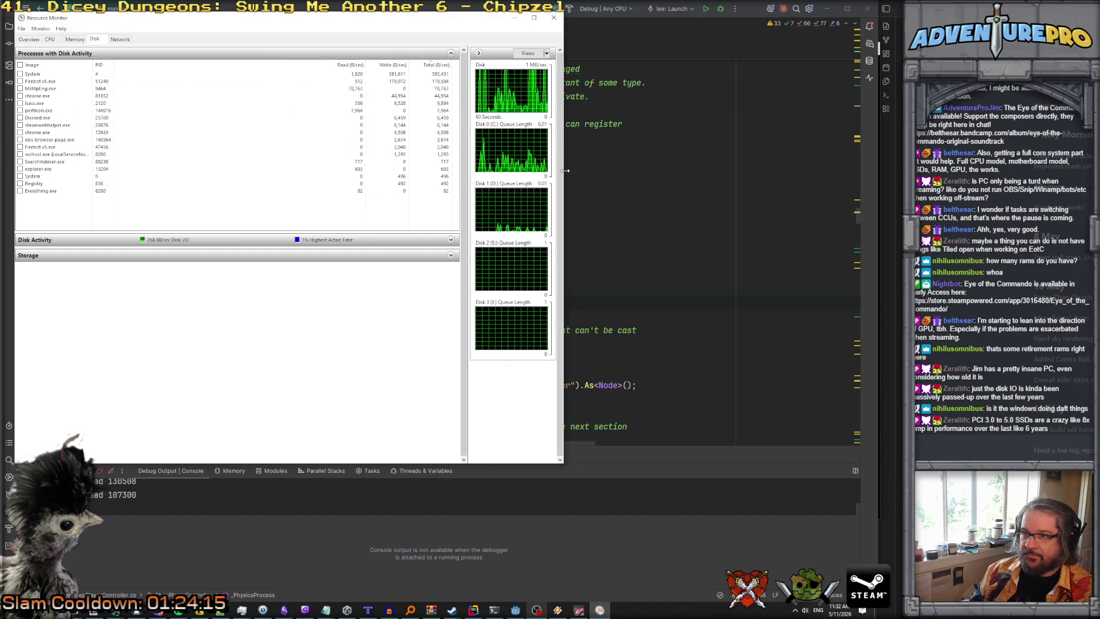
pyautogui.doubleClick(366, 65)
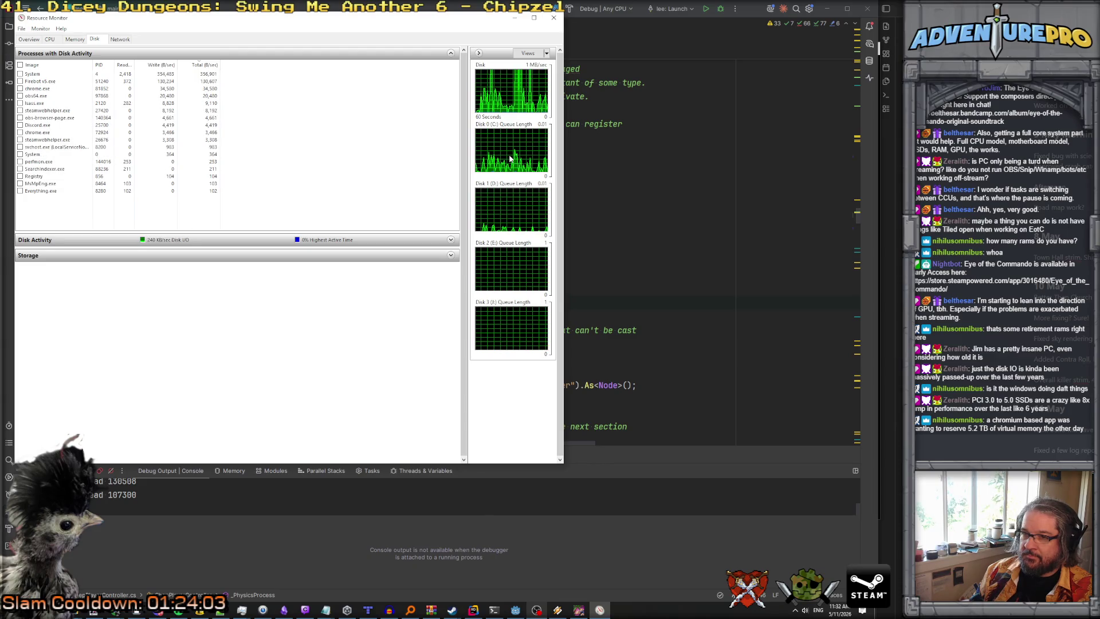
# Minimize Resource Monitor and review the mouseOverNode code in _PhysicsProcess.
pyautogui.click(520, 21)
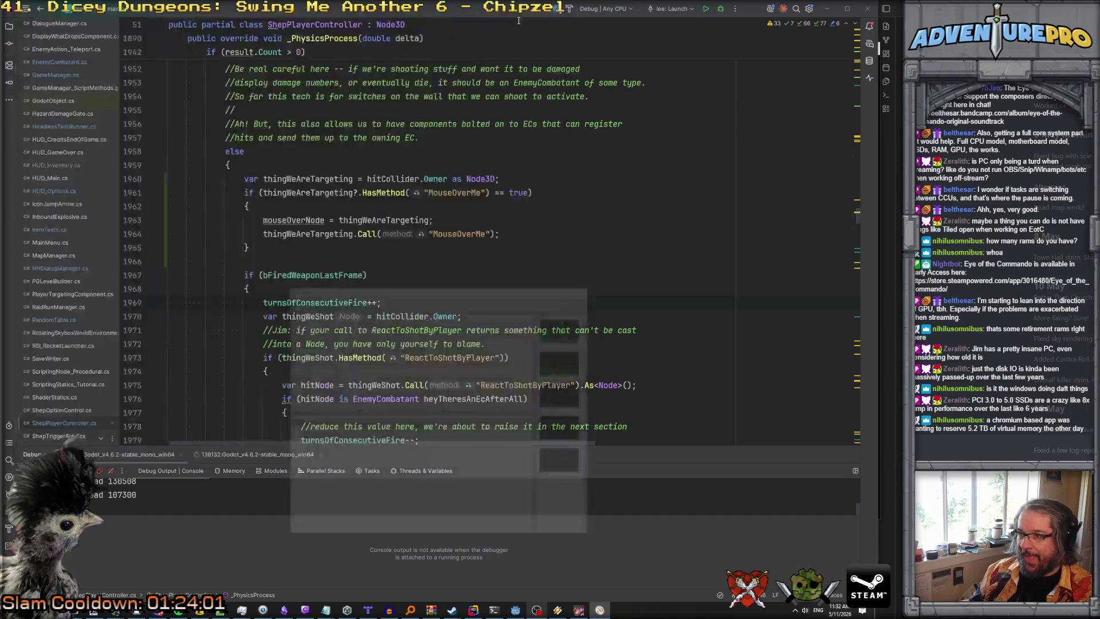
pyautogui.click(333, 220)
pyautogui.scroll(-10, 333, 220)
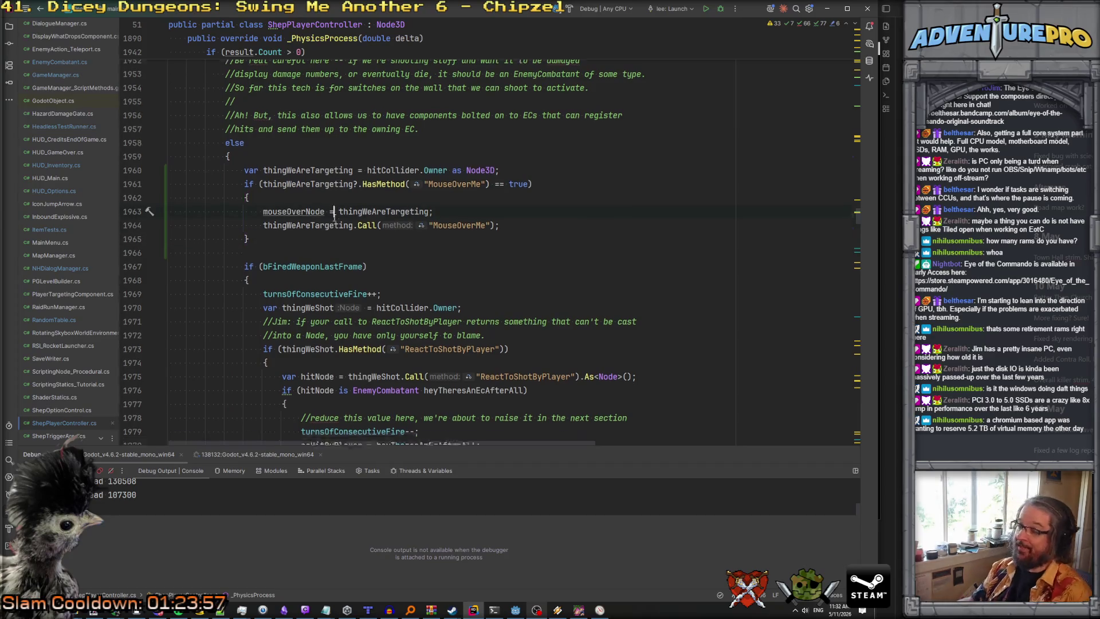
pyautogui.scroll(3, 334, 218)
pyautogui.scroll(8, 334, 218)
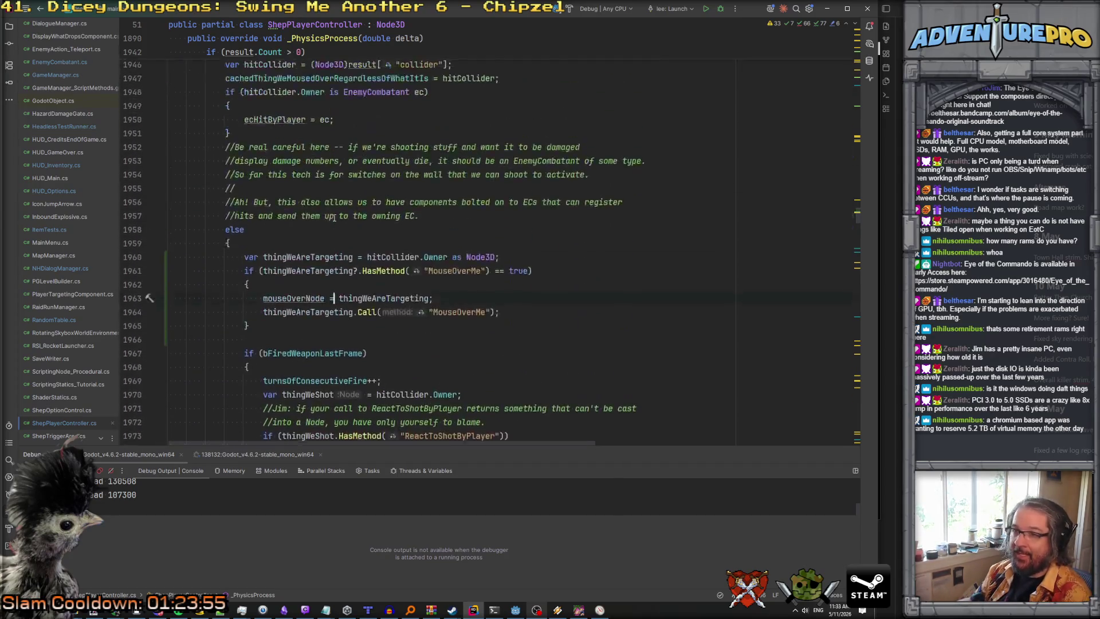
pyautogui.scroll(-2, 334, 218)
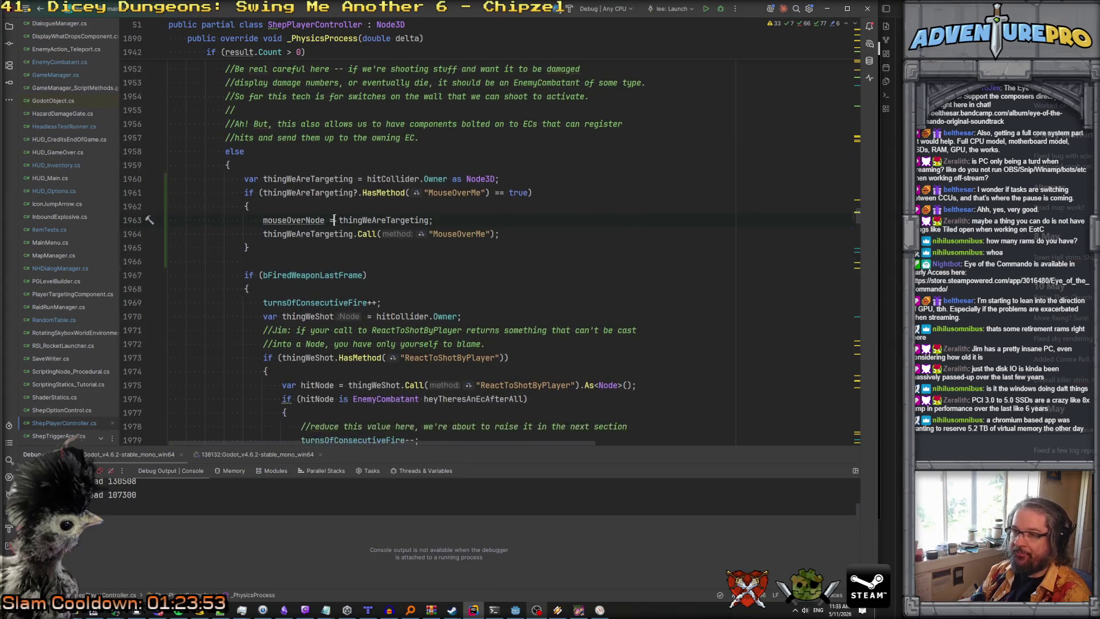
pyautogui.scroll(4, 334, 218)
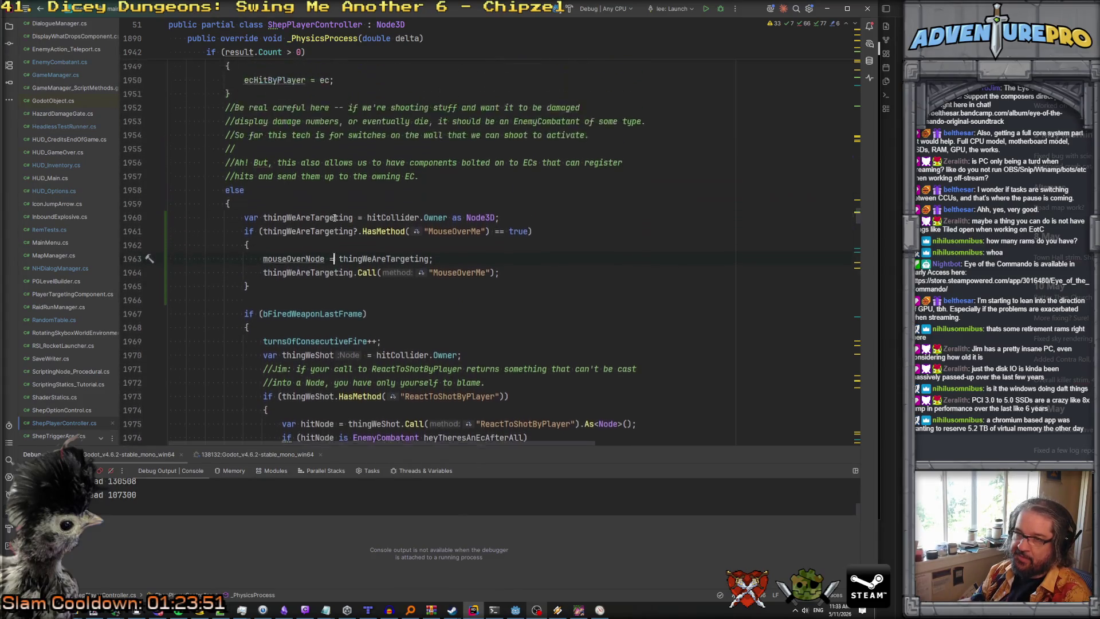
pyautogui.scroll(-9, 334, 218)
pyautogui.scroll(-3, 334, 218)
pyautogui.scroll(4, 334, 217)
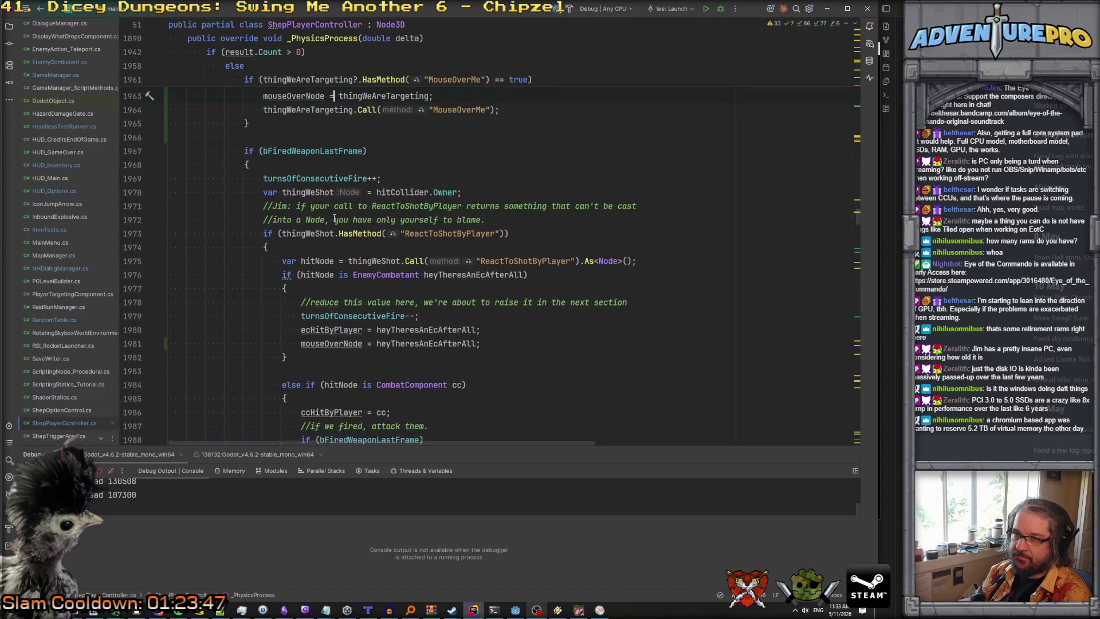
pyautogui.scroll(-17, 334, 217)
pyautogui.scroll(-12, 334, 217)
pyautogui.scroll(-13, 334, 217)
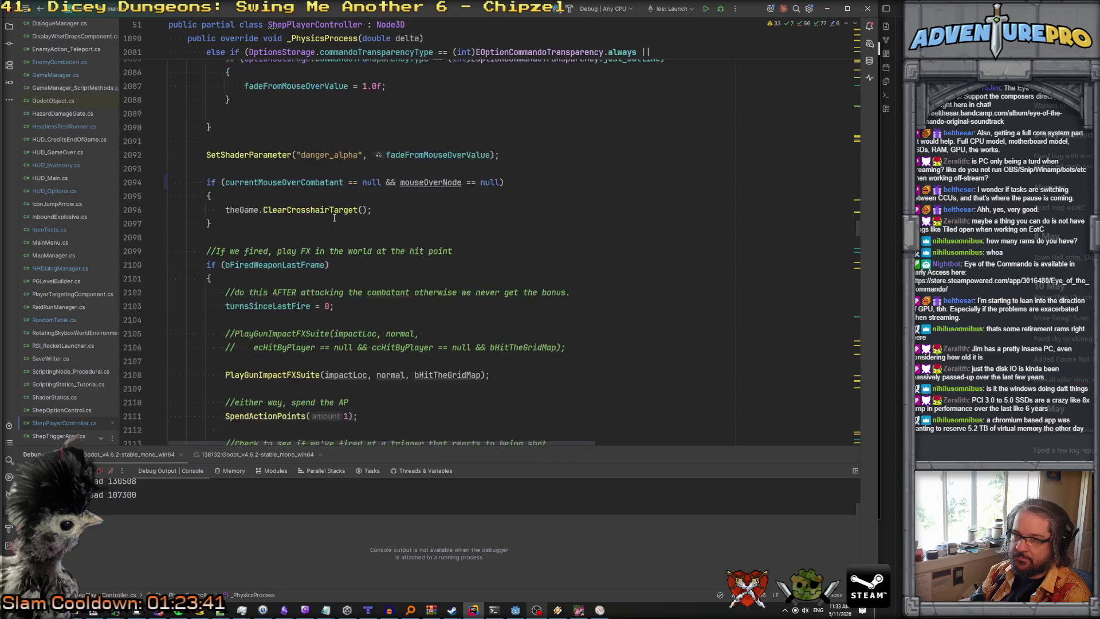
pyautogui.scroll(-3, 334, 217)
# Glance at the running game, then return to Rider's ClearCrosshairTarget code.
pyautogui.click(579, 610)
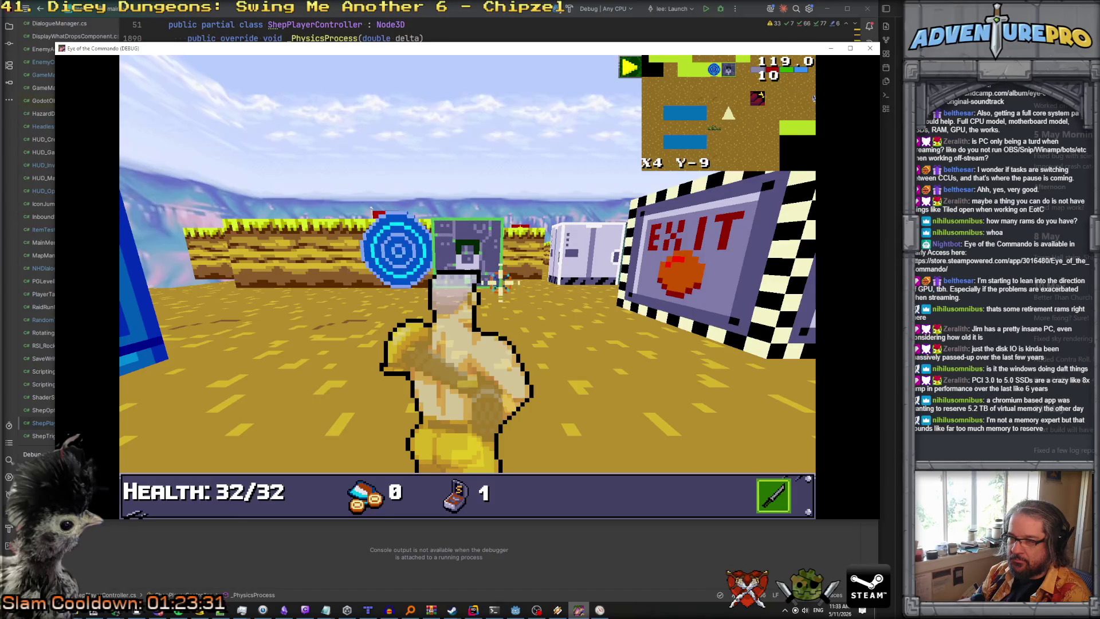
pyautogui.hotkey('alt', 'Tab')
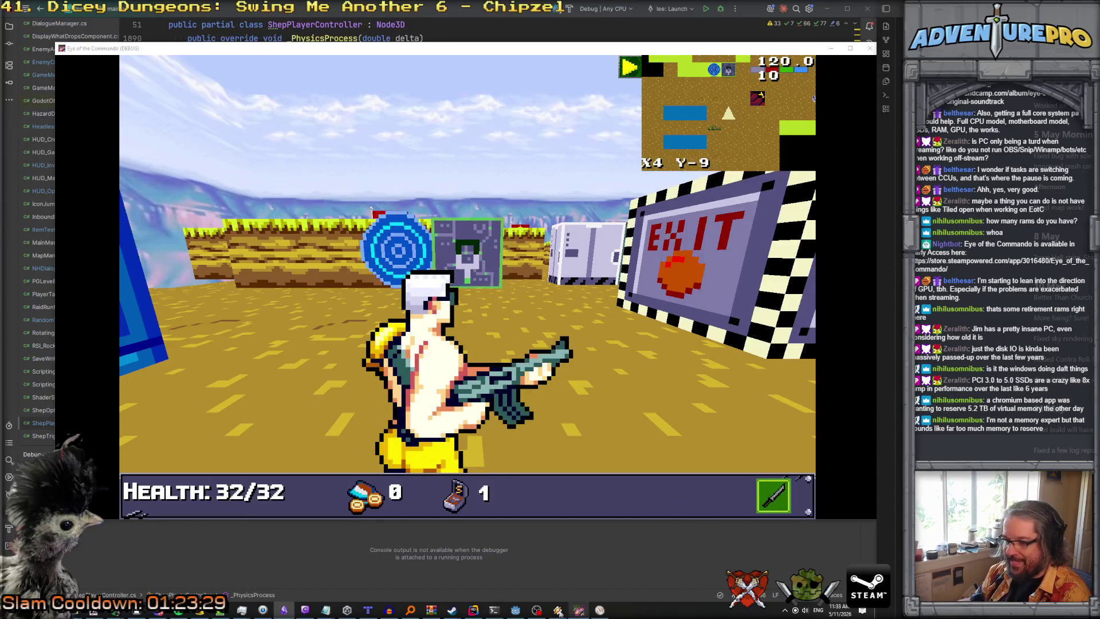
pyautogui.click(471, 611)
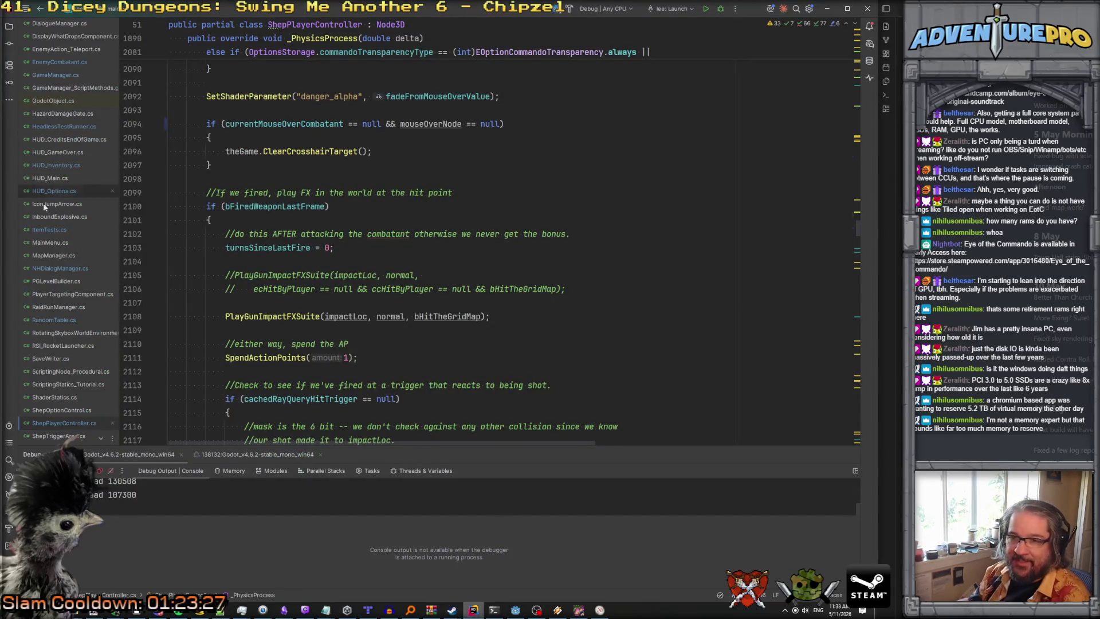
pyautogui.scroll(1, 50, 229)
pyautogui.scroll(5, 55, 123)
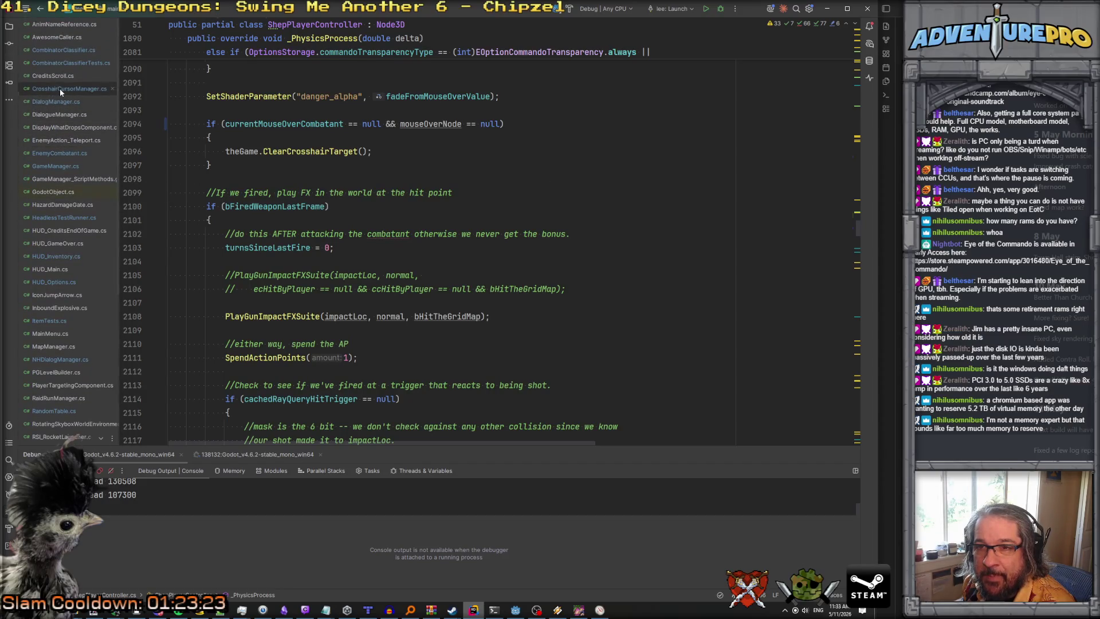
# Open CrosshairCursorManager.cs and review cursorItems and the idxCrosshairOverTarget updates.
pyautogui.click(60, 88)
pyautogui.scroll(4, 333, 263)
pyautogui.scroll(-10, 333, 263)
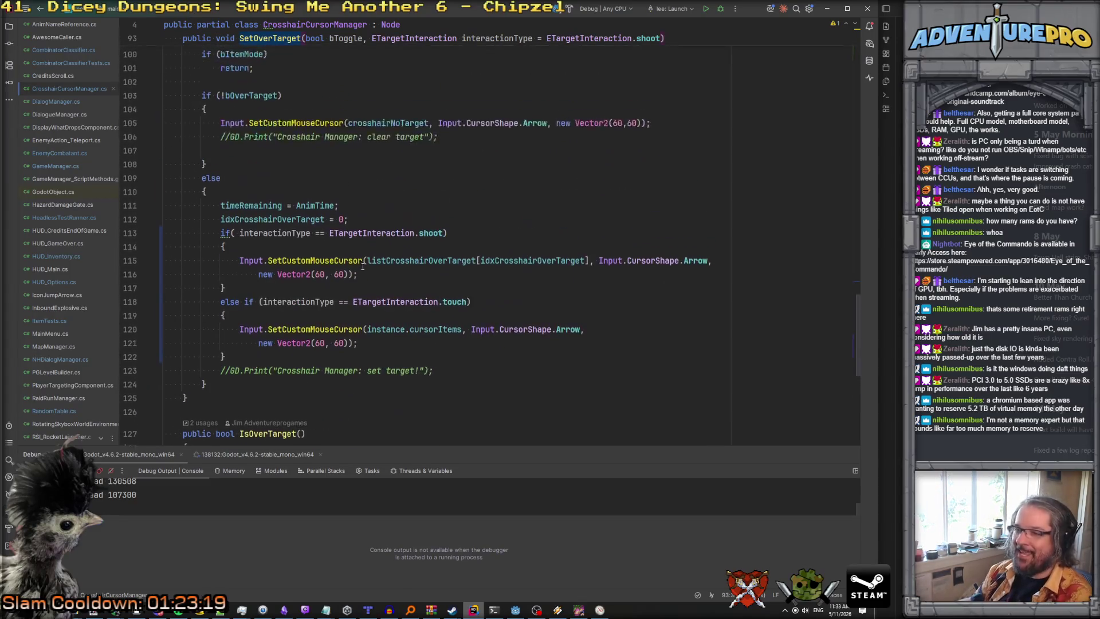
pyautogui.click(509, 328)
pyautogui.click(433, 331)
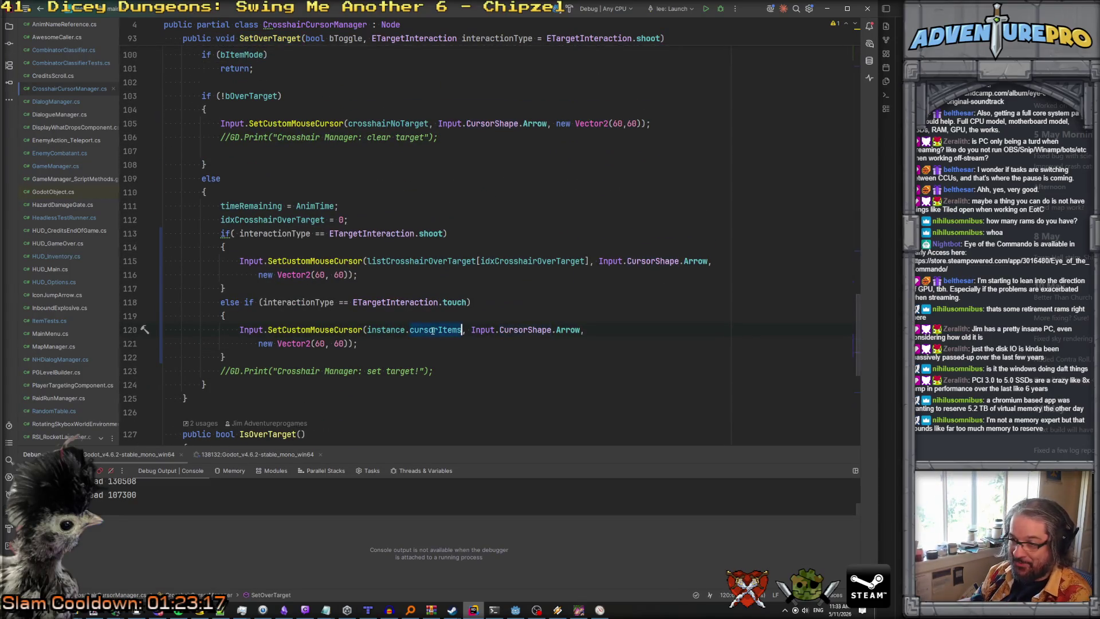
pyautogui.scroll(-7, 413, 328)
pyautogui.scroll(20, 379, 326)
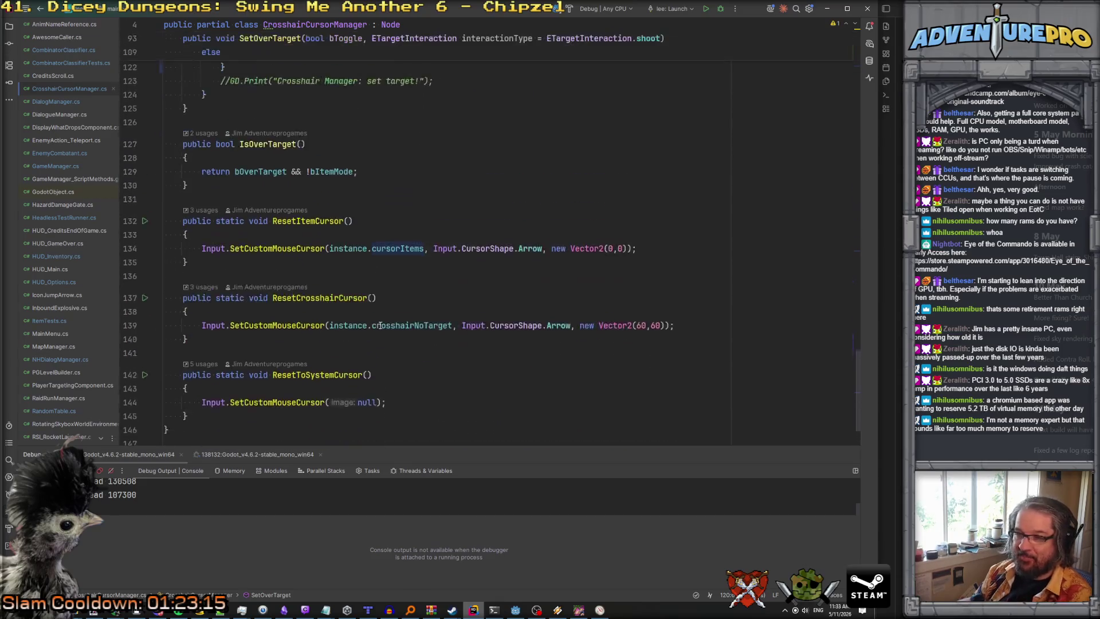
pyautogui.scroll(3, 379, 325)
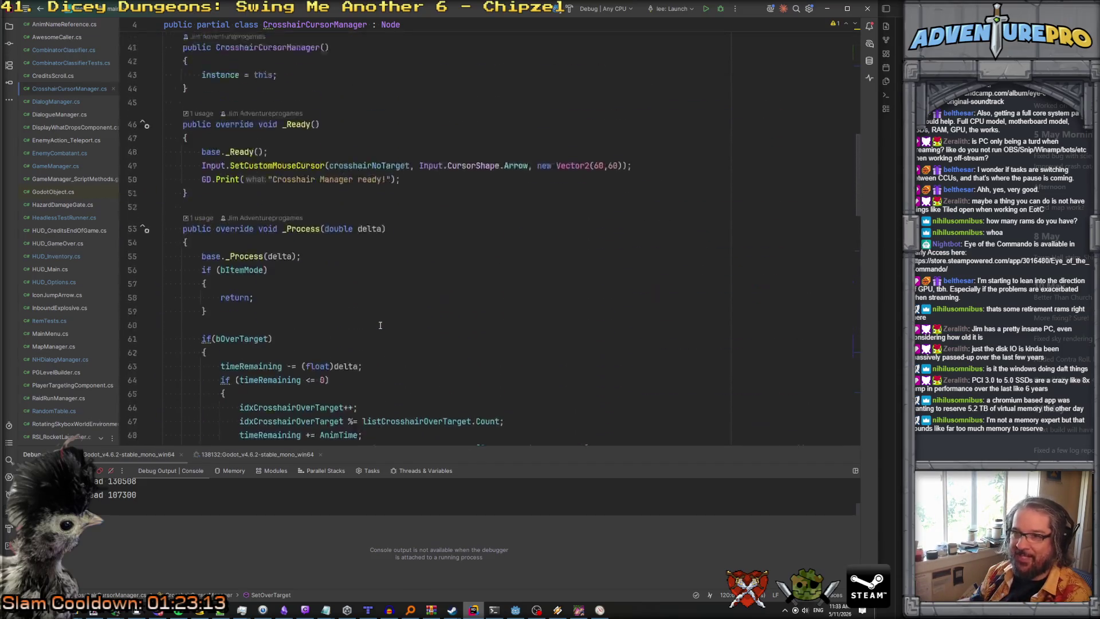
pyautogui.press('Down')
pyautogui.press('Down')
pyautogui.press('Down')
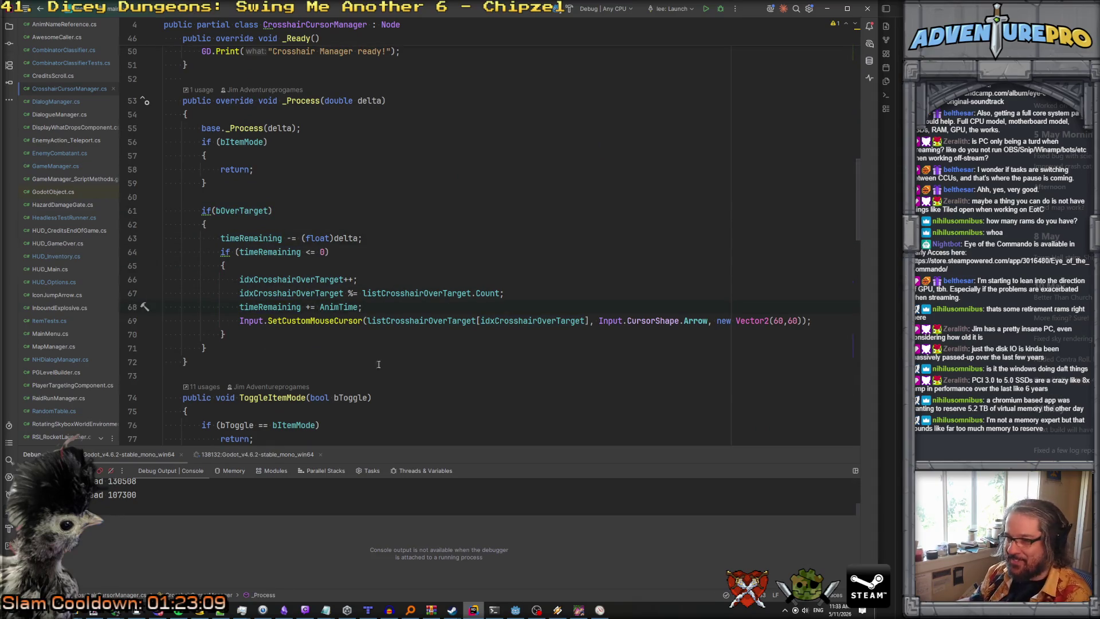
pyautogui.scroll(13, 452, 348)
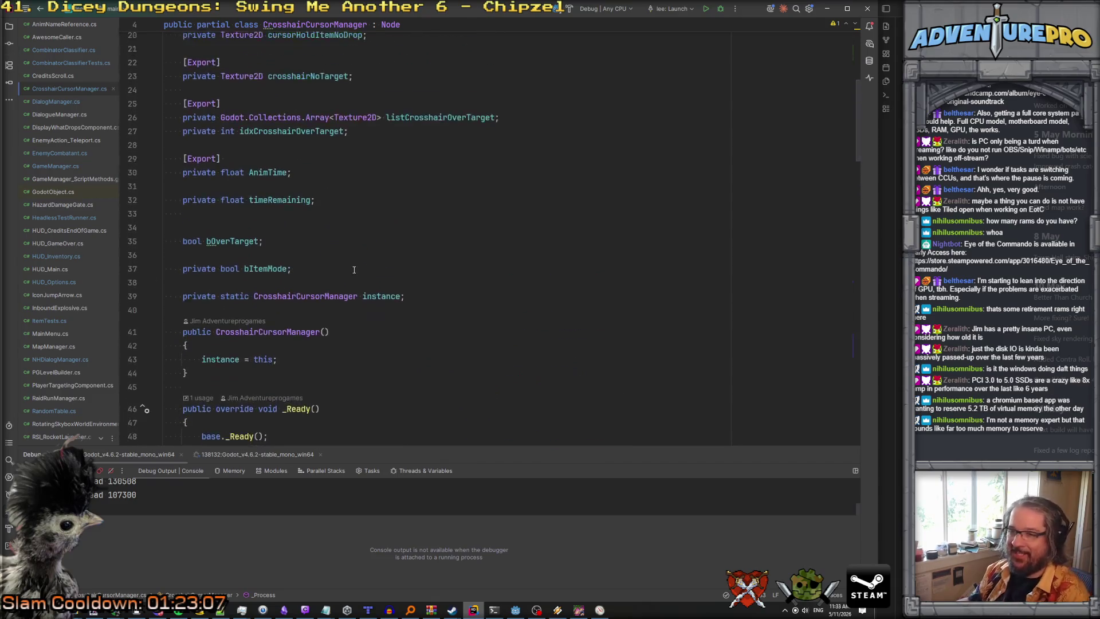
pyautogui.scroll(5, 354, 270)
# Paste ETargetInteraction on a new line after the instance field.
pyautogui.click(281, 110)
pyautogui.scroll(-6, 452, 328)
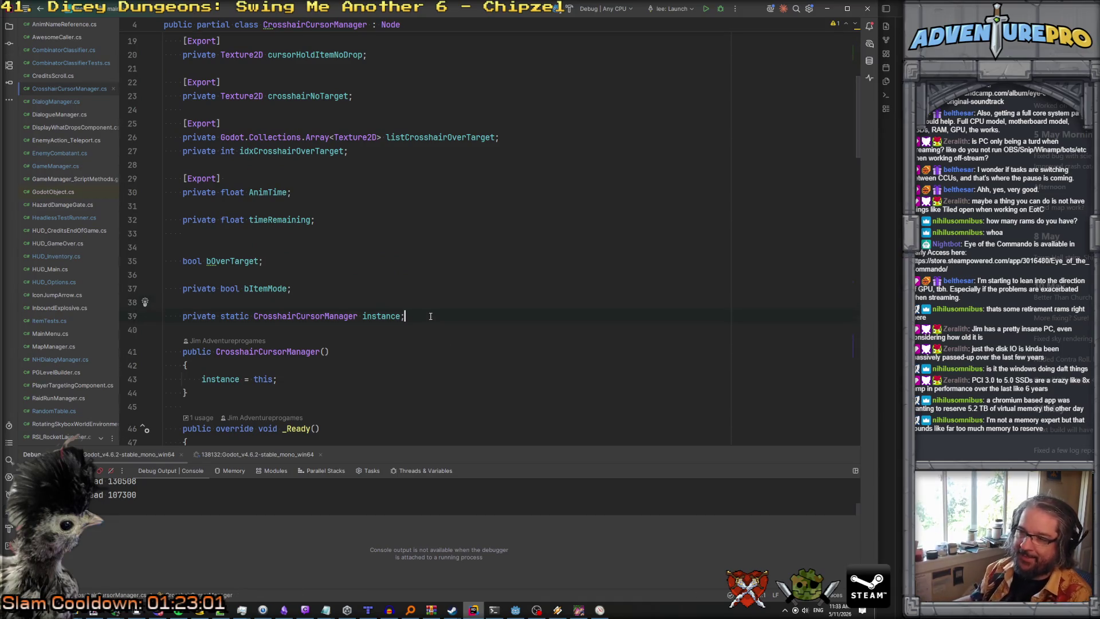
pyautogui.press('Return')
pyautogui.press('Return')
pyautogui.write('ETargetInteraction')
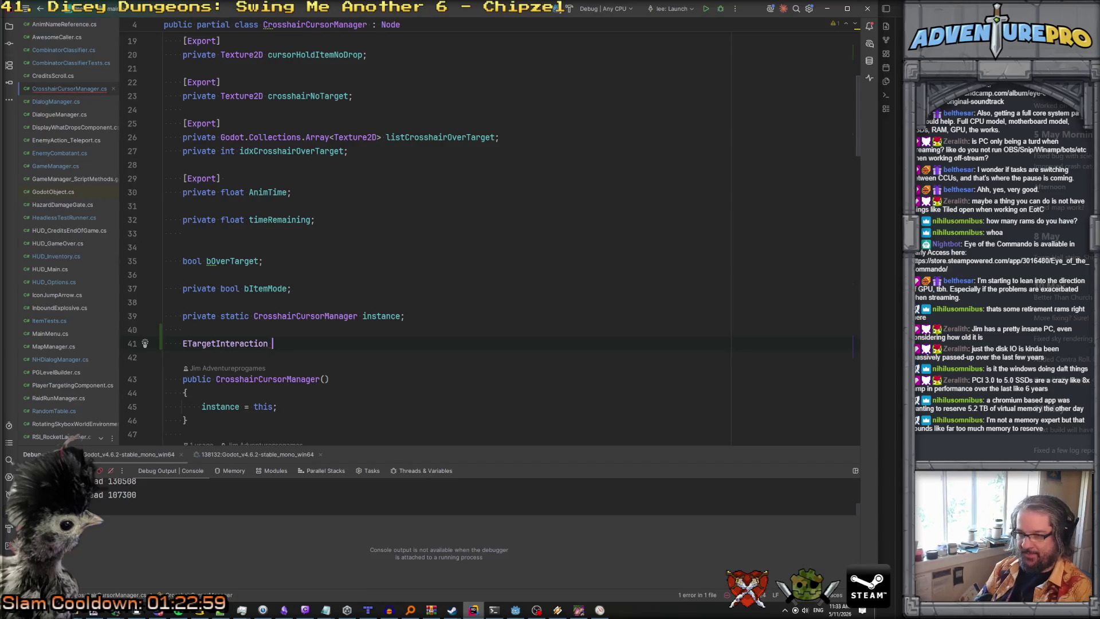
# Add '&& currentTargetInteraction == ETargetInteraction.shoot' to the _Process if condition.
pyautogui.write('currentT')
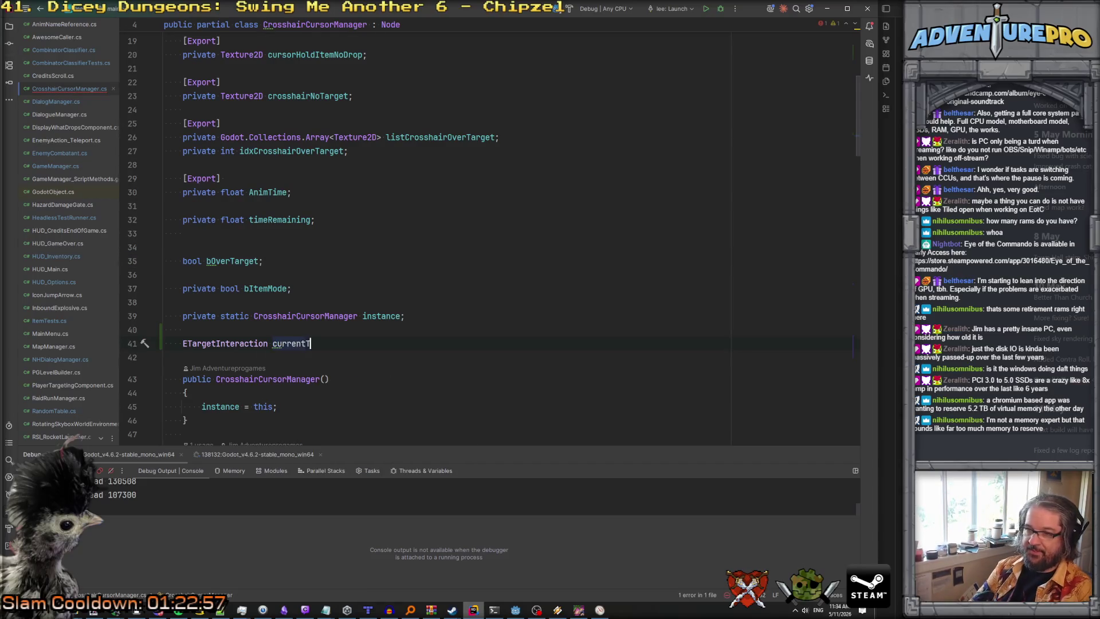
pyautogui.write('tion')
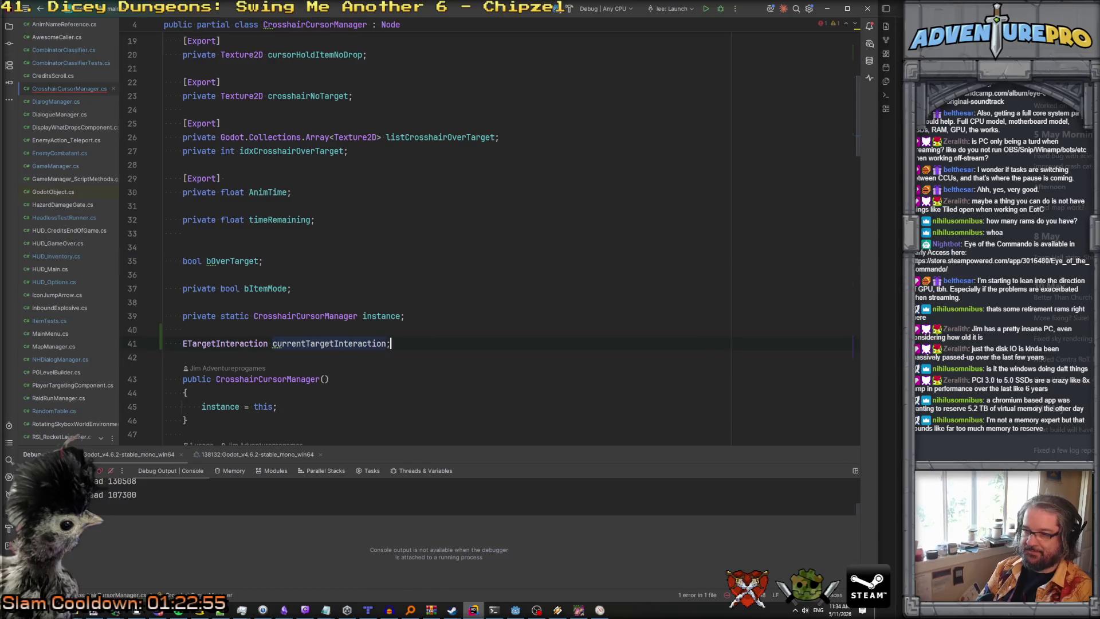
pyautogui.write(';')
pyautogui.scroll(-10, 297, 277)
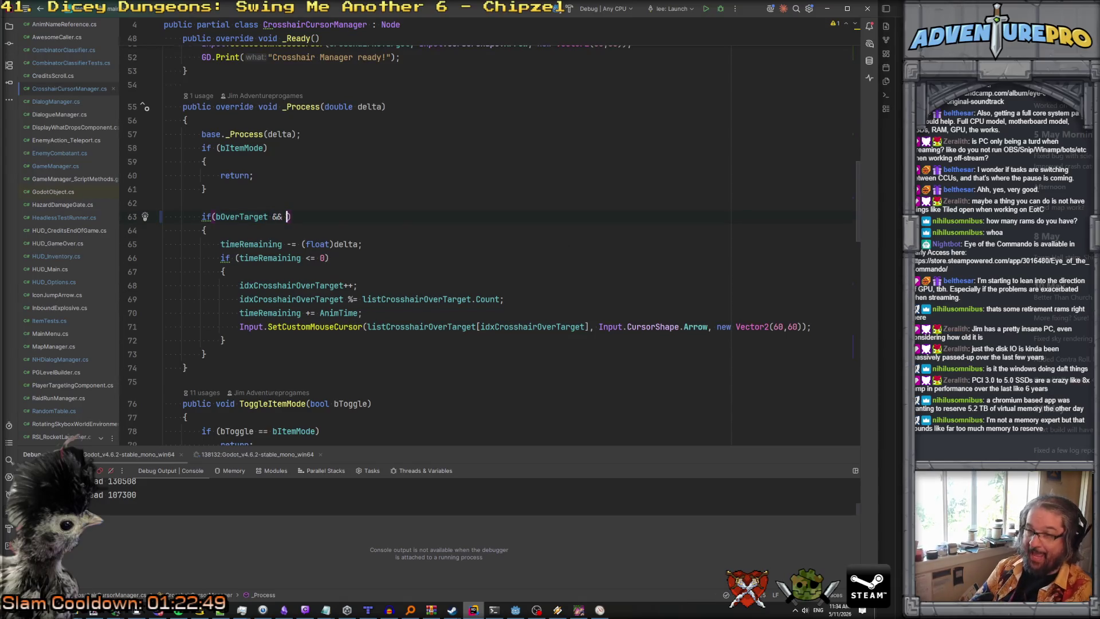
pyautogui.write('currentTargetInteraction')
pyautogui.press('BackSpace')
pyautogui.write('= s')
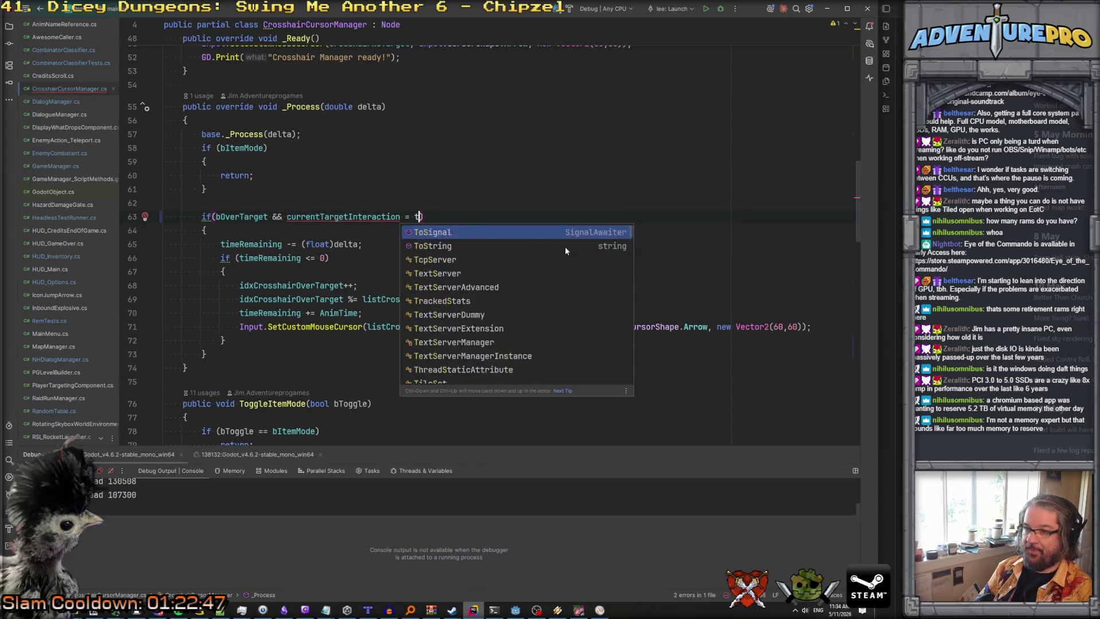
pyautogui.write('h')
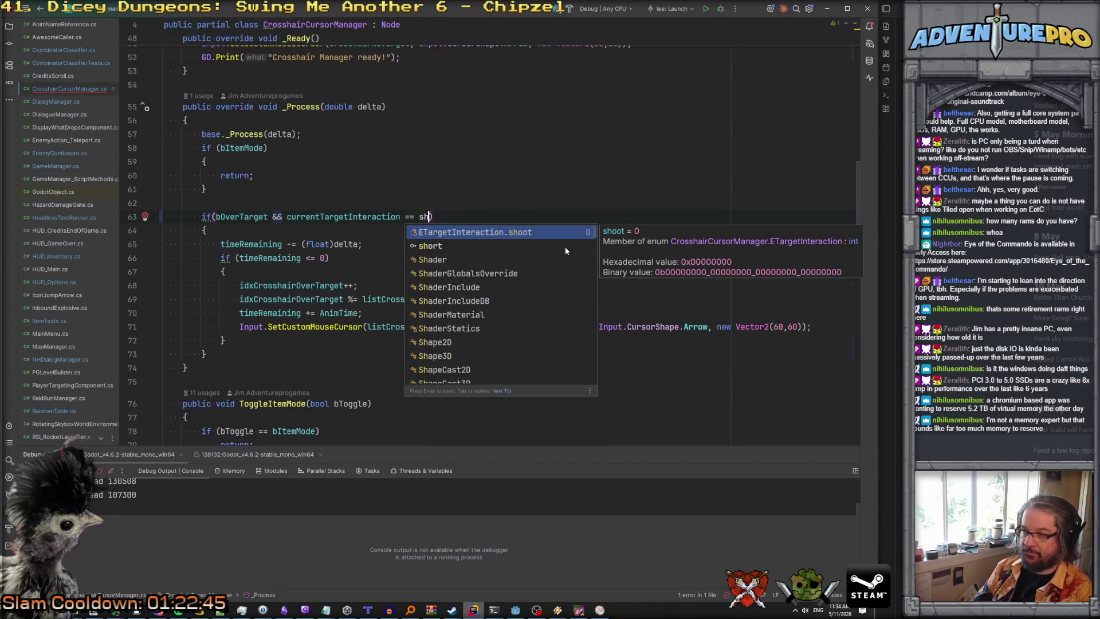
pyautogui.press('Return')
# Assign currentTargetInteraction = interactionType in SetOverTarget's else branch, then bring the running game forward.
pyautogui.scroll(-2, 566, 247)
pyautogui.scroll(-14, 566, 247)
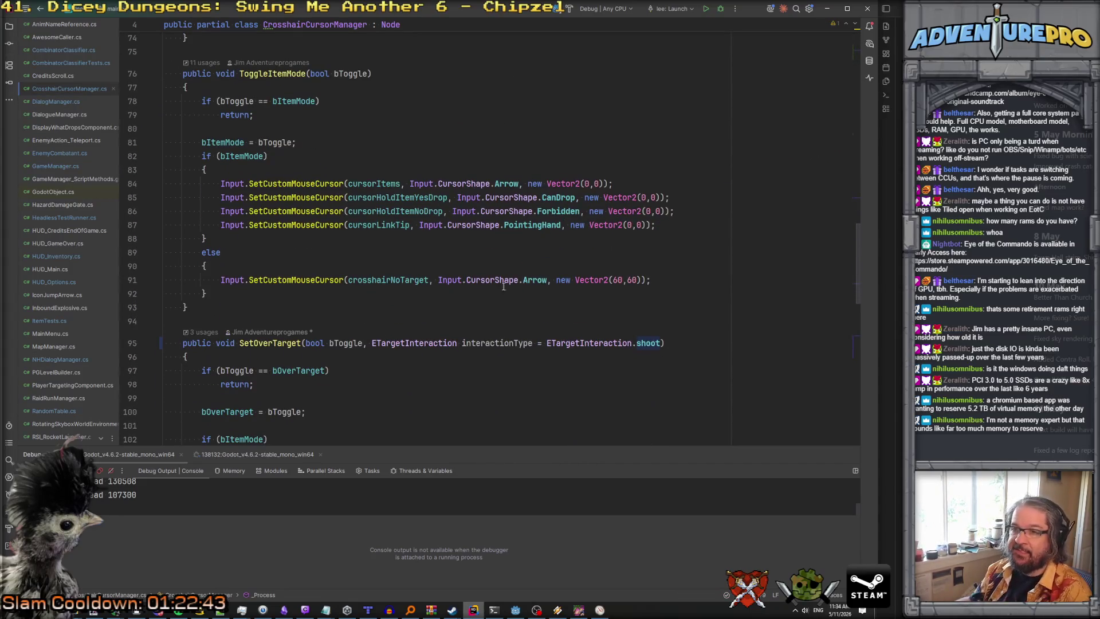
pyautogui.scroll(-2, 384, 250)
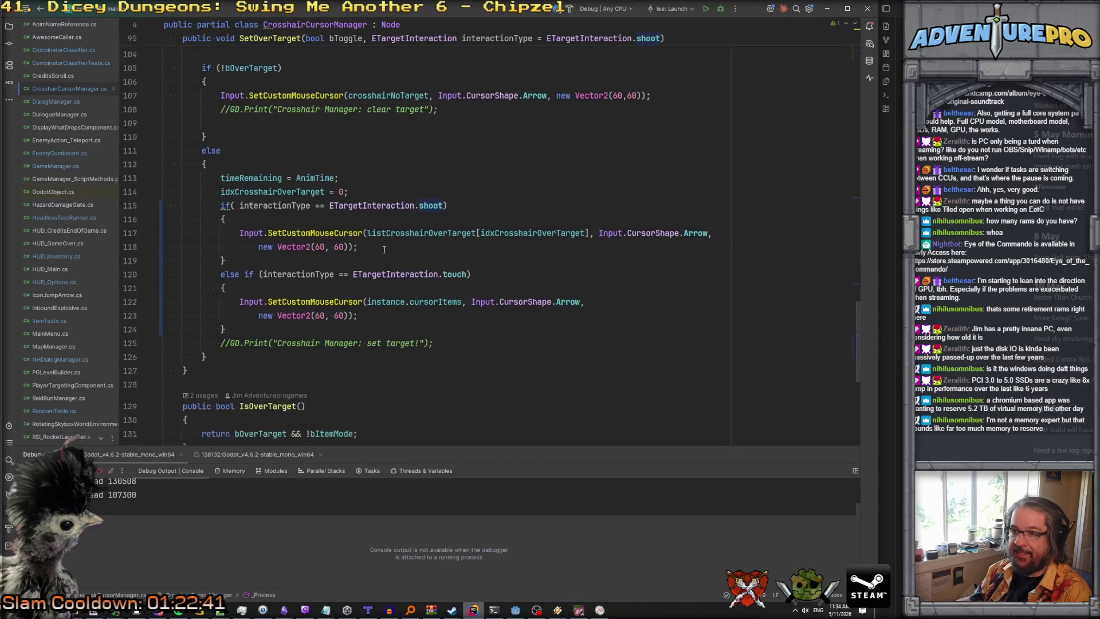
pyautogui.press('Return')
pyautogui.write('currentTargetInteraction')
pyautogui.hotkey('shift', 'Right')
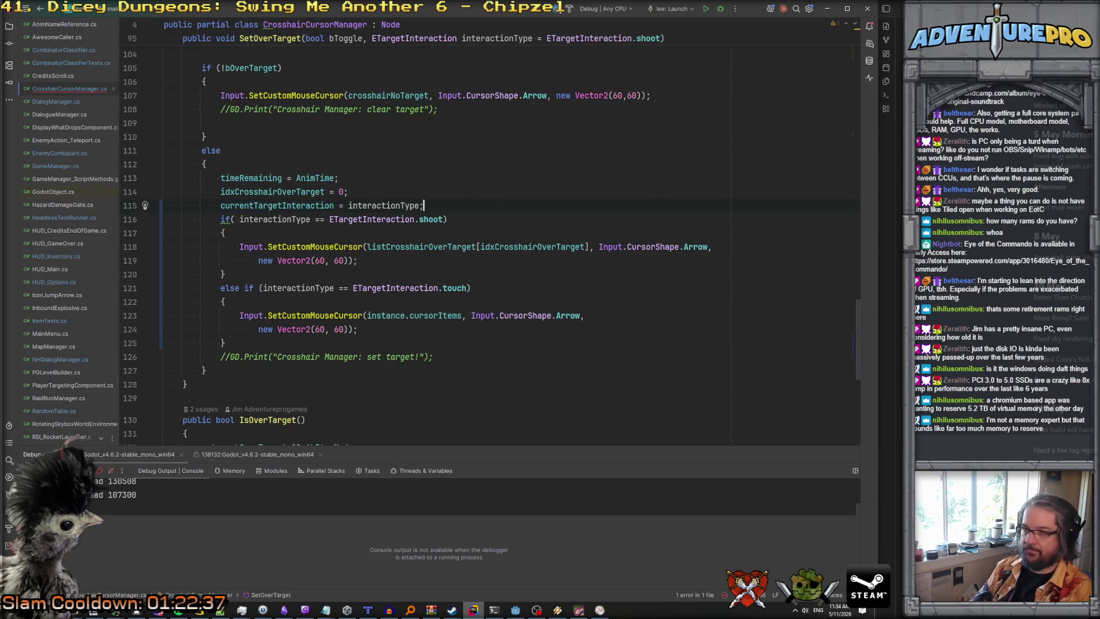
pyautogui.press('Return')
pyautogui.scroll(2, 429, 246)
pyautogui.scroll(3, 383, 219)
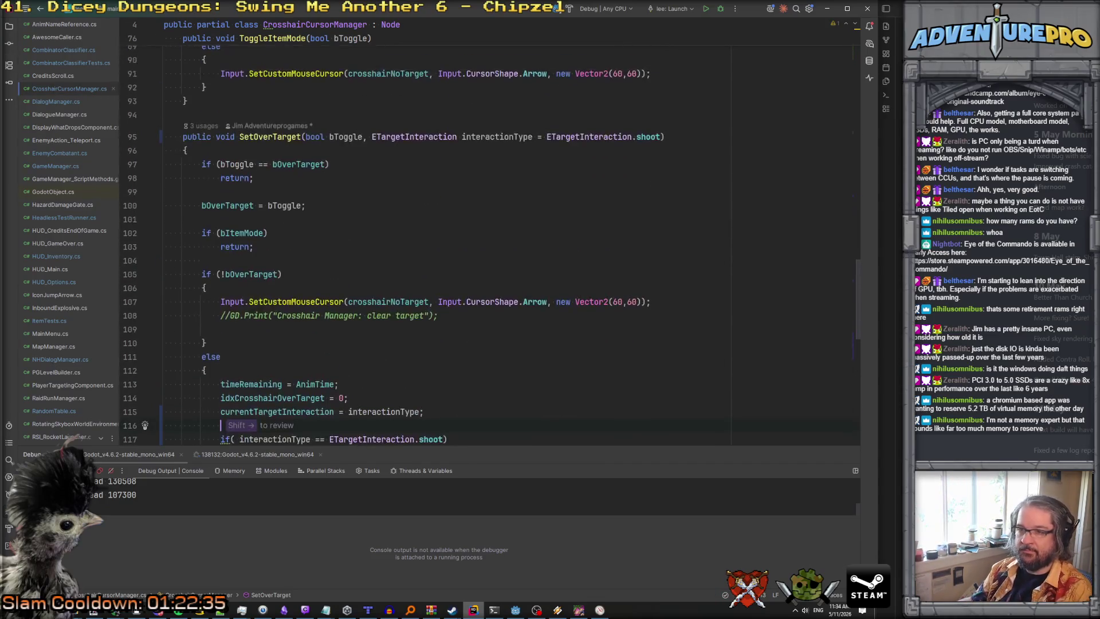
pyautogui.scroll(-2, 383, 219)
pyautogui.scroll(-3, 345, 204)
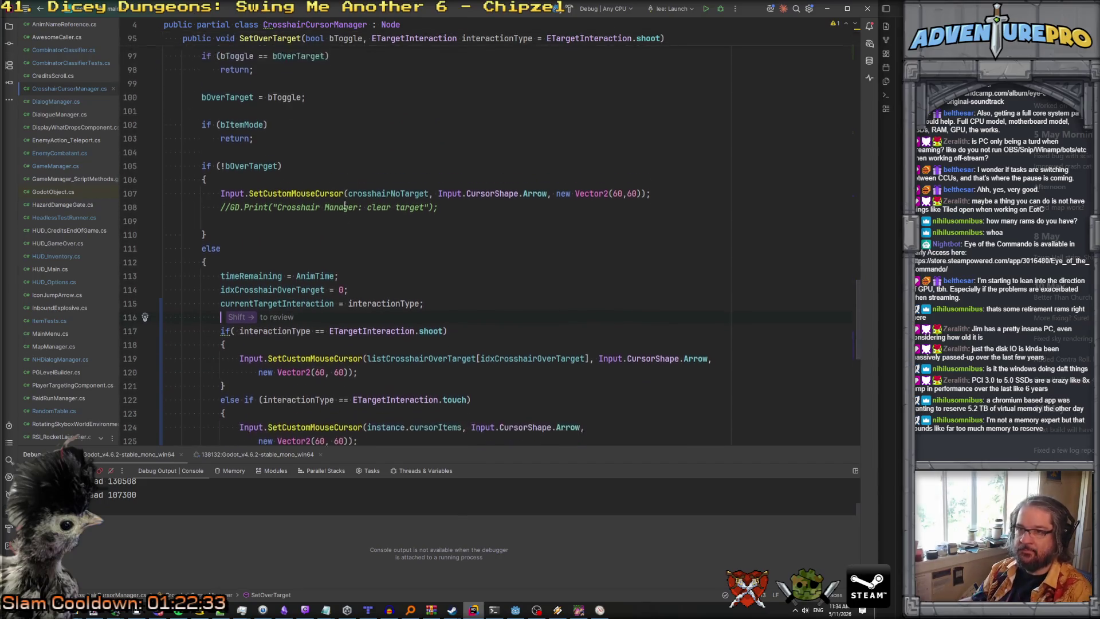
pyautogui.scroll(-1, 345, 219)
pyautogui.click(292, 151)
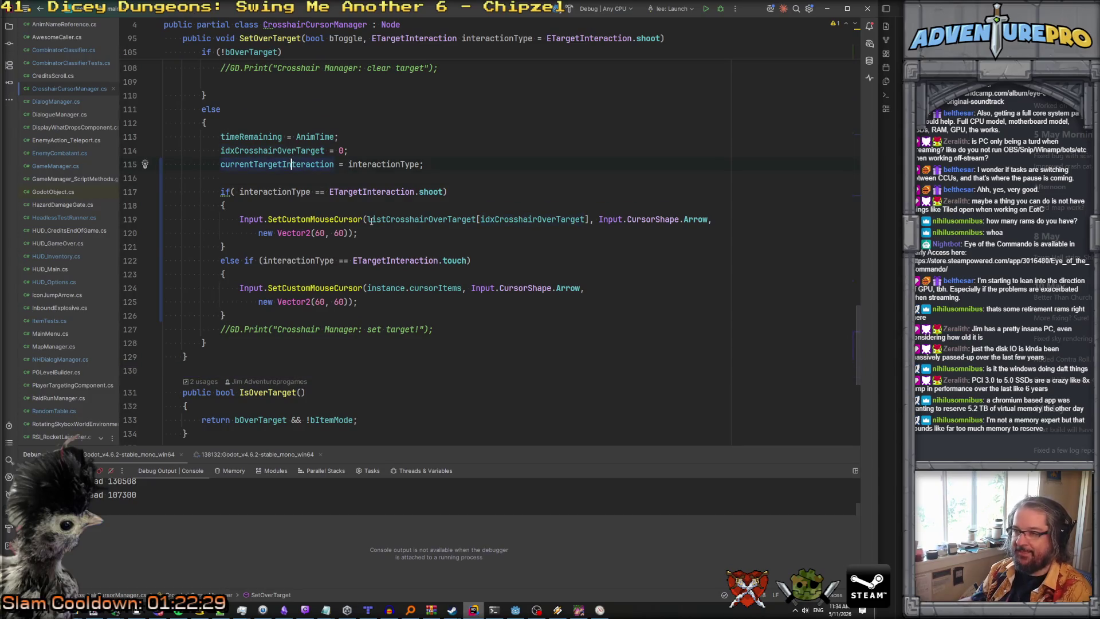
pyautogui.scroll(20, 390, 274)
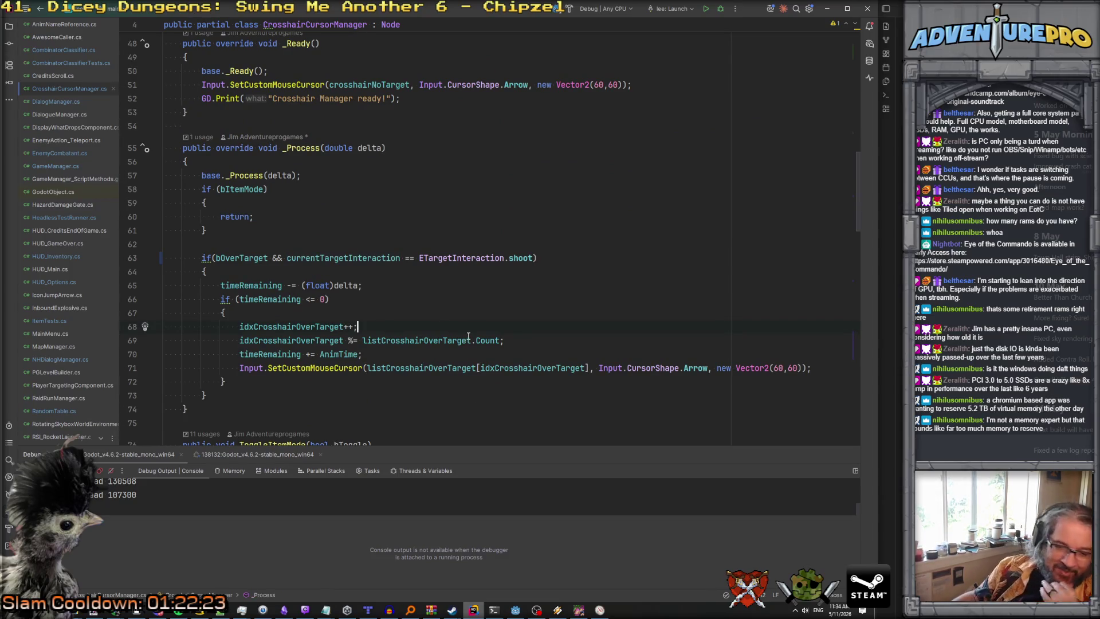
pyautogui.moveTo(469, 336)
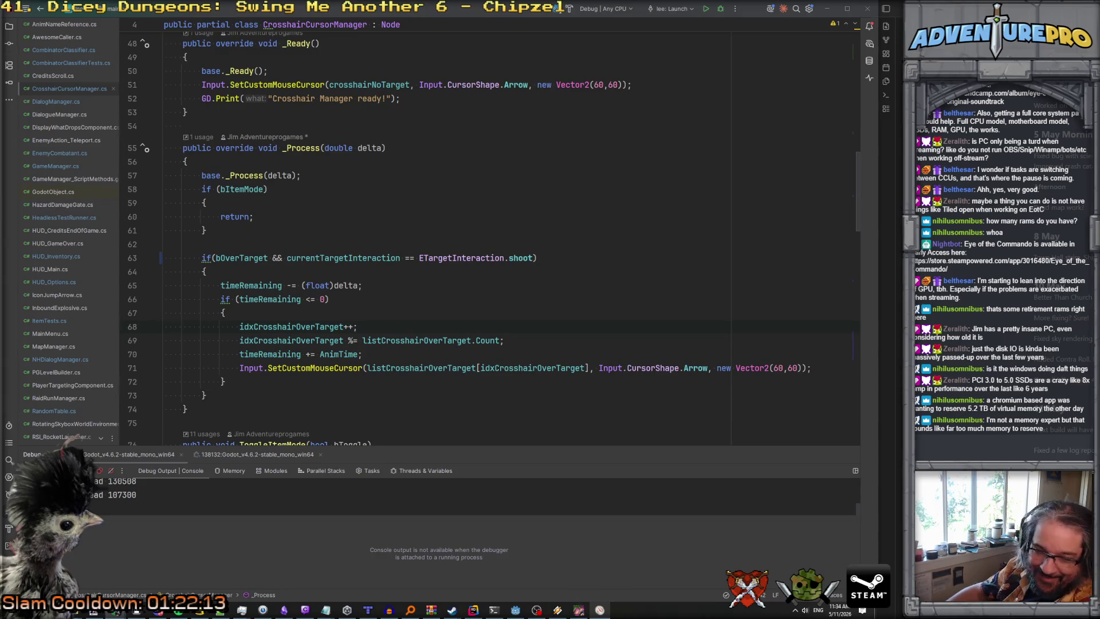
pyautogui.click(579, 610)
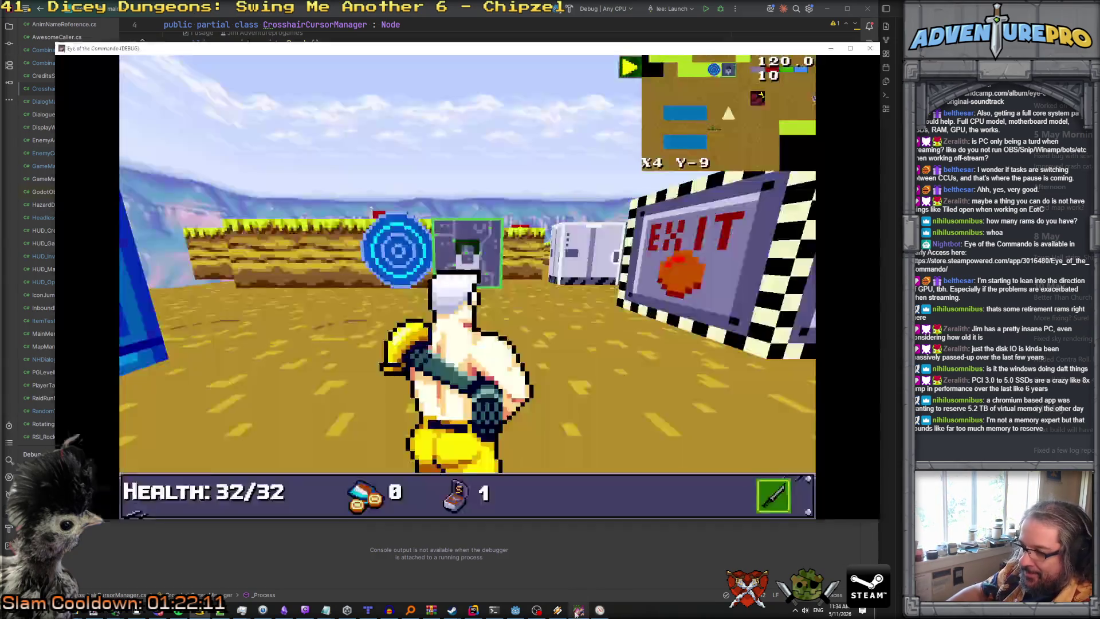
# Close the old game window and relaunch the project from the Godot editor.
pyautogui.click(867, 55)
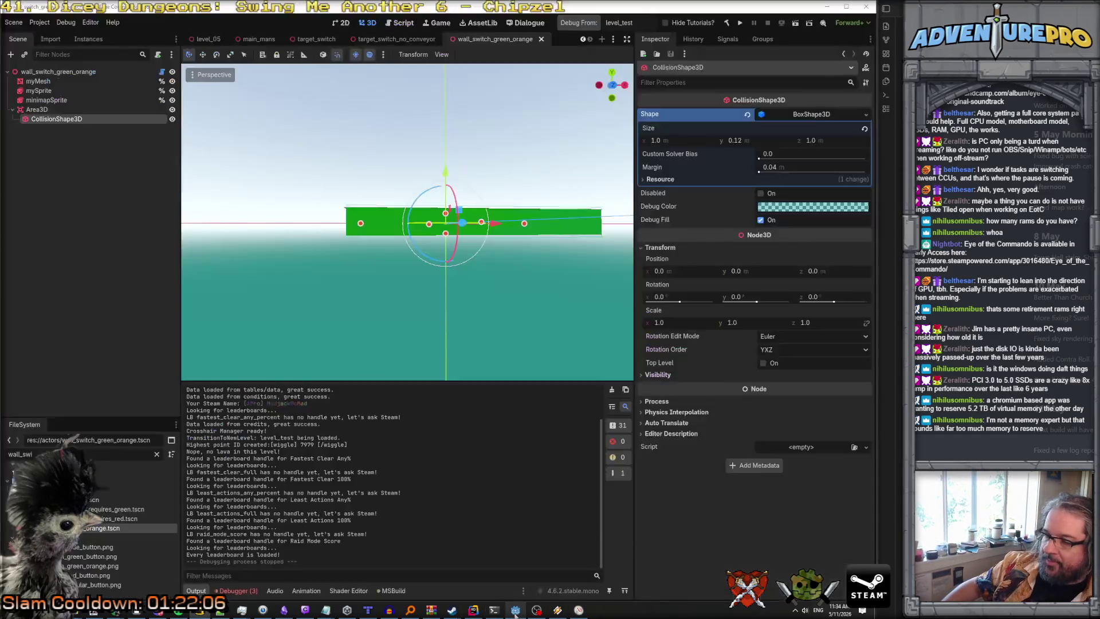
pyautogui.click(515, 609)
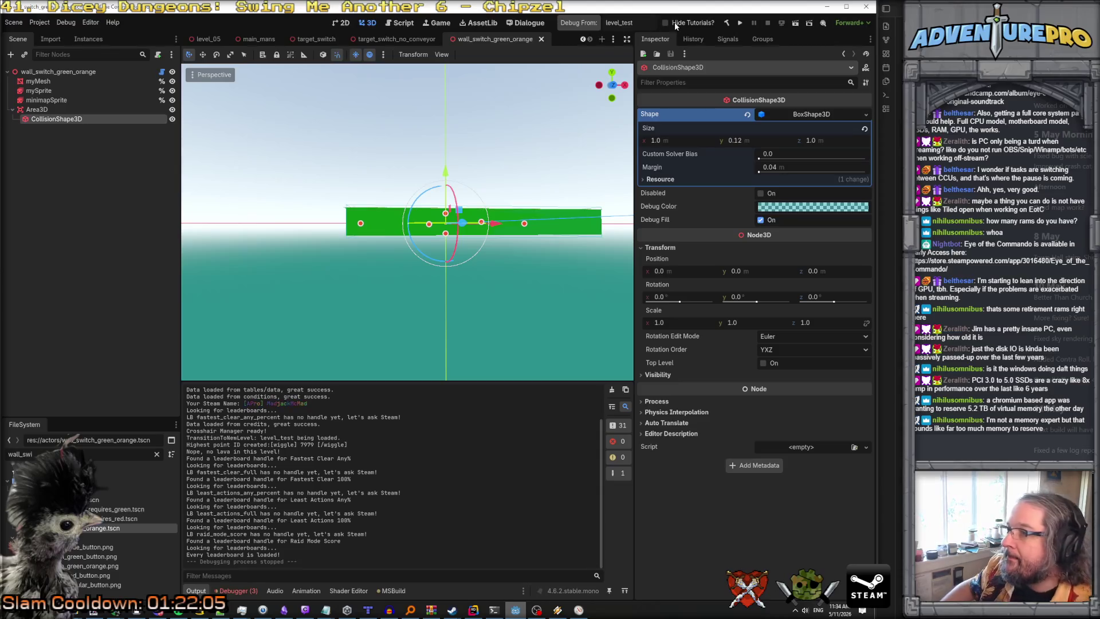
pyautogui.click(583, 24)
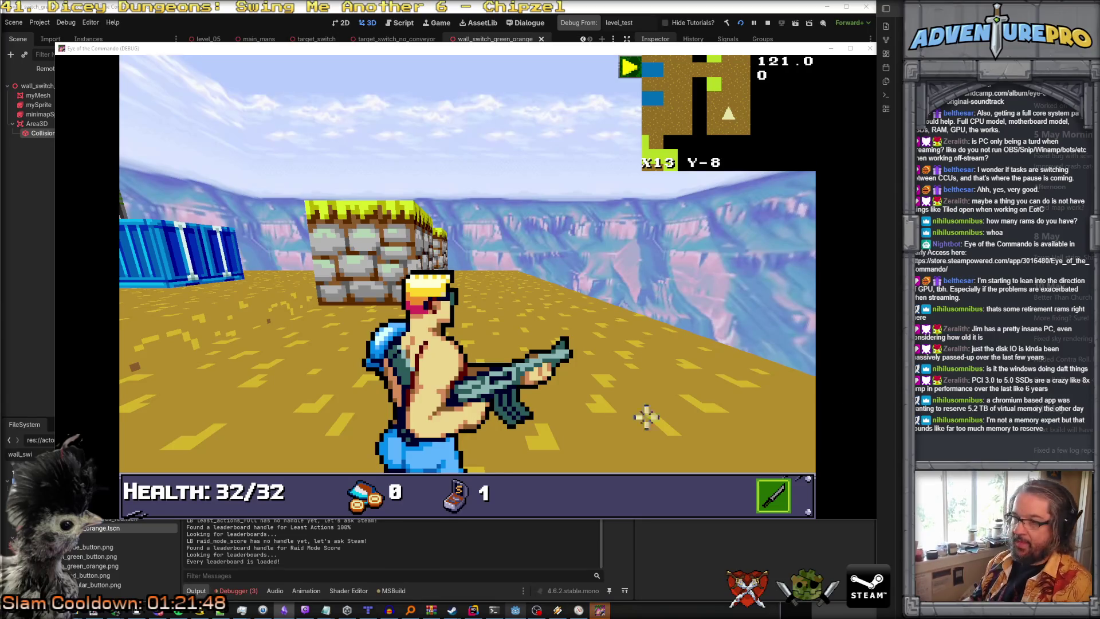
# Walk through the level toward the blue target and activate the wall switch.
pyautogui.click(667, 421)
pyautogui.press('Up')
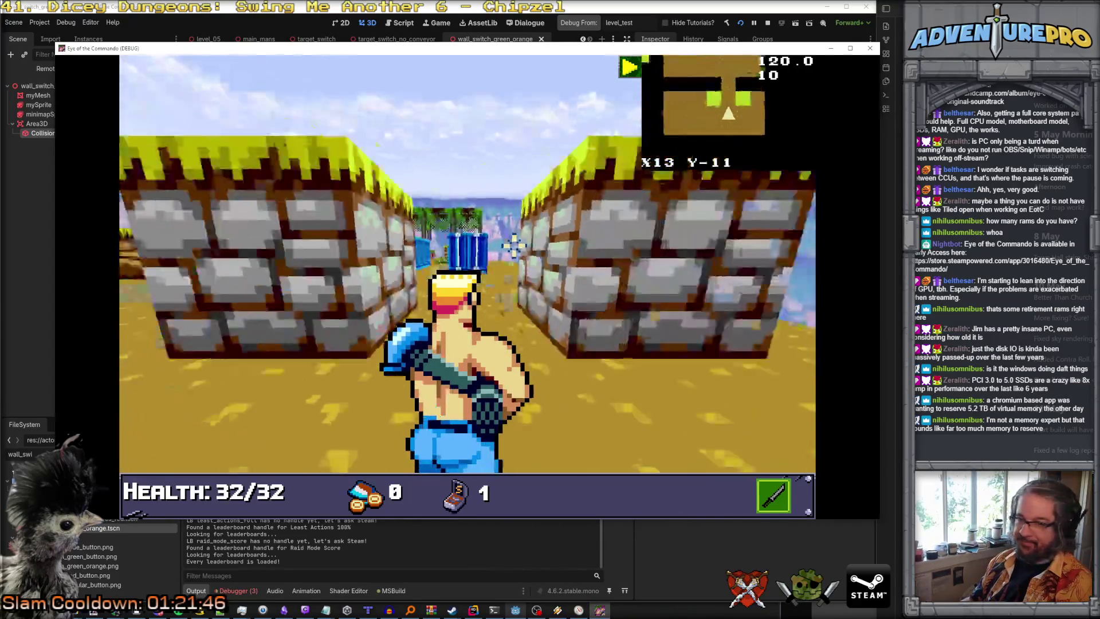
pyautogui.press('Left')
pyautogui.press('Up')
pyautogui.press('Up')
pyautogui.press('Up')
pyautogui.press('Up')
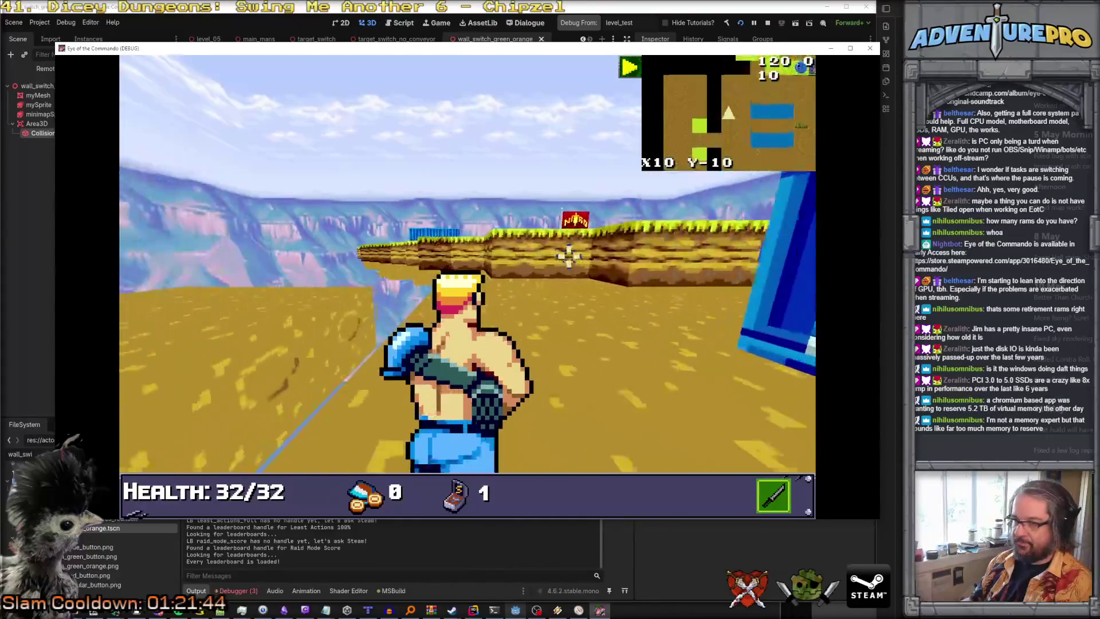
pyautogui.press('Right')
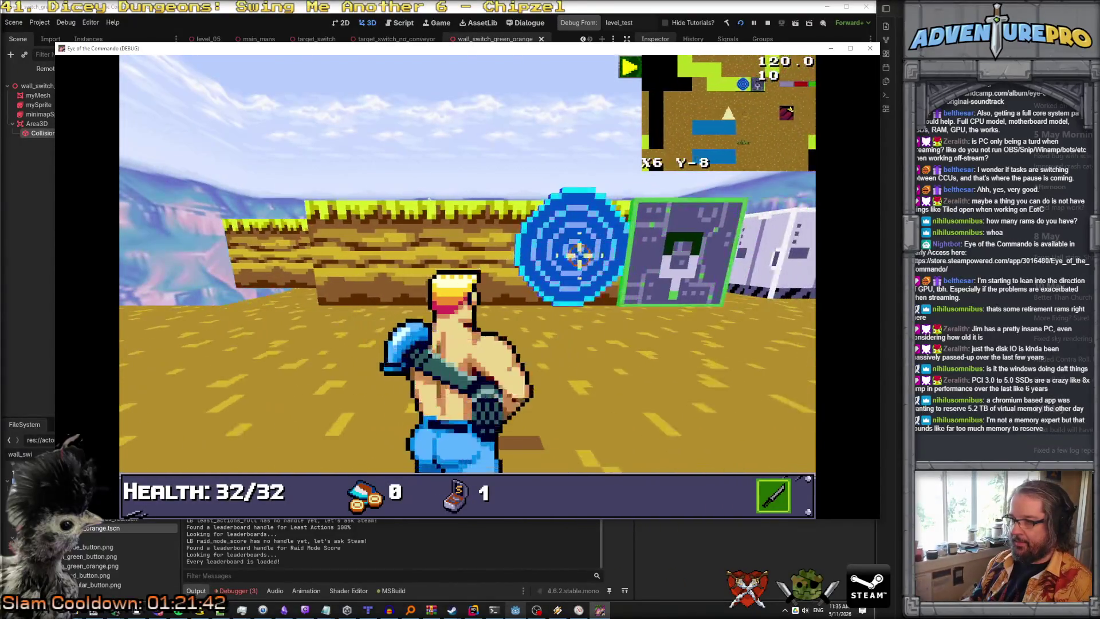
pyautogui.click(578, 252)
# Strafe past the target, attack it, press the wall switch twice more, then return to Godot.
pyautogui.press('d')
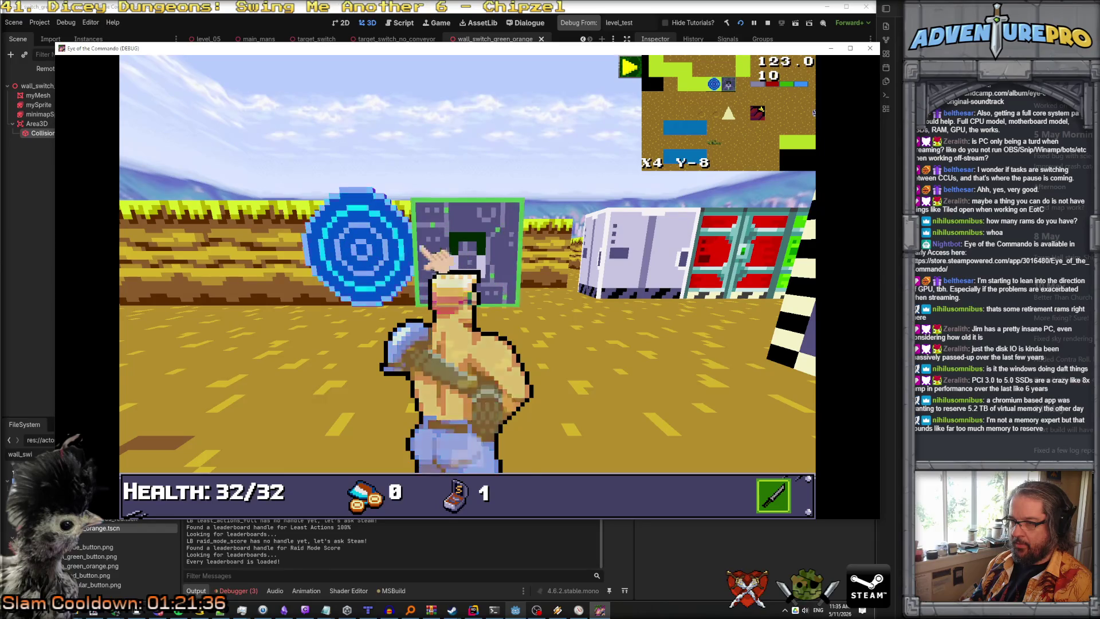
pyautogui.click(444, 255)
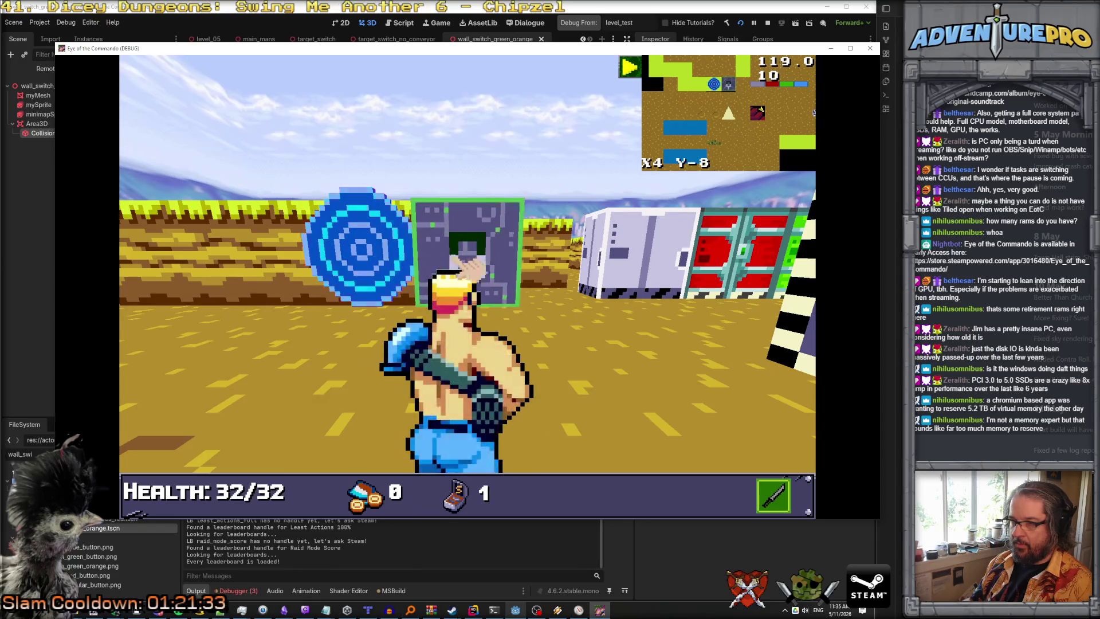
pyautogui.click(358, 261)
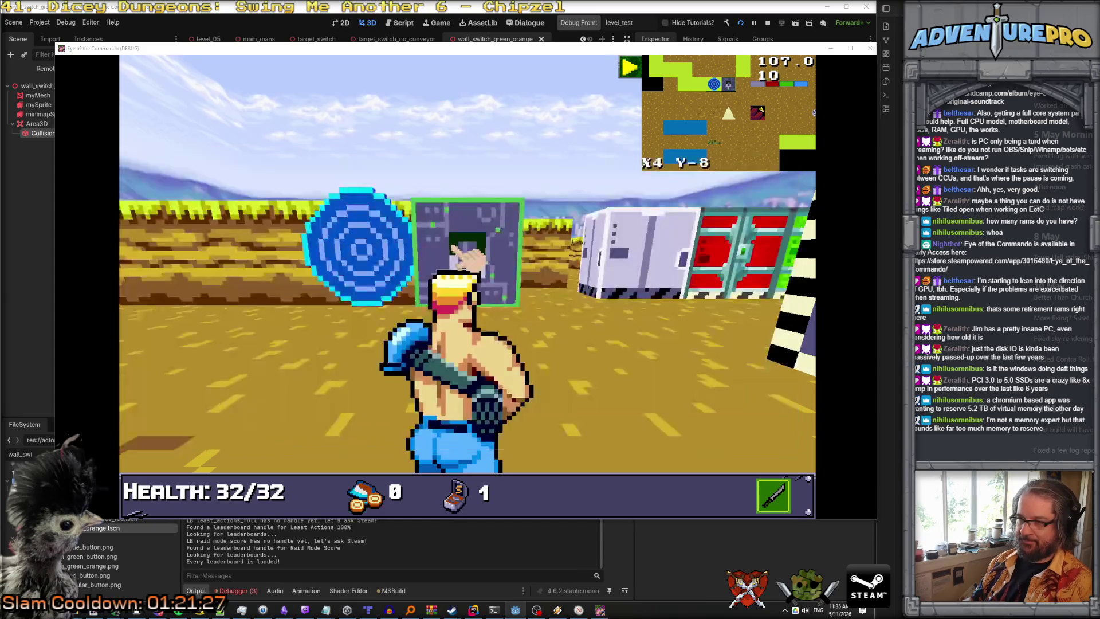
pyautogui.click(473, 238)
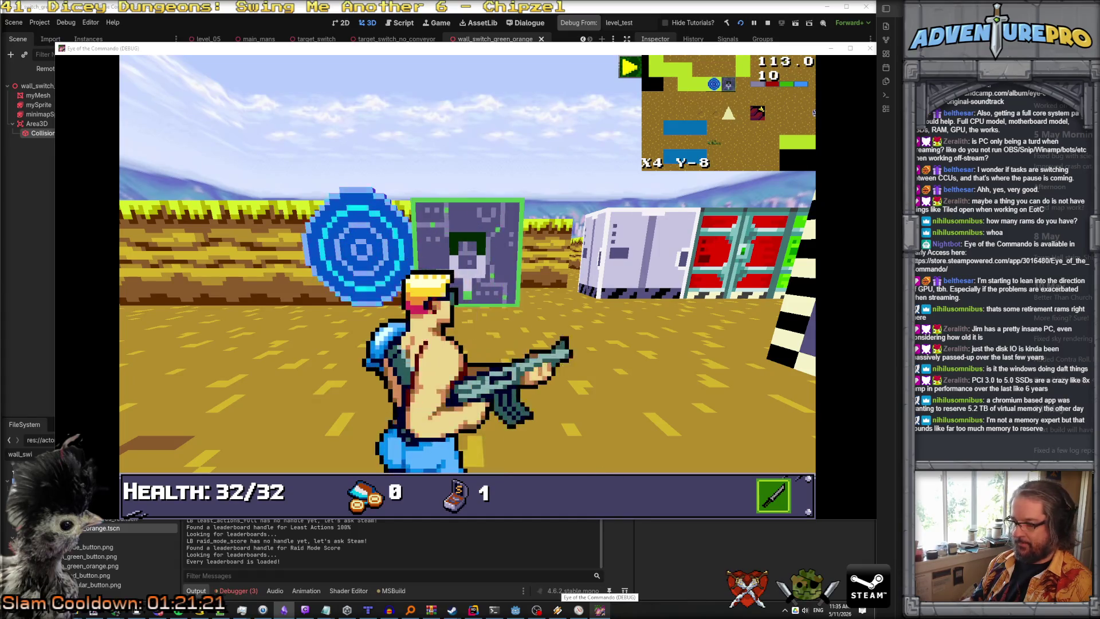
pyautogui.click(523, 612)
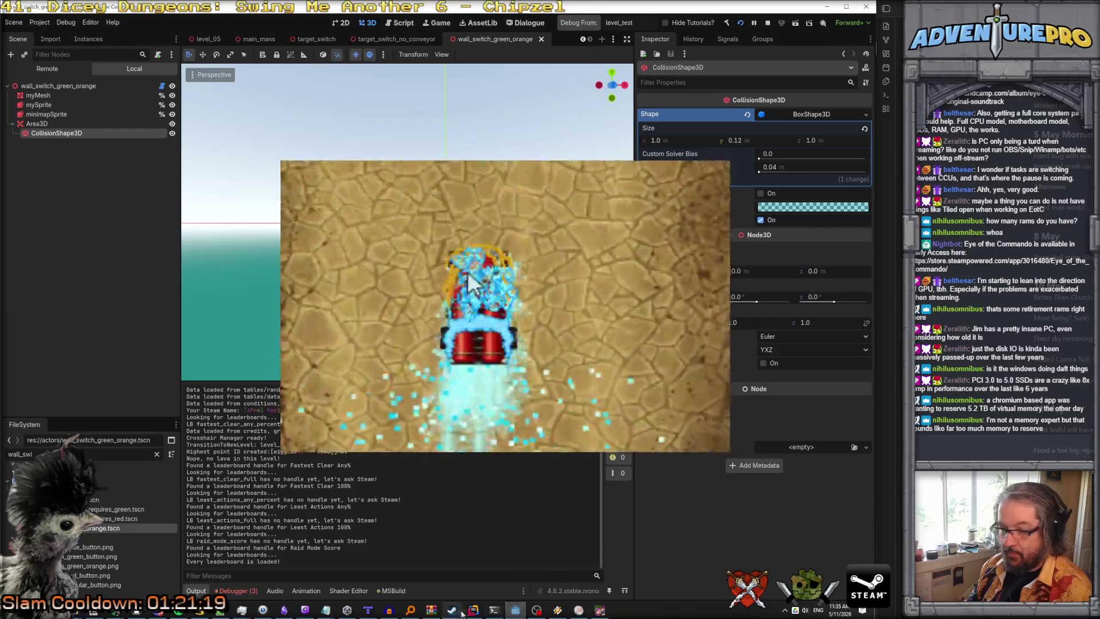
# Extend SetOverTarget's first if with '&& interactionType == currentTargetInteraction' via code completion.
pyautogui.click(473, 610)
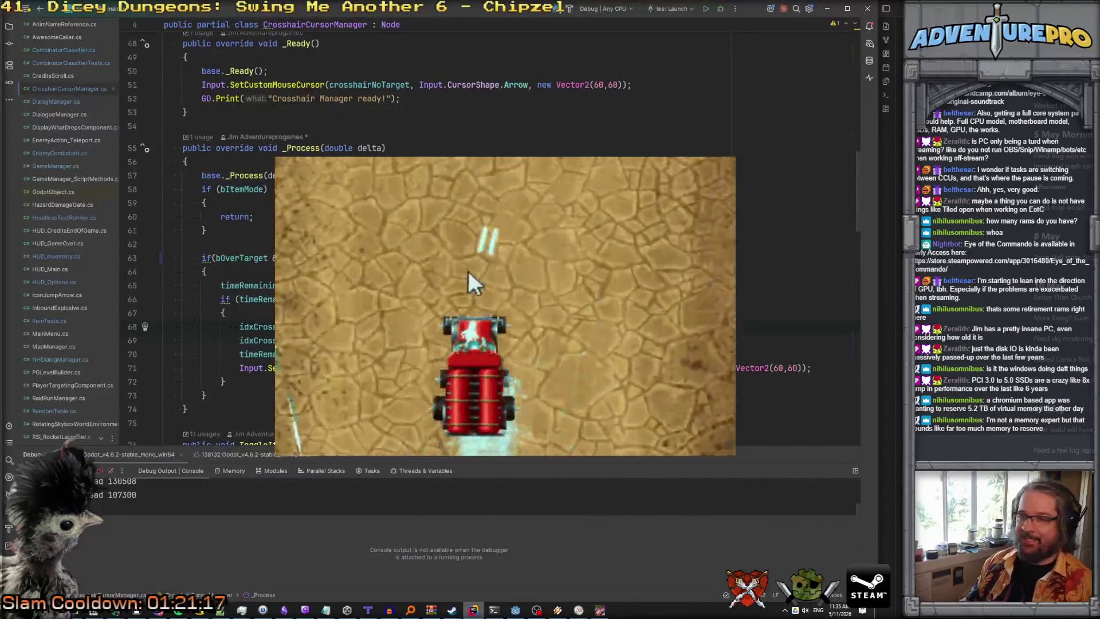
pyautogui.scroll(-8, 248, 165)
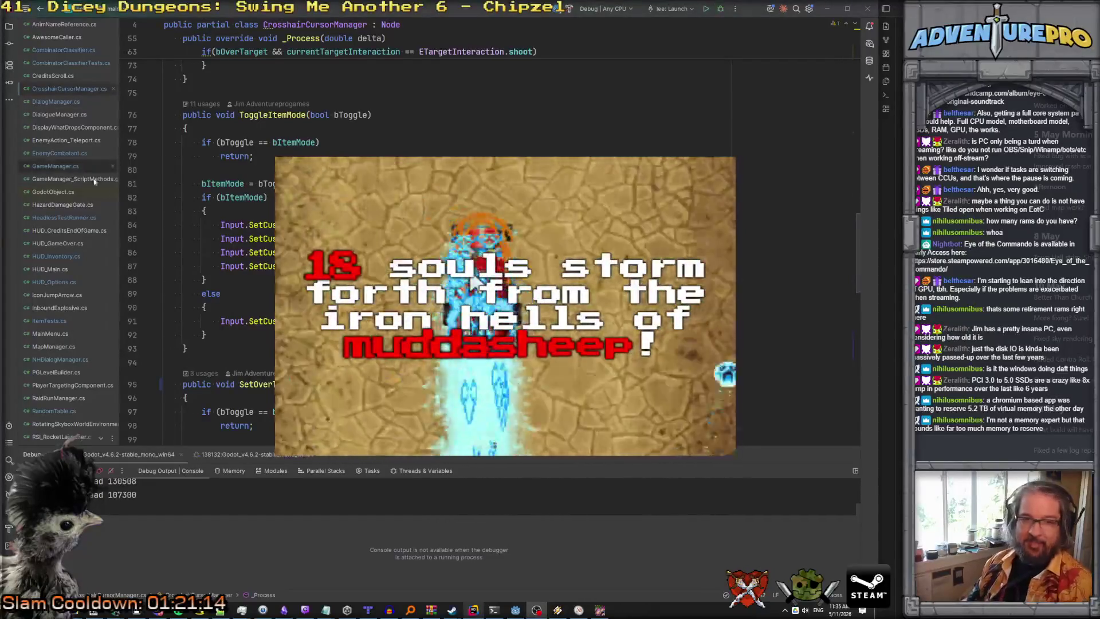
pyautogui.scroll(3, 230, 229)
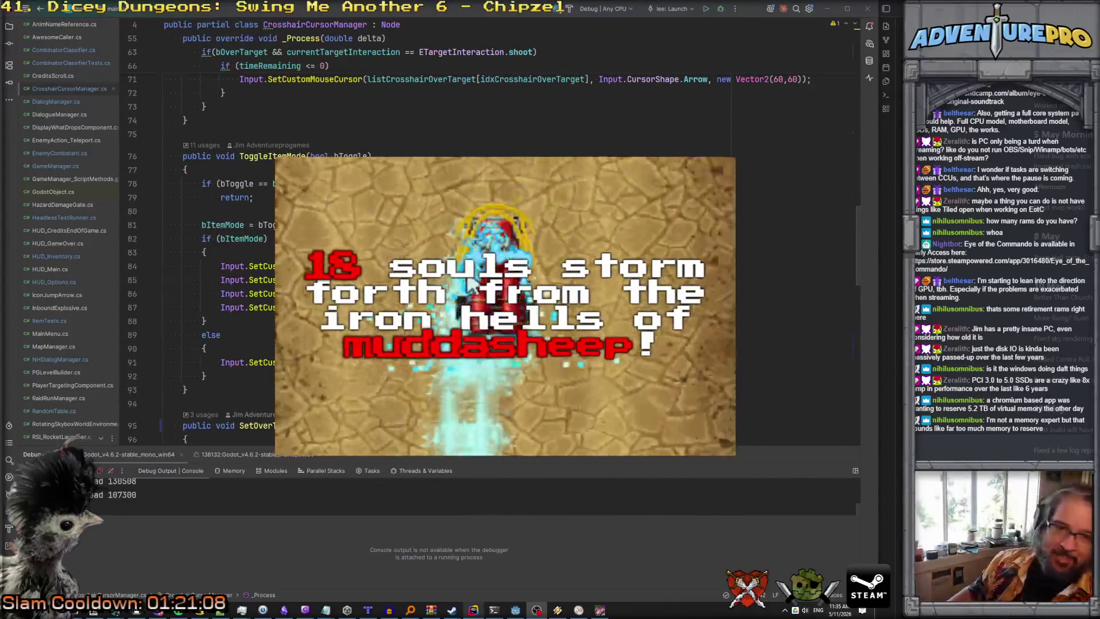
pyautogui.scroll(-7, 469, 283)
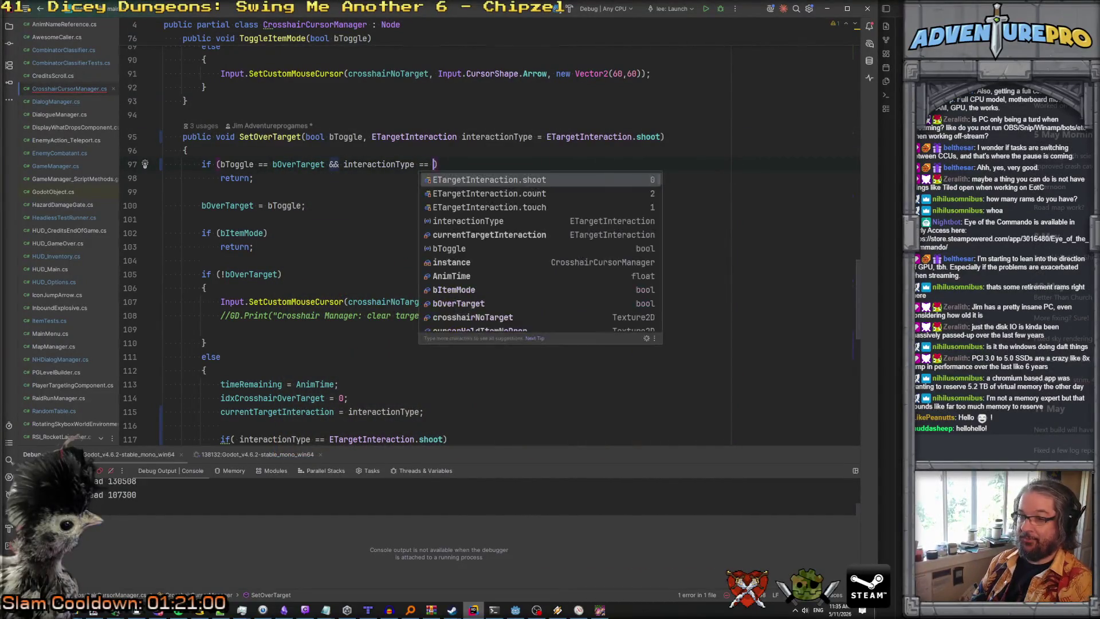
pyautogui.write('cu')
pyautogui.press('Return')
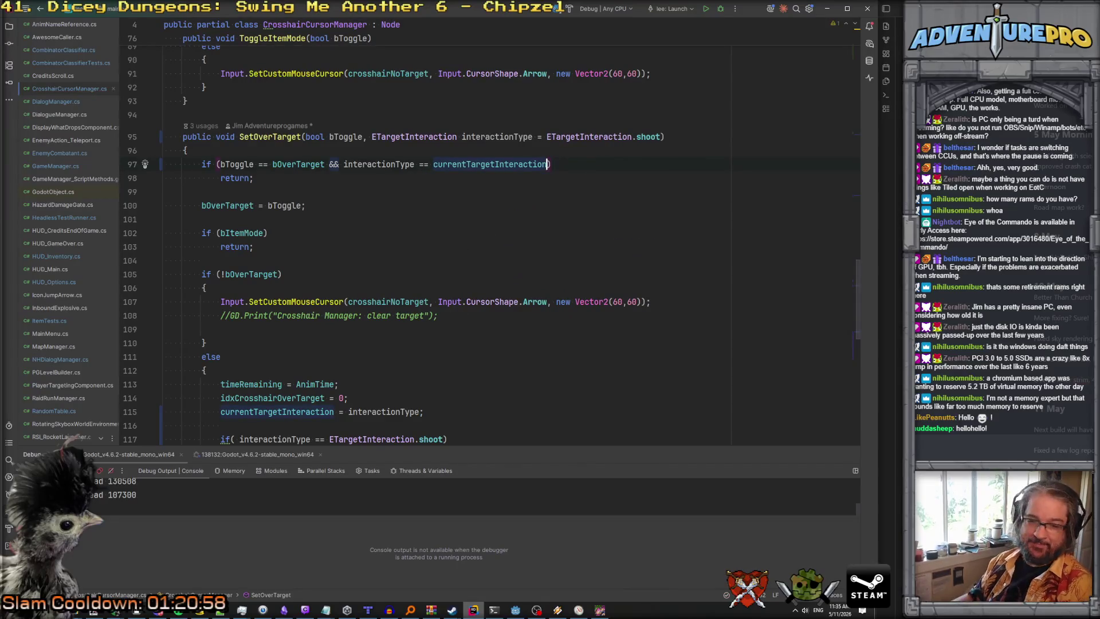
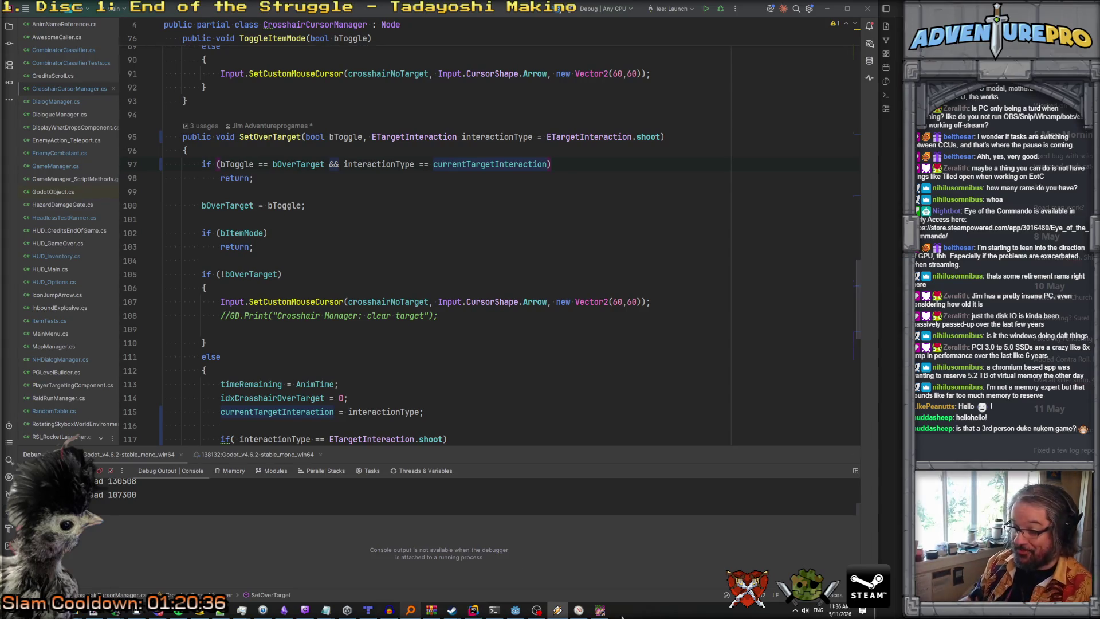
# Pause Eye of the Commando and drag the Music volume slider higher in Options.
pyautogui.click(600, 611)
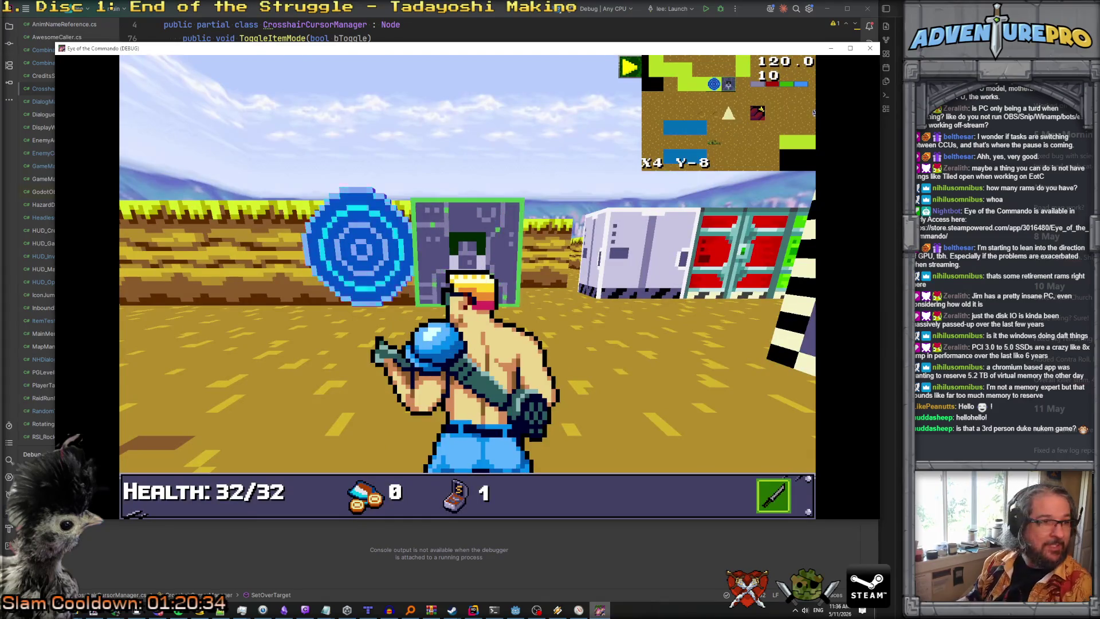
pyautogui.click(555, 135)
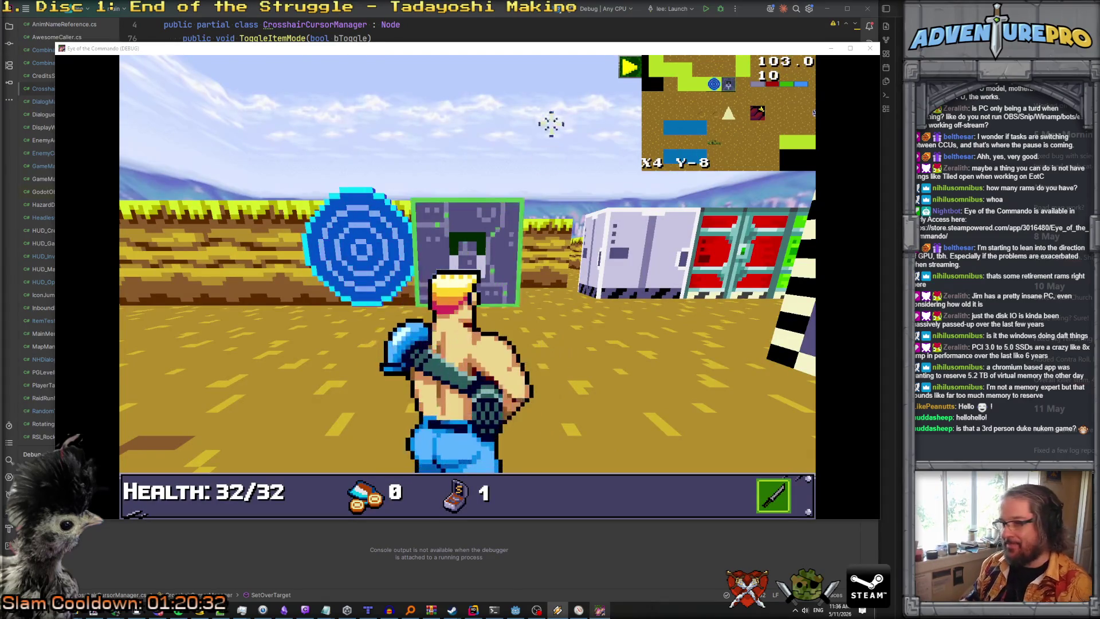
pyautogui.press('Escape')
pyautogui.click(491, 286)
pyautogui.moveTo(653, 95); pyautogui.dragTo(719, 98)
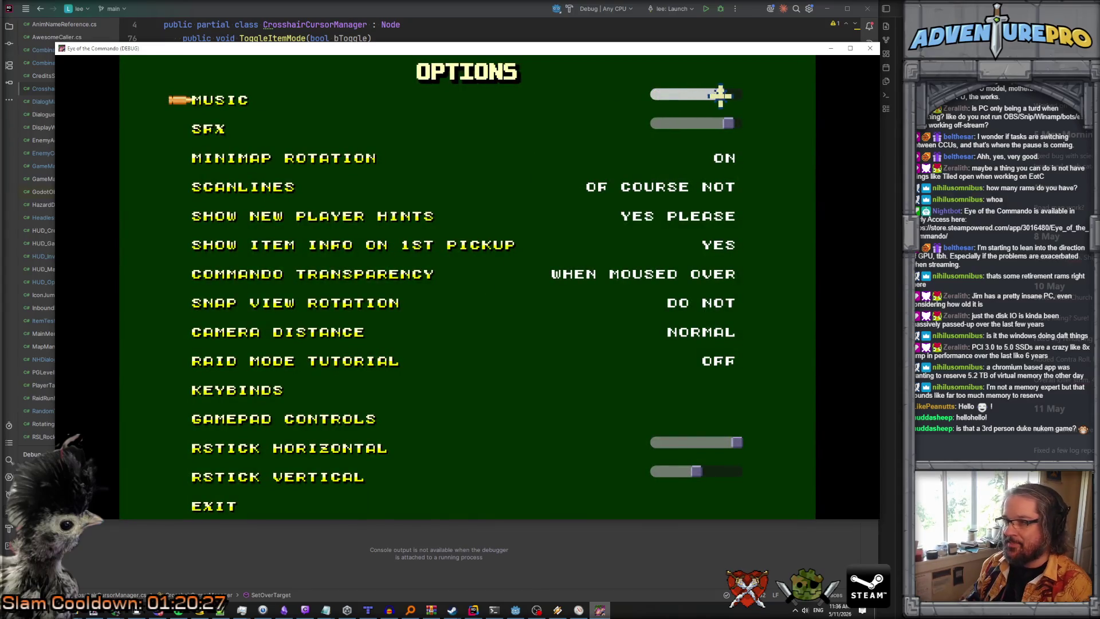
# Leave Options, resume, then close the game window and return to the Godot editor.
pyautogui.click(225, 504)
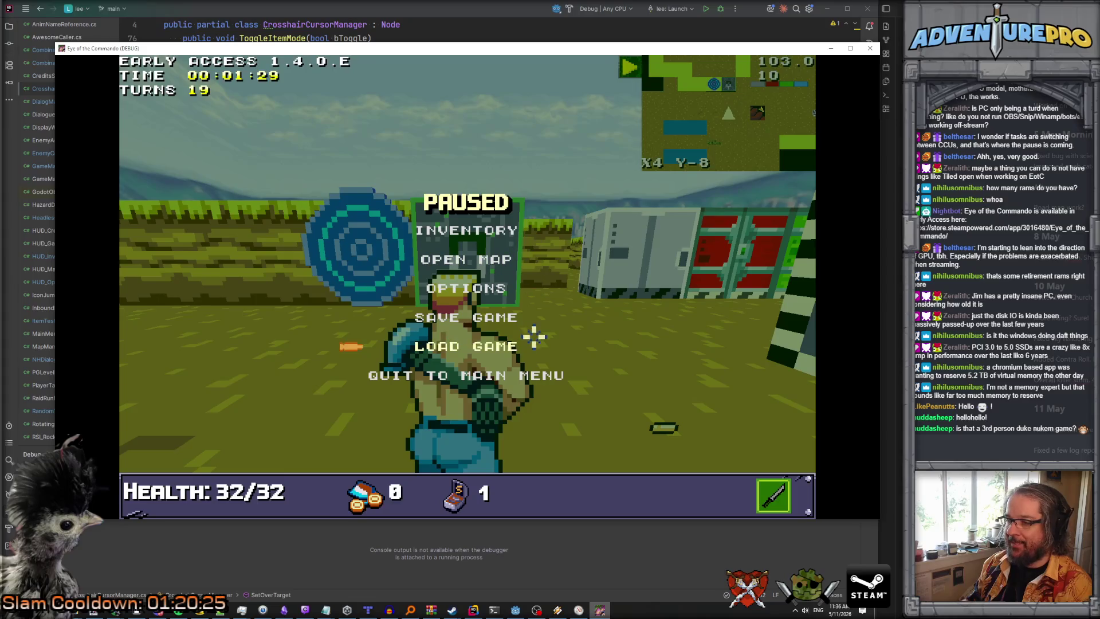
pyautogui.press('Escape')
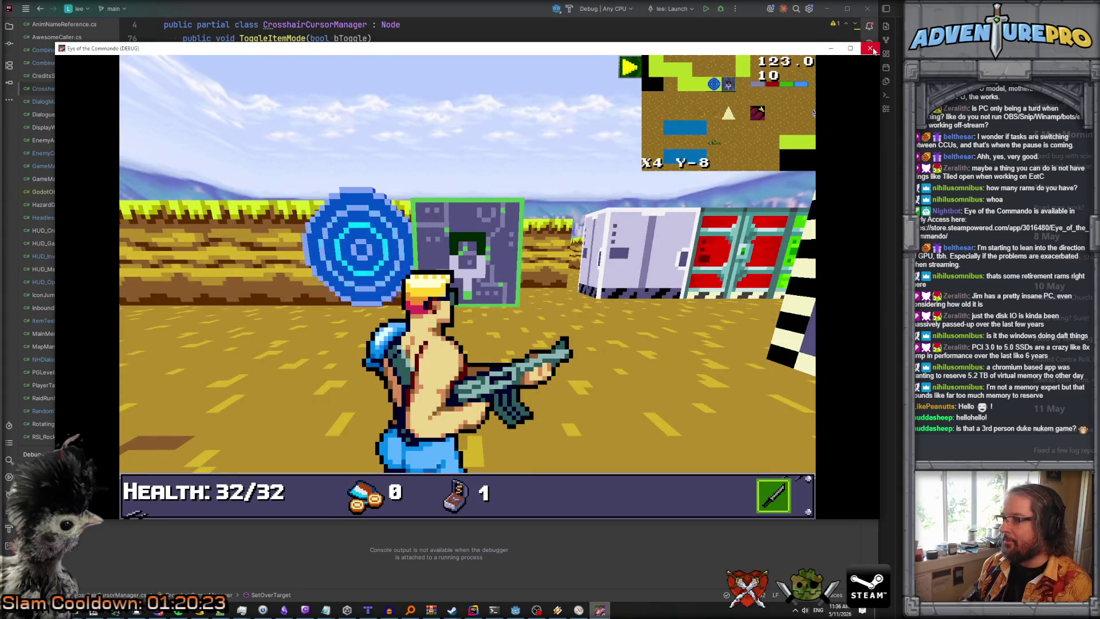
pyautogui.click(870, 48)
pyautogui.click(517, 611)
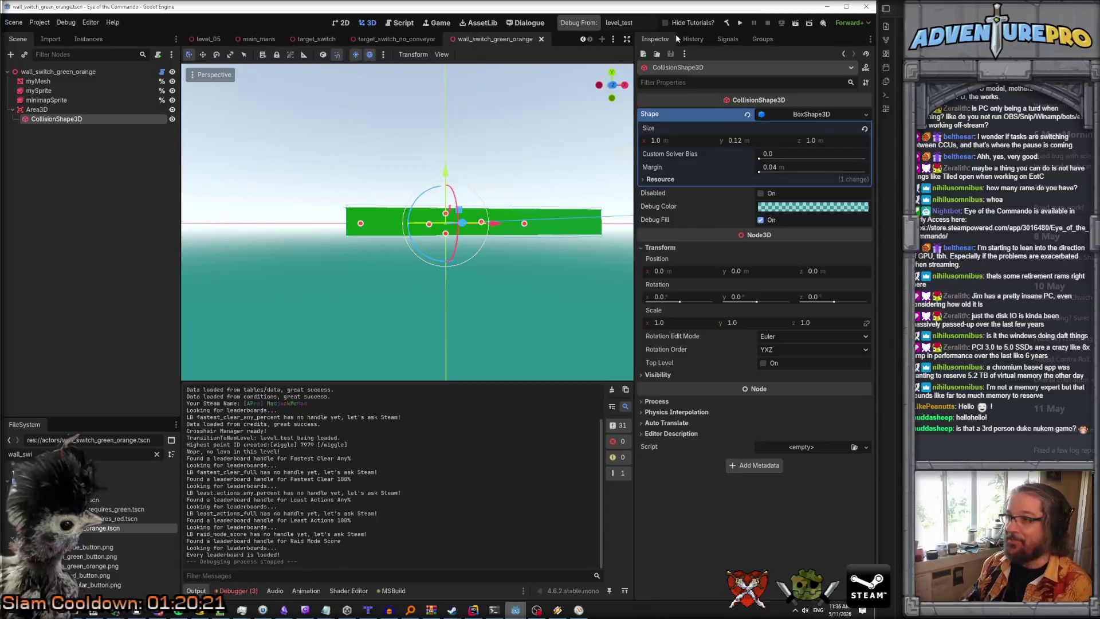
# Launch Eye of the Commando from Godot's Run Project button and dismiss the early-access warning.
pyautogui.click(738, 23)
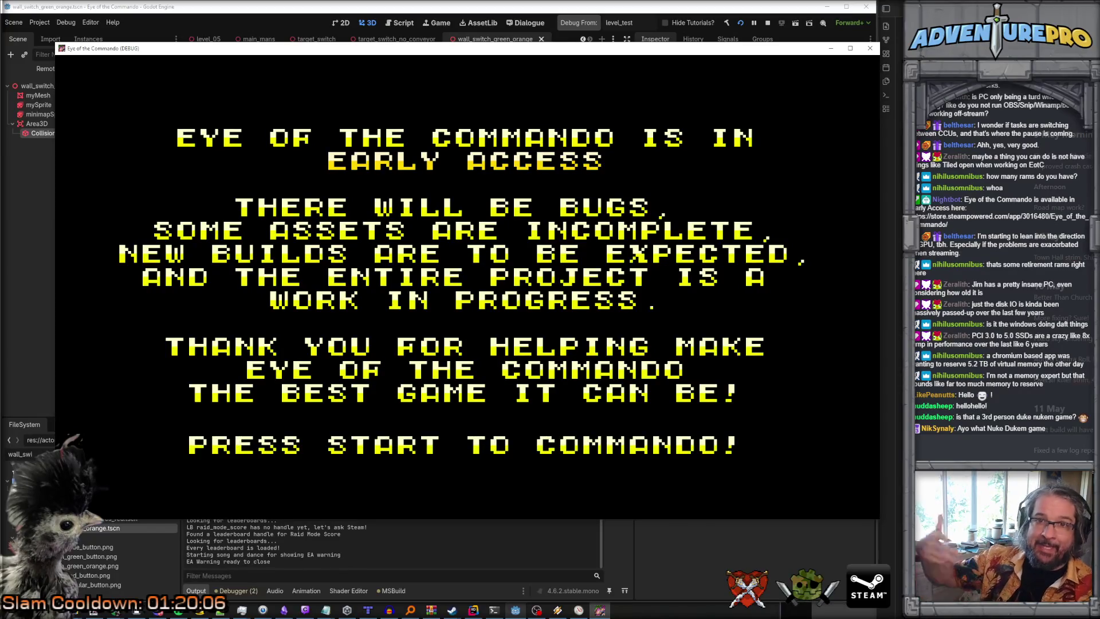
pyautogui.press('Return')
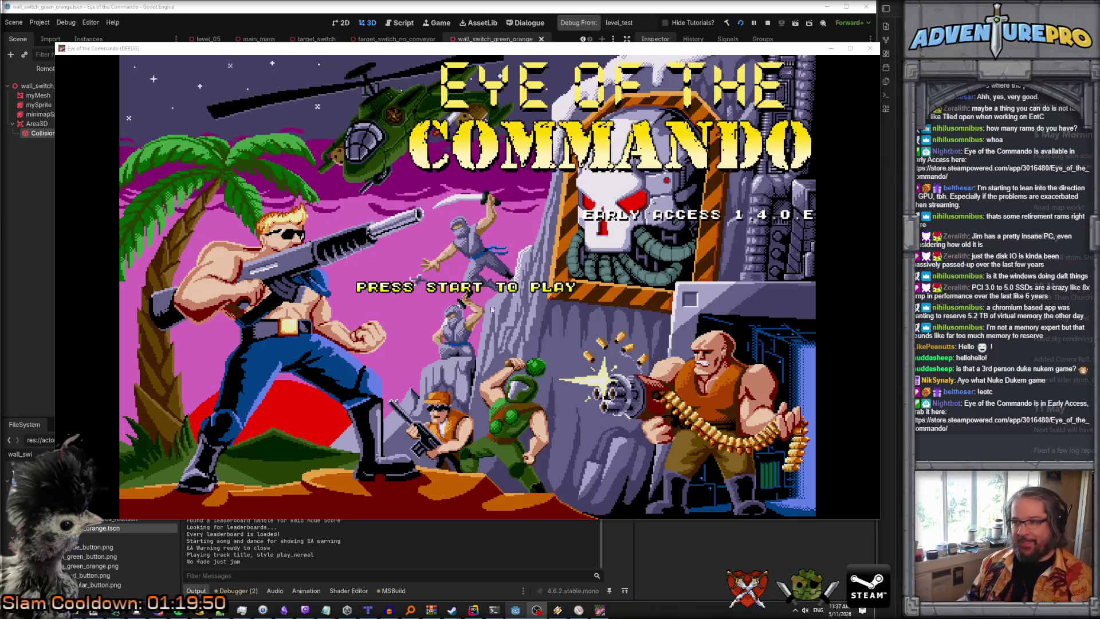
# Bring up the main menu, start a new game and choose Campaign mode.
pyautogui.click(512, 297)
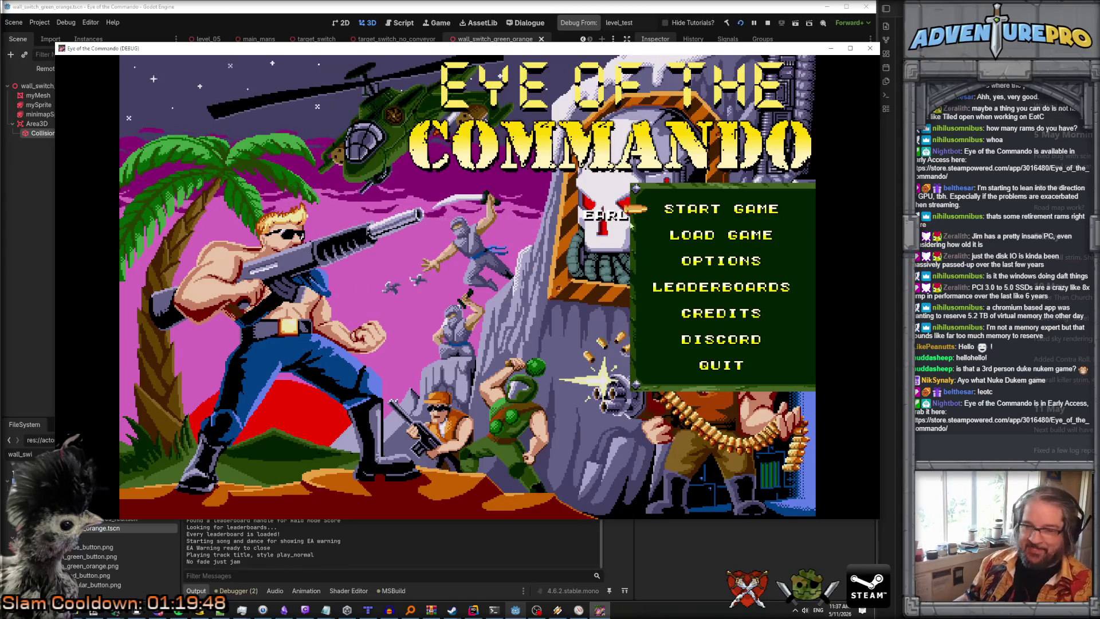
pyautogui.click(739, 209)
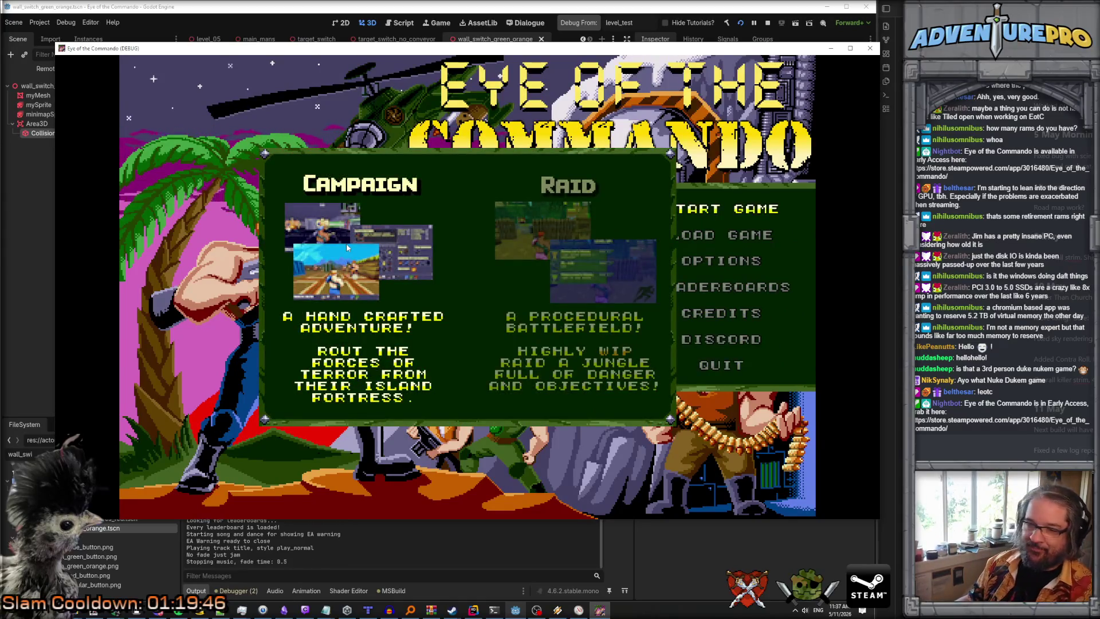
pyautogui.click(346, 248)
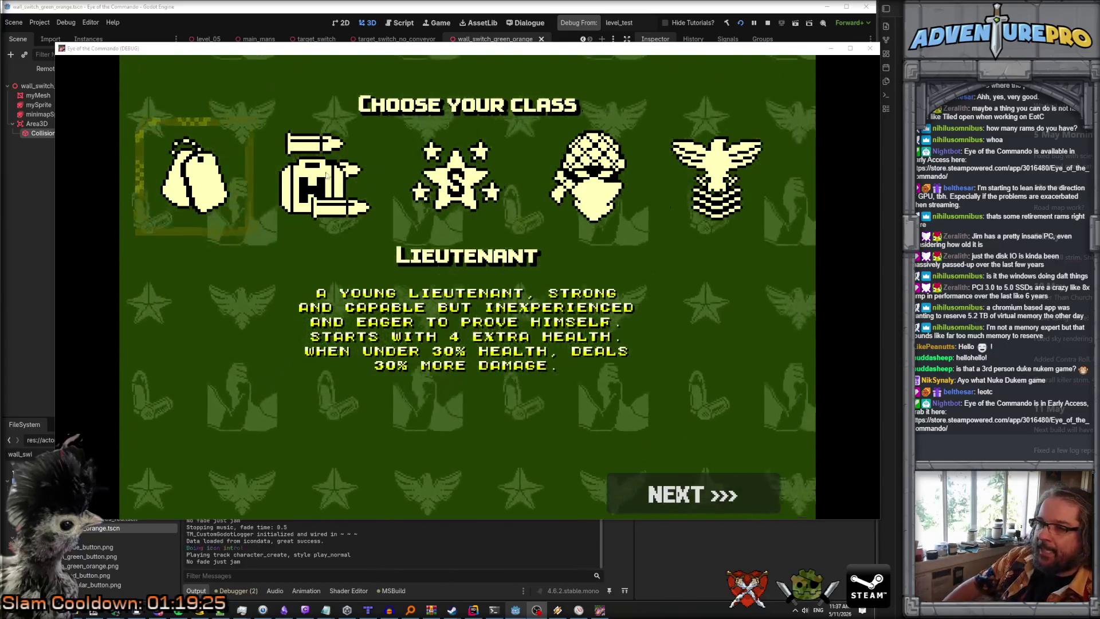
# Browse the classes, pick Major, and choose the Commando Cannon as weapon.
pyautogui.press('Right')
pyautogui.press('Right')
pyautogui.click(588, 171)
pyautogui.click(672, 208)
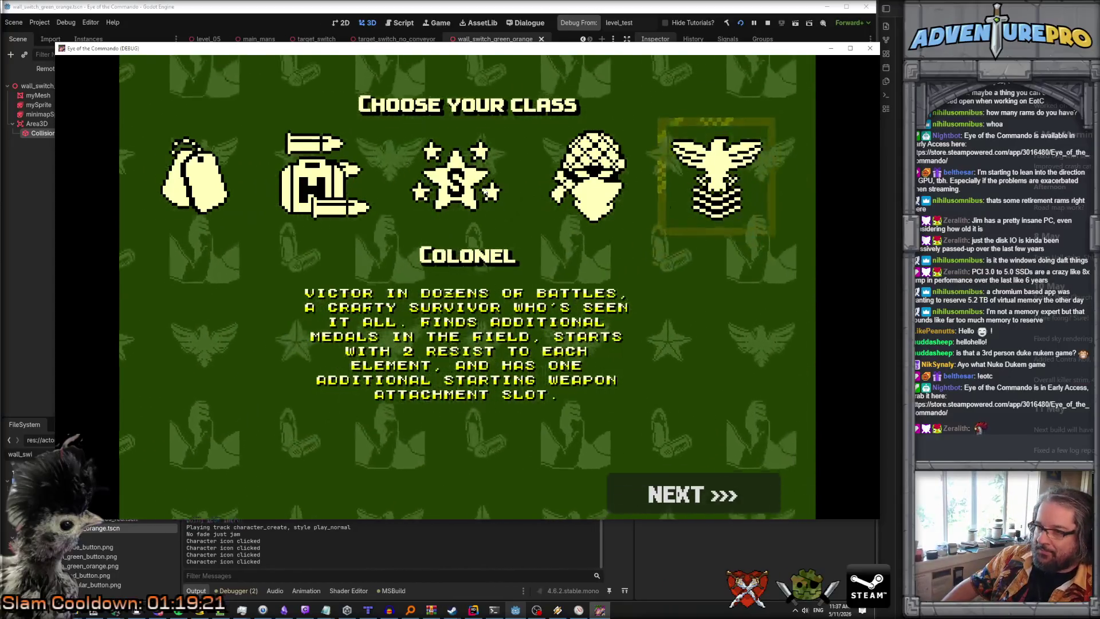
pyautogui.click(455, 175)
pyautogui.click(318, 183)
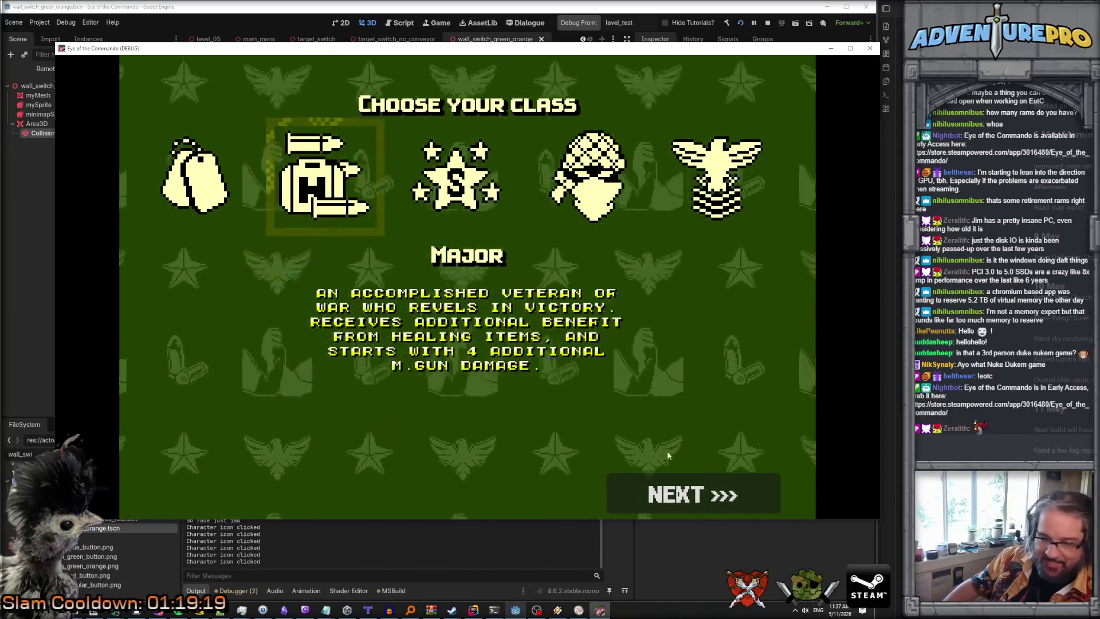
pyautogui.click(676, 486)
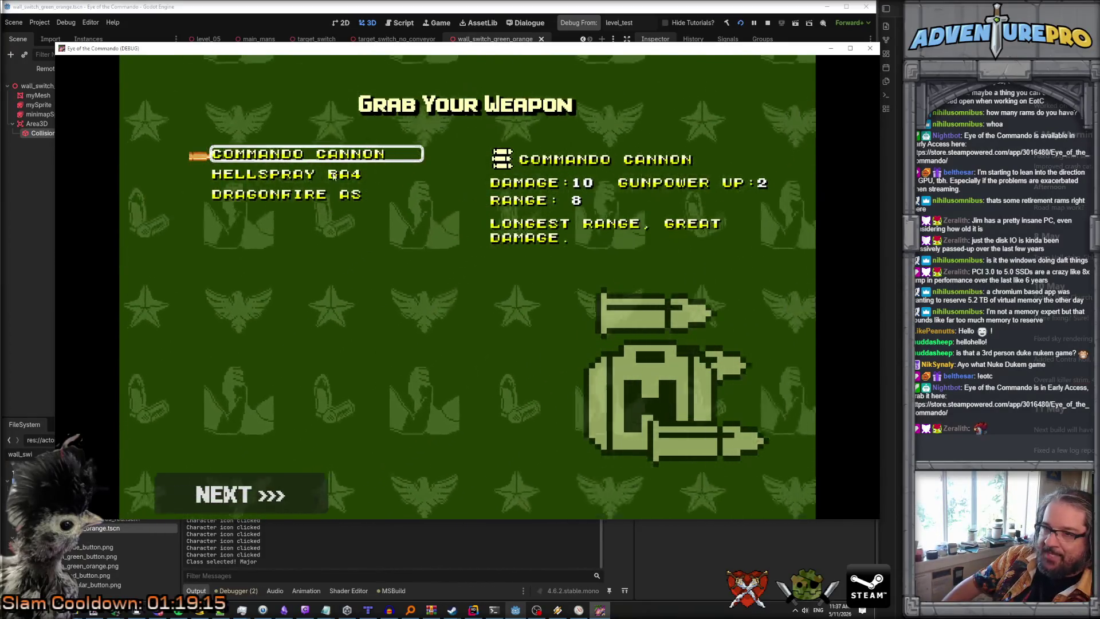
pyautogui.click(339, 154)
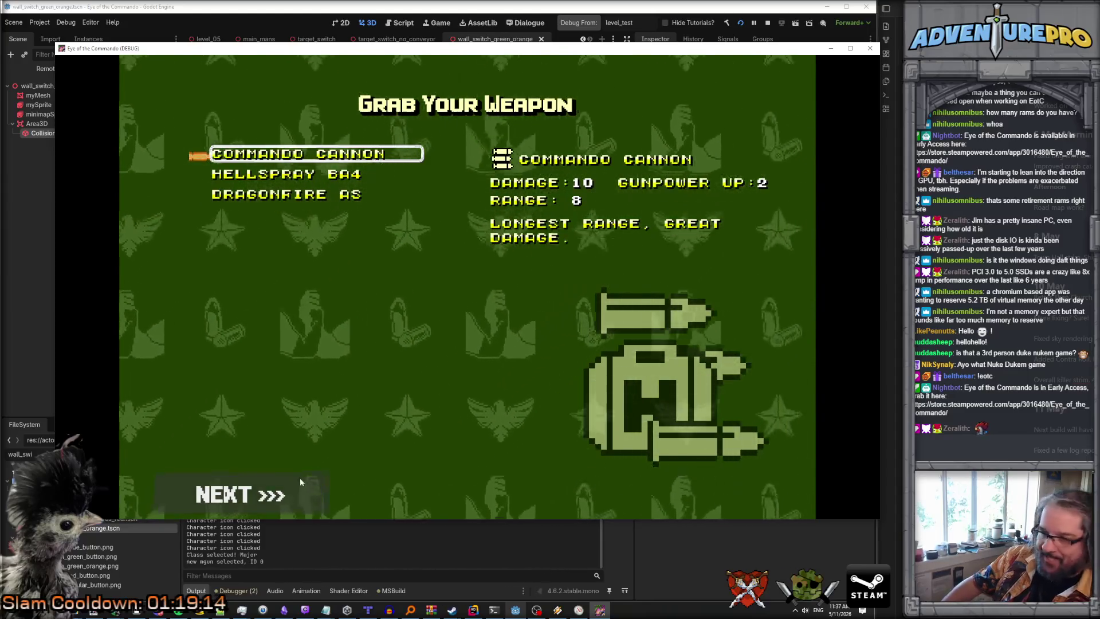
pyautogui.click(268, 495)
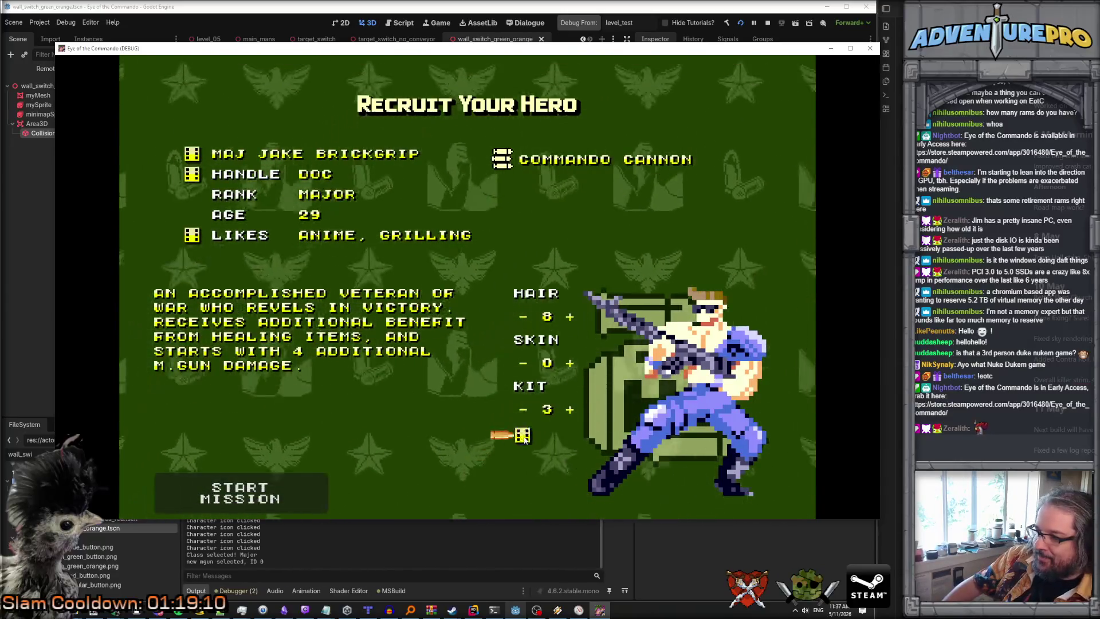
# Re-roll the hero's appearance and name to Diamondback, then start the mission.
pyautogui.click(524, 437)
pyautogui.click(525, 438)
pyautogui.click(525, 438)
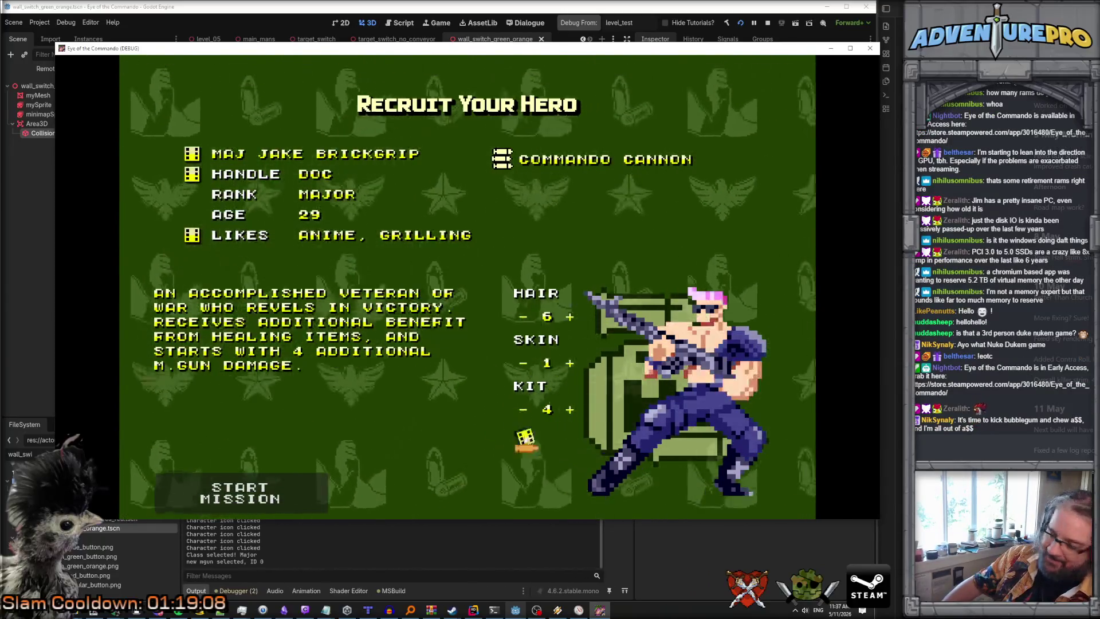
pyautogui.click(524, 438)
pyautogui.click(524, 438)
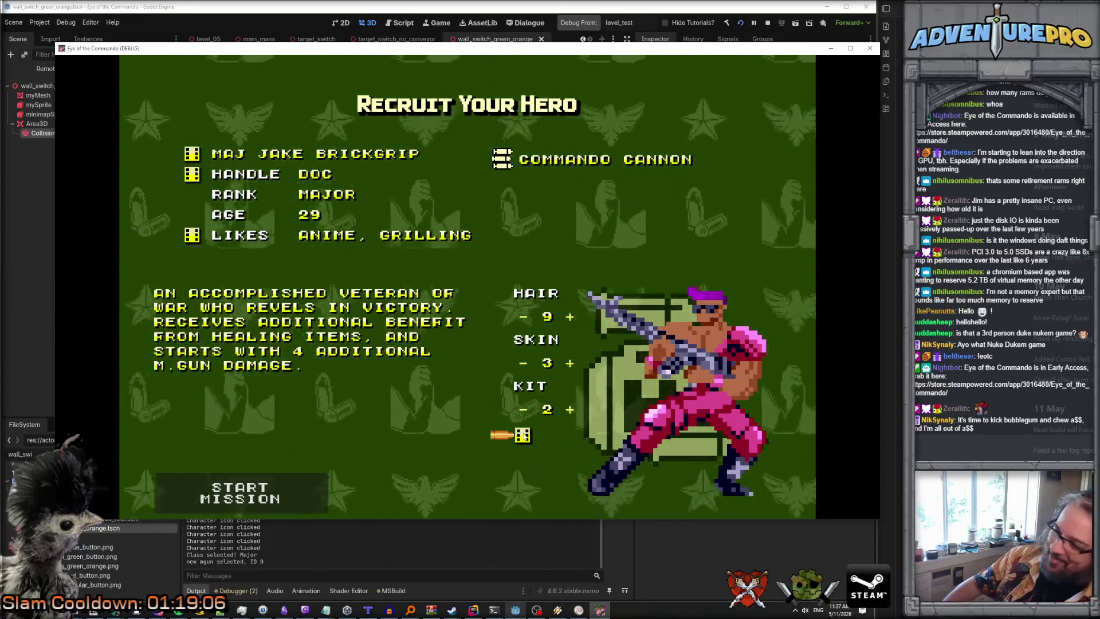
pyautogui.click(525, 439)
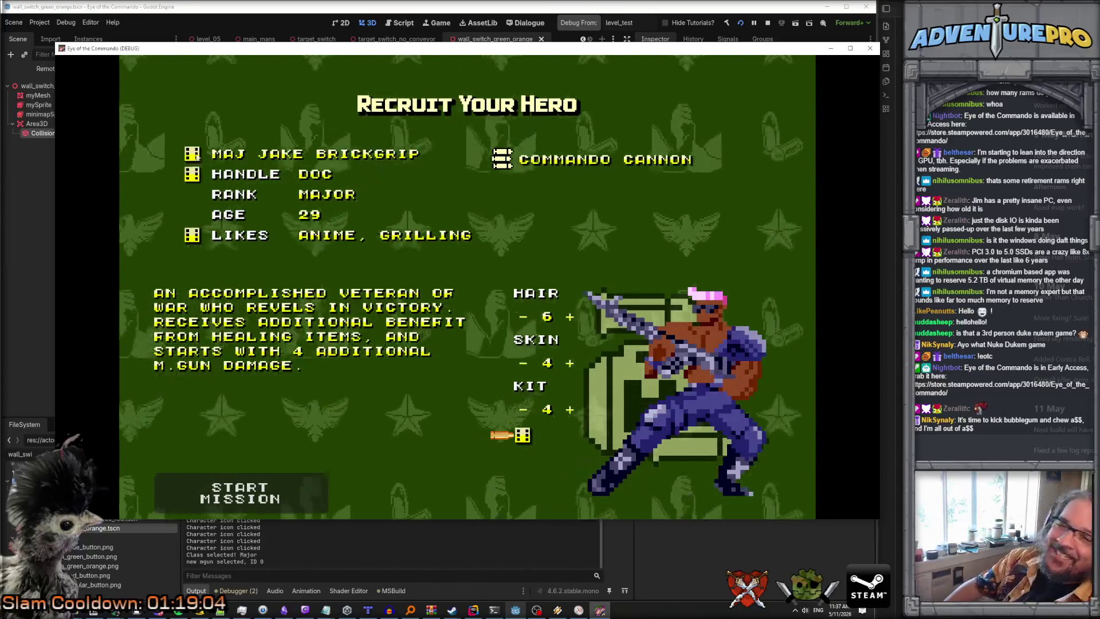
pyautogui.click(192, 153)
pyautogui.click(189, 153)
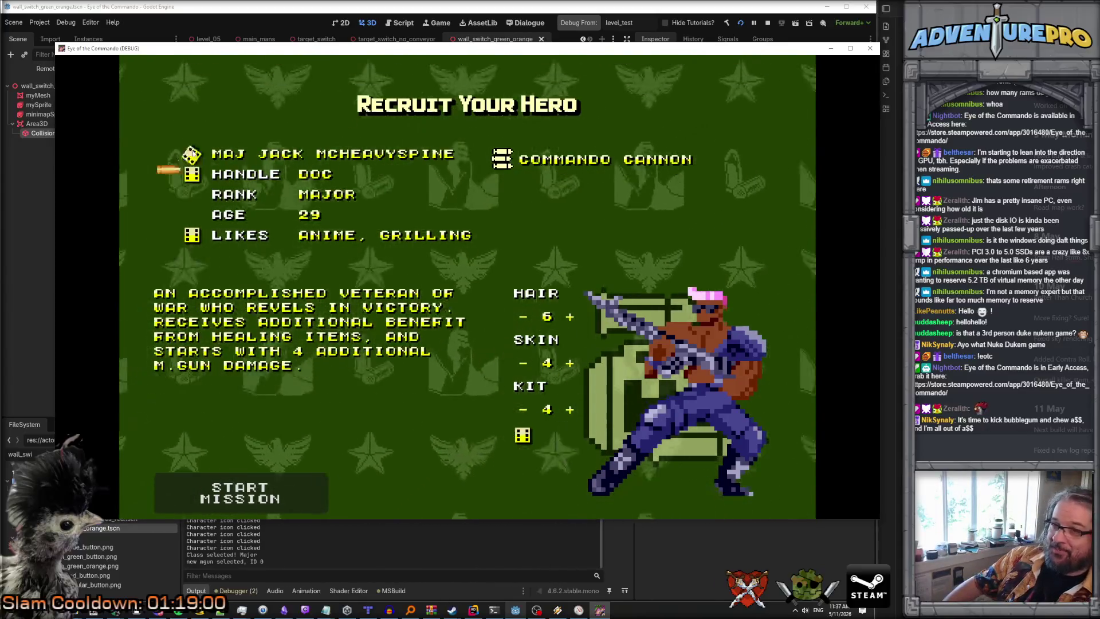
pyautogui.click(189, 154)
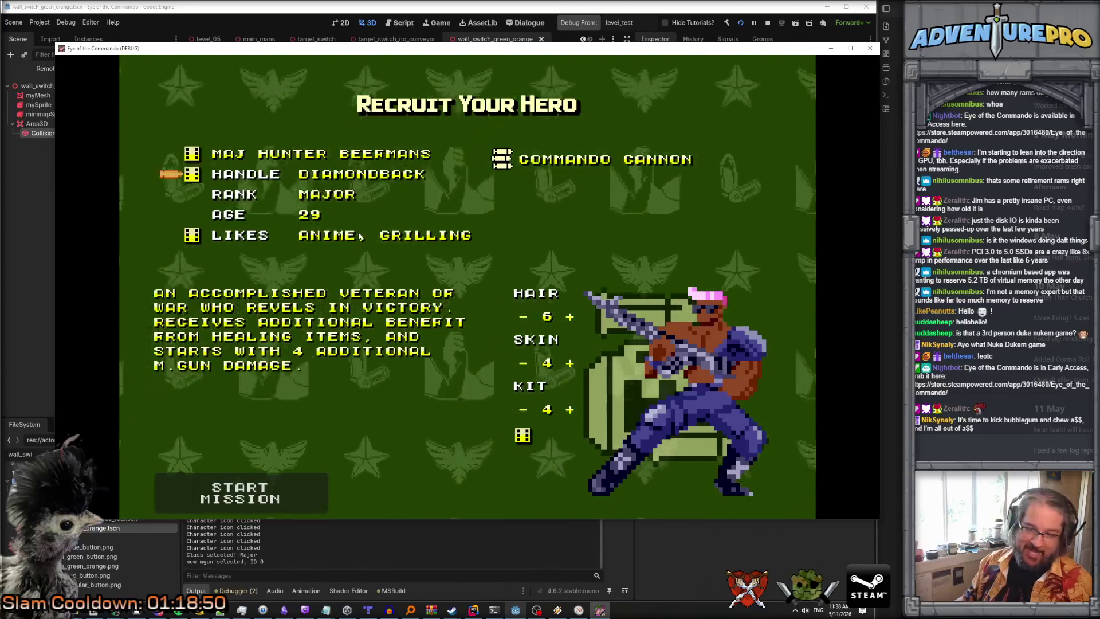
pyautogui.click(263, 498)
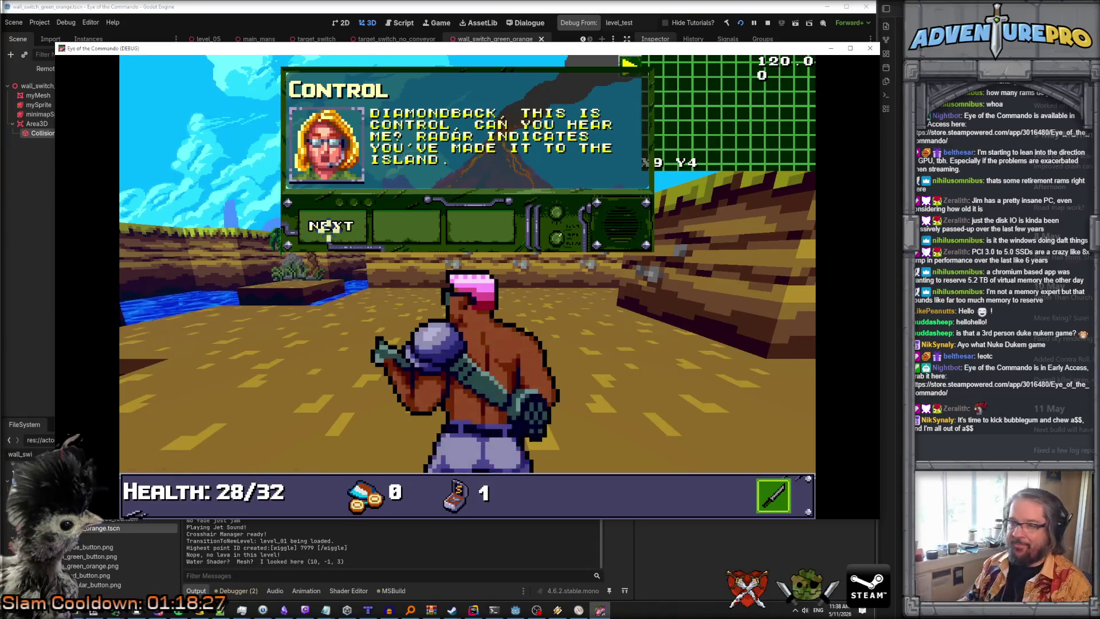
# Read through Control's briefing and glance out toward the sea.
pyautogui.click(328, 226)
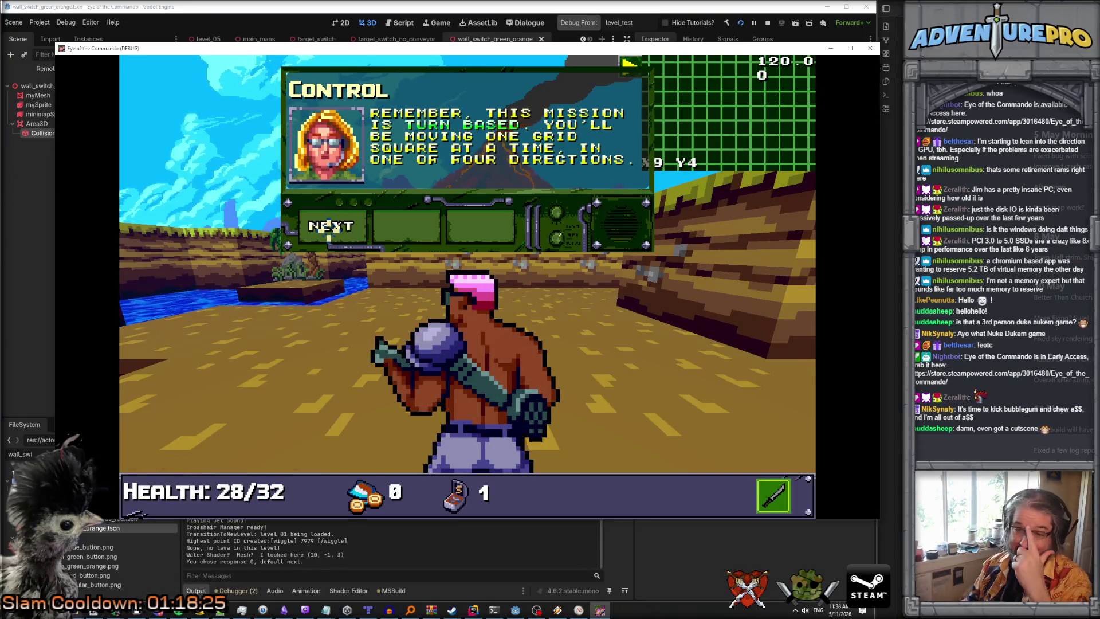
pyautogui.click(333, 225)
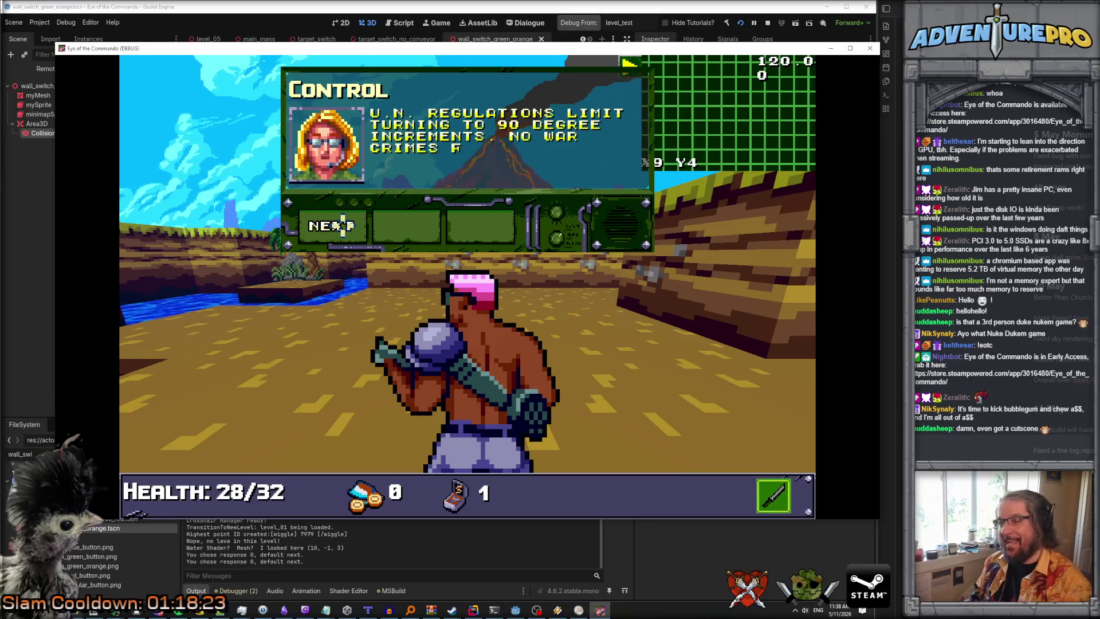
pyautogui.click(342, 225)
pyautogui.click(342, 225)
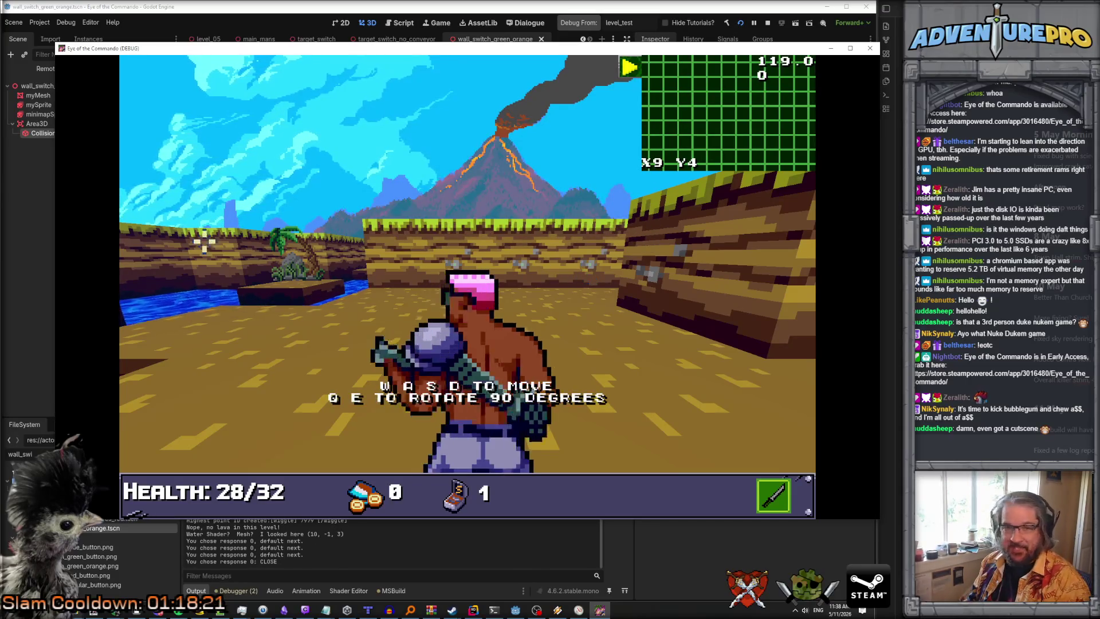
pyautogui.press('q')
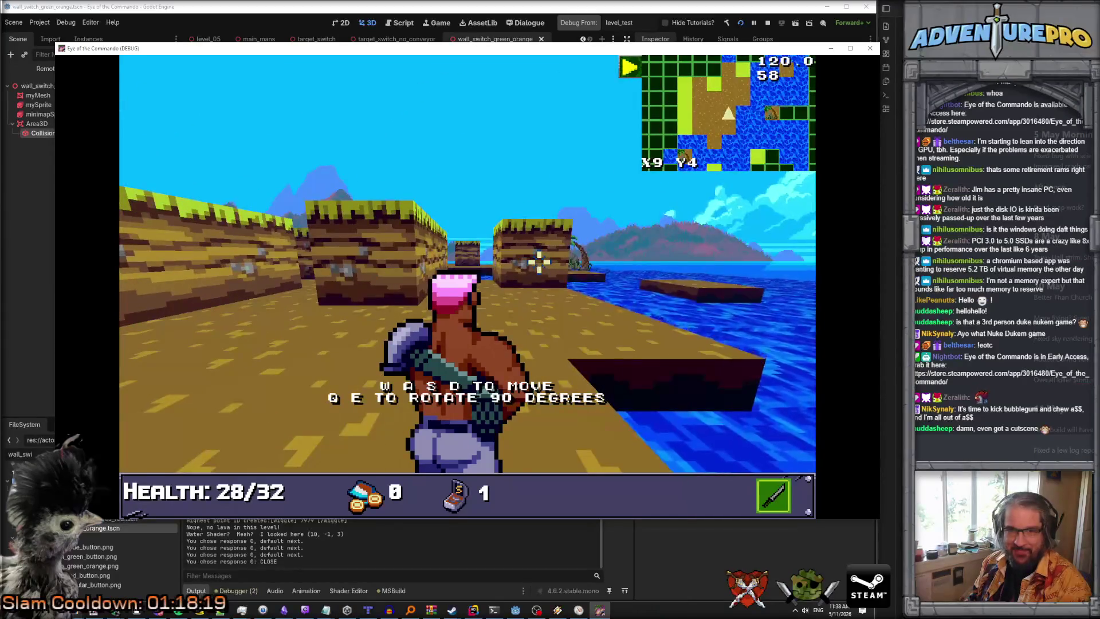
pyautogui.press('e')
# Step forward along the shore, turning toward the sea and back to the volcano.
pyautogui.press('w')
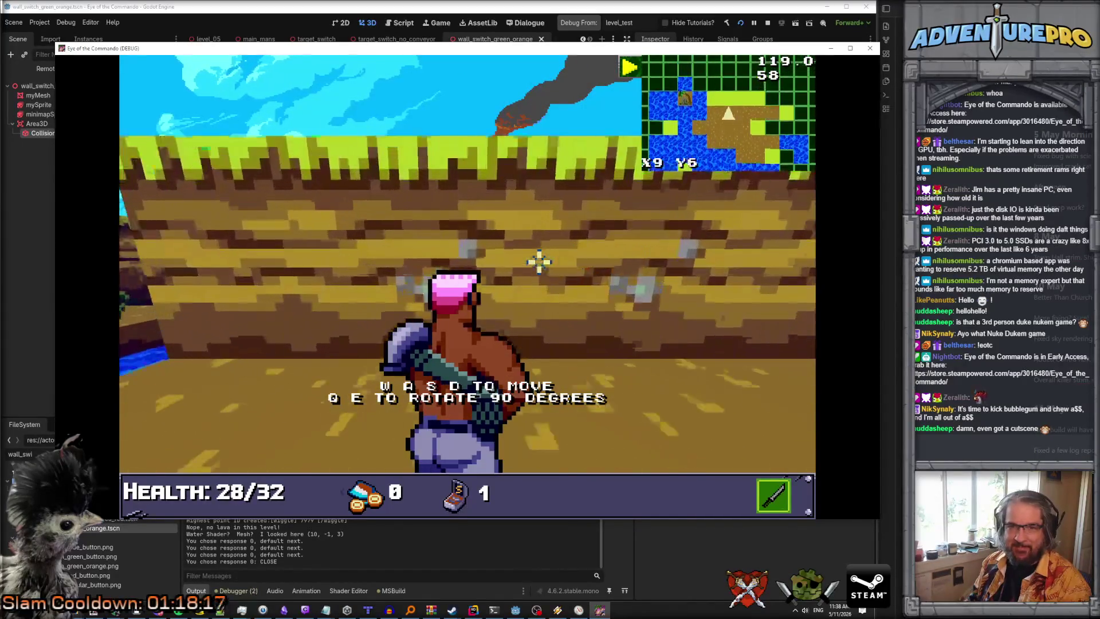
pyautogui.press('q')
pyautogui.press('w')
pyautogui.press('e')
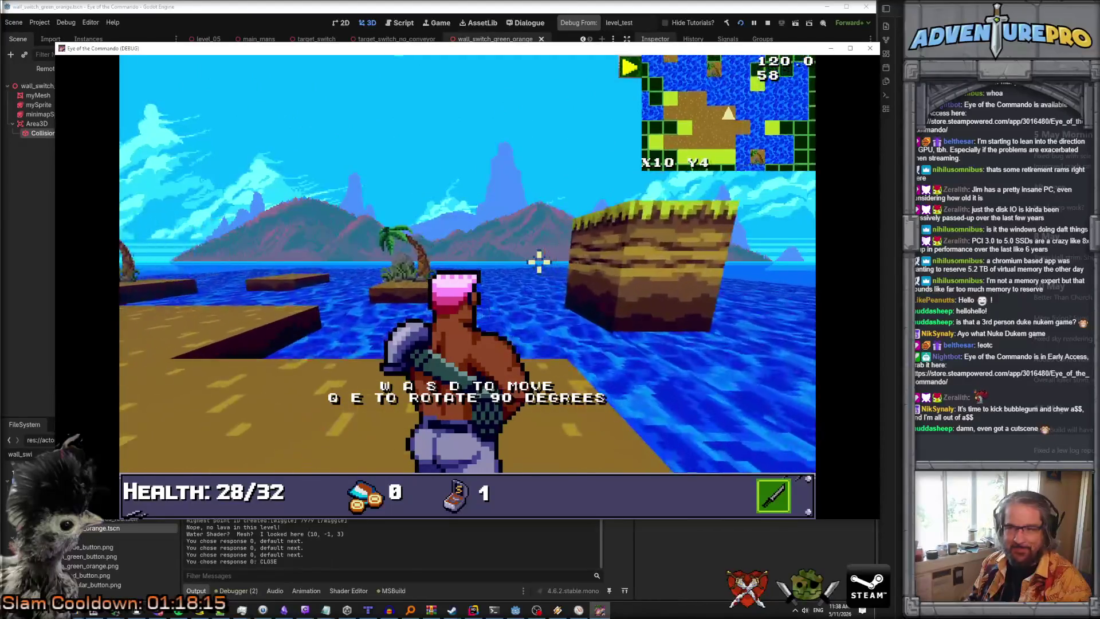
# Walk down the walled corridor and collect the Freedom Medal.
pyautogui.press('w')
pyautogui.press('e')
pyautogui.press('w')
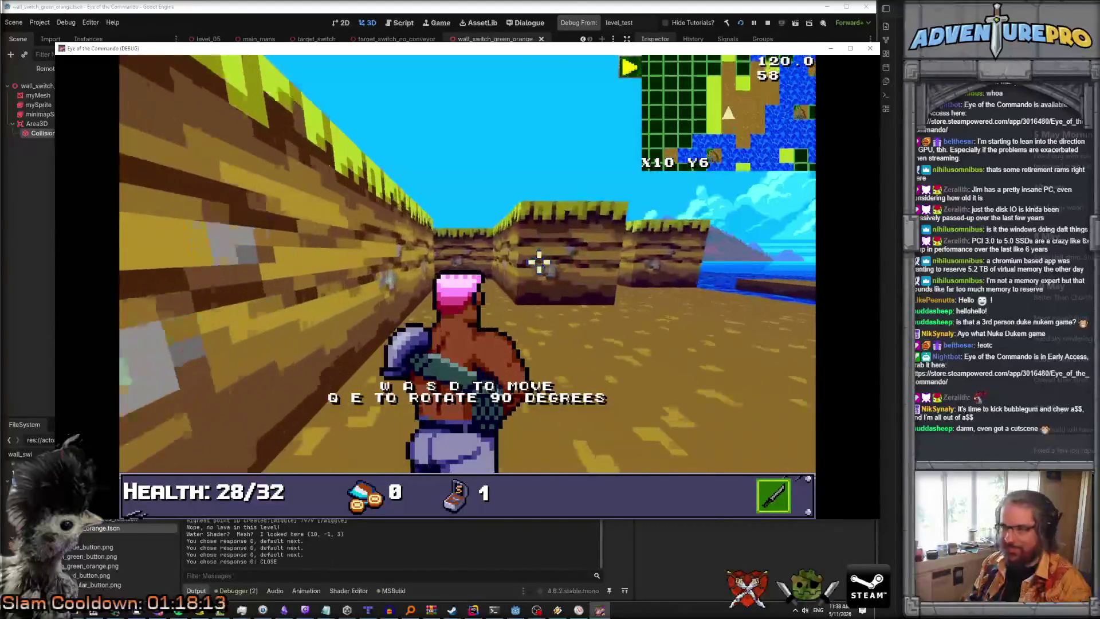
pyautogui.press('w')
pyautogui.press('w')
pyautogui.press('q')
pyautogui.press('w')
pyautogui.press('w')
pyautogui.press('e')
pyautogui.press('w')
pyautogui.press('q')
pyautogui.press('w')
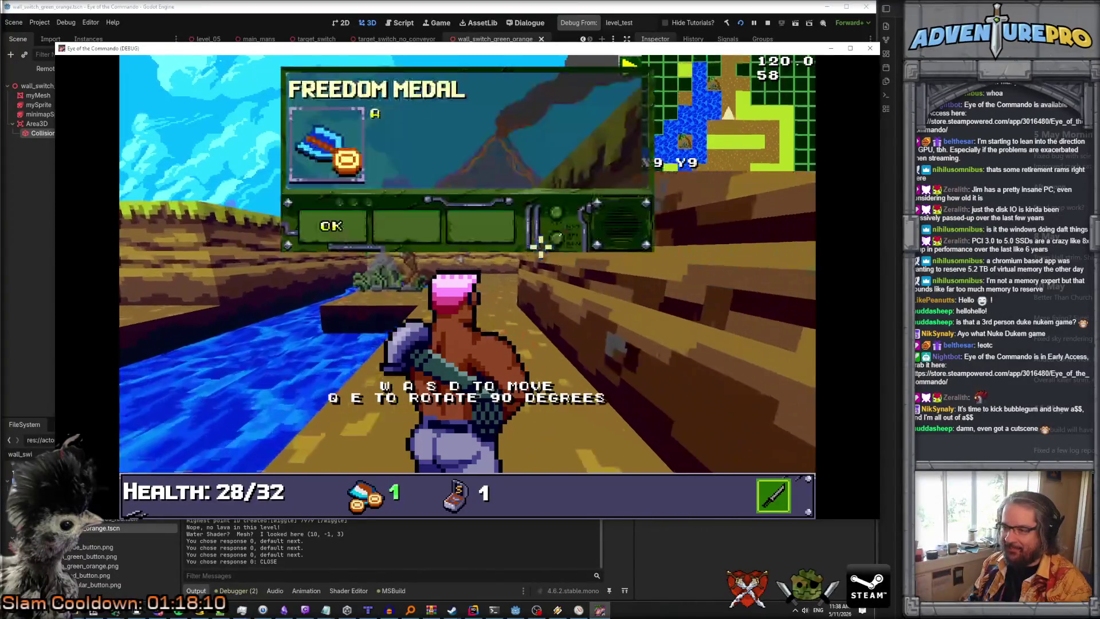
pyautogui.click(334, 226)
pyautogui.press('w')
pyautogui.press('w')
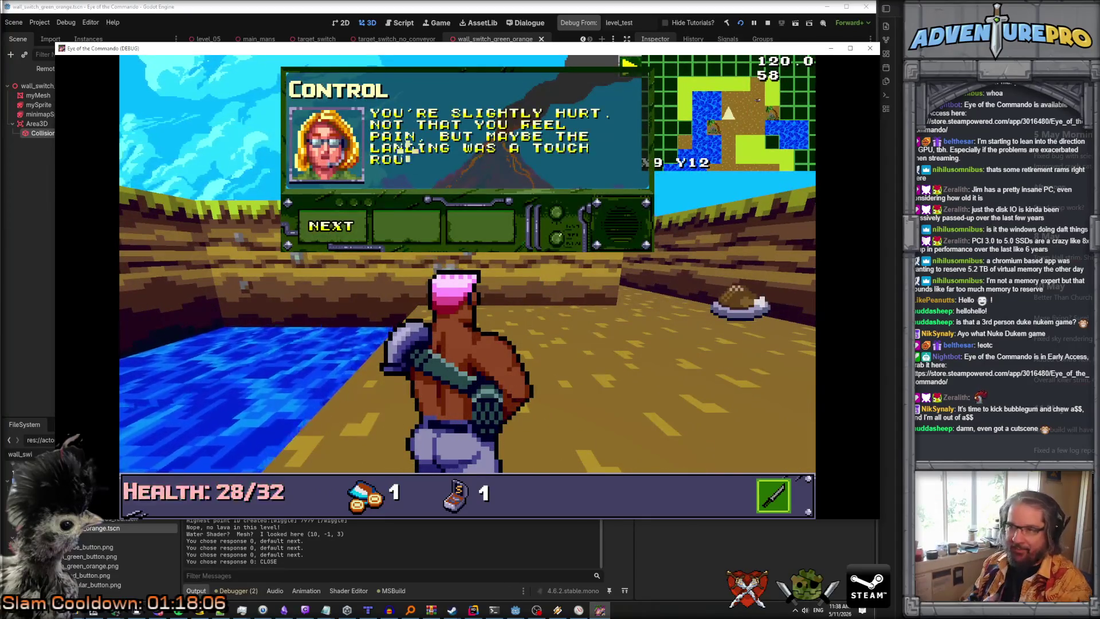
# Close Control's advice and pick up the Battle Chicken to heal.
pyautogui.click(344, 226)
pyautogui.click(348, 228)
pyautogui.press('w')
pyautogui.press('w')
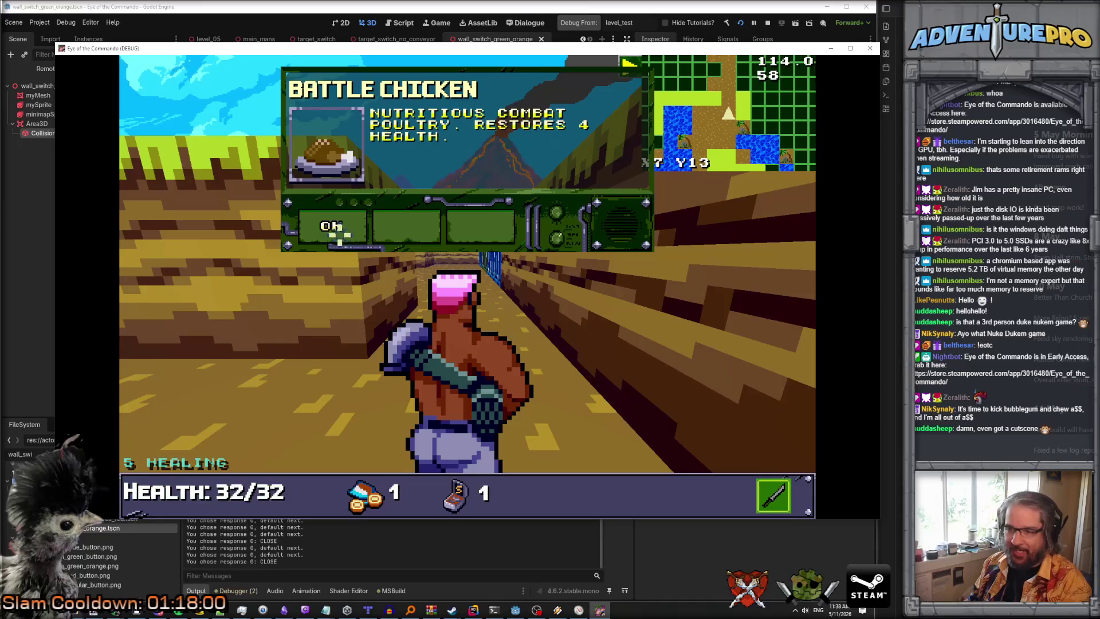
pyautogui.click(339, 228)
# Advance toward the outpost and shoot the wooden barricade.
pyautogui.press('w')
pyautogui.press('w')
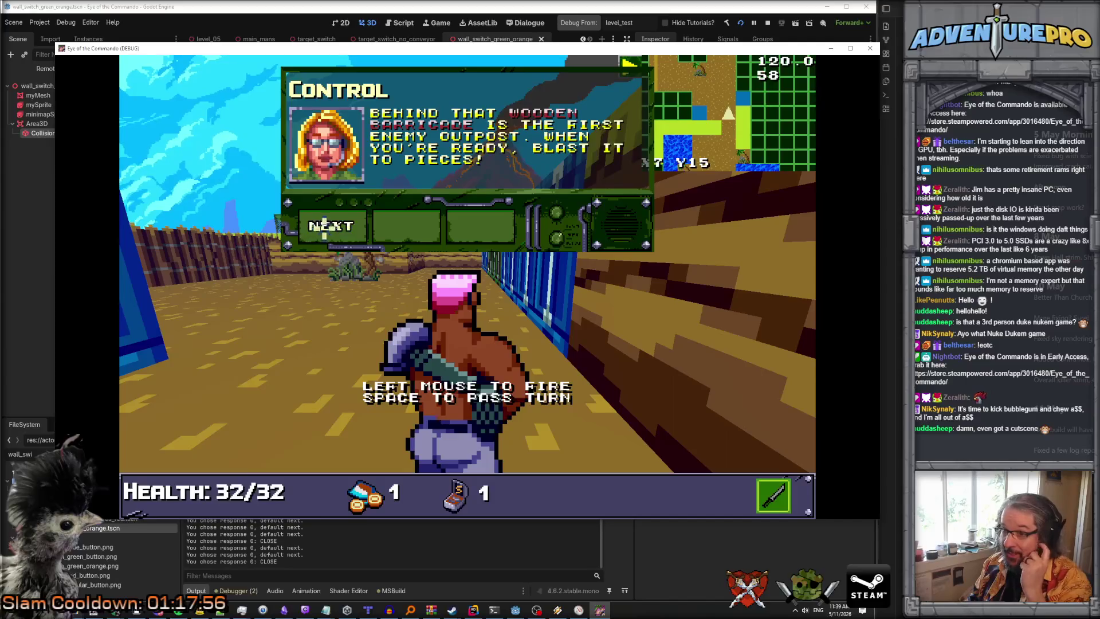
pyautogui.click(324, 226)
pyautogui.click(330, 226)
pyautogui.press('w')
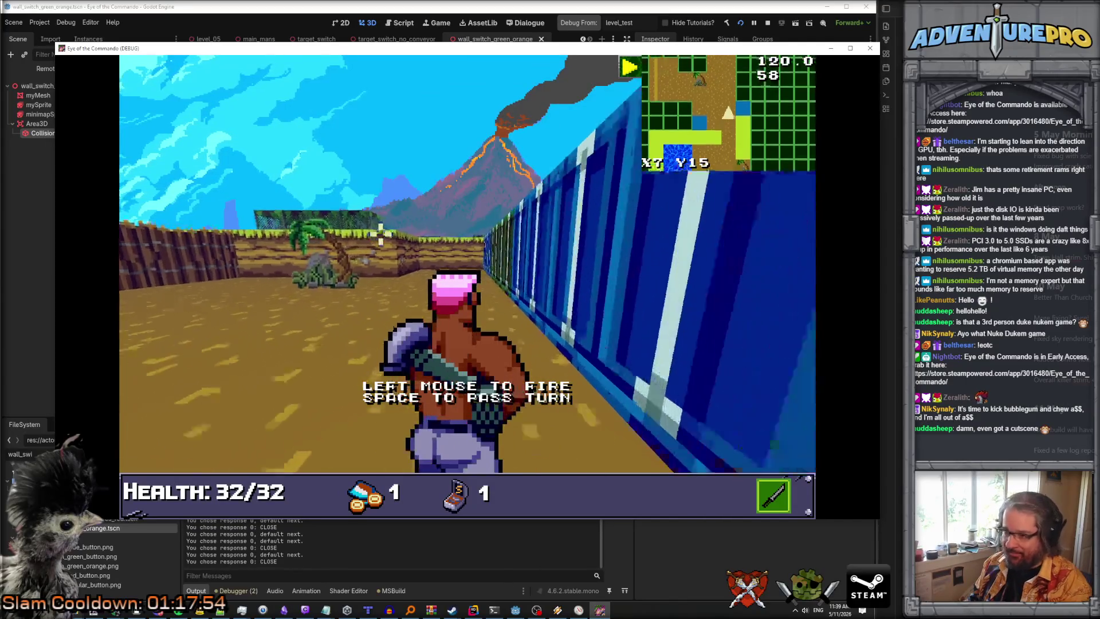
pyautogui.press('d')
pyautogui.press('w')
pyautogui.press('d')
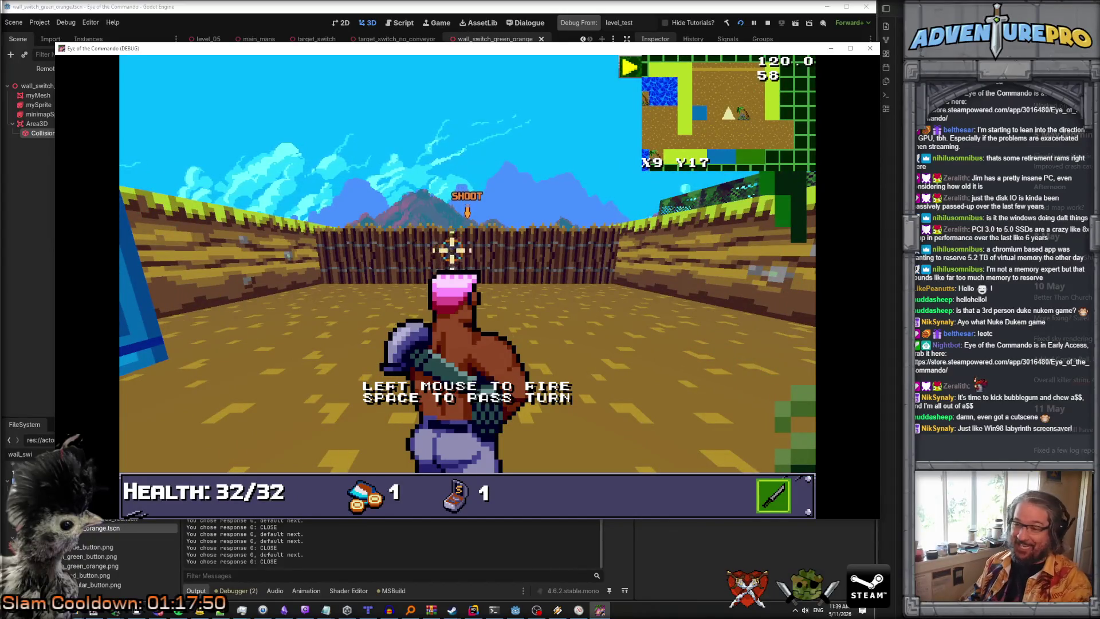
pyautogui.click(469, 258)
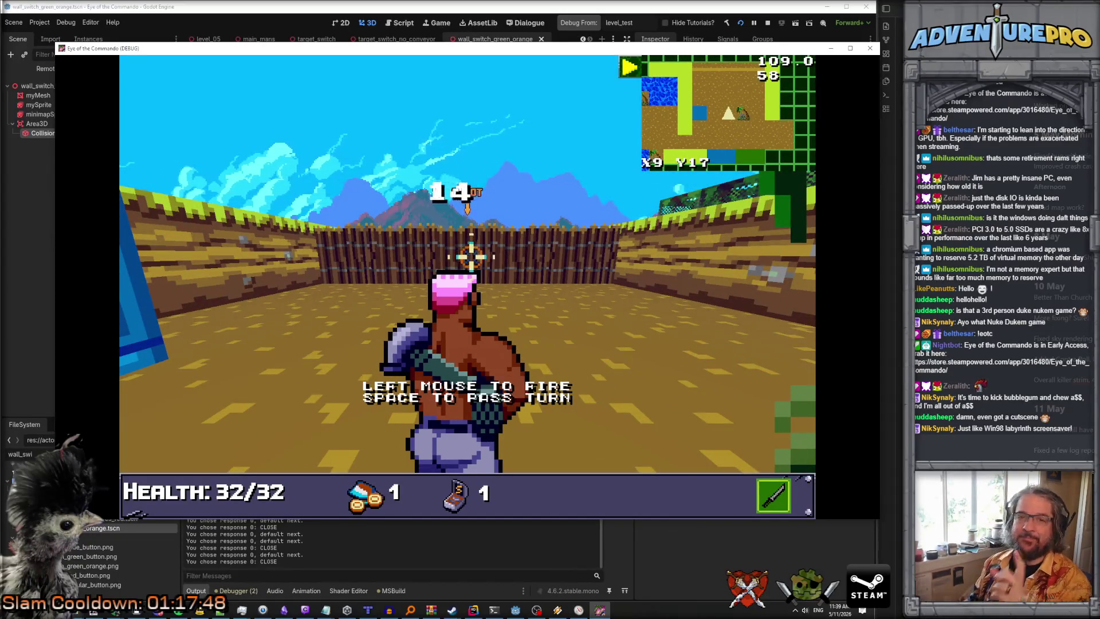
# Push through the broken barricade, shoot the outpost enemies, and back away from the fences.
pyautogui.press('d')
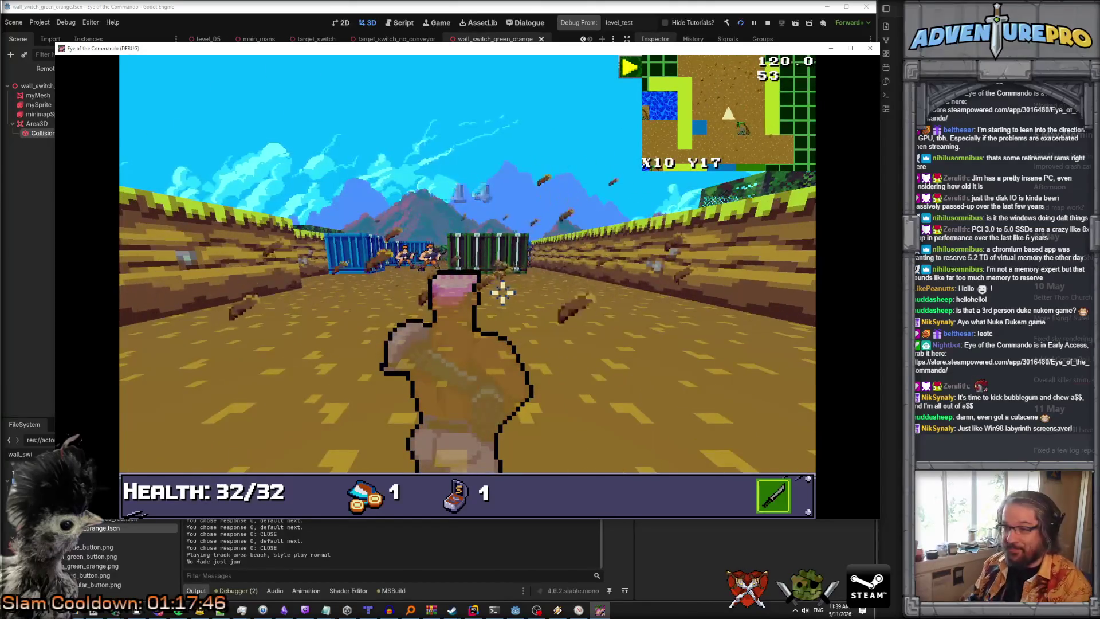
pyautogui.press('d')
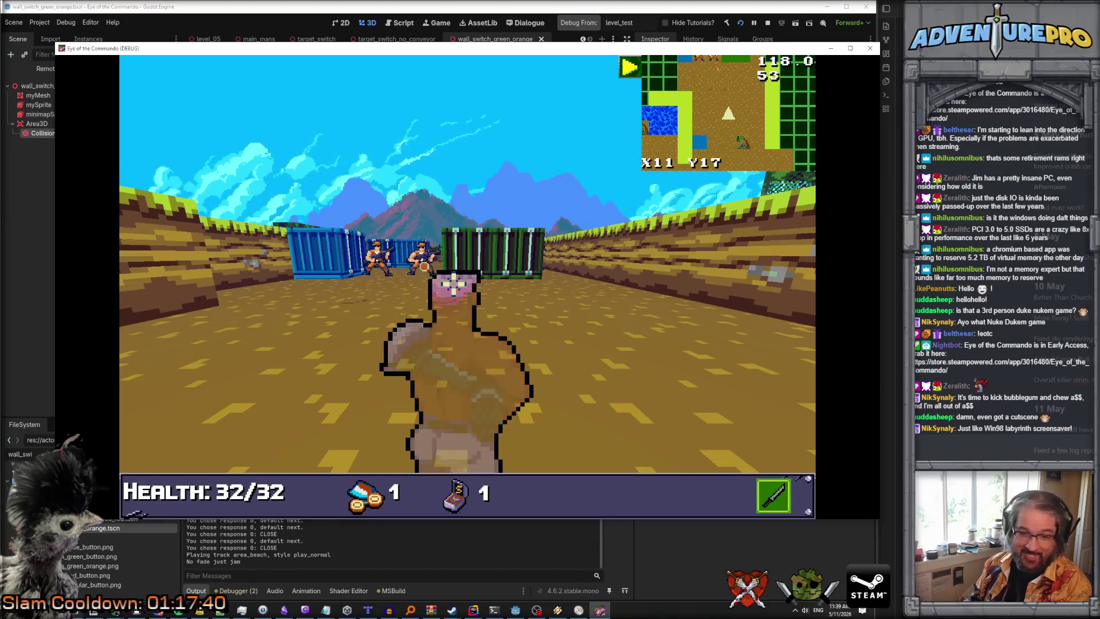
pyautogui.press('w')
pyautogui.press('a')
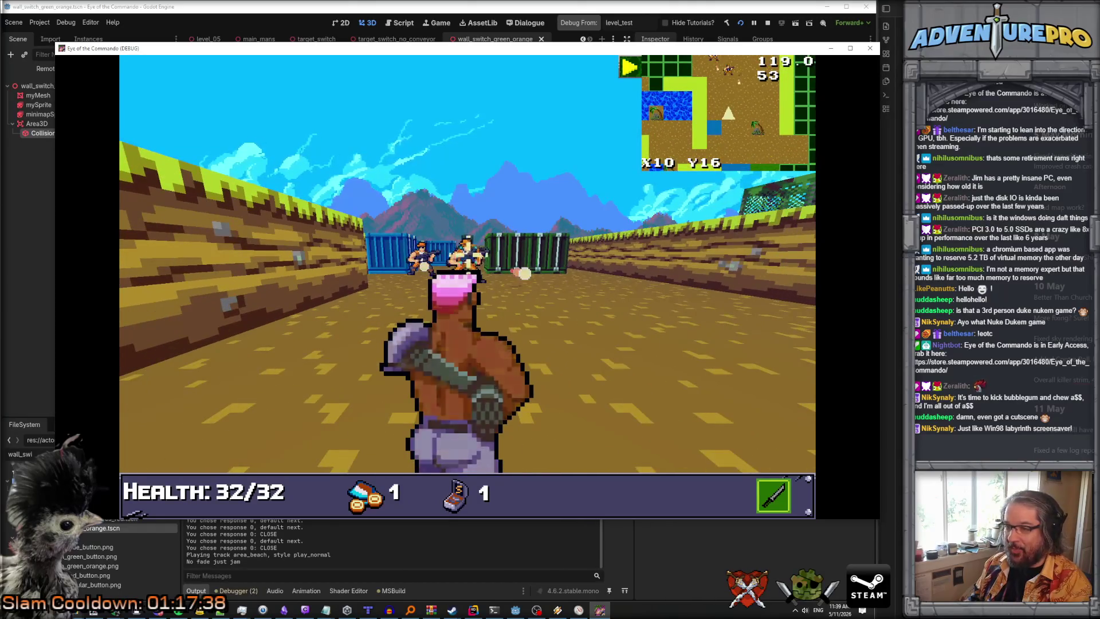
pyautogui.click(511, 326)
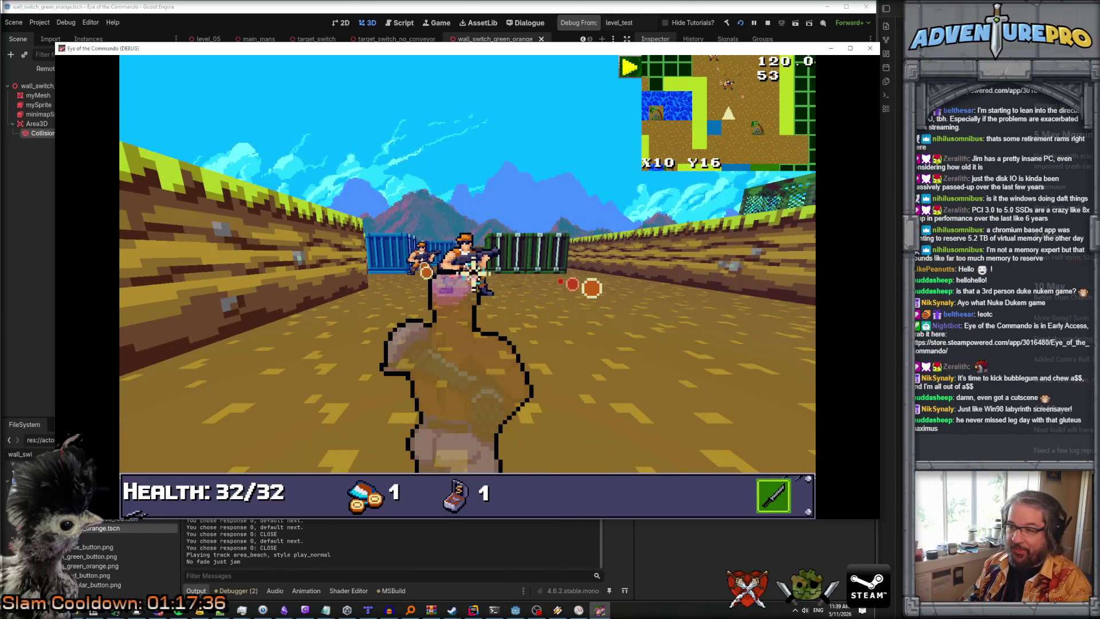
pyautogui.click(475, 237)
pyautogui.press('s')
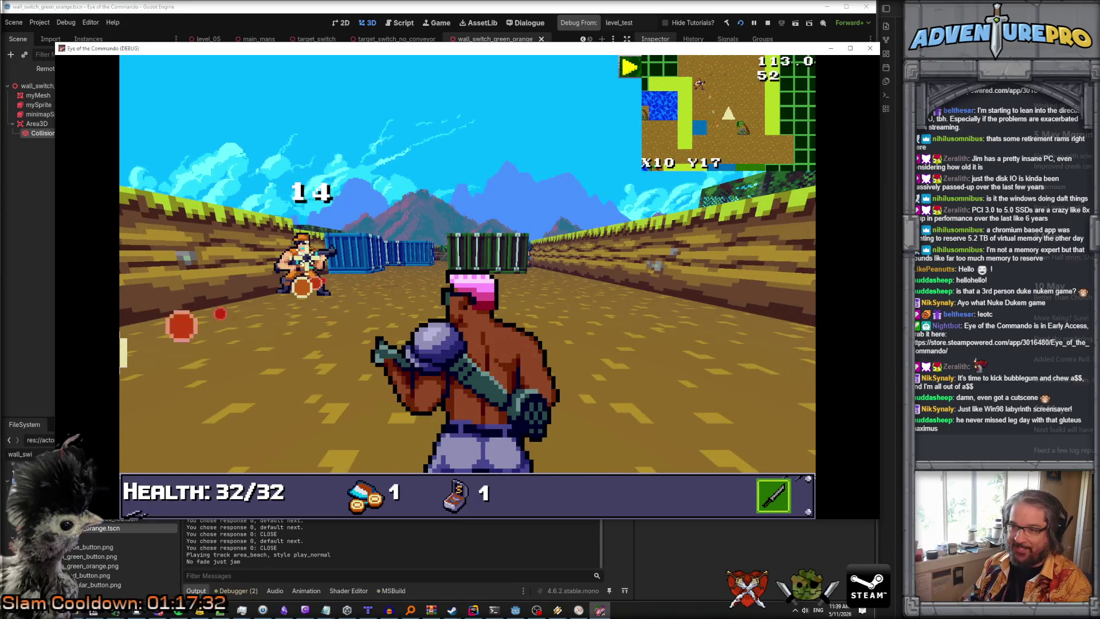
# Move along the wall and past the green container, shooting the approaching enemies.
pyautogui.press('w')
pyautogui.press('d')
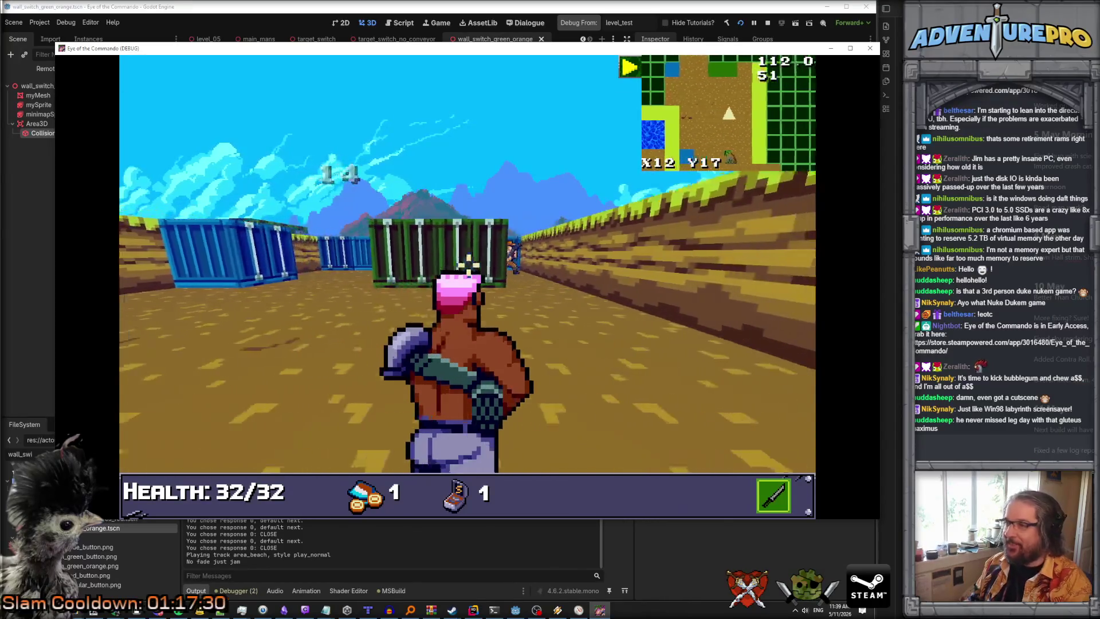
pyautogui.press('a')
pyautogui.press('s')
pyautogui.press('d')
pyautogui.press('space')
pyautogui.press('w')
pyautogui.press('a')
pyautogui.press('w')
pyautogui.press('d')
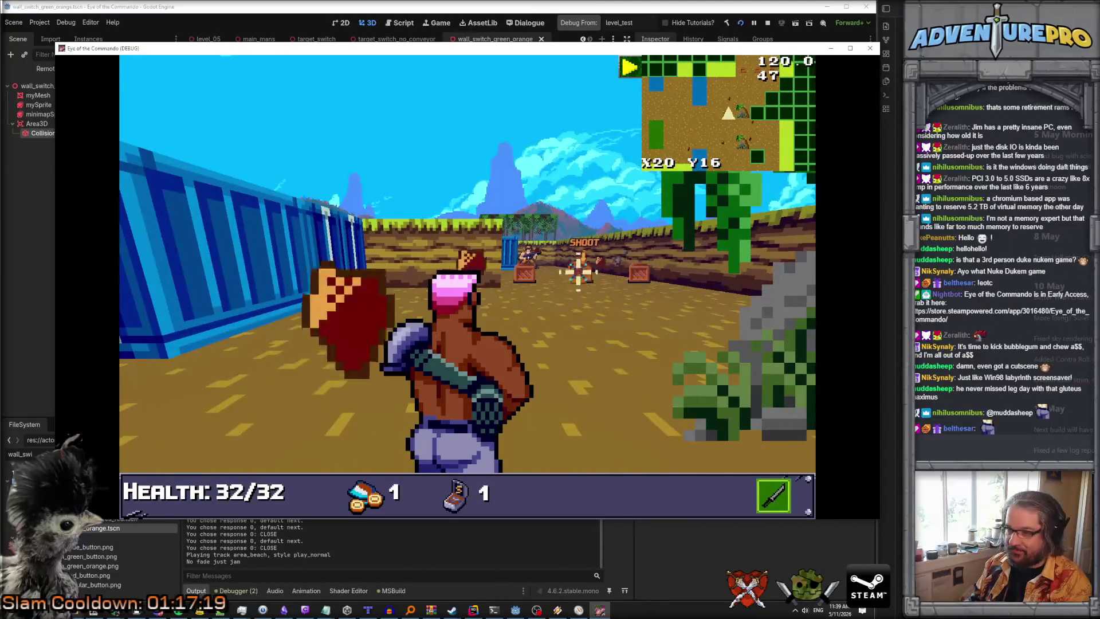
pyautogui.press('w')
pyautogui.press('space')
# Pick up the medkit and a second medal, reaching the Commando Knife tutorial.
pyautogui.press('w')
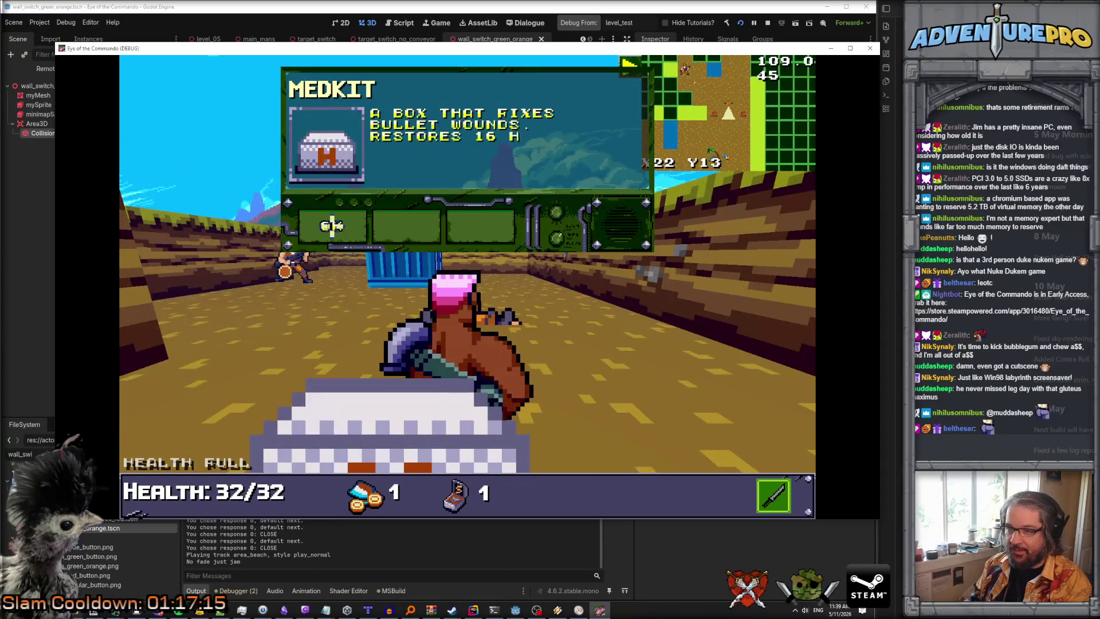
pyautogui.press('space')
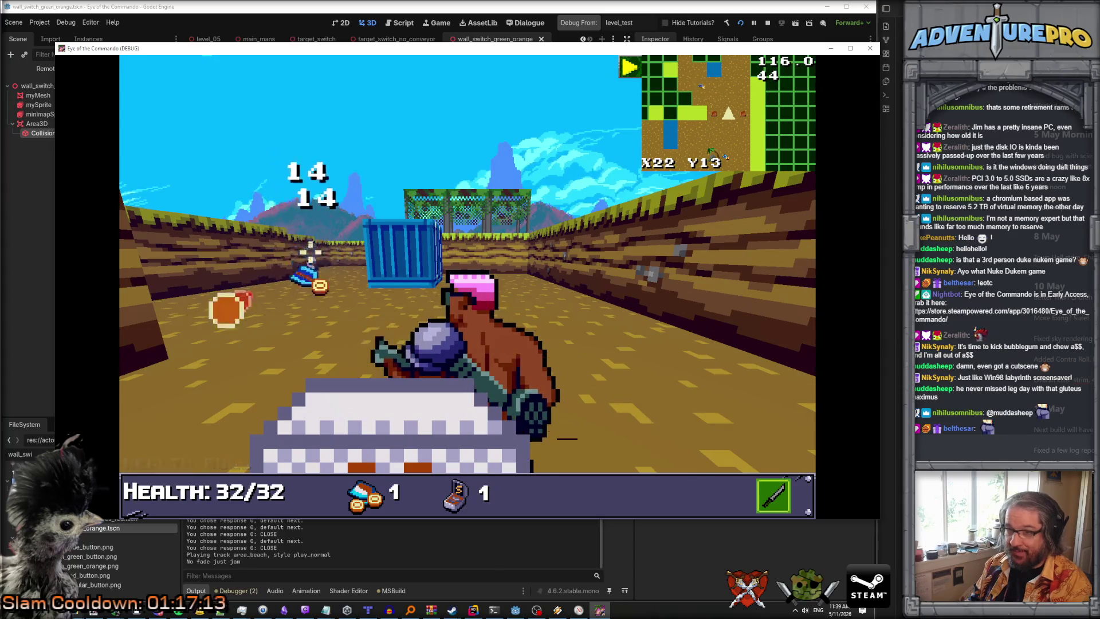
pyautogui.press('w')
pyautogui.press('w')
pyautogui.press('d')
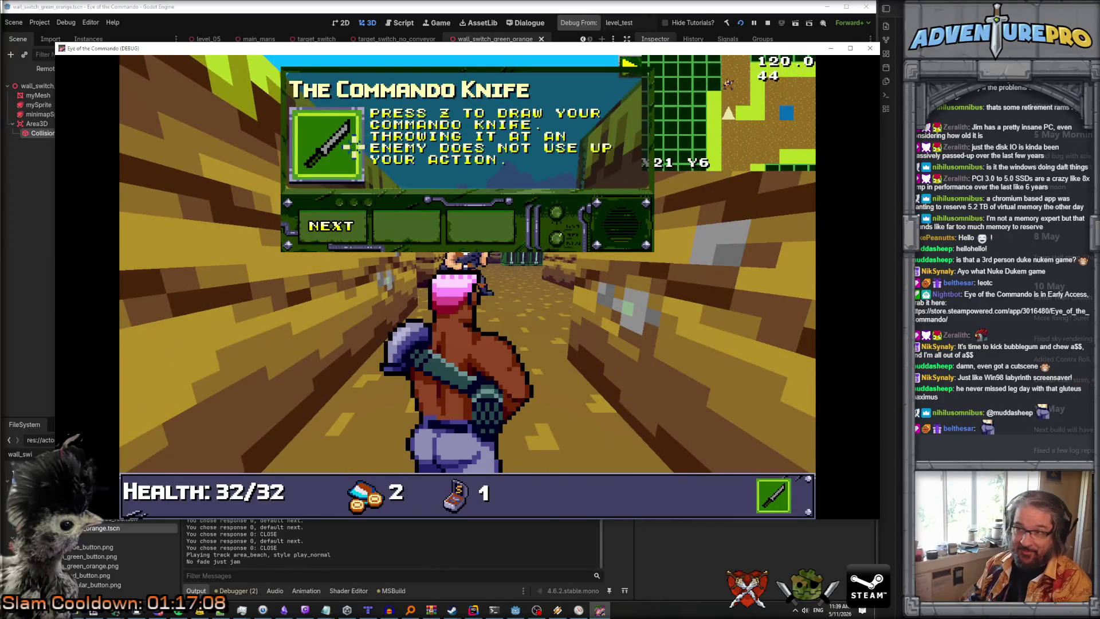
# Page through and close the Commando Knife tips, then collect the knife pickups.
pyautogui.click(346, 225)
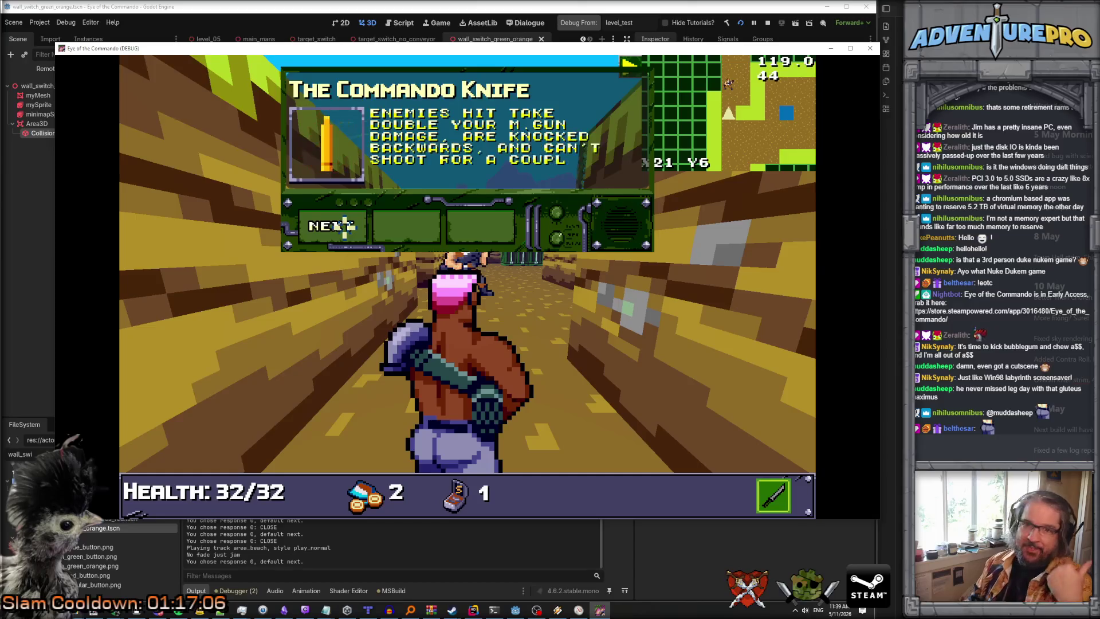
pyautogui.click(346, 225)
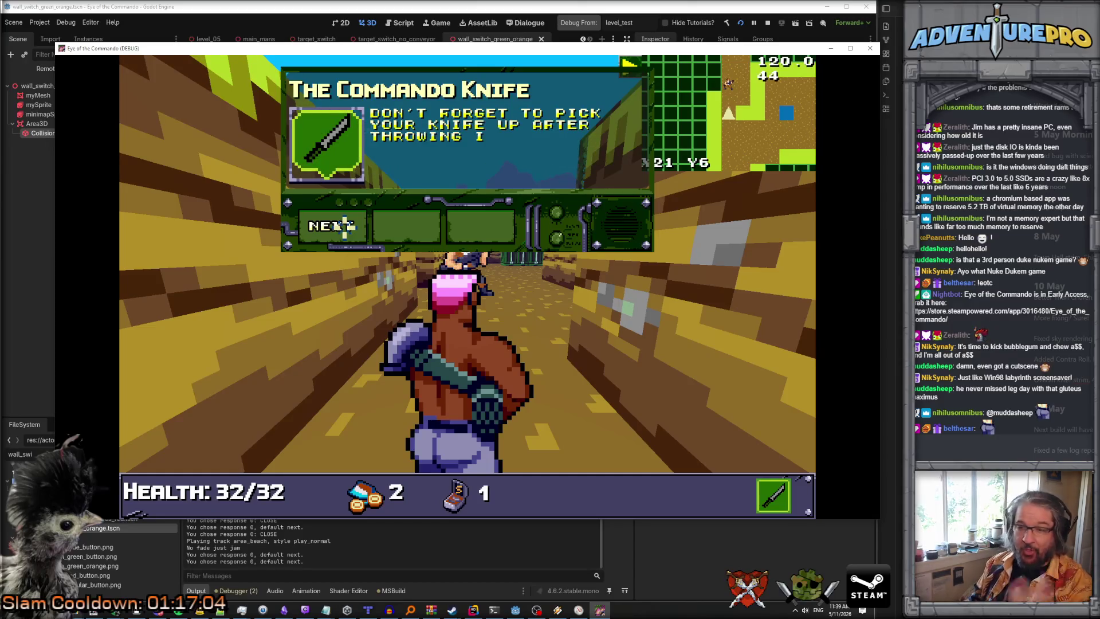
pyautogui.click(345, 225)
pyautogui.click(344, 226)
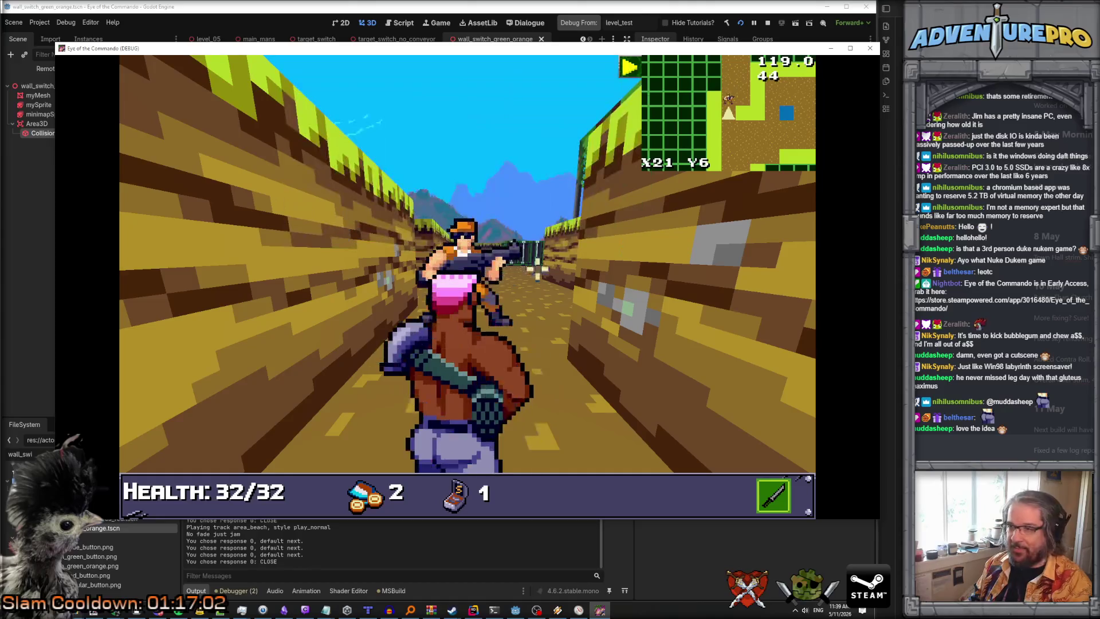
pyautogui.press('w')
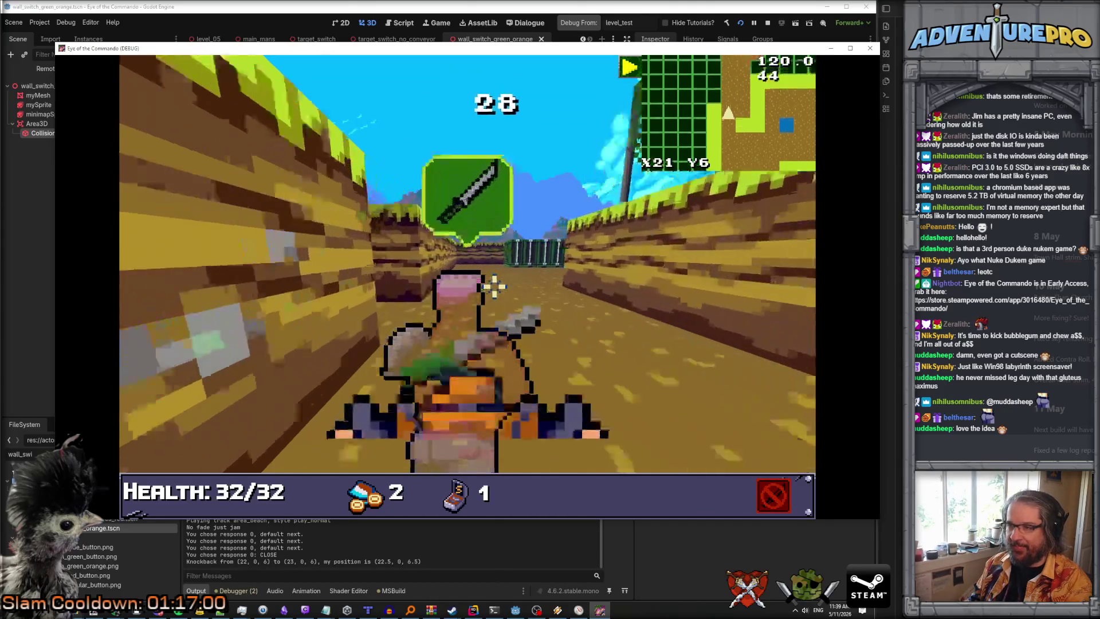
pyautogui.click(344, 226)
pyautogui.press('w')
pyautogui.press('w')
pyautogui.press('w')
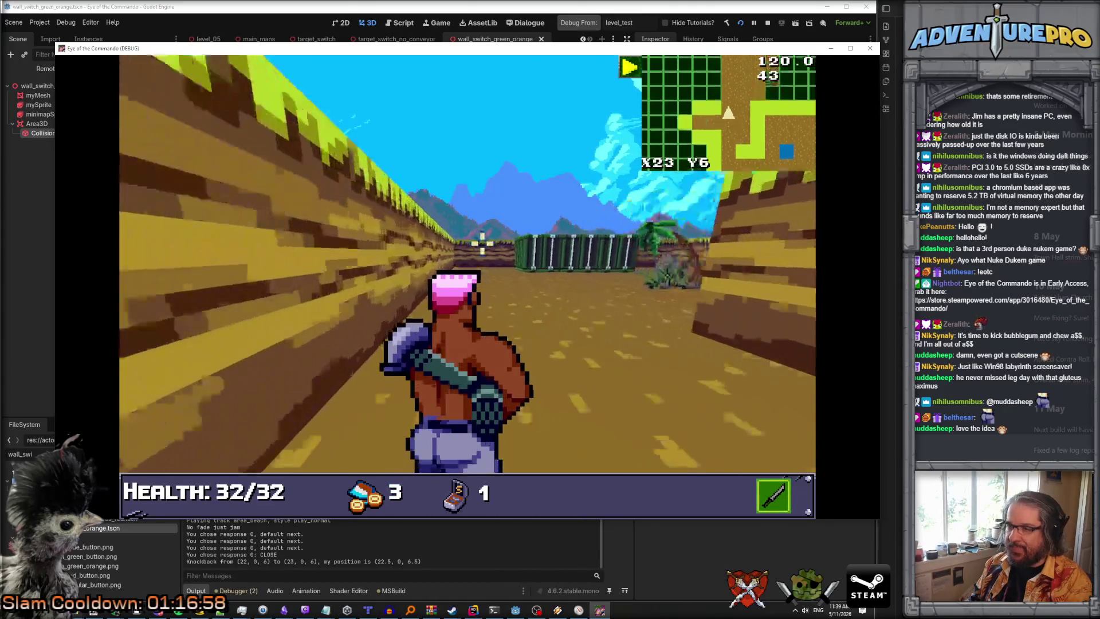
# Shoot the enemy ahead and walk beside the green container into the corridor toward the crate.
pyautogui.press('w')
pyautogui.press('w')
pyautogui.press('w')
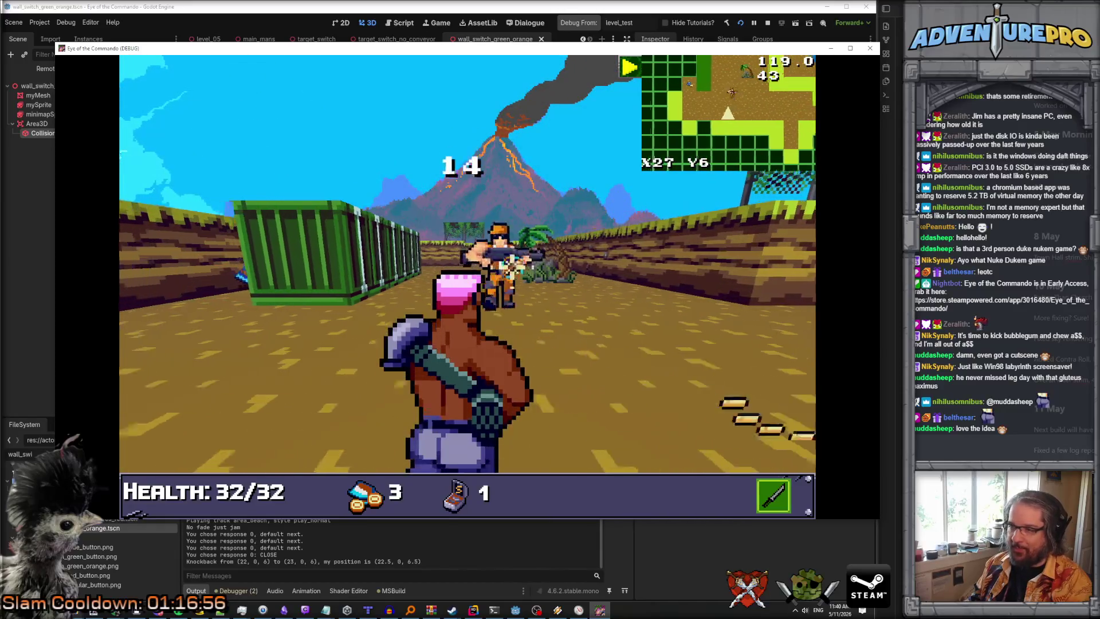
pyautogui.press('w')
pyautogui.press('a')
pyautogui.press('w')
pyautogui.press('w')
pyautogui.press('w')
pyautogui.press('w')
pyautogui.press('w')
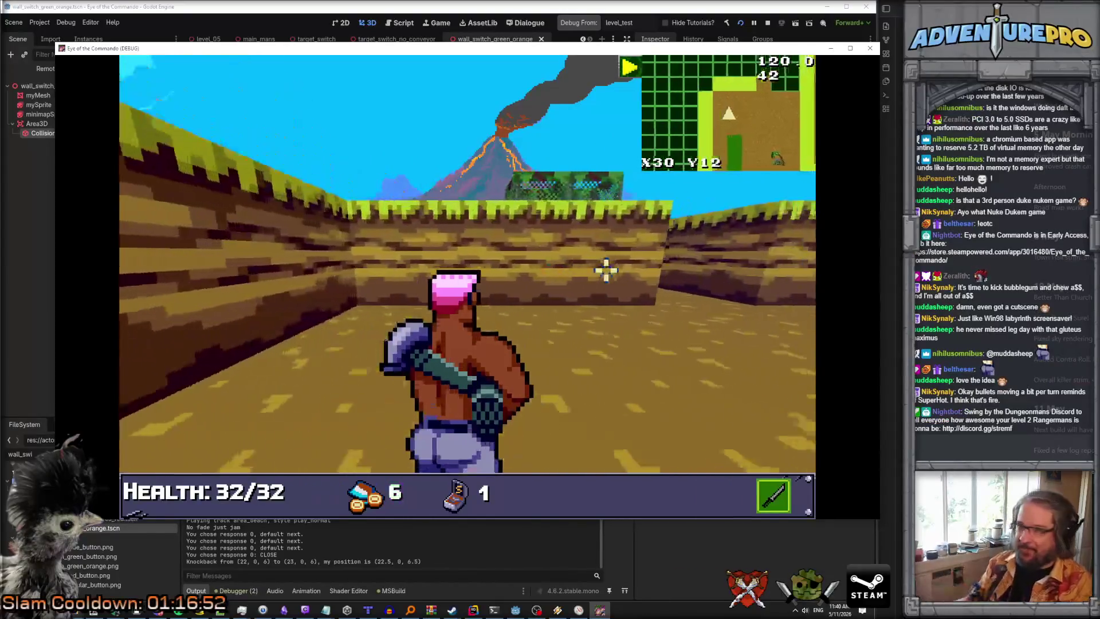
pyautogui.press('a')
pyautogui.press('w')
pyautogui.press('w')
pyautogui.press('w')
pyautogui.press('w')
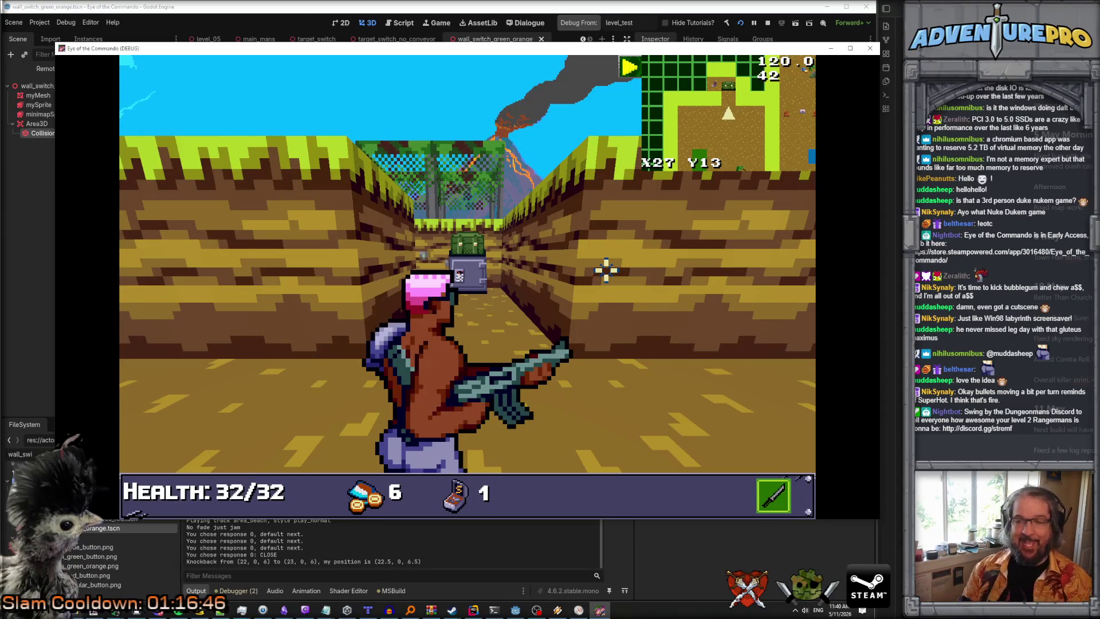
# Break the crate, destroy the robot, and collect the dropped TDR-451 and S ammo.
pyautogui.press('w')
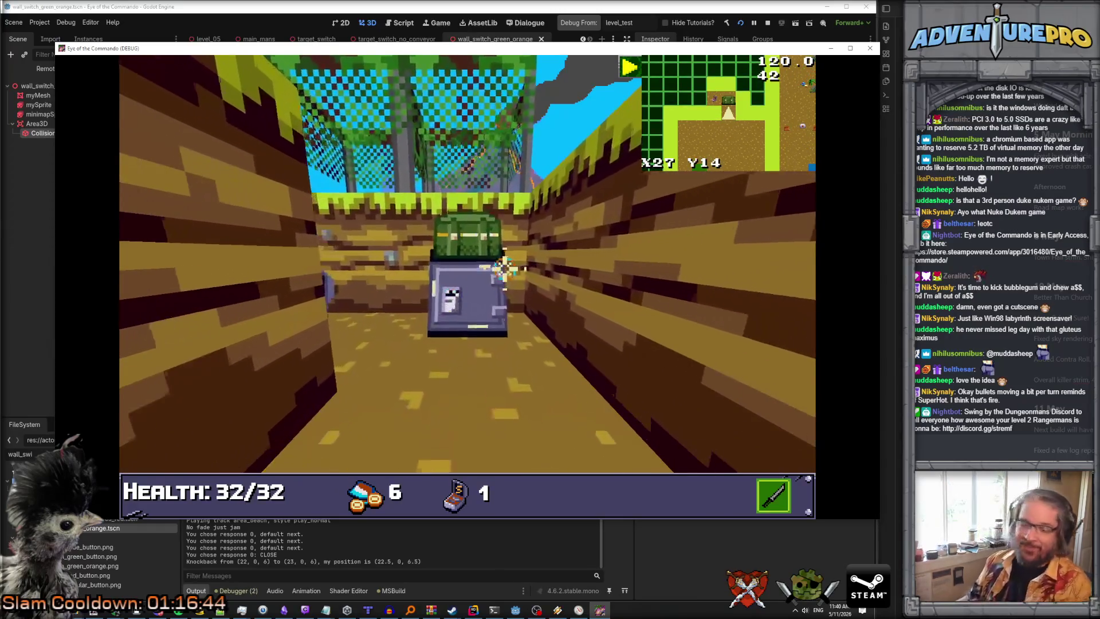
pyautogui.click(456, 275)
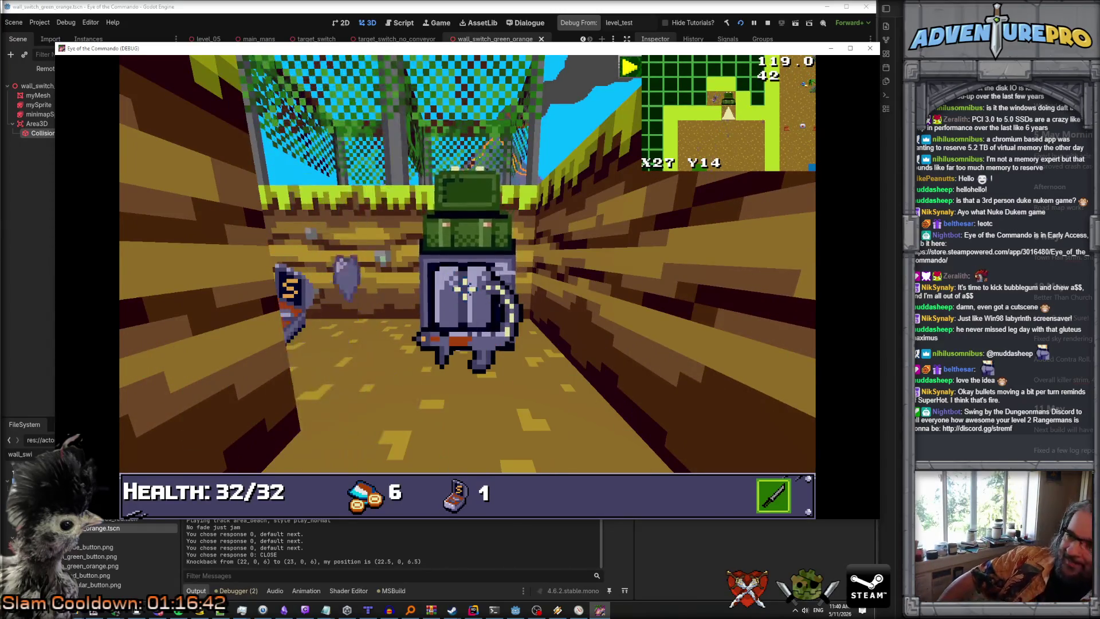
pyautogui.click(457, 274)
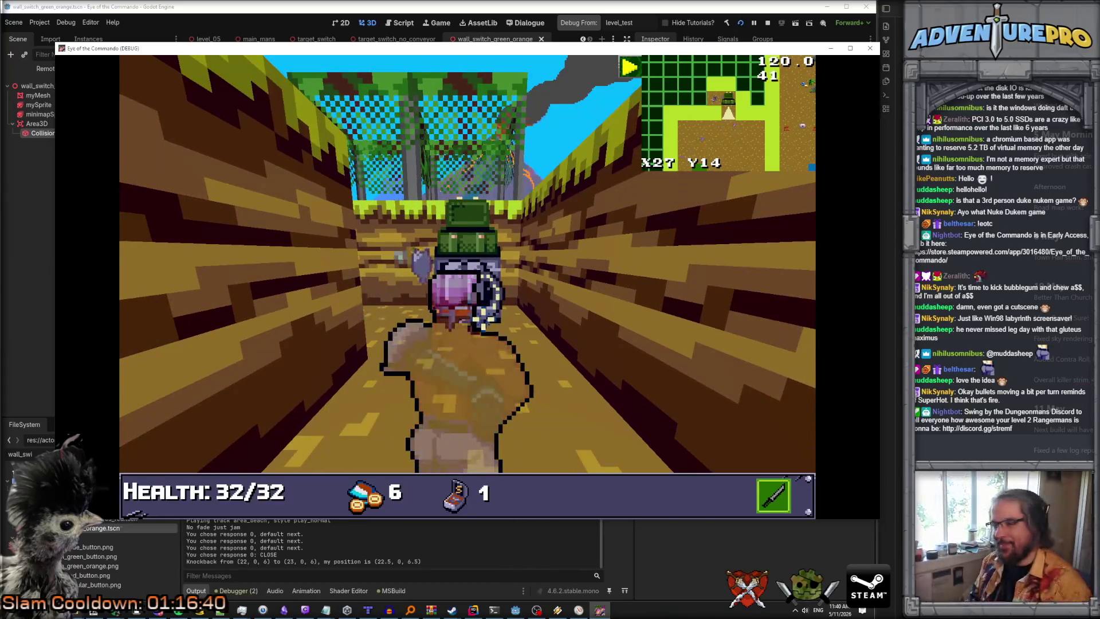
pyautogui.press('w')
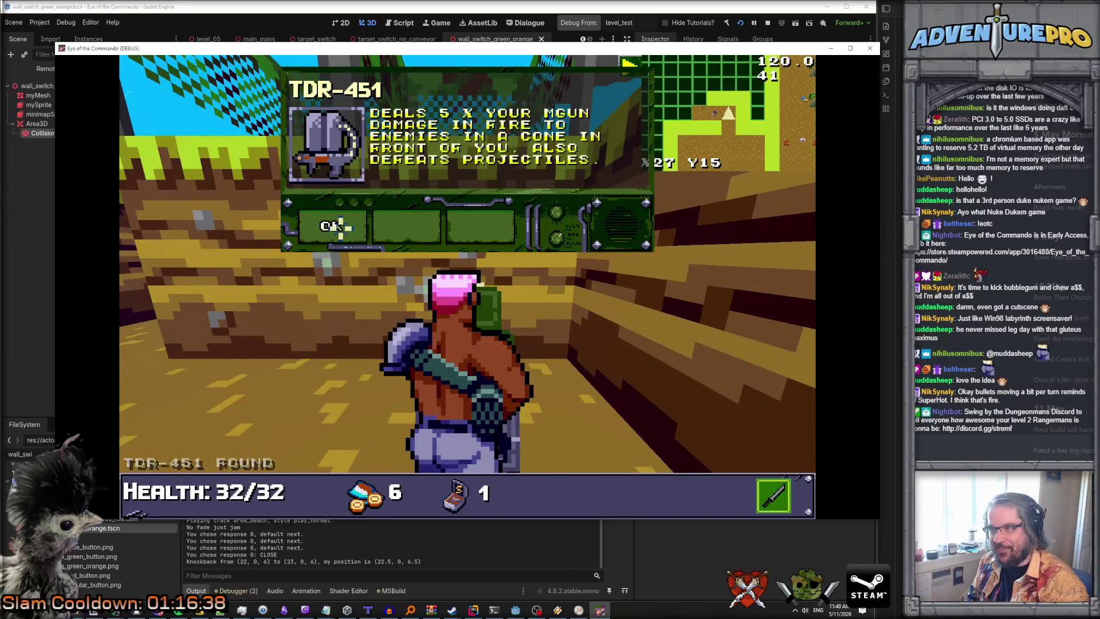
pyautogui.click(340, 226)
pyautogui.press('w')
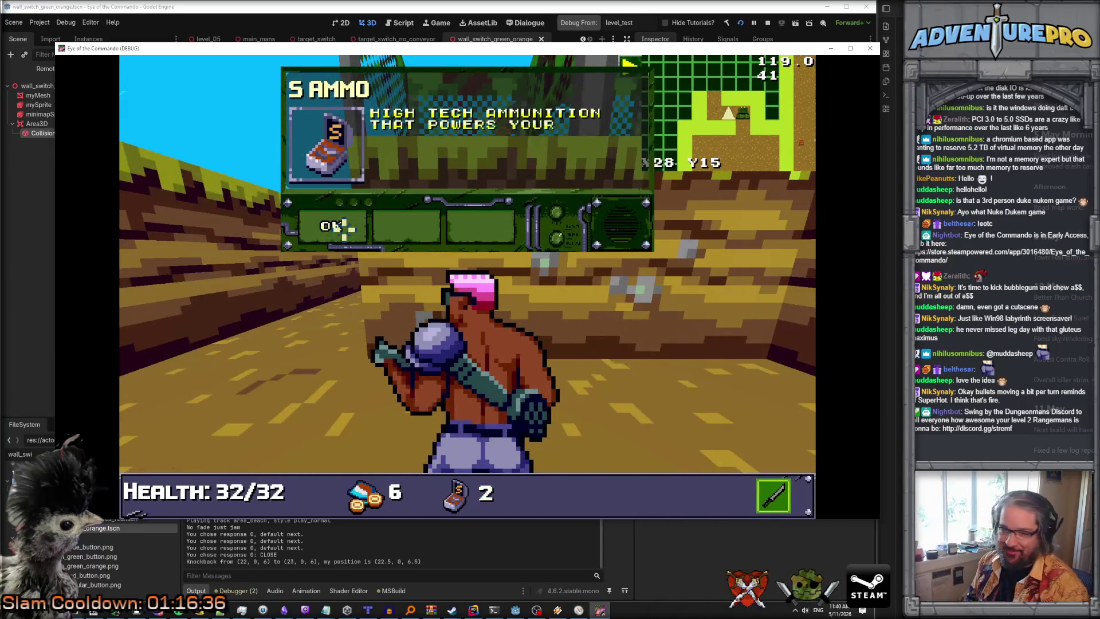
pyautogui.click(340, 226)
# Walk on through the CONTROL tutorial message and open the inventory.
pyautogui.press('w')
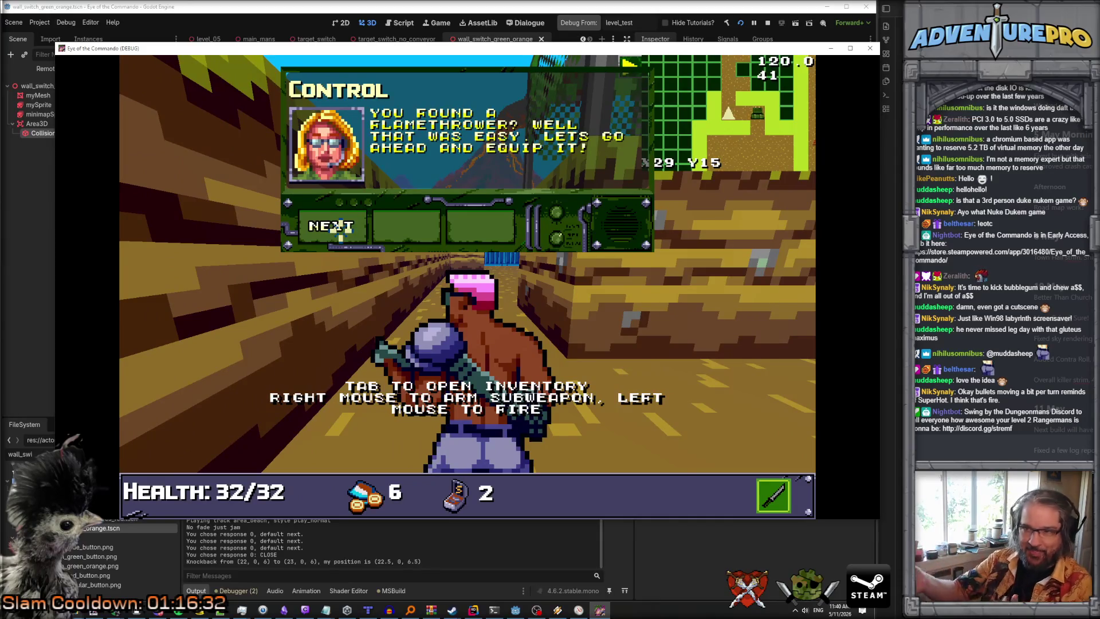
pyautogui.click(339, 226)
pyautogui.click(340, 227)
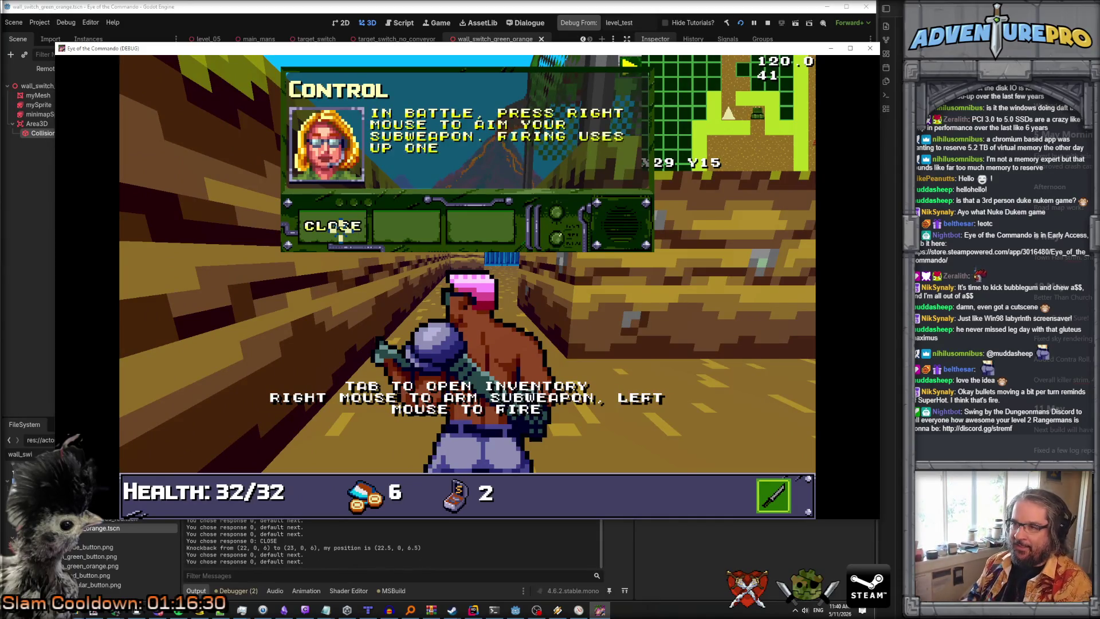
pyautogui.click(339, 226)
pyautogui.press('Tab')
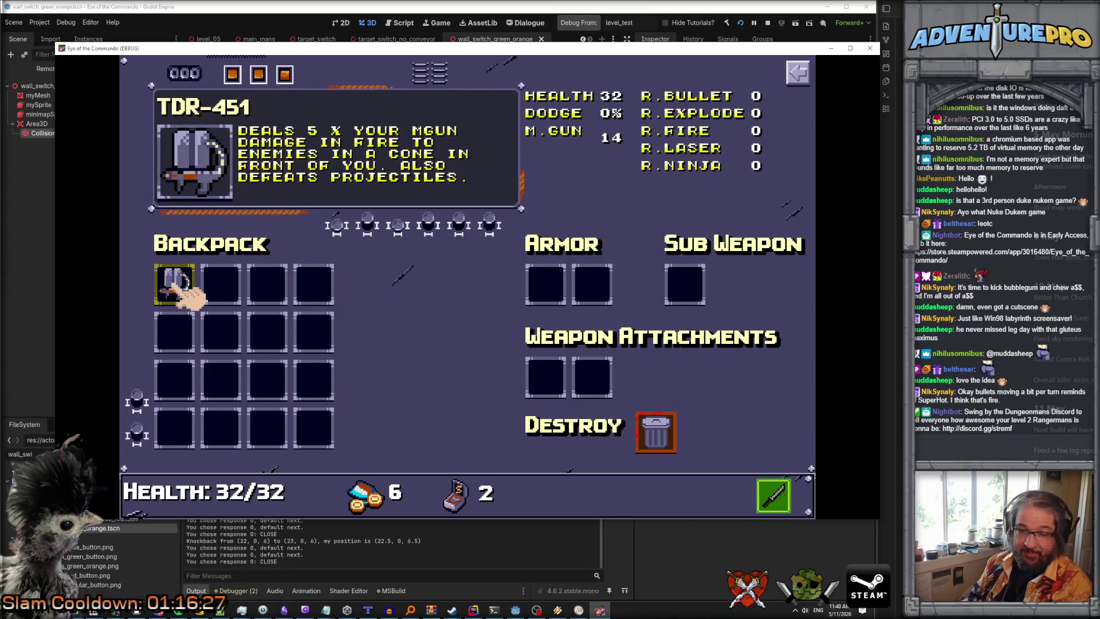
# Move the TDR-451 from the backpack into the Sub Weapon slot and return to the game.
pyautogui.rightClick(175, 287)
pyautogui.moveTo(692, 280)
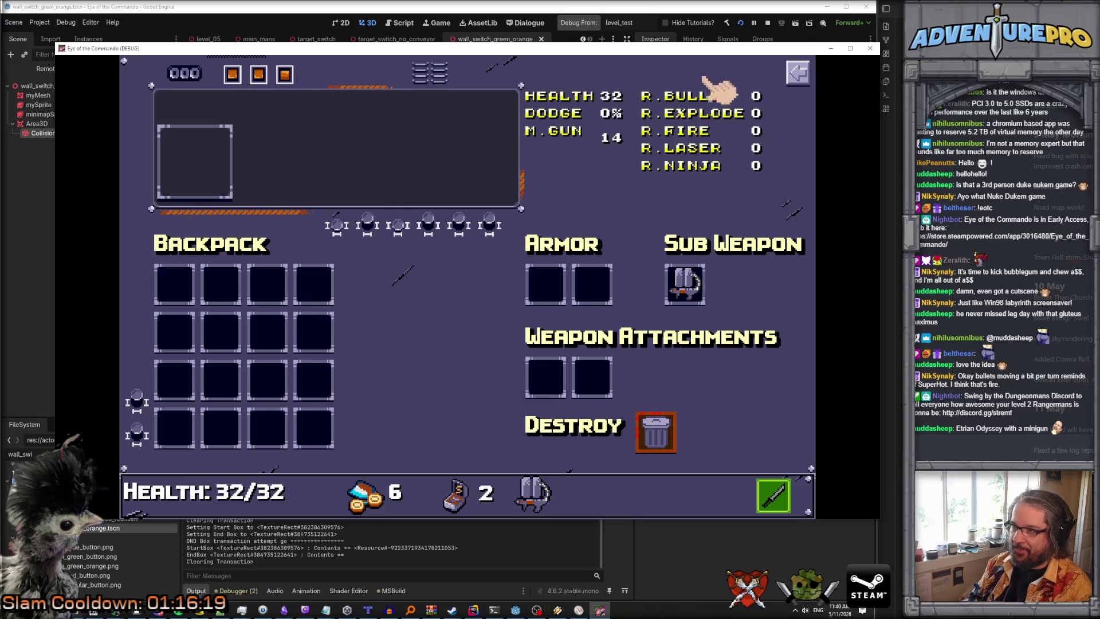
pyautogui.moveTo(699, 99)
pyautogui.moveTo(709, 118)
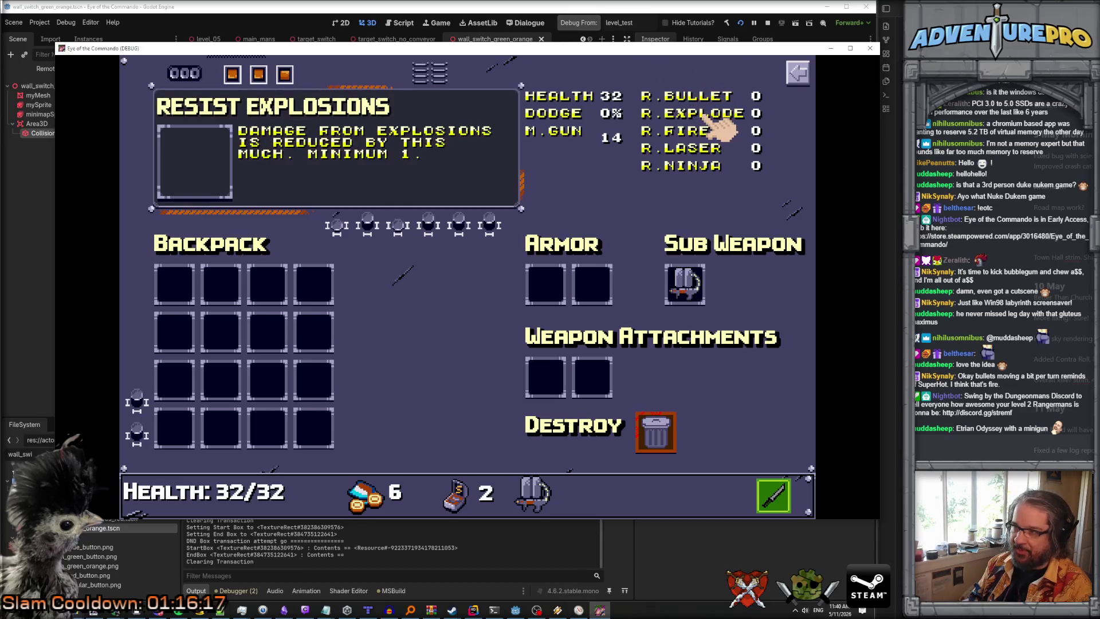
pyautogui.moveTo(702, 154)
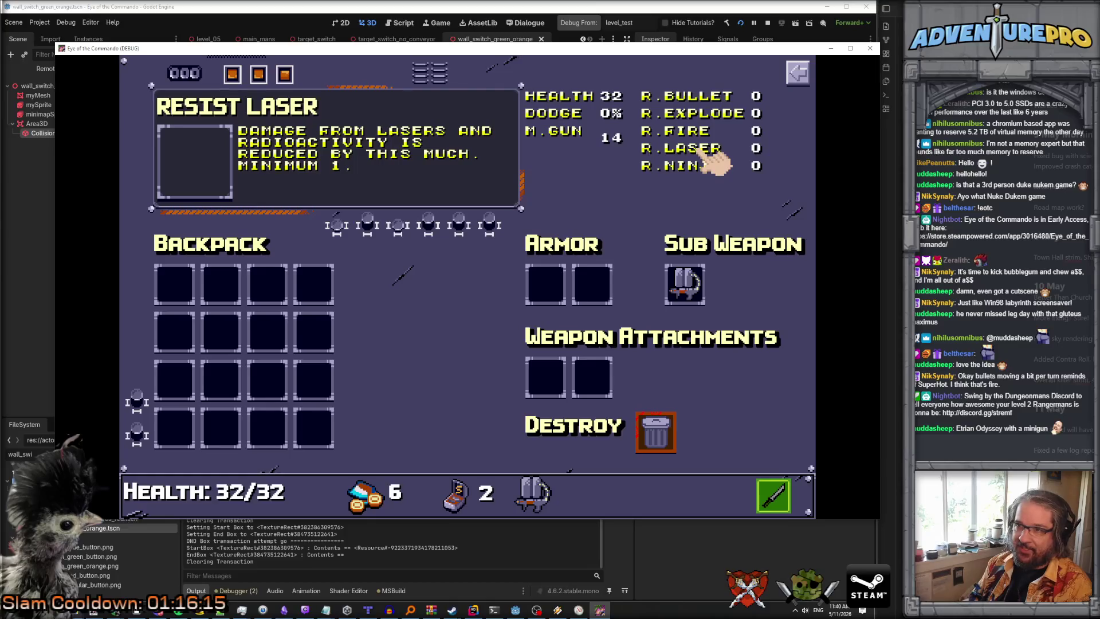
pyautogui.moveTo(692, 172)
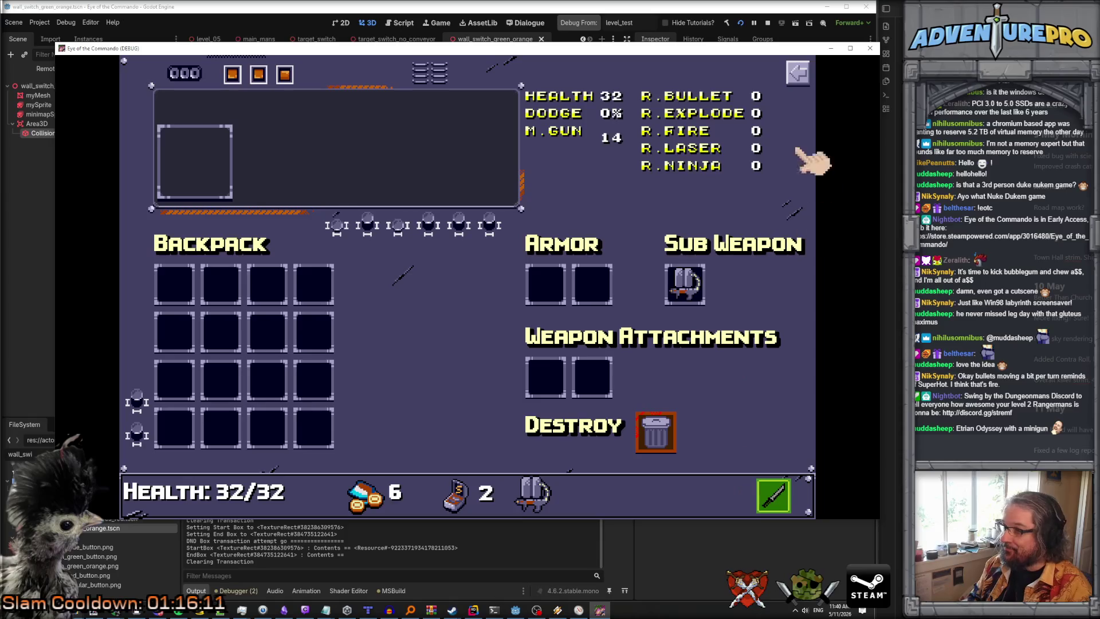
pyautogui.click(798, 73)
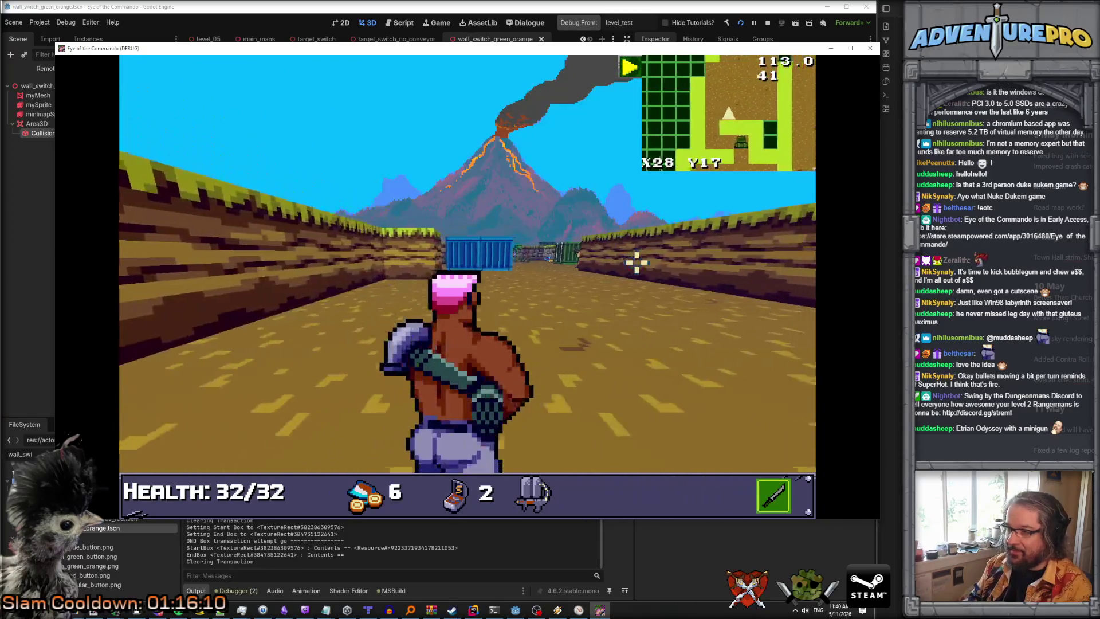
# Fire the TDR-451 at the enemies by the blue container, then keep repositioning around them.
pyautogui.press('w')
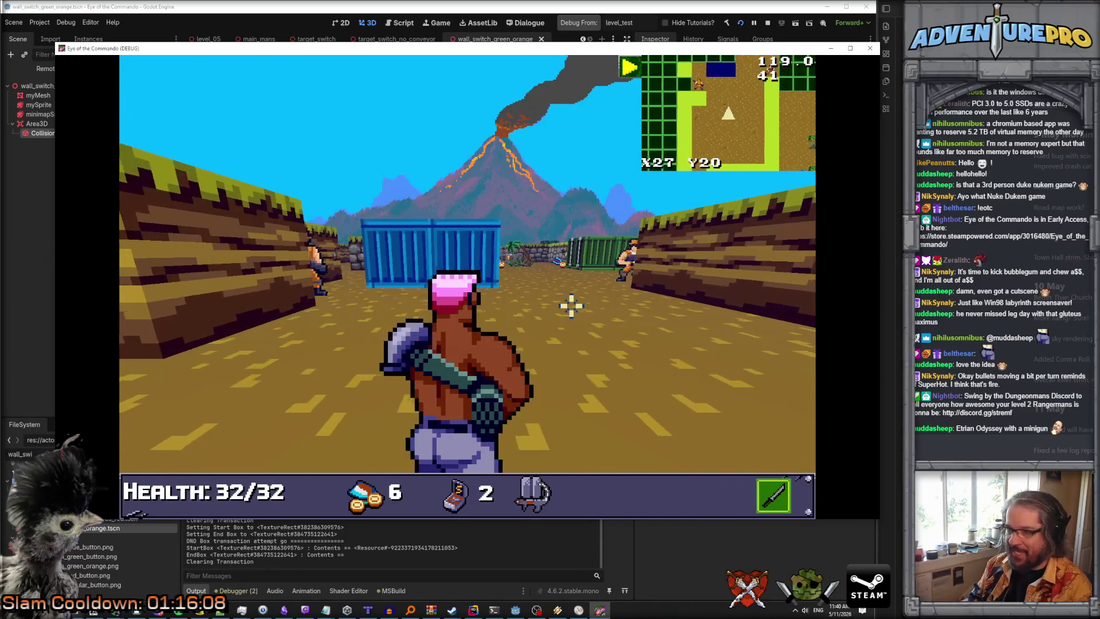
pyautogui.press('w')
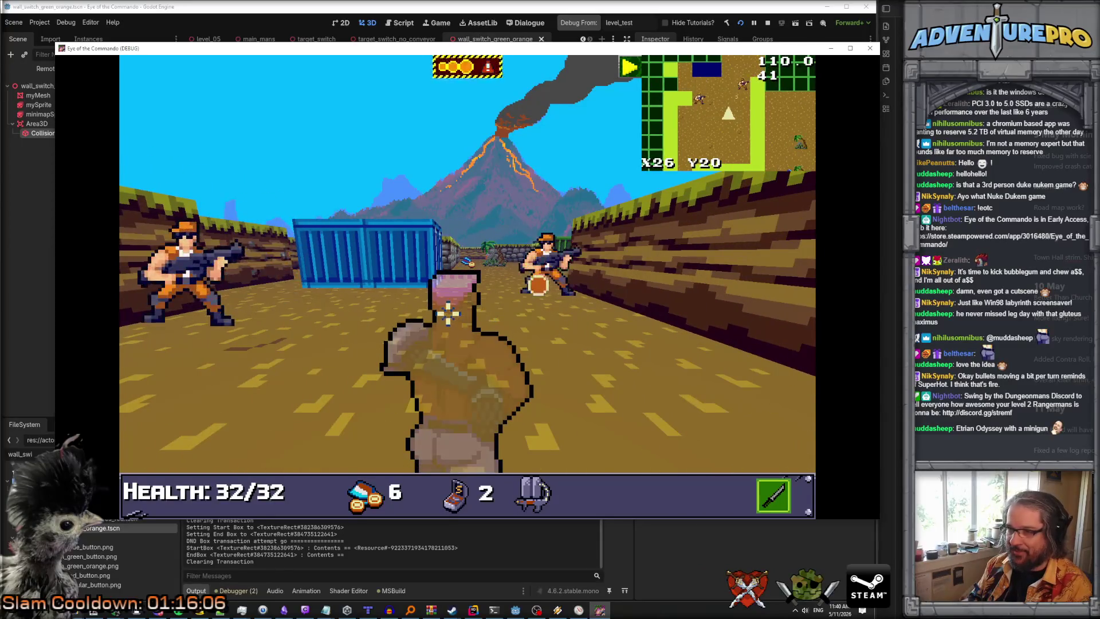
pyautogui.press('s')
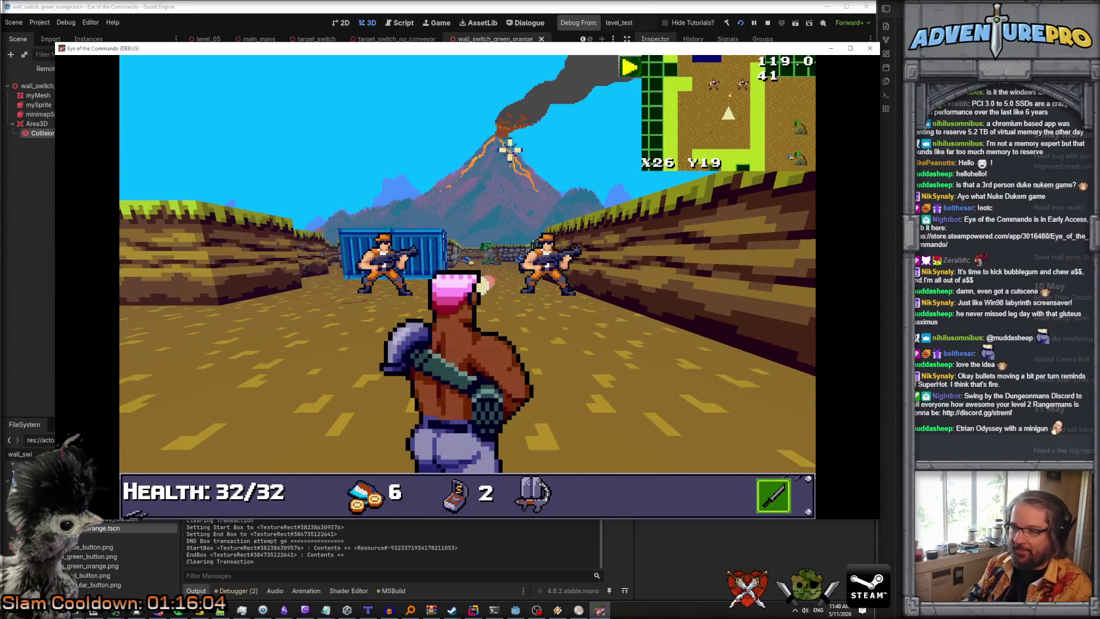
pyautogui.press('space')
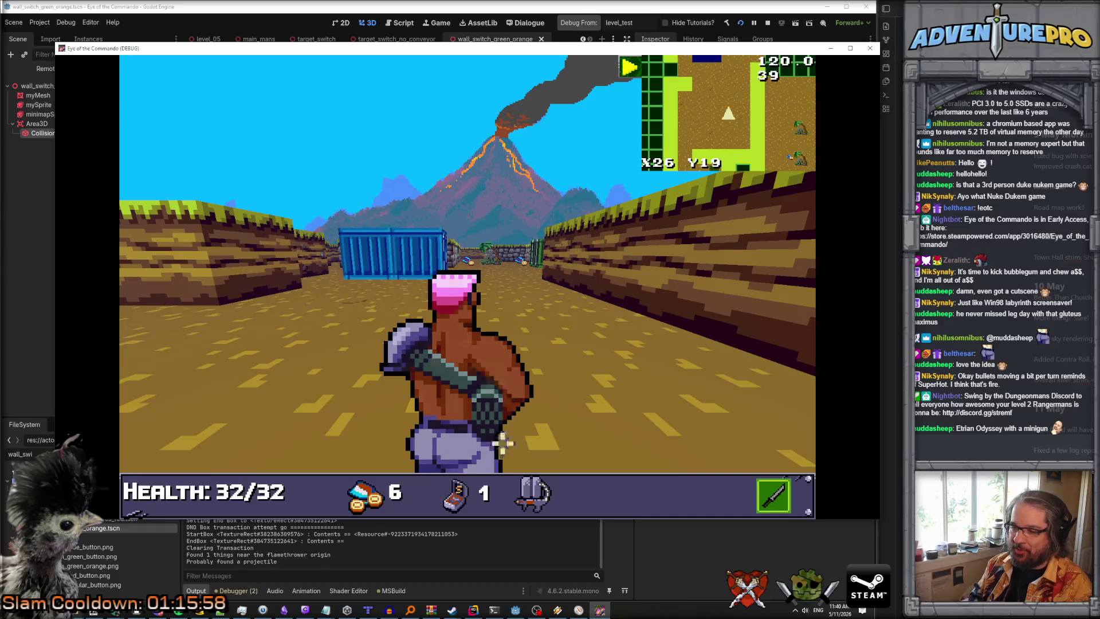
pyautogui.press('w')
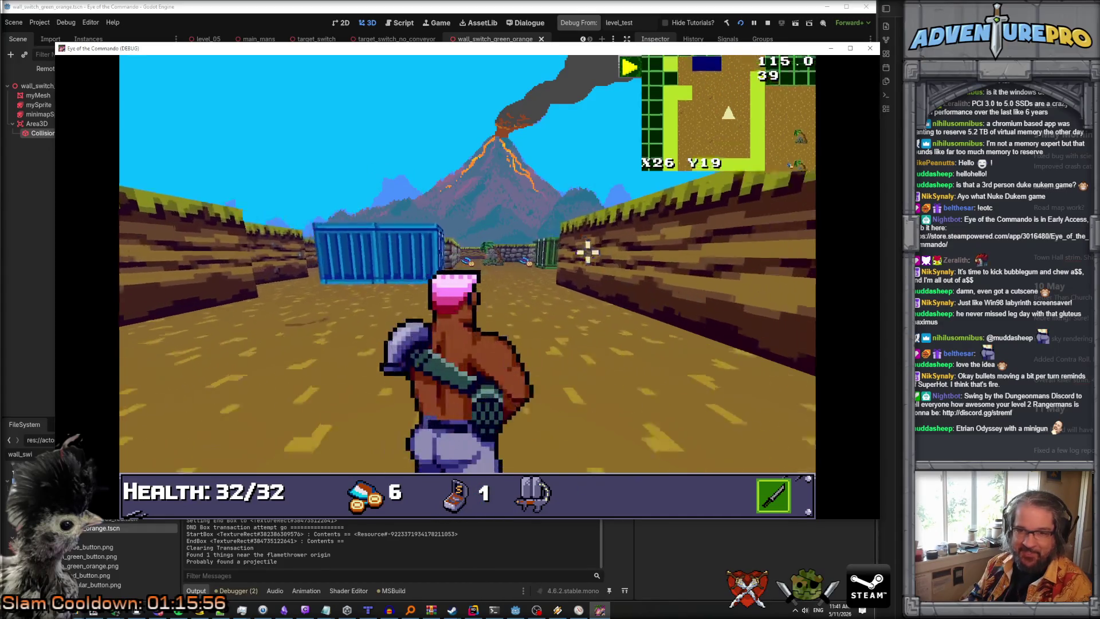
pyautogui.press('w')
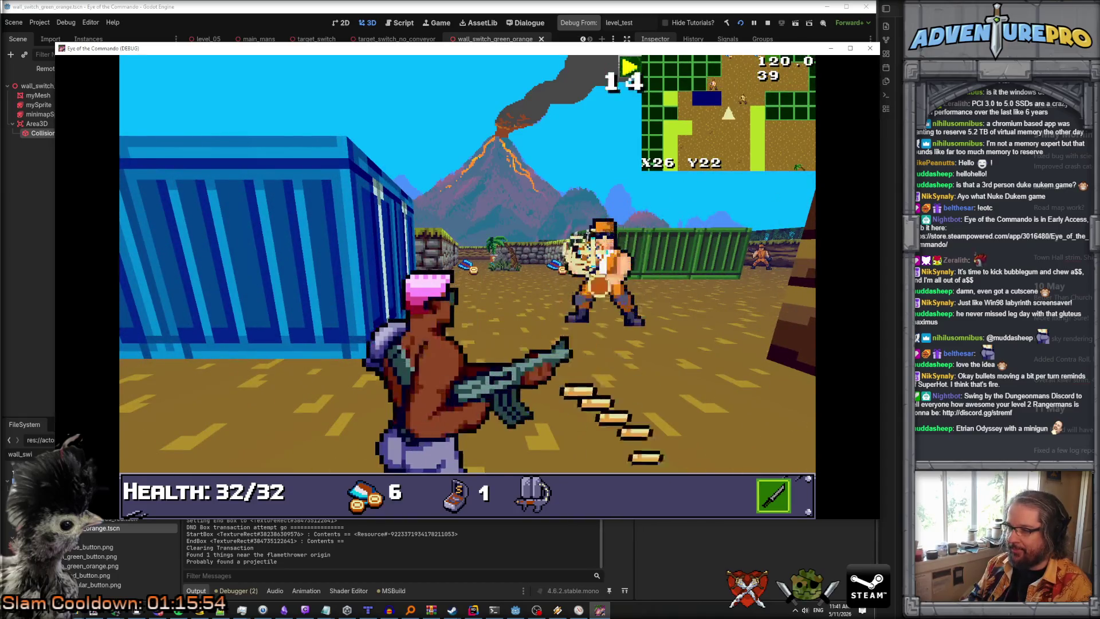
pyautogui.press('s')
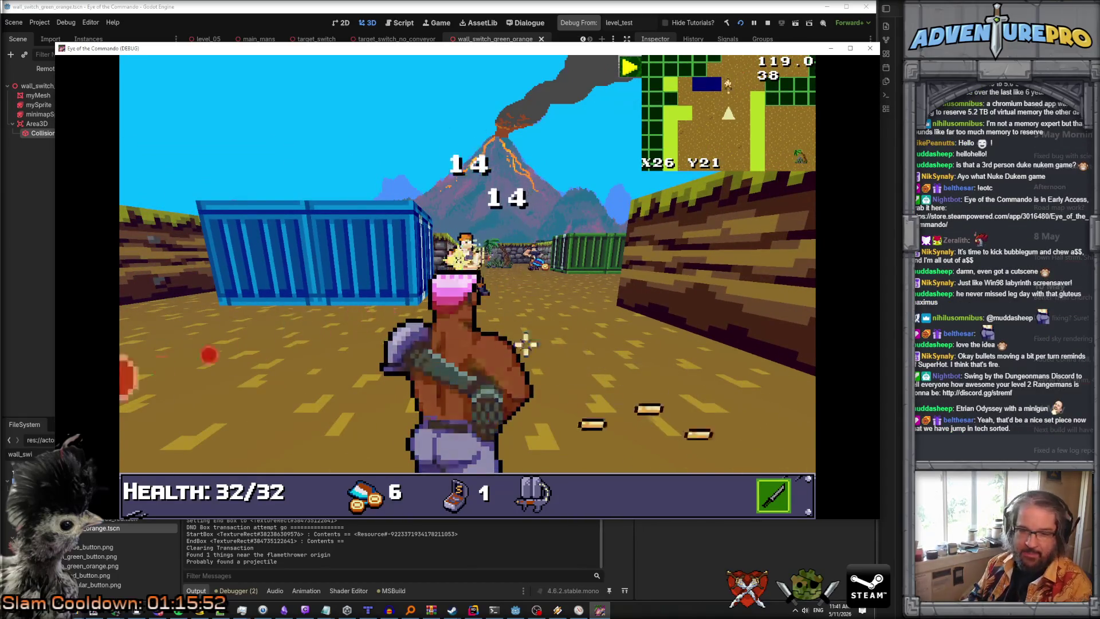
pyautogui.press('d')
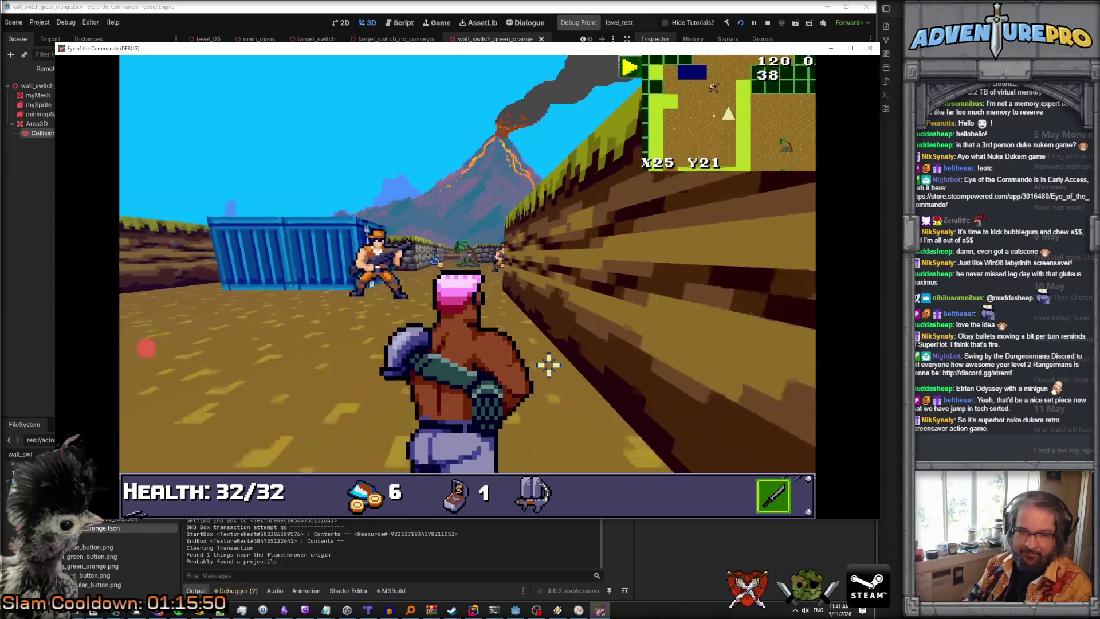
pyautogui.press('s')
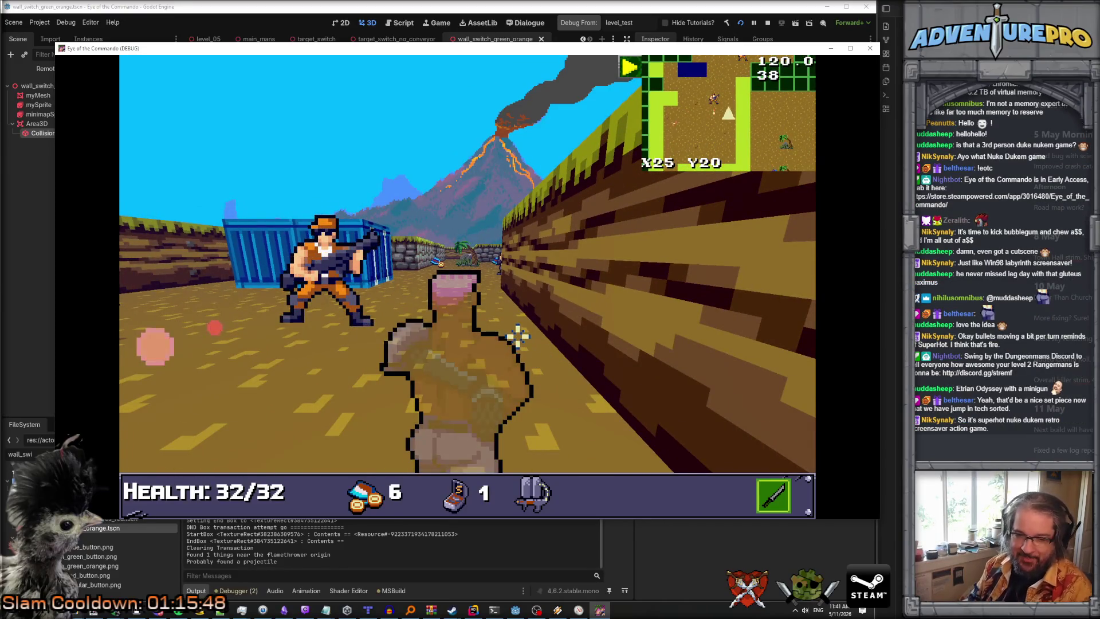